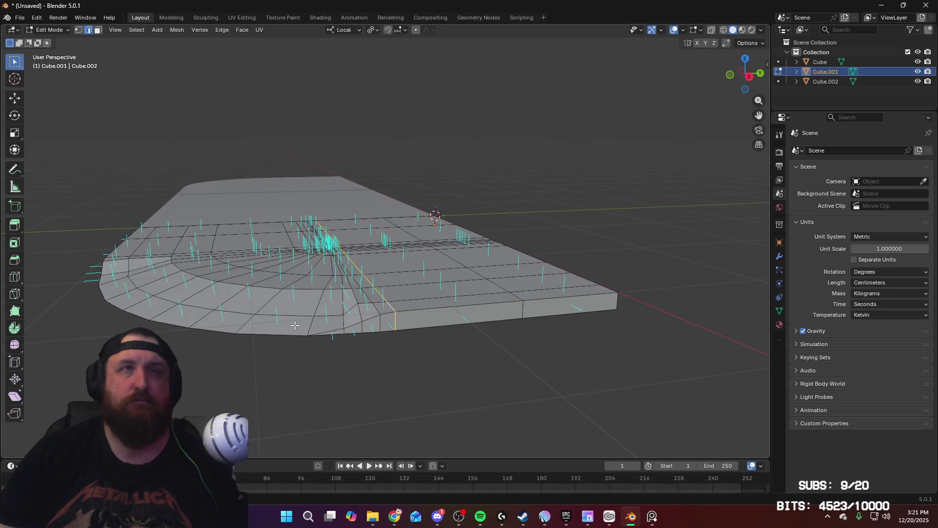
# Insert a new edge loop across the slab near the ramp and slide it into place
pyautogui.moveTo(295, 325); pyautogui.dragTo(450, 335, button='middle')
pyautogui.hotkey('ctrl', 'r')
pyautogui.click(445, 336)
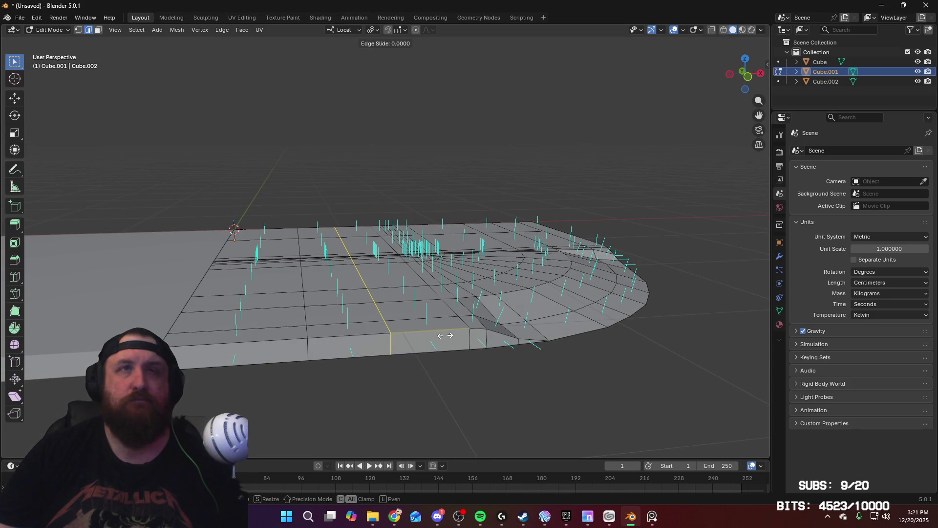
pyautogui.rightClick(445, 336)
pyautogui.press('KP_1')
pyautogui.moveTo(445, 335)
pyautogui.mouseDown(button='middle')
pyautogui.moveTo(368, 283)
pyautogui.moveTo(399, 258)
pyautogui.mouseUp(button='middle')
pyautogui.press('KP_3')
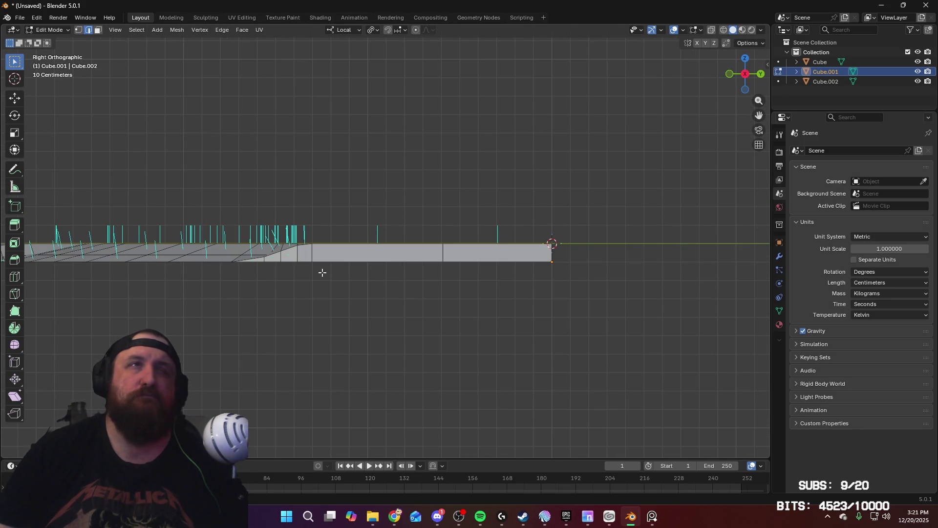
pyautogui.press('KP_1')
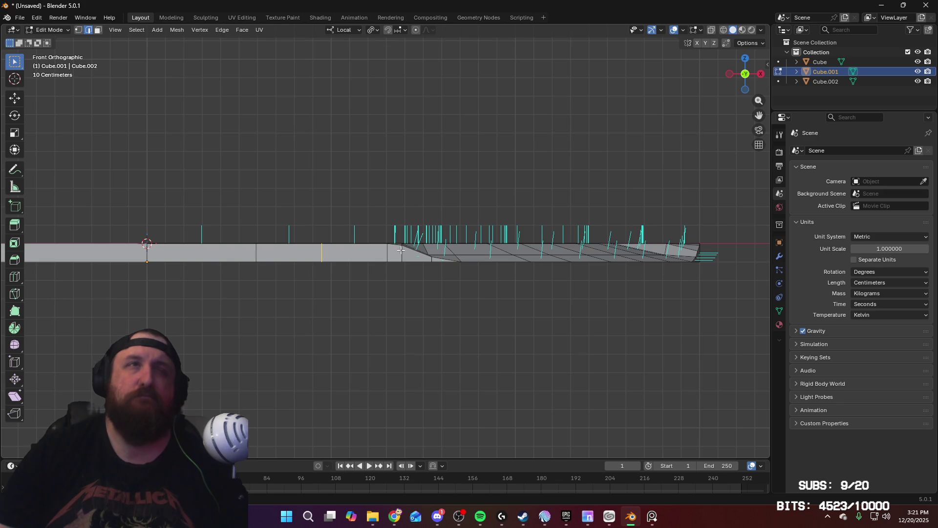
pyautogui.press('g')
pyautogui.press('g')
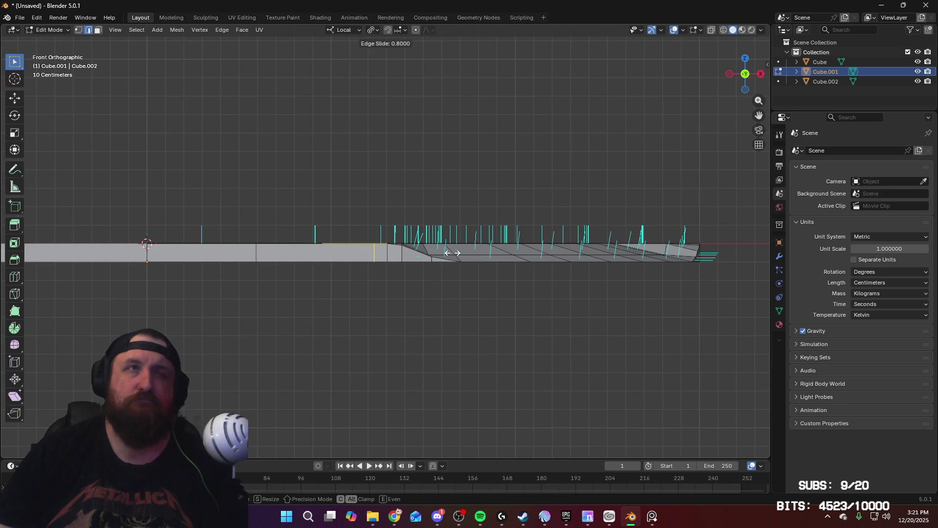
pyautogui.click(448, 251)
pyautogui.moveTo(448, 252); pyautogui.dragTo(430, 259, button='middle')
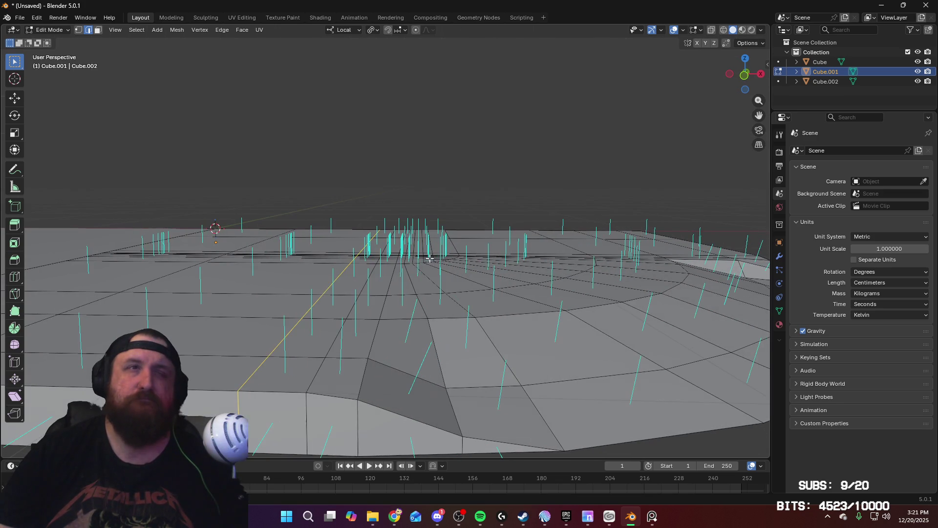
# In vertex mode, lower the top vertex beside the ramp about 0.26 cm along Z
pyautogui.press('1')
pyautogui.click(237, 391)
pyautogui.press('g')
pyautogui.press('z')
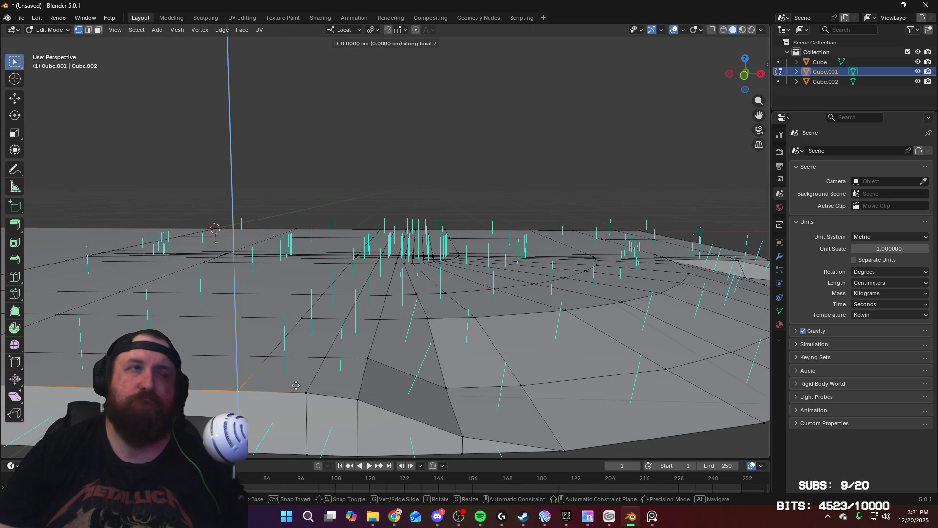
pyautogui.rightClick(298, 386)
pyautogui.press('KP_1')
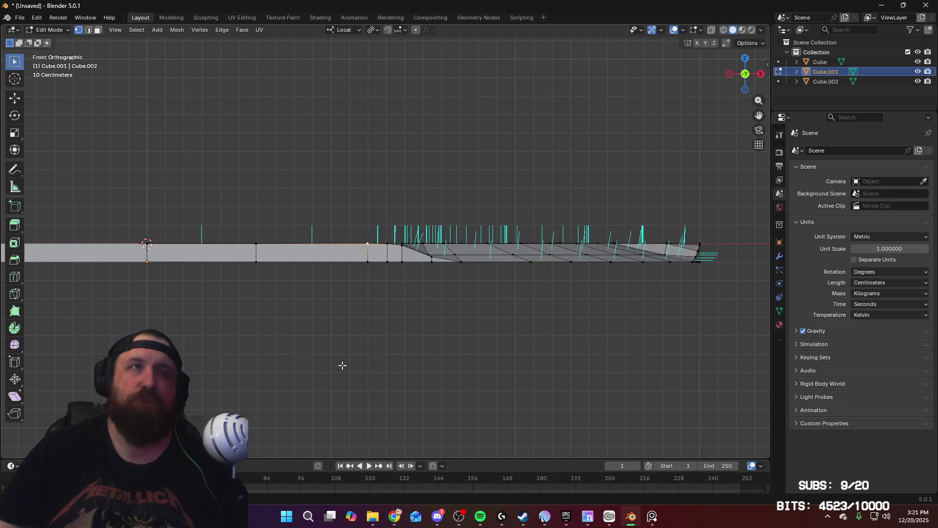
pyautogui.scroll(6, 421, 310)
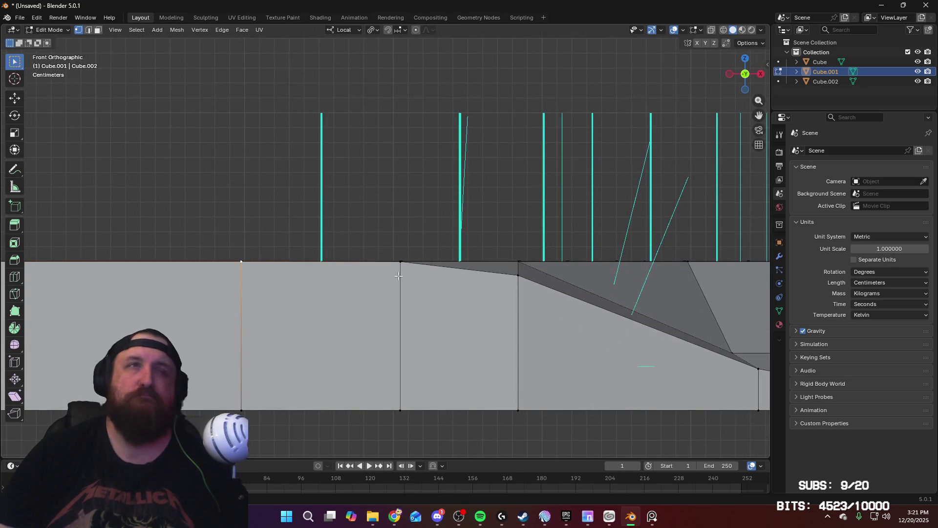
pyautogui.click(400, 261)
pyautogui.press('g')
pyautogui.press('z')
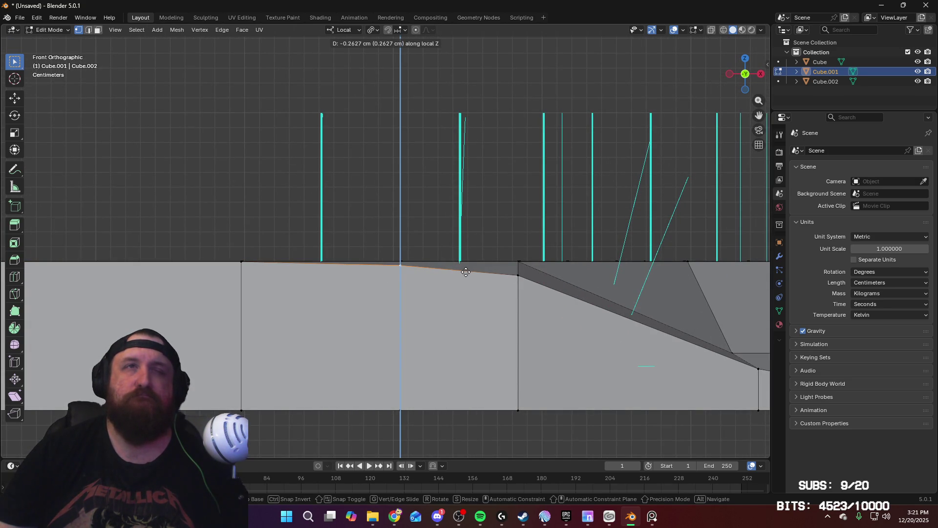
pyautogui.click(465, 272)
# Inspect the tapered slab from perspective, front and right views
pyautogui.moveTo(495, 230); pyautogui.dragTo(565, 256, button='middle')
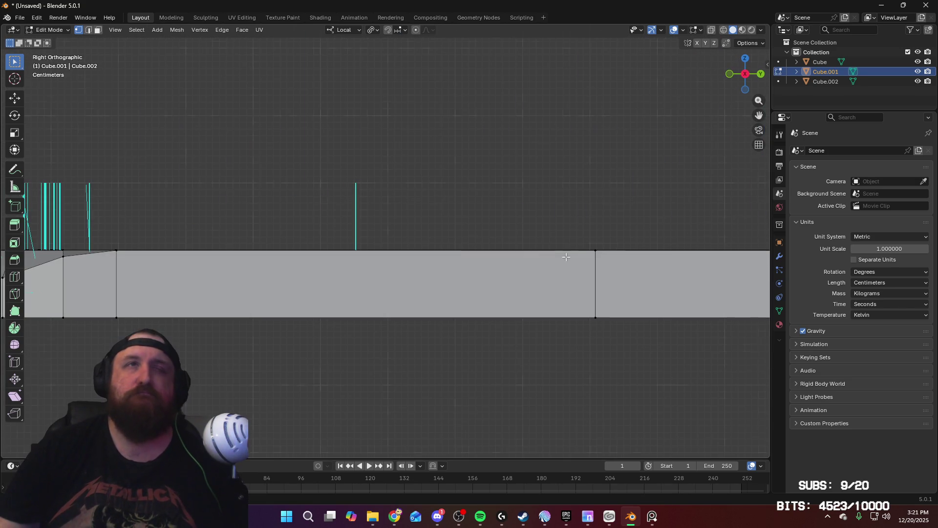
pyautogui.scroll(-1, 553, 264)
pyautogui.moveTo(377, 244)
pyautogui.keyDown('shift'); pyautogui.mouseDown(button='middle')
pyautogui.moveTo(398, 288)
pyautogui.moveTo(623, 297)
pyautogui.mouseUp(button='middle'); pyautogui.keyUp('shift')
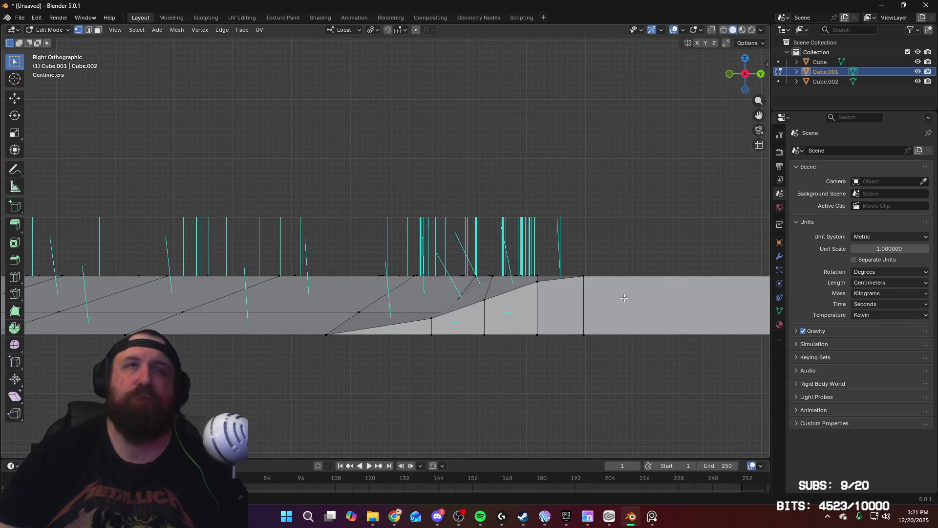
pyautogui.press('KP_1')
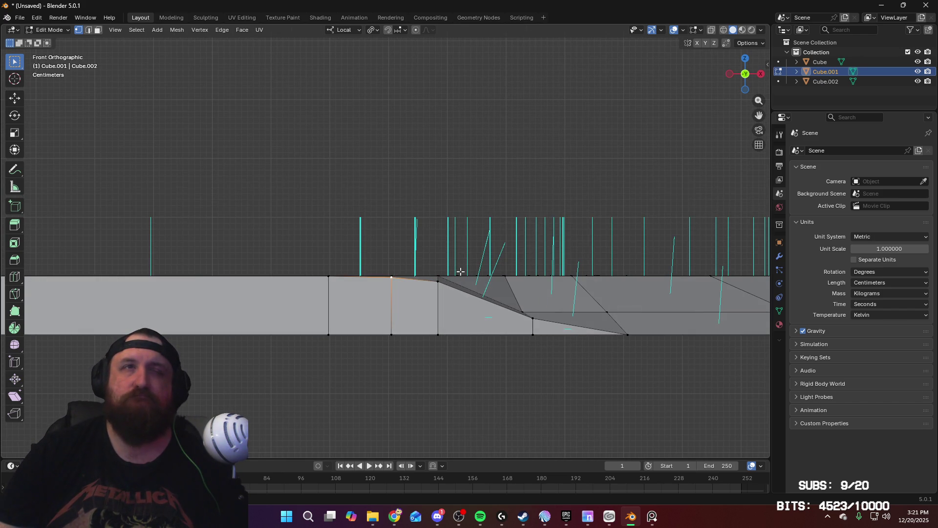
pyautogui.press('KP_3')
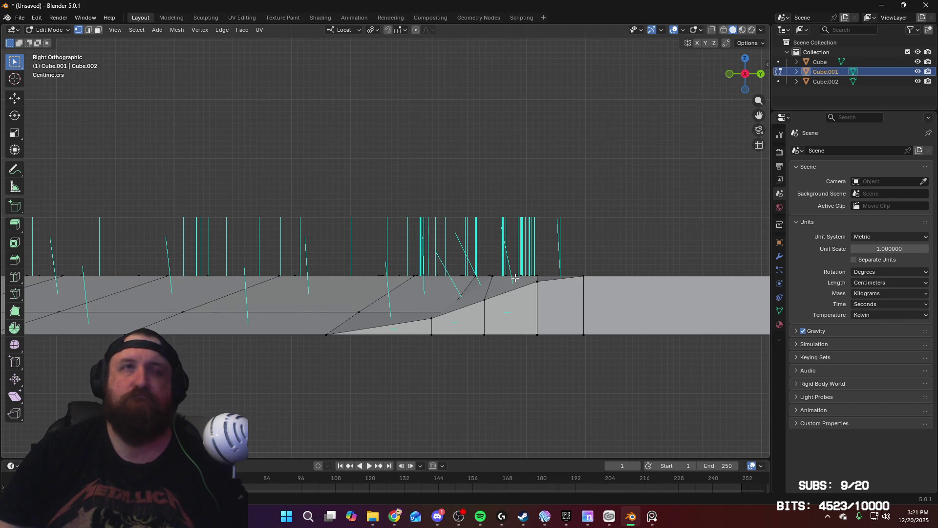
pyautogui.press('KP_1')
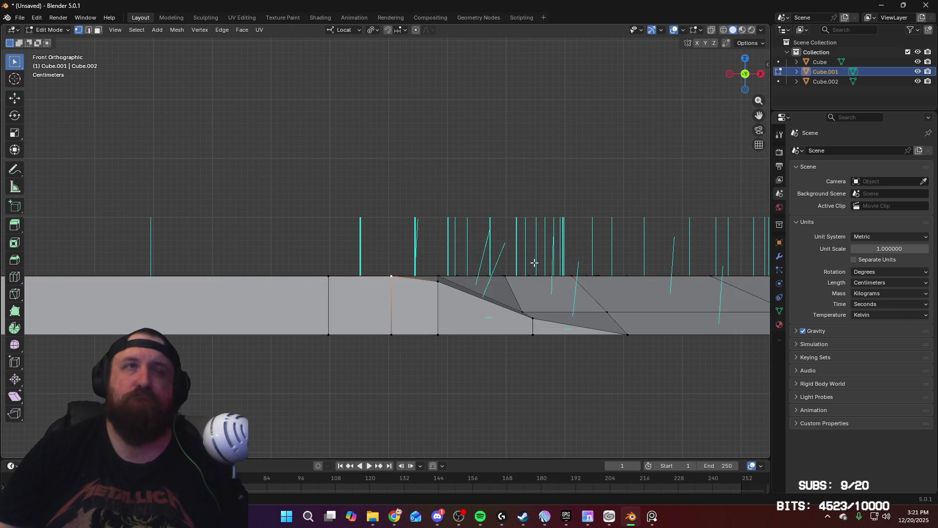
pyautogui.moveTo(537, 261)
pyautogui.mouseDown(button='middle')
pyautogui.moveTo(491, 324)
pyautogui.moveTo(462, 281)
pyautogui.moveTo(387, 311)
pyautogui.mouseUp(button='middle')
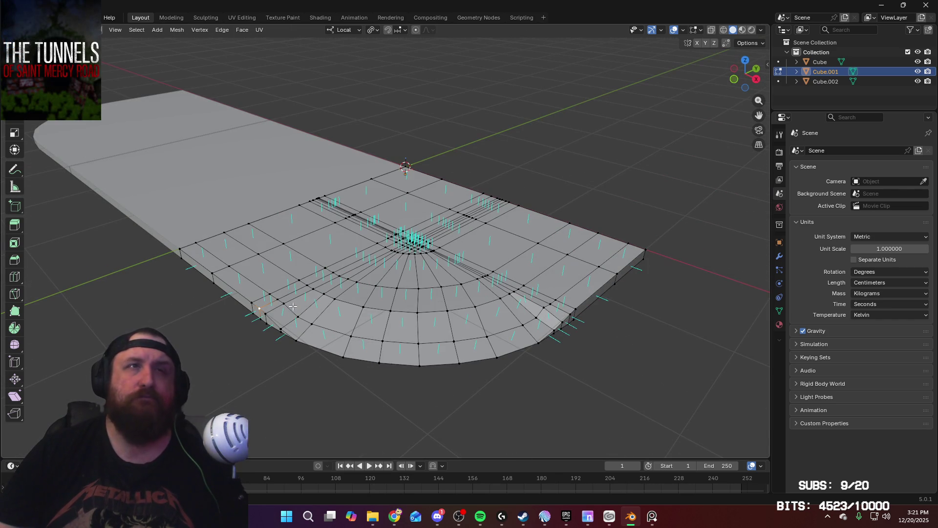
# In front view, move the ramp's top vertex down about 0.96 cm along Z
pyautogui.moveTo(318, 313); pyautogui.dragTo(440, 293, button='middle')
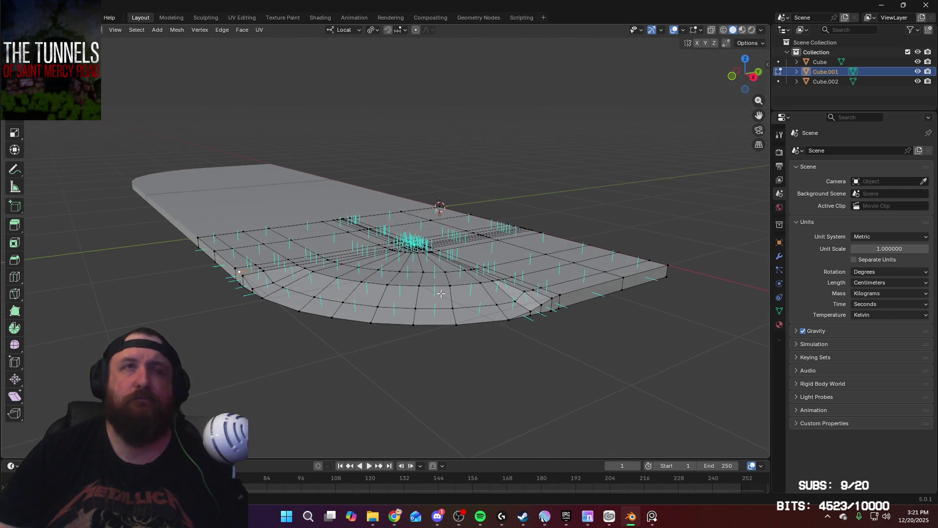
pyautogui.moveTo(536, 294)
pyautogui.mouseDown(button='middle')
pyautogui.moveTo(469, 288)
pyautogui.moveTo(496, 279)
pyautogui.mouseUp(button='middle')
pyautogui.moveTo(398, 256)
pyautogui.mouseDown(button='middle')
pyautogui.moveTo(396, 266)
pyautogui.moveTo(391, 251)
pyautogui.moveTo(388, 261)
pyautogui.mouseUp(button='middle')
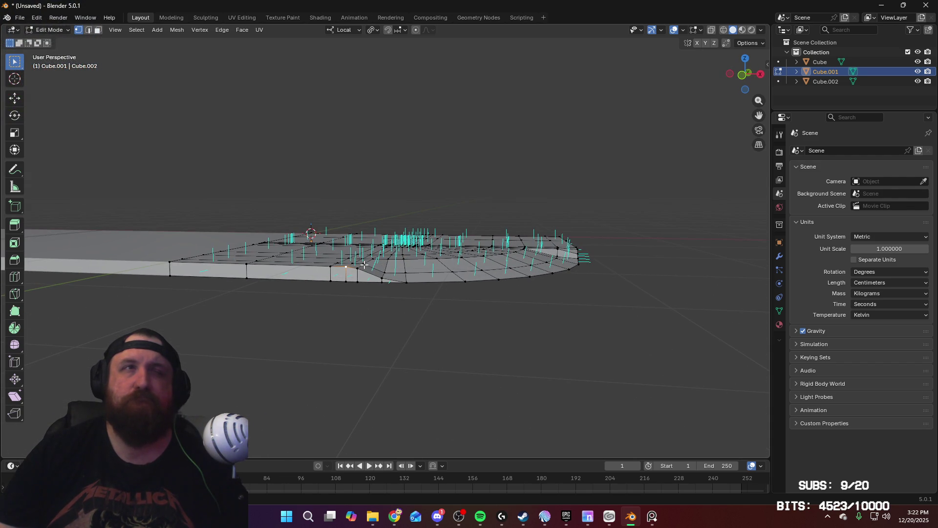
pyautogui.moveTo(456, 270); pyautogui.dragTo(461, 286, button='middle')
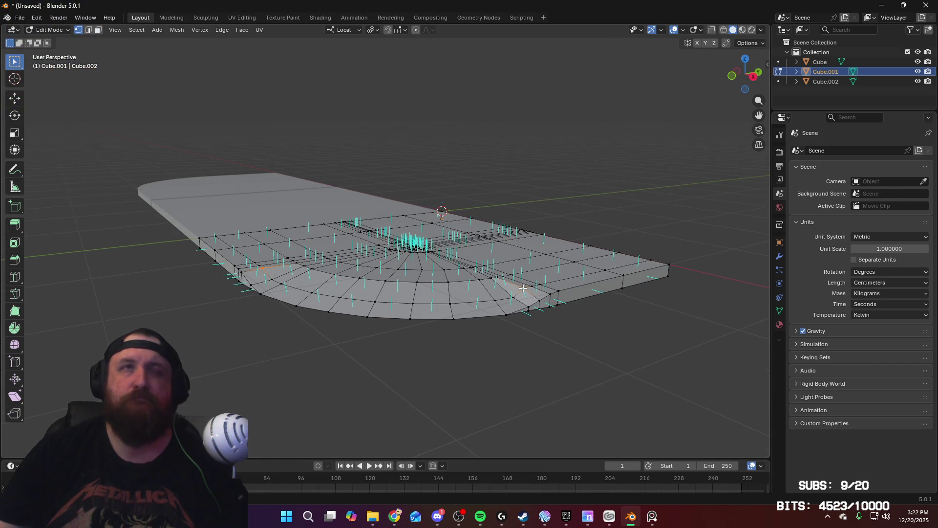
pyautogui.press('KP_1')
pyautogui.scroll(6, 503, 160)
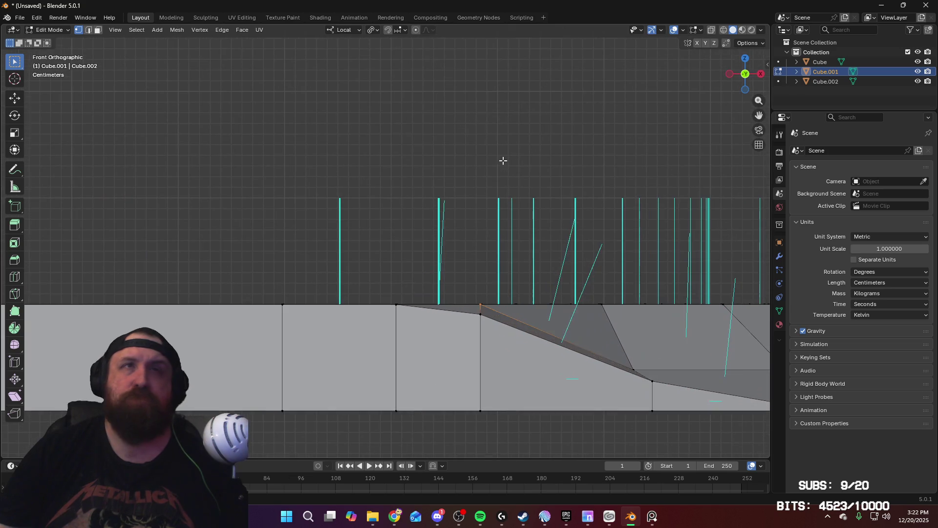
pyautogui.press('g')
pyautogui.press('z')
pyautogui.click(505, 170)
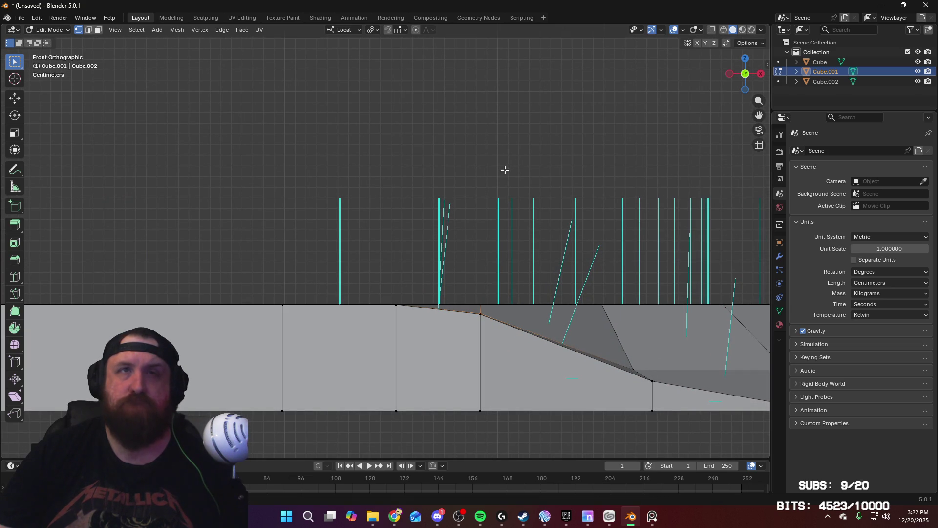
pyautogui.scroll(-3, 536, 166)
pyautogui.moveTo(537, 205)
pyautogui.mouseDown(button='middle')
pyautogui.moveTo(507, 273)
pyautogui.moveTo(474, 265)
pyautogui.moveTo(549, 259)
pyautogui.moveTo(492, 266)
pyautogui.moveTo(560, 270)
pyautogui.moveTo(487, 264)
pyautogui.moveTo(532, 262)
pyautogui.moveTo(487, 270)
pyautogui.moveTo(581, 357)
pyautogui.mouseUp(button='middle')
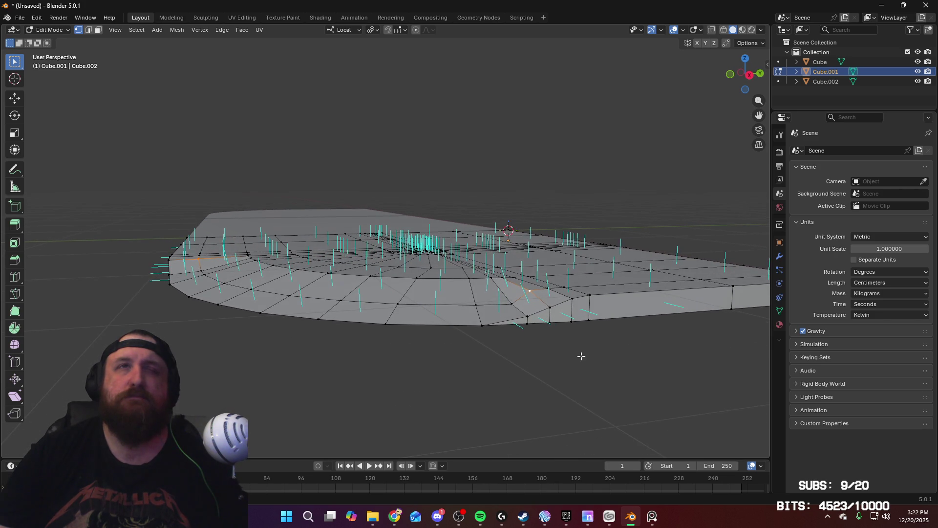
pyautogui.moveTo(550, 308)
pyautogui.mouseDown(button='middle')
pyautogui.moveTo(420, 297)
pyautogui.moveTo(478, 281)
pyautogui.moveTo(397, 293)
pyautogui.moveTo(364, 287)
pyautogui.moveTo(440, 270)
pyautogui.mouseUp(button='middle')
# Frame the ramp's end edge in front view and scale it along Z
pyautogui.press('g')
pyautogui.press('z')
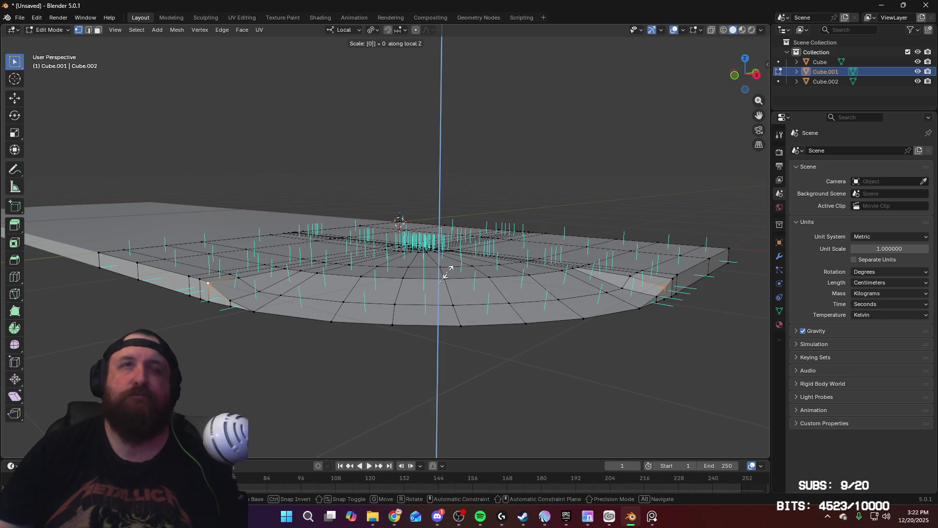
pyautogui.press('Escape')
pyautogui.press('g')
pyautogui.press('z')
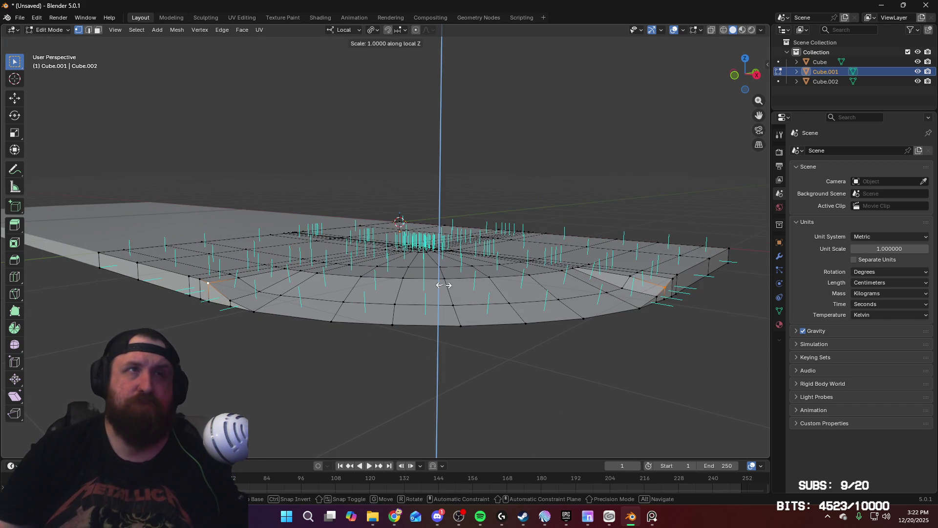
pyautogui.press('Escape')
pyautogui.moveTo(443, 284); pyautogui.dragTo(445, 274, button='middle')
pyautogui.press('KP_1')
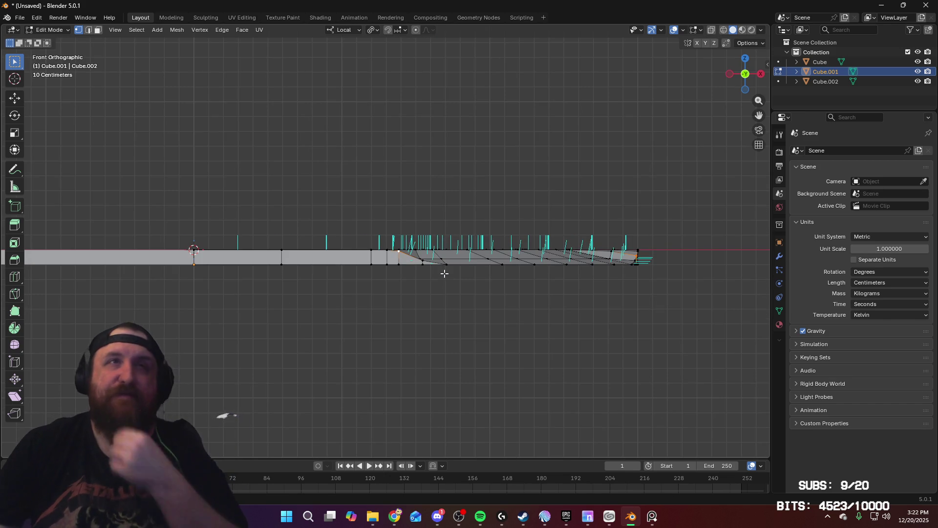
pyautogui.scroll(3, 465, 286)
pyautogui.keyDown('shift'); pyautogui.moveTo(521, 232); pyautogui.dragTo(307, 225, button='middle'); pyautogui.keyUp('shift')
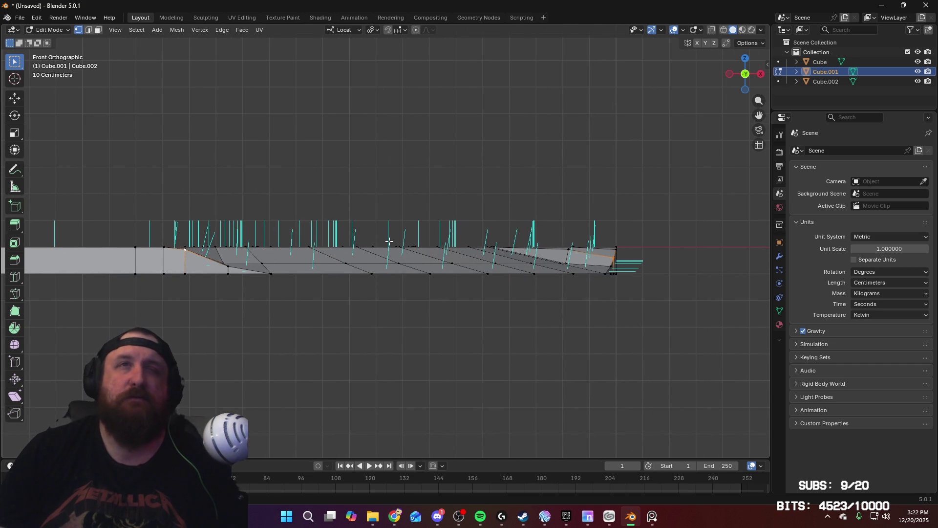
pyautogui.press('s')
pyautogui.press('z')
pyautogui.press('z')
pyautogui.click(324, 205)
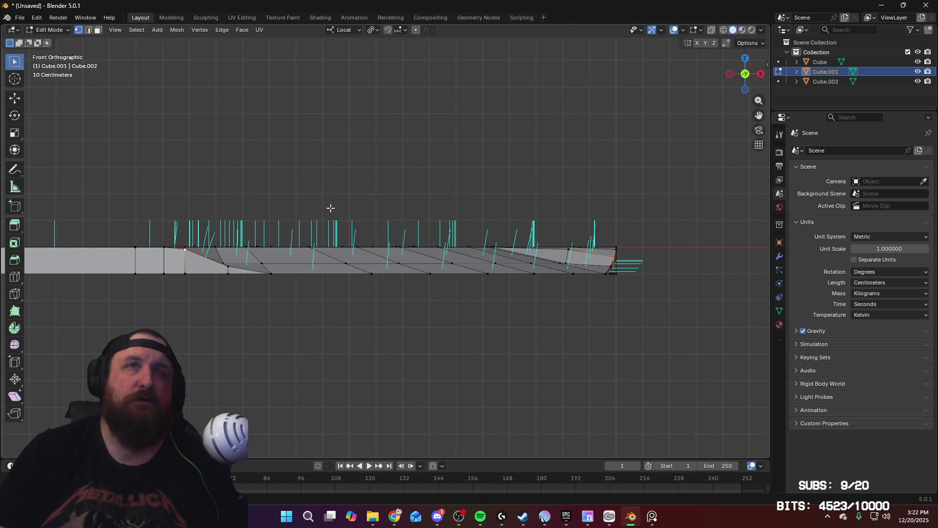
# Switch the pivot point to Active Element and scale the end edge along Z again
pyautogui.moveTo(329, 209); pyautogui.dragTo(408, 196, button='middle')
pyautogui.click(370, 31)
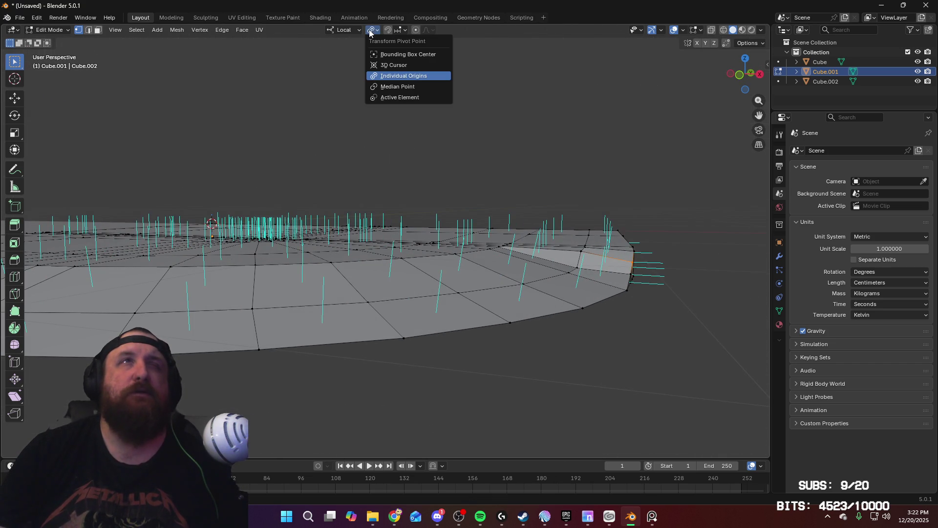
pyautogui.click(408, 87)
pyautogui.moveTo(324, 197); pyautogui.dragTo(367, 184, button='middle')
pyautogui.press('s')
pyautogui.press('z')
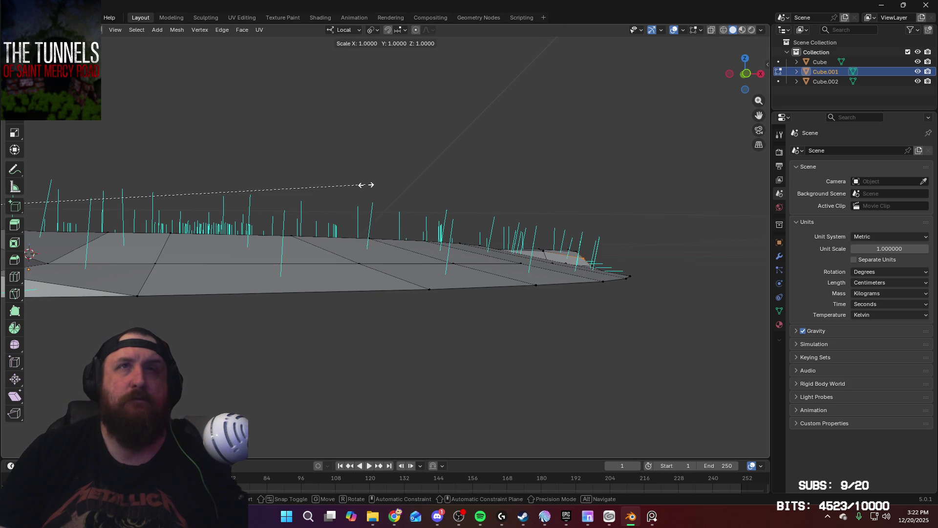
pyautogui.click(439, 230)
# Flatten the right-end edge to one height with S Z 0 in front view
pyautogui.press('KP_1')
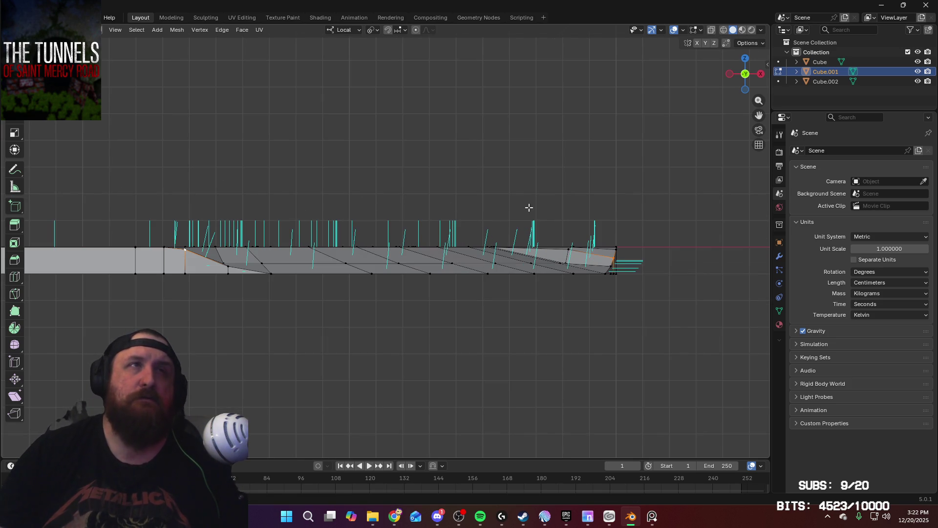
pyautogui.write('sz0')
pyautogui.press('Return')
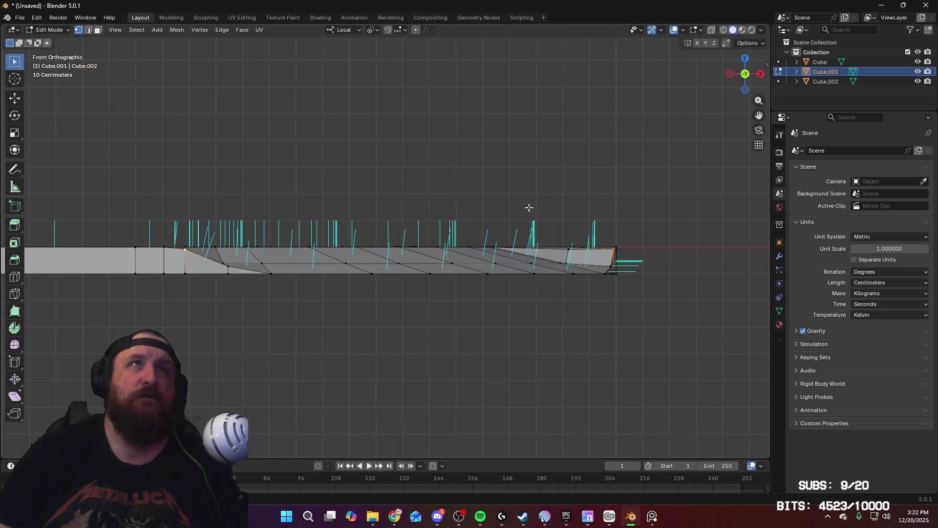
pyautogui.click(374, 31)
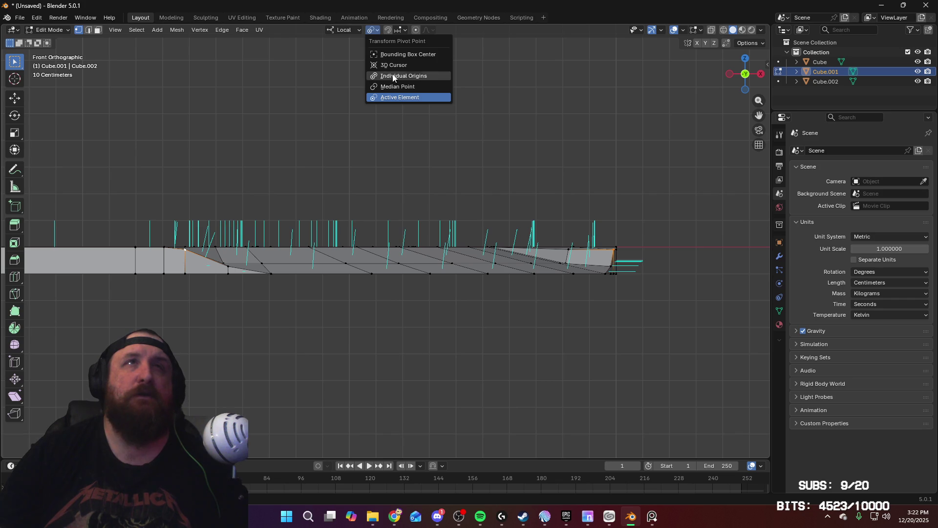
# Set the pivot to Median Point and flatten the ramp vertices with S Z 0
pyautogui.click(400, 86)
pyautogui.write('s')
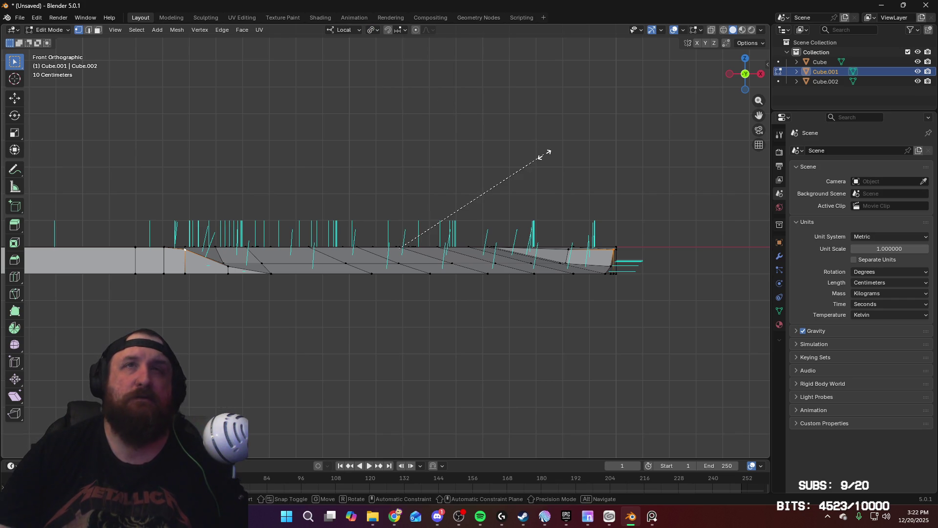
pyautogui.write('z0')
pyautogui.press('Return')
pyautogui.press('g')
pyautogui.press('z')
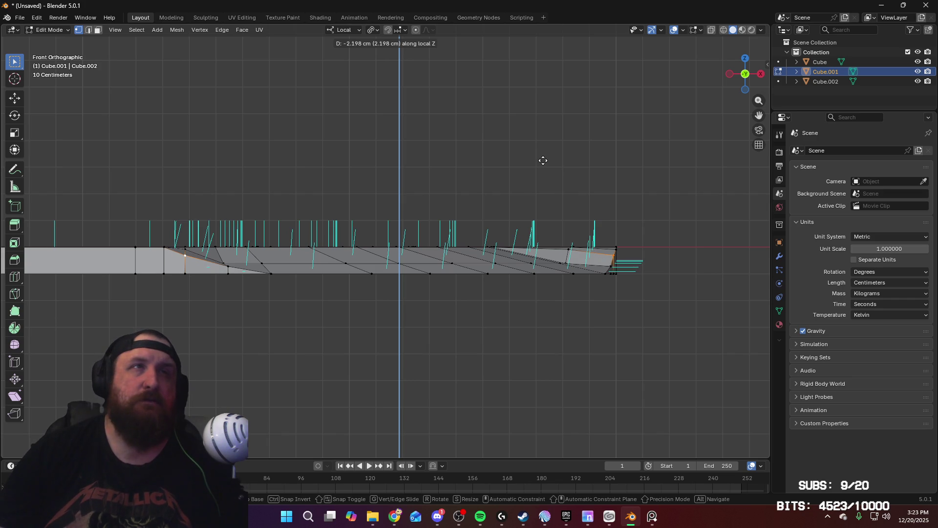
pyautogui.click(542, 160)
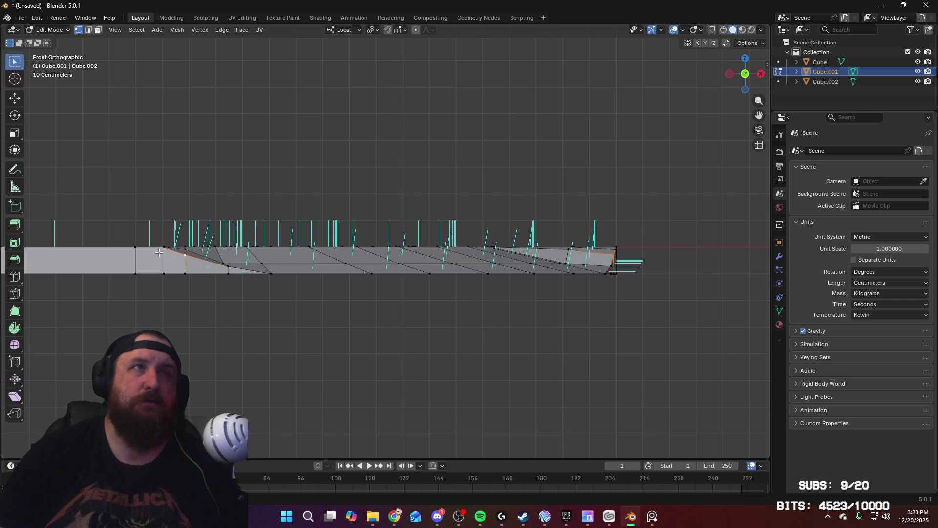
# Re-flatten the ramp vertices to zero height along local Z and check from the right view
pyautogui.moveTo(412, 233)
pyautogui.mouseDown(button='middle')
pyautogui.moveTo(519, 304)
pyautogui.moveTo(456, 276)
pyautogui.mouseUp(button='middle')
pyautogui.moveTo(505, 298)
pyautogui.mouseDown(button='middle')
pyautogui.moveTo(390, 289)
pyautogui.moveTo(300, 318)
pyautogui.moveTo(173, 287)
pyautogui.mouseUp(button='middle')
pyautogui.press('s')
pyautogui.press('z')
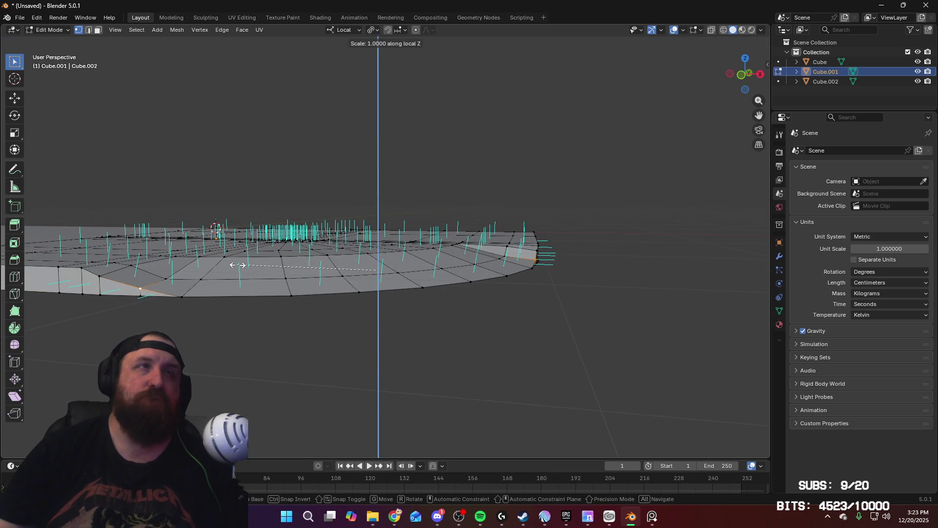
pyautogui.press('Return')
pyautogui.moveTo(342, 273)
pyautogui.mouseDown(button='middle')
pyautogui.moveTo(341, 253)
pyautogui.moveTo(375, 254)
pyautogui.mouseUp(button='middle')
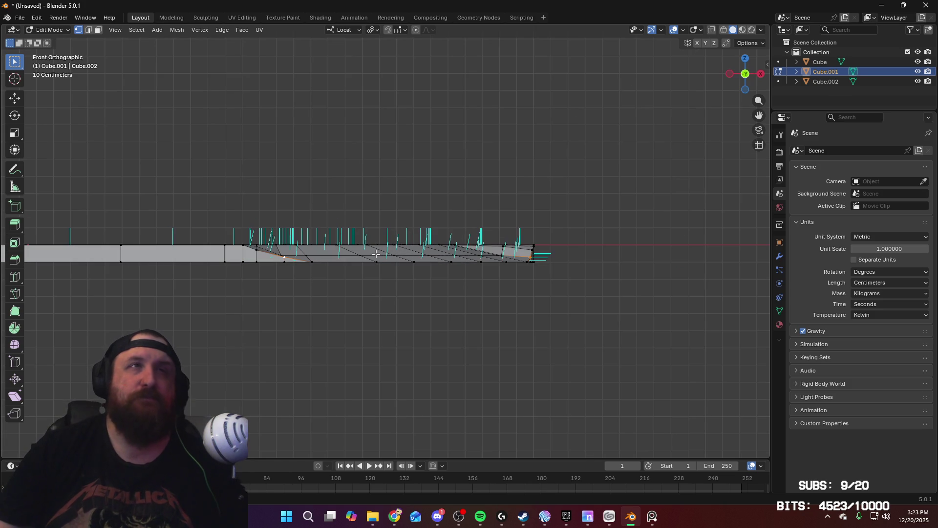
pyautogui.scroll(3, 376, 254)
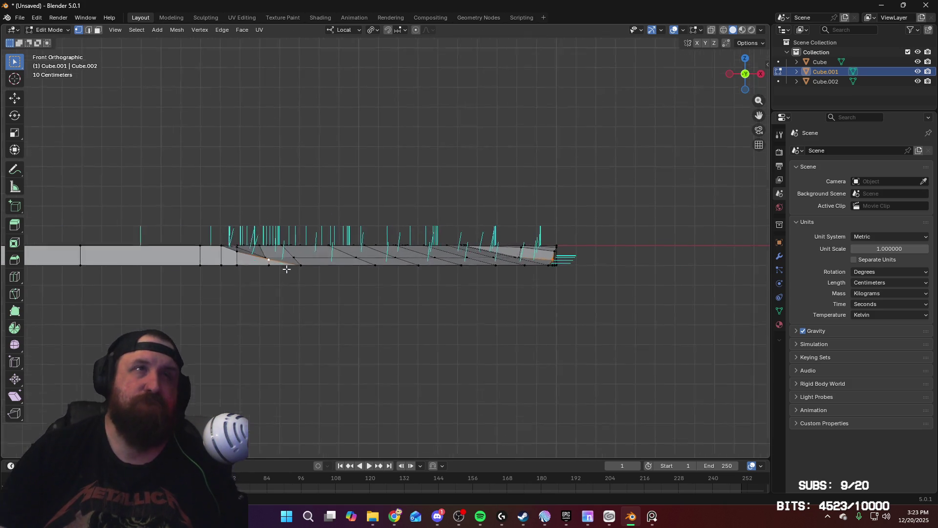
pyautogui.press('g')
pyautogui.press('z')
pyautogui.click(302, 223)
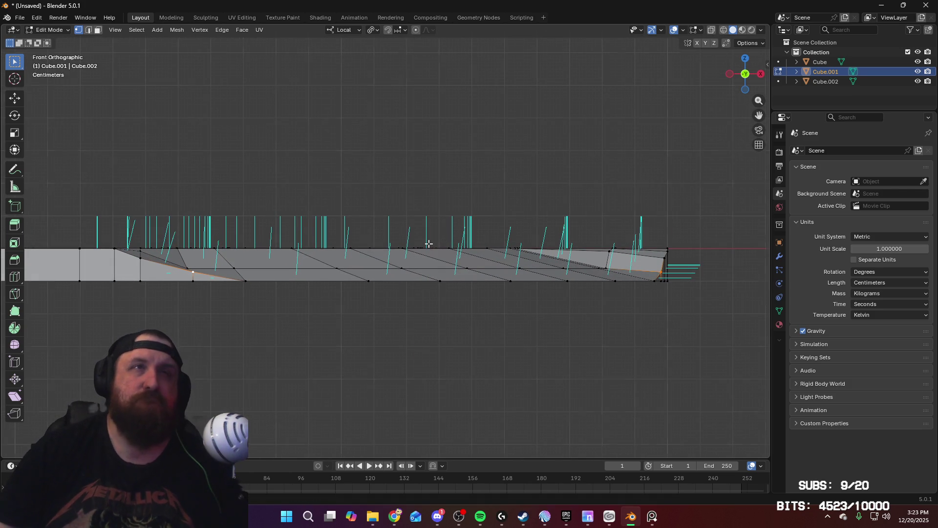
pyautogui.press('KP_3')
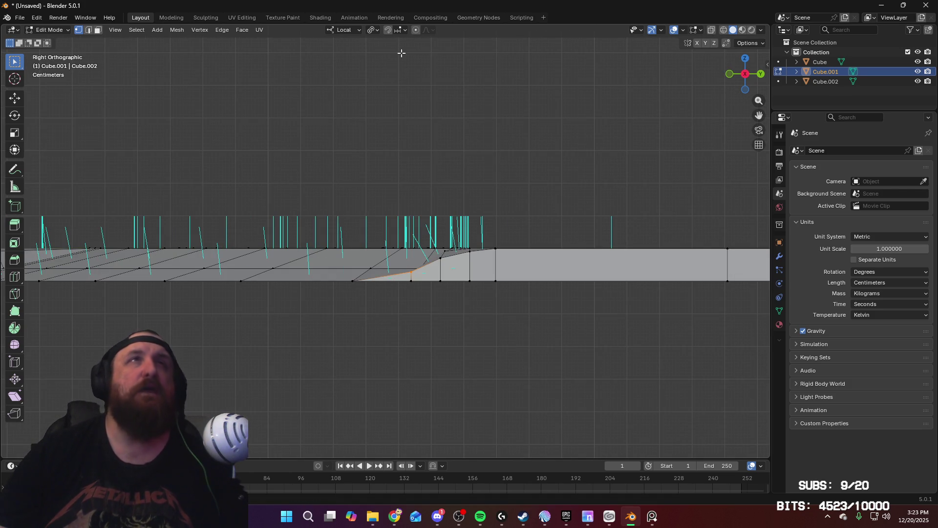
# Change the transform orientation from Local to Global
pyautogui.click(372, 30)
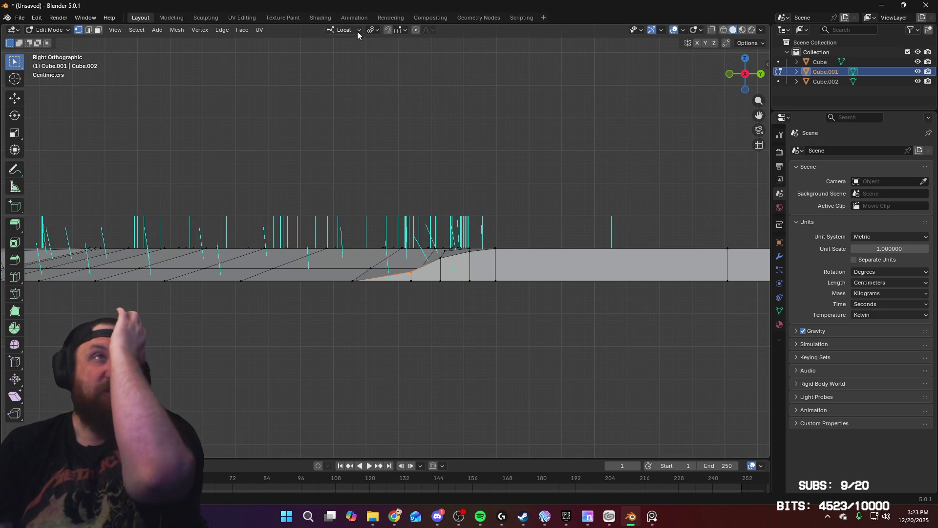
pyautogui.click(357, 30)
pyautogui.click(337, 71)
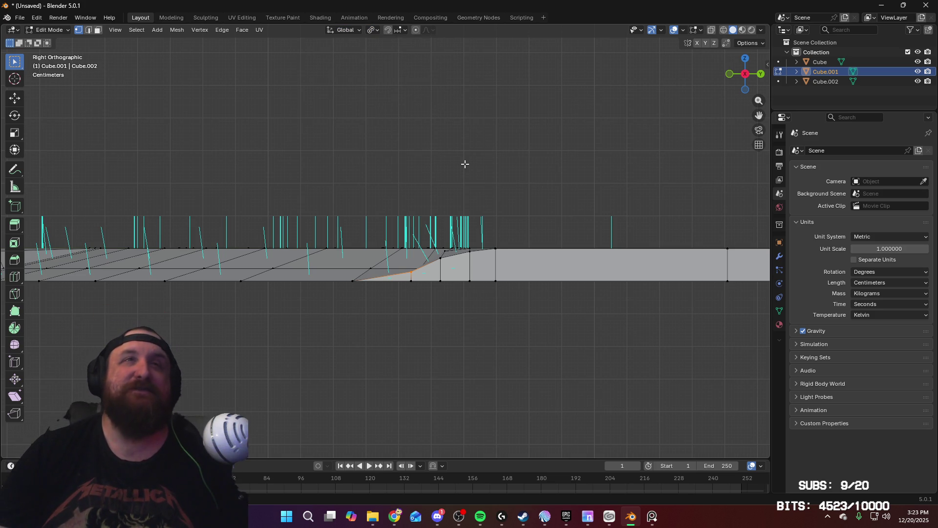
pyautogui.press('s')
pyautogui.press('Escape')
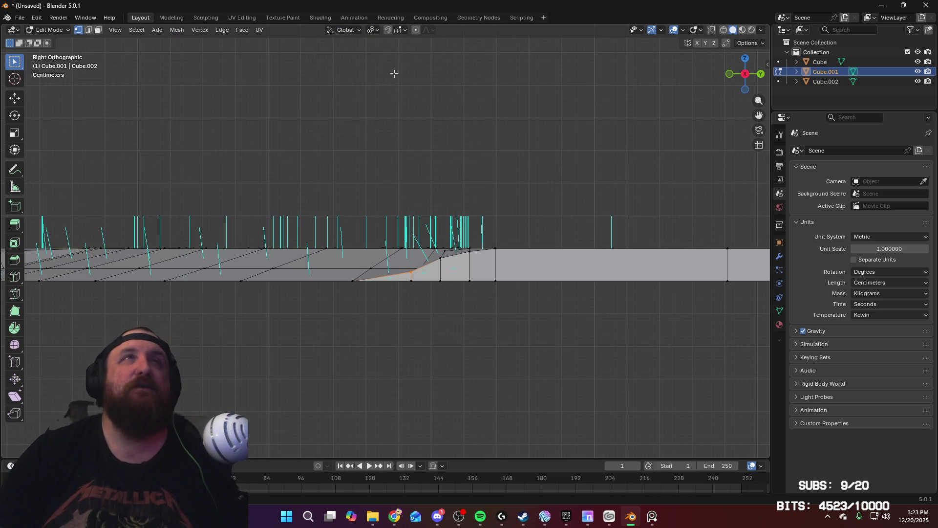
pyautogui.click(373, 30)
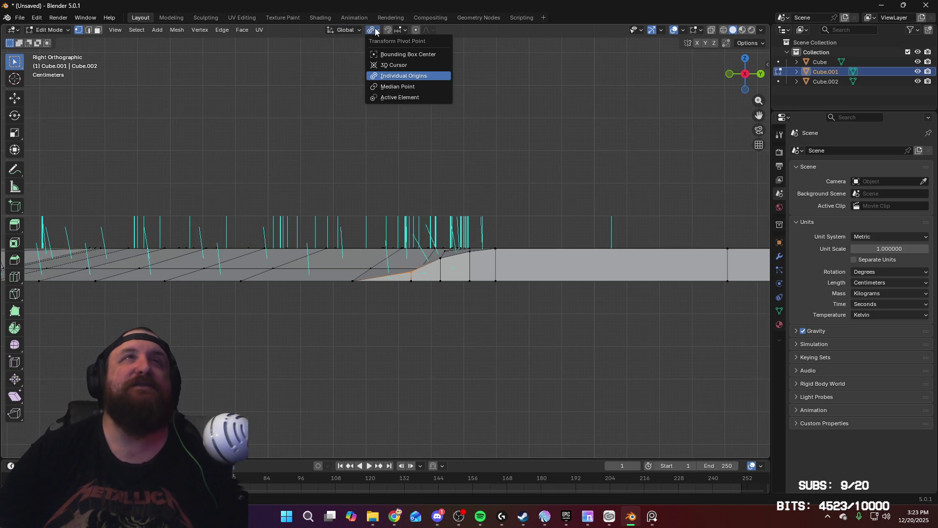
# Flatten the ramp vertices to zero height along global Z
pyautogui.click(397, 87)
pyautogui.press('s')
pyautogui.press('z')
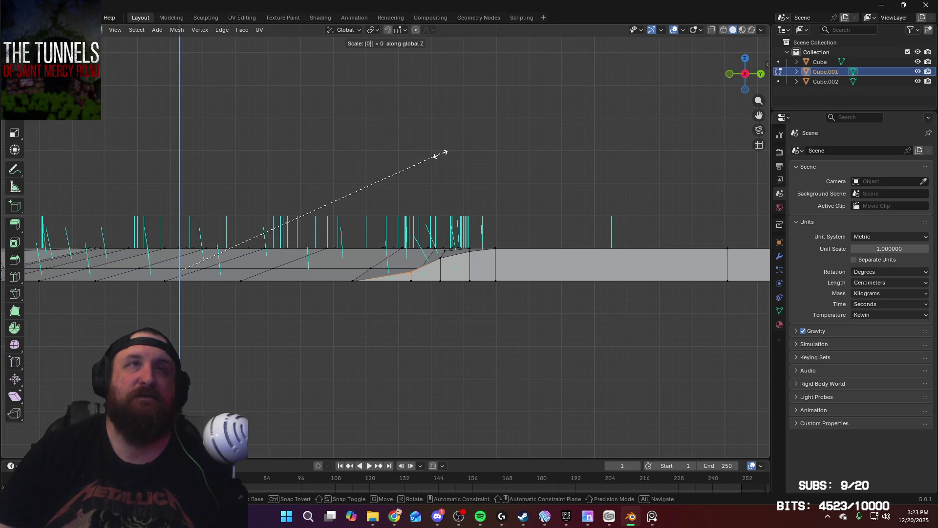
pyautogui.write('00000000000000')
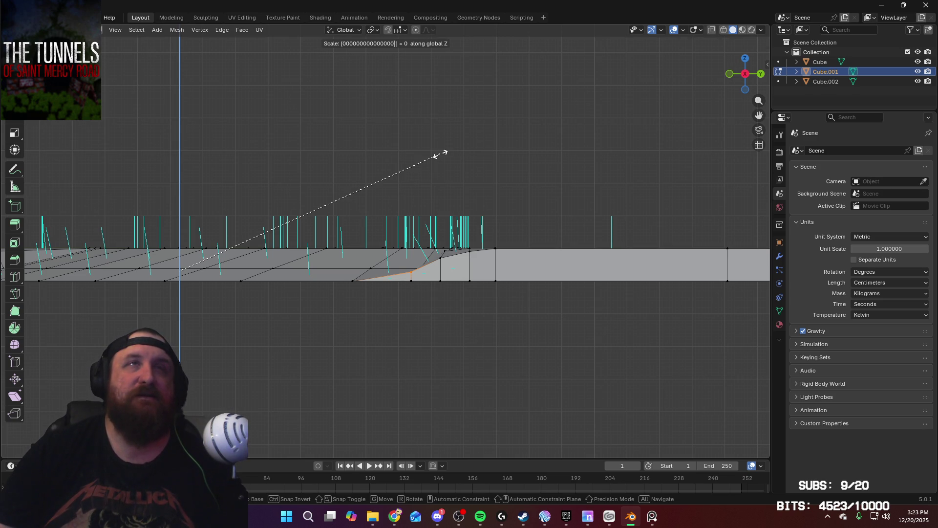
pyautogui.press('Return')
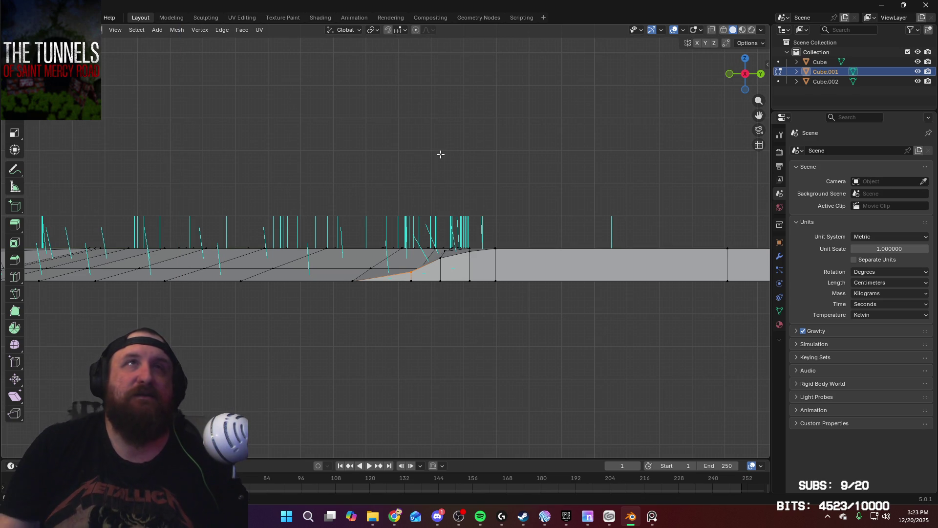
# Switch to a different pivot point and flatten the vertices again with S Z 0
pyautogui.click(373, 30)
pyautogui.click(394, 99)
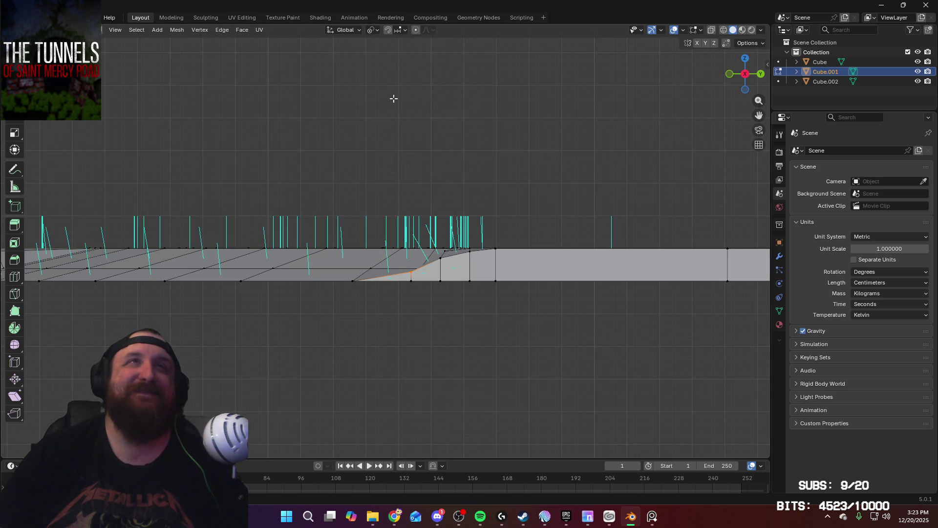
pyautogui.press('s')
pyautogui.press('z')
pyautogui.press('0')
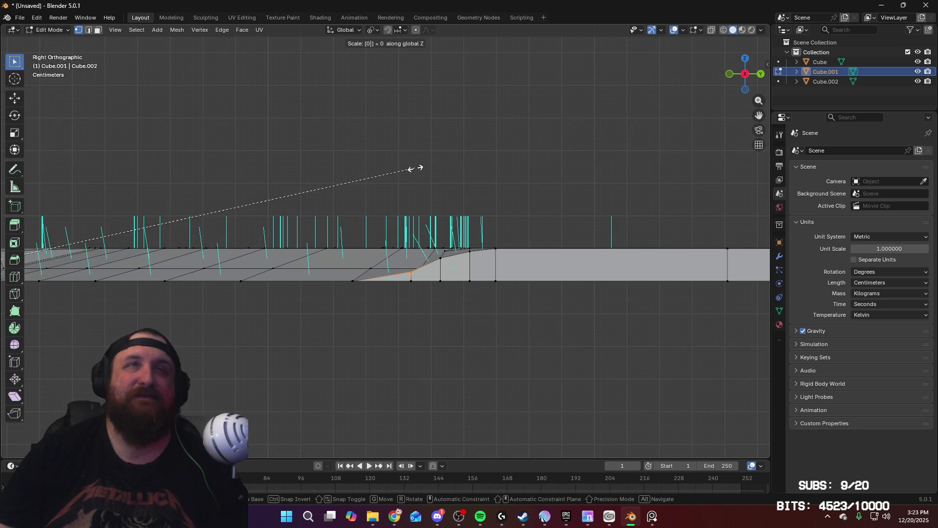
pyautogui.press('Return')
pyautogui.press('s')
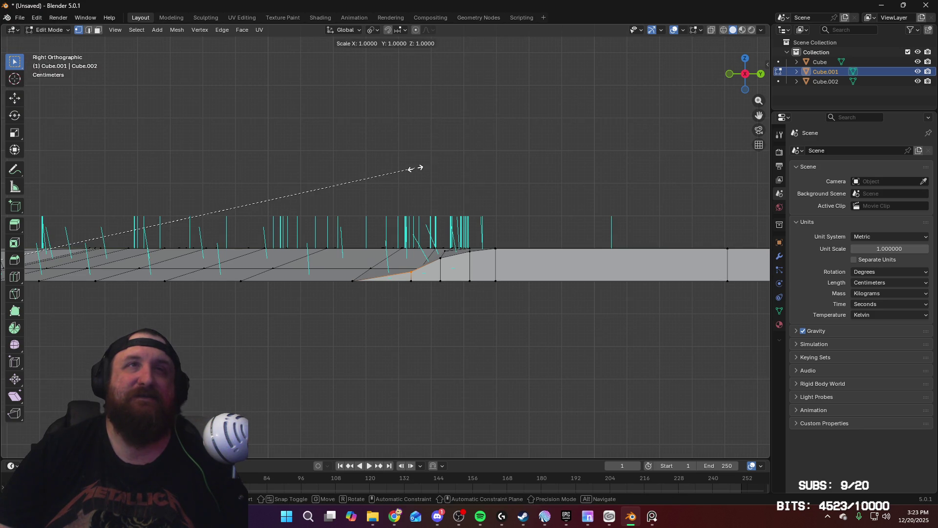
pyautogui.press('Escape')
# Check the slab in perspective, re-apply the zero Z scale, and view it from the top
pyautogui.moveTo(415, 168)
pyautogui.mouseDown(button='middle')
pyautogui.moveTo(404, 165)
pyautogui.moveTo(425, 201)
pyautogui.moveTo(314, 205)
pyautogui.moveTo(324, 208)
pyautogui.mouseUp(button='middle')
pyautogui.moveTo(334, 266); pyautogui.dragTo(354, 266, button='middle')
pyautogui.press('s')
pyautogui.press('z')
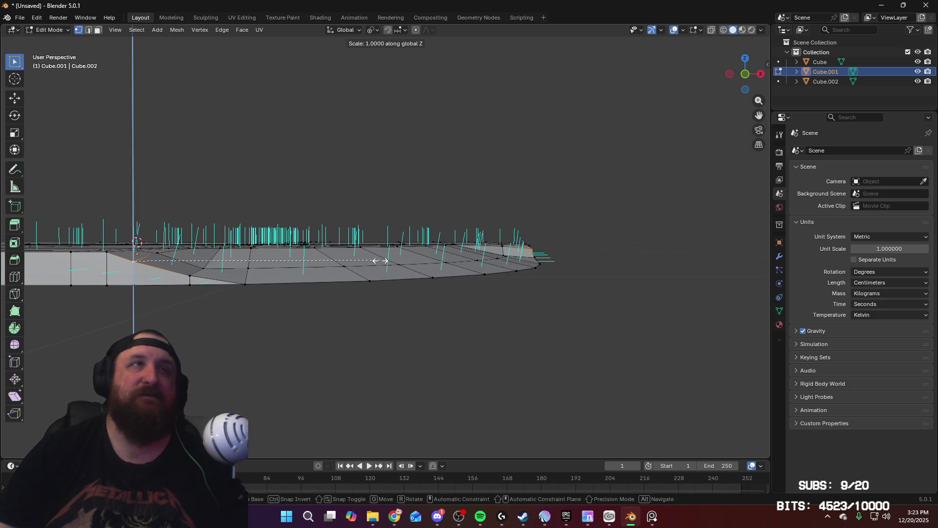
pyautogui.press('Return')
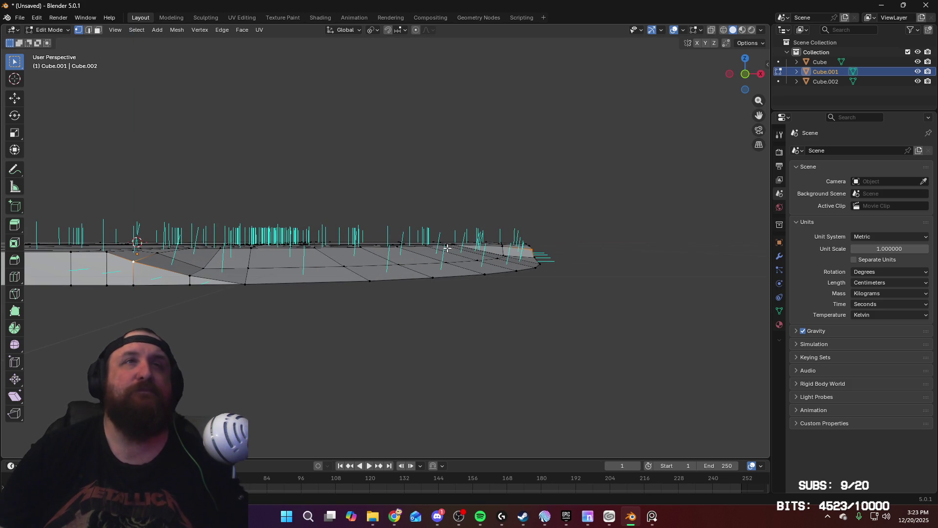
pyautogui.press('KP_7')
pyautogui.scroll(-3, 447, 273)
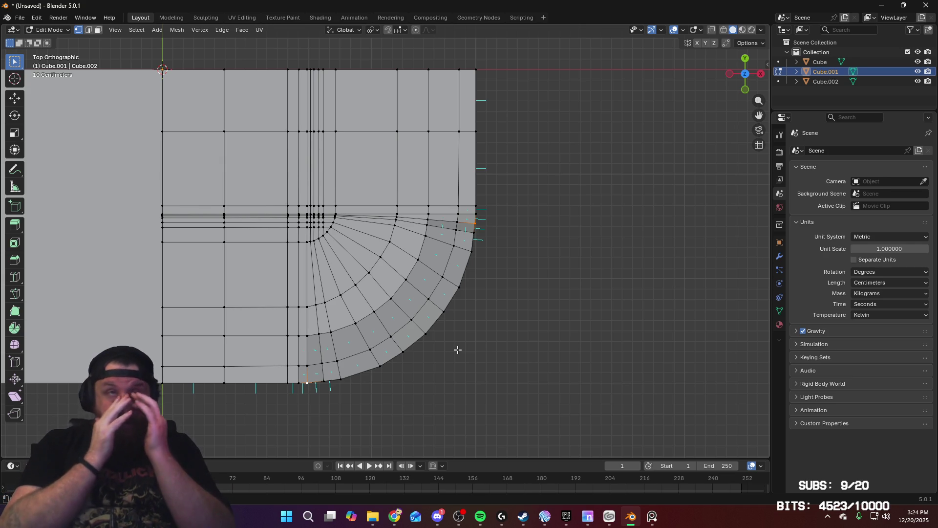
pyautogui.moveTo(517, 260)
pyautogui.mouseDown(button='middle')
pyautogui.moveTo(502, 172)
pyautogui.moveTo(484, 155)
pyautogui.moveTo(425, 152)
pyautogui.moveTo(526, 153)
pyautogui.moveTo(488, 152)
pyautogui.moveTo(465, 199)
pyautogui.moveTo(438, 190)
pyautogui.moveTo(511, 178)
pyautogui.moveTo(525, 264)
pyautogui.moveTo(542, 282)
pyautogui.mouseUp(button='middle')
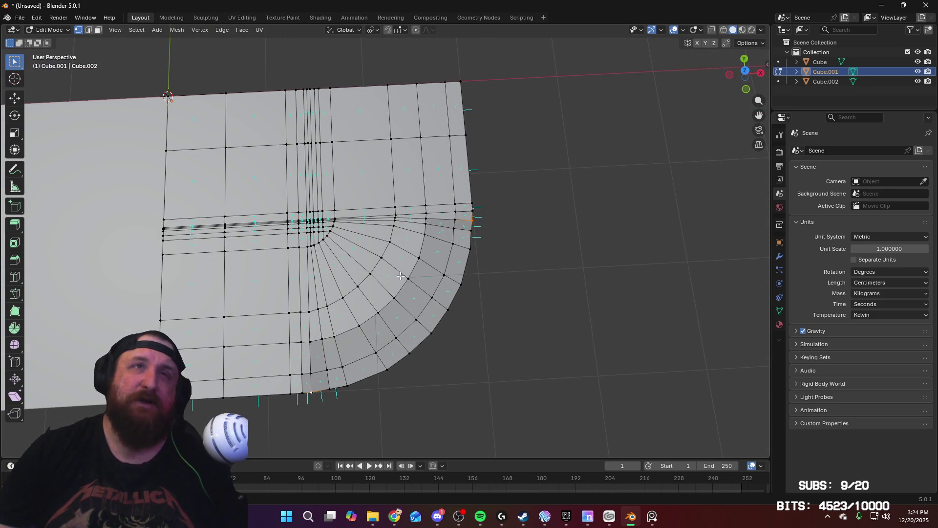
pyautogui.keyDown('alt'); pyautogui.moveTo(400, 276); pyautogui.dragTo(336, 316, button='middle'); pyautogui.keyUp('alt')
pyautogui.keyDown('alt'); pyautogui.moveTo(456, 256); pyautogui.dragTo(306, 245, button='middle'); pyautogui.keyUp('alt')
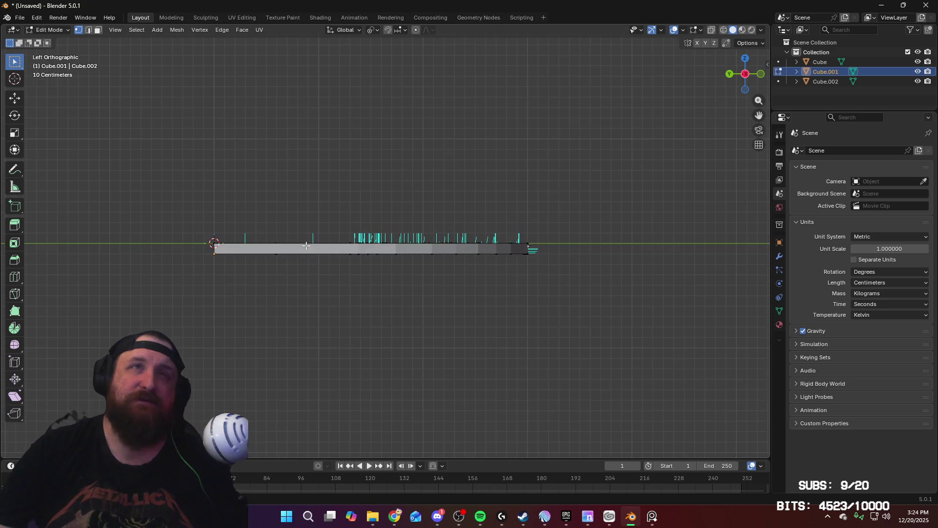
pyautogui.moveTo(435, 321); pyautogui.dragTo(355, 324, button='middle')
pyautogui.moveTo(340, 183)
pyautogui.mouseDown(button='middle')
pyautogui.moveTo(540, 331)
pyautogui.moveTo(603, 324)
pyautogui.mouseUp(button='middle')
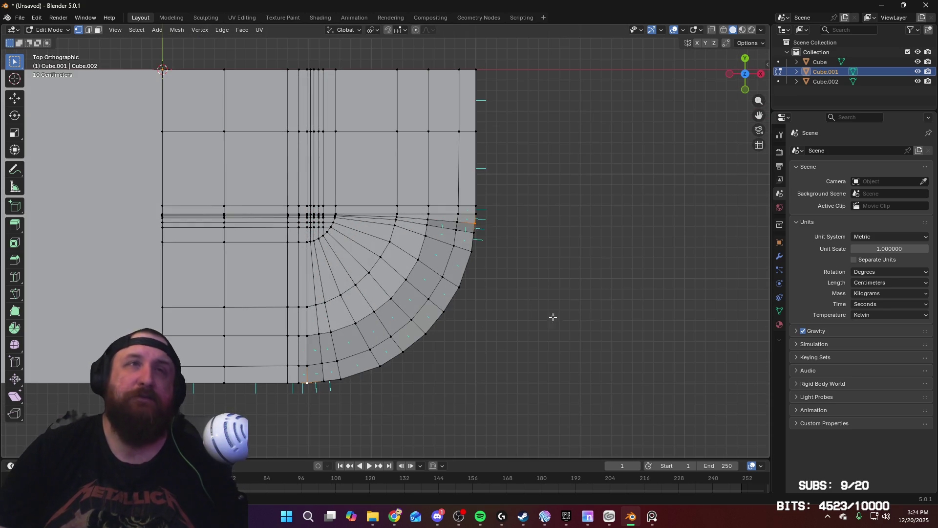
pyautogui.keyDown('shift'); pyautogui.scroll(-3, 513, 322); pyautogui.keyUp('shift')
pyautogui.scroll(2, 474, 329)
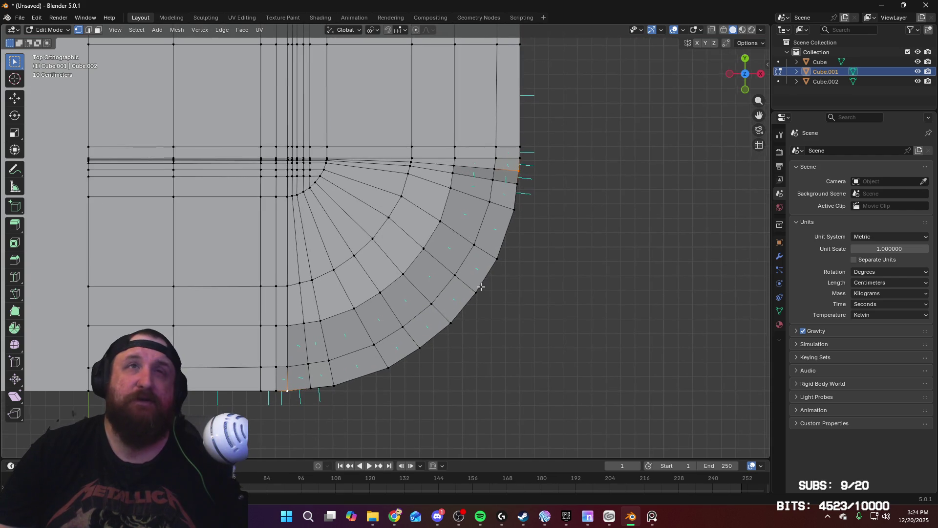
pyautogui.scroll(1, 482, 285)
pyautogui.scroll(-1, 481, 284)
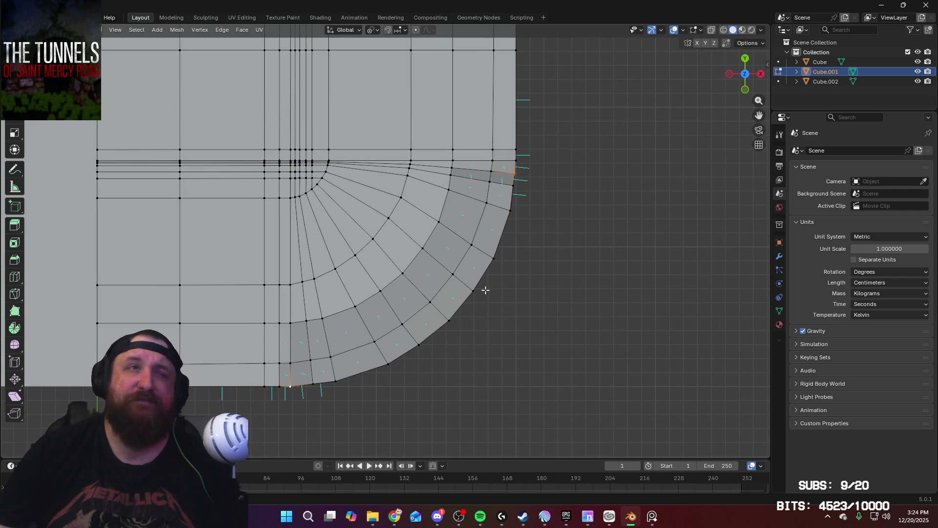
pyautogui.moveTo(485, 289); pyautogui.dragTo(405, 196, button='middle')
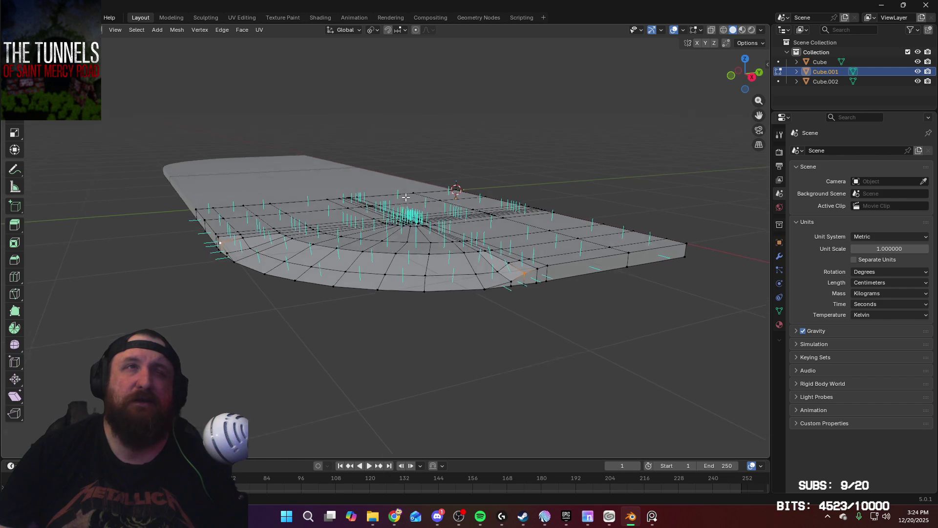
pyautogui.moveTo(406, 197)
pyautogui.mouseDown(button='middle')
pyautogui.moveTo(409, 217)
pyautogui.moveTo(432, 217)
pyautogui.moveTo(436, 204)
pyautogui.moveTo(414, 207)
pyautogui.moveTo(361, 239)
pyautogui.moveTo(474, 198)
pyautogui.moveTo(443, 195)
pyautogui.moveTo(425, 214)
pyautogui.mouseUp(button='middle')
pyautogui.scroll(3, 386, 222)
pyautogui.scroll(-3, 360, 239)
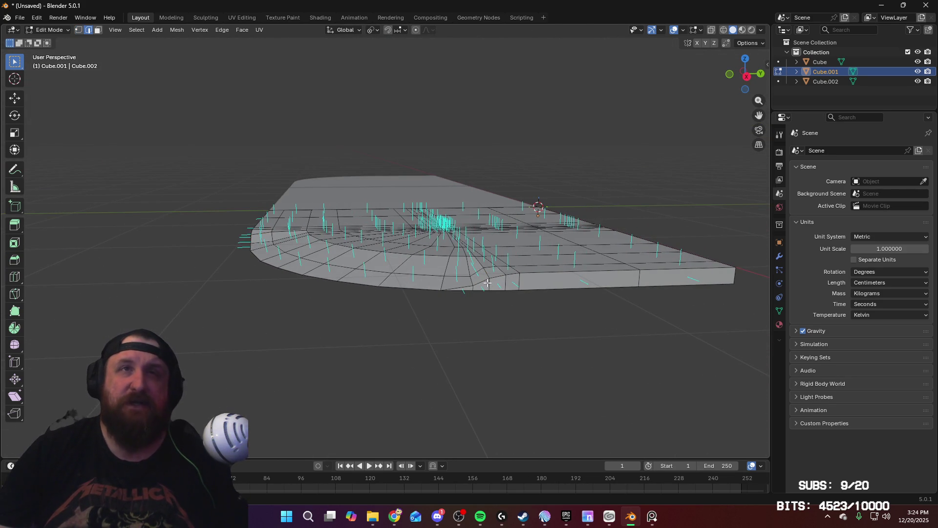
# Edge-slide the cross loop beside the ramp to a slightly new position along the slab
pyautogui.moveTo(526, 284); pyautogui.dragTo(516, 292, button='middle')
pyautogui.press('g')
pyautogui.press('g')
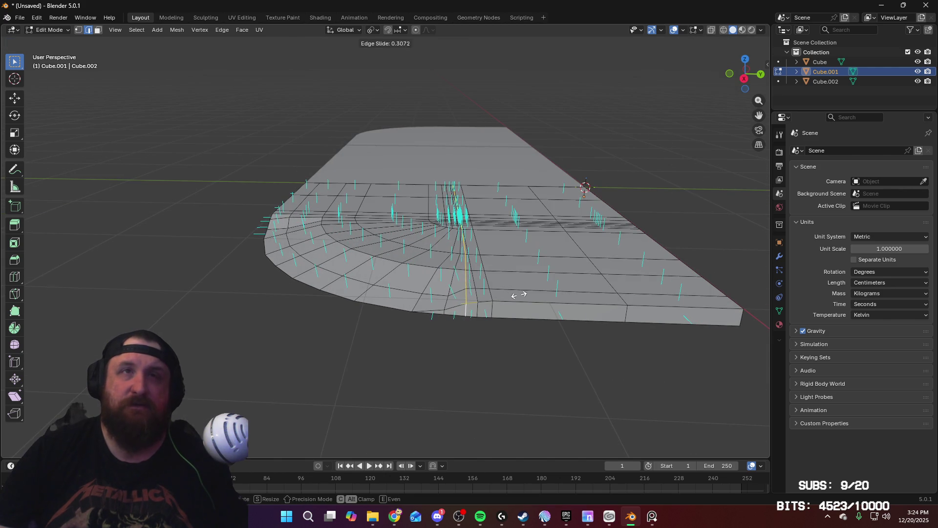
pyautogui.click(506, 294)
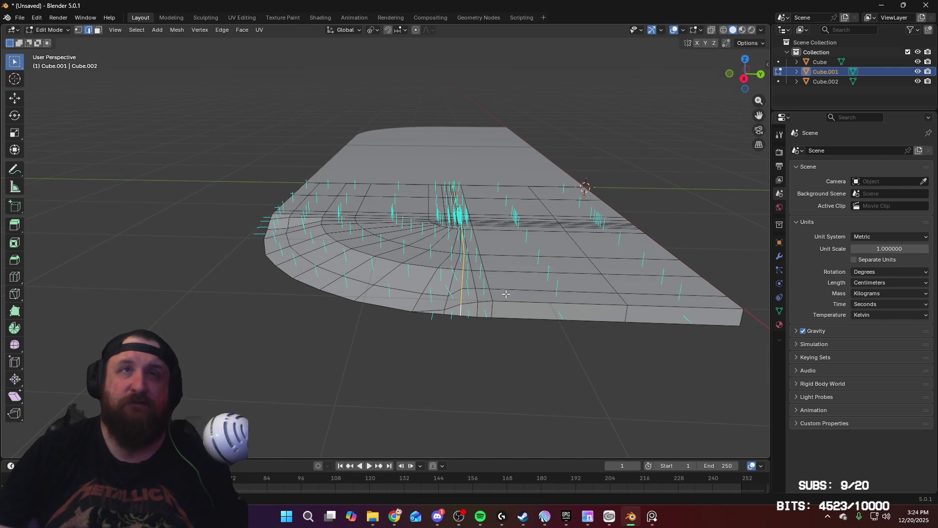
pyautogui.press('g')
pyautogui.press('g')
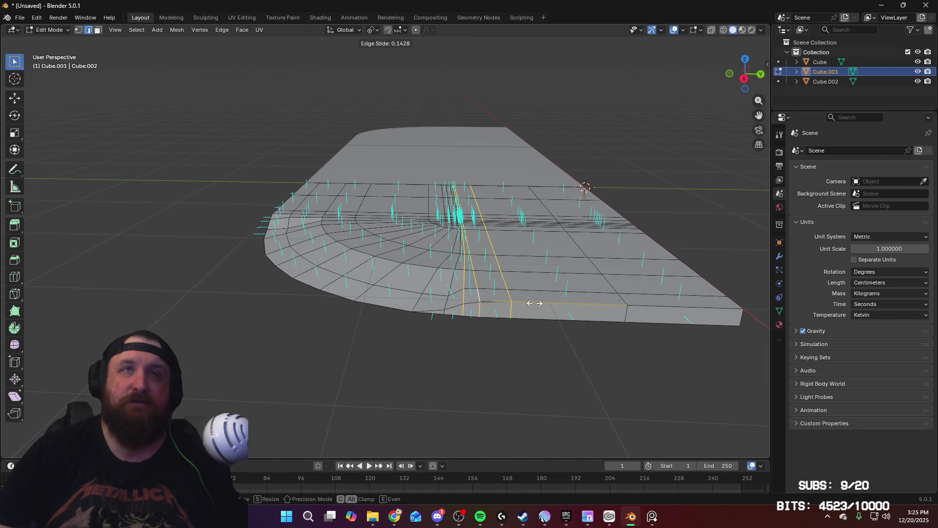
pyautogui.rightClick(535, 303)
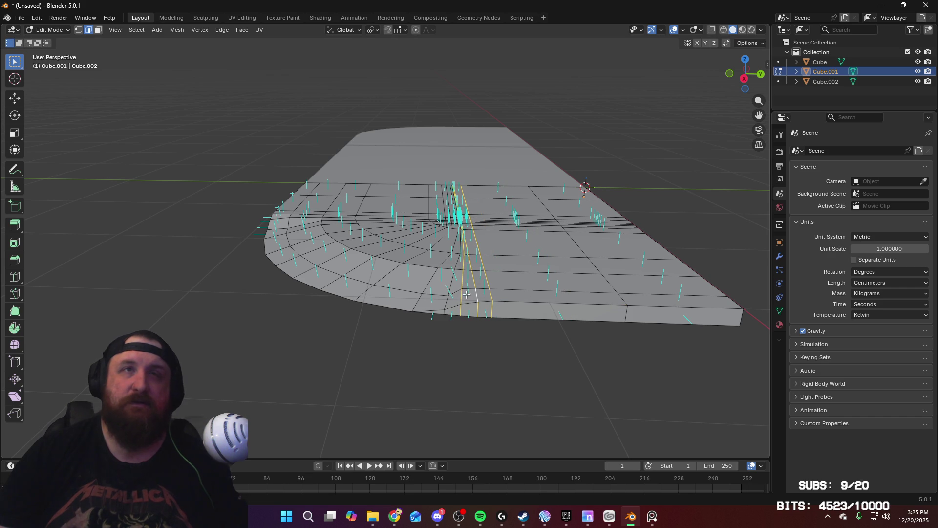
pyautogui.press('g')
pyautogui.press('g')
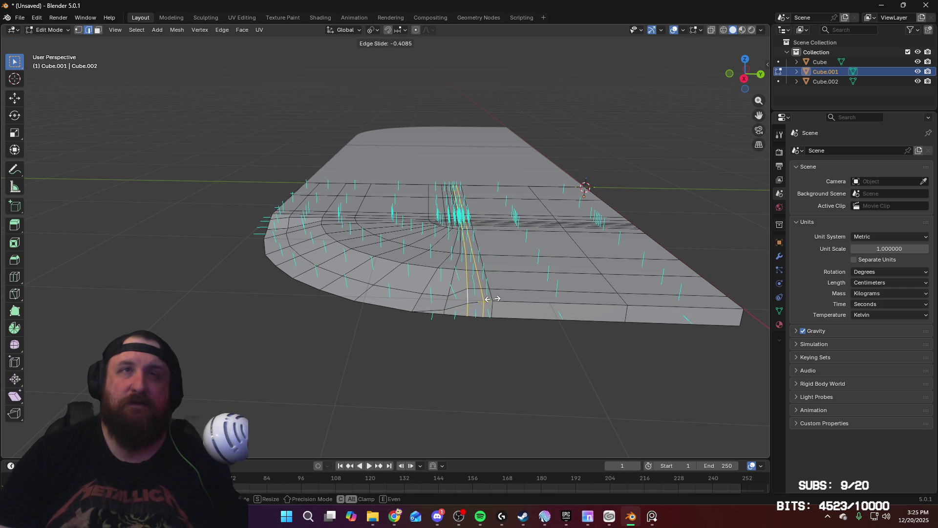
pyautogui.click(489, 299)
pyautogui.press('g')
pyautogui.press('g')
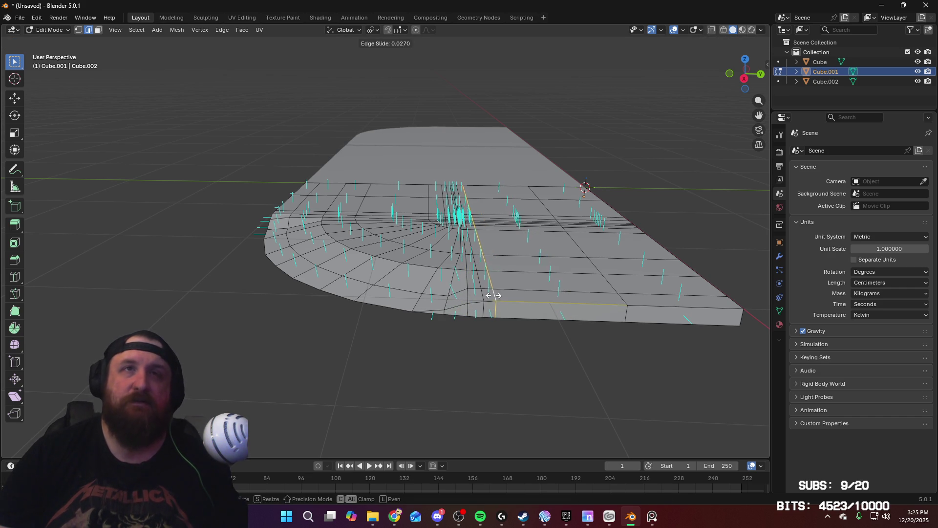
pyautogui.click(493, 295)
# Switch to vertex selection and look at the slab from the right side
pyautogui.moveTo(493, 295)
pyautogui.mouseDown(button='middle')
pyautogui.moveTo(437, 273)
pyautogui.moveTo(425, 254)
pyautogui.moveTo(414, 270)
pyautogui.mouseUp(button='middle')
pyautogui.press('1')
pyautogui.moveTo(519, 277); pyautogui.dragTo(506, 267, button='middle')
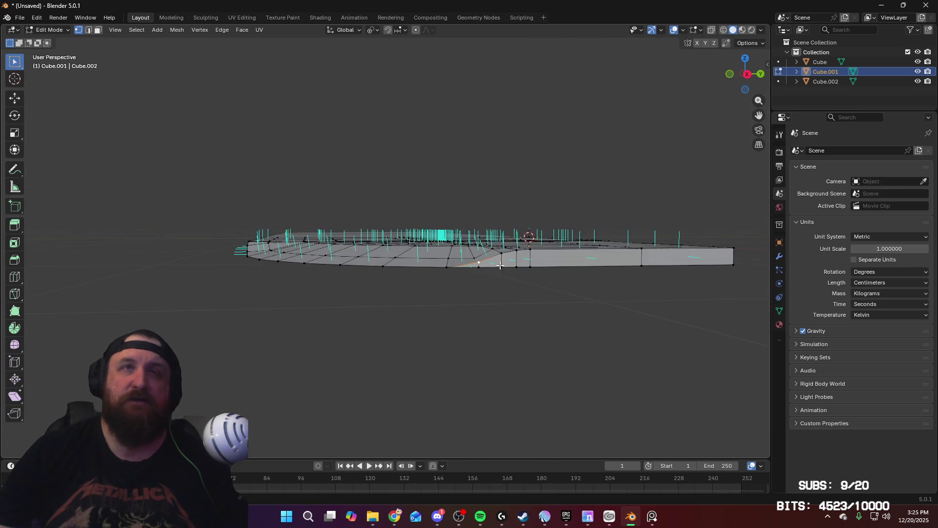
pyautogui.press('KP_3')
# Move the selected ramp-base vertices vertically along Z
pyautogui.scroll(5, 475, 240)
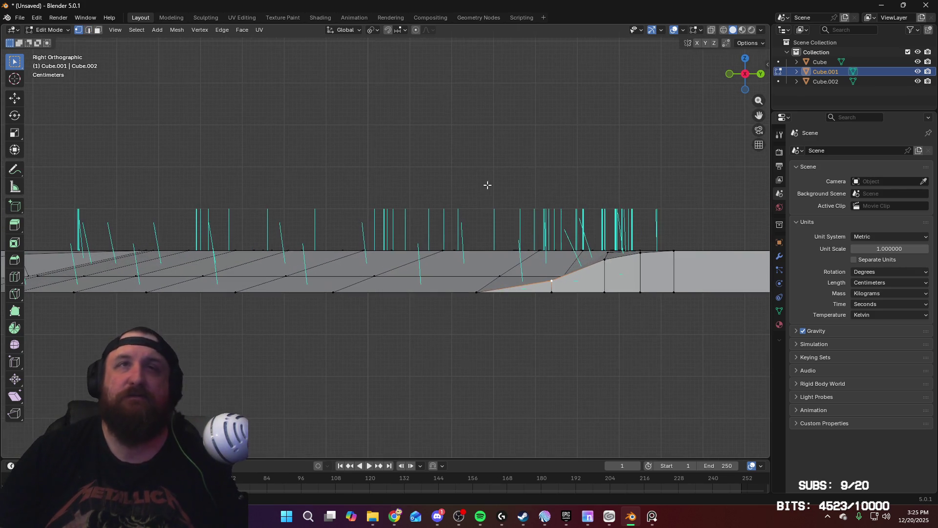
pyautogui.press('g')
pyautogui.press('z')
pyautogui.click(558, 253)
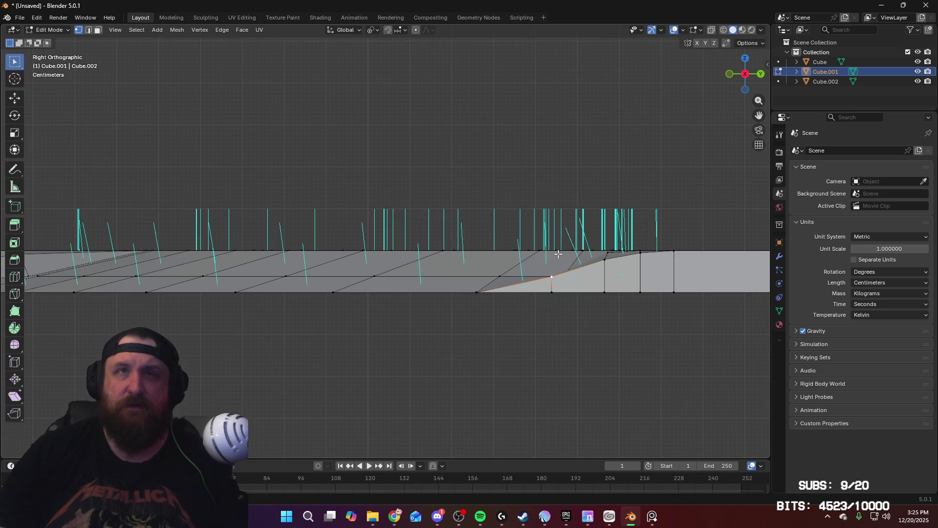
pyautogui.moveTo(557, 254)
pyautogui.mouseDown(button='middle')
pyautogui.moveTo(389, 280)
pyautogui.moveTo(422, 290)
pyautogui.mouseUp(button='middle')
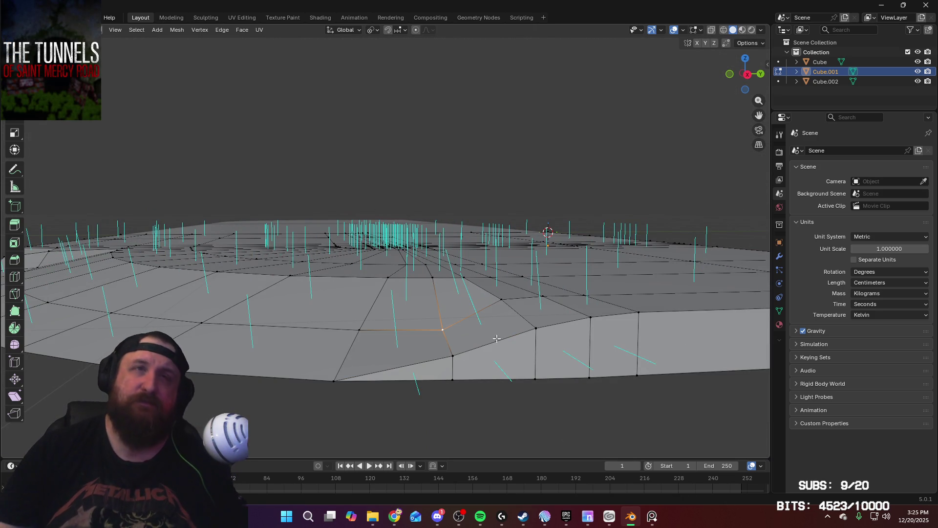
# Set the transform pivot point to Median Point
pyautogui.click(372, 29)
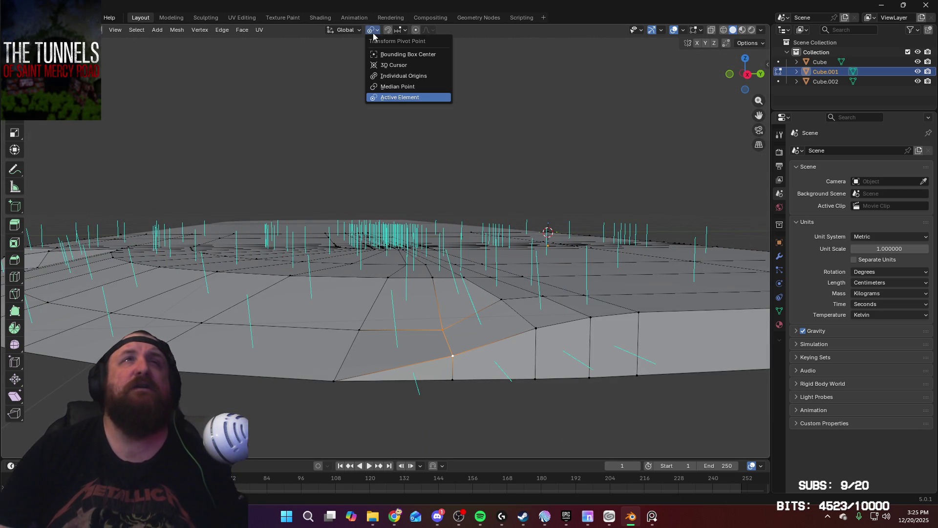
pyautogui.click(396, 82)
pyautogui.click(374, 32)
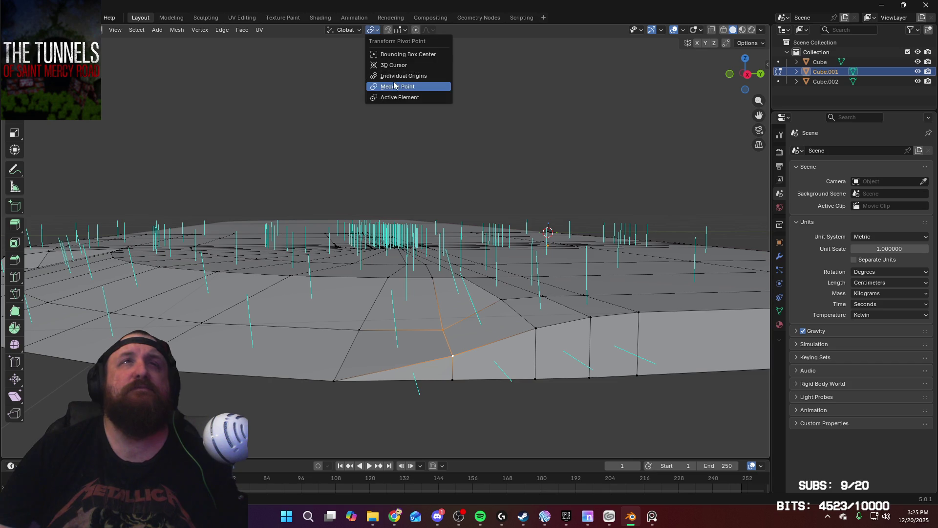
pyautogui.click(396, 82)
pyautogui.moveTo(428, 182); pyautogui.dragTo(493, 244, button='middle')
pyautogui.press('s')
pyautogui.press('z')
pyautogui.press('Escape')
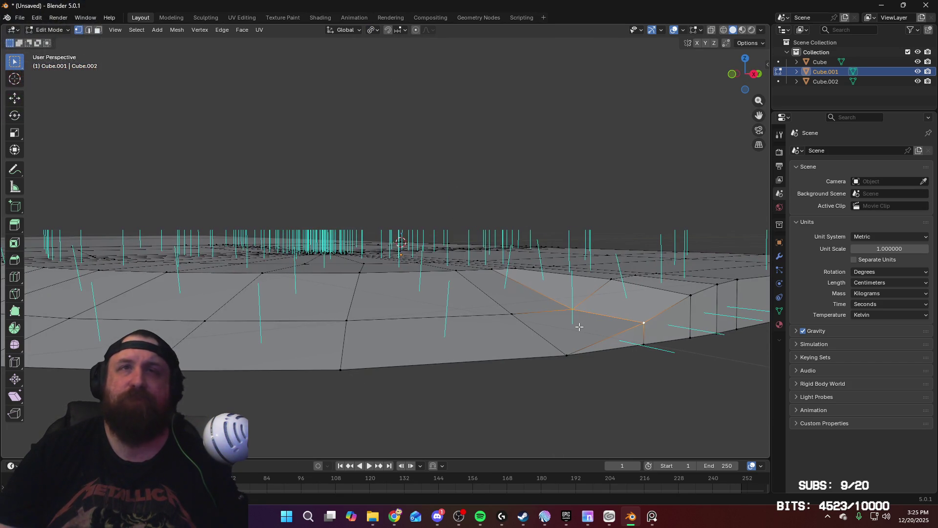
# Adjust another ramp-base vertex's height along Z, then review the slope
pyautogui.press('g')
pyautogui.press('z')
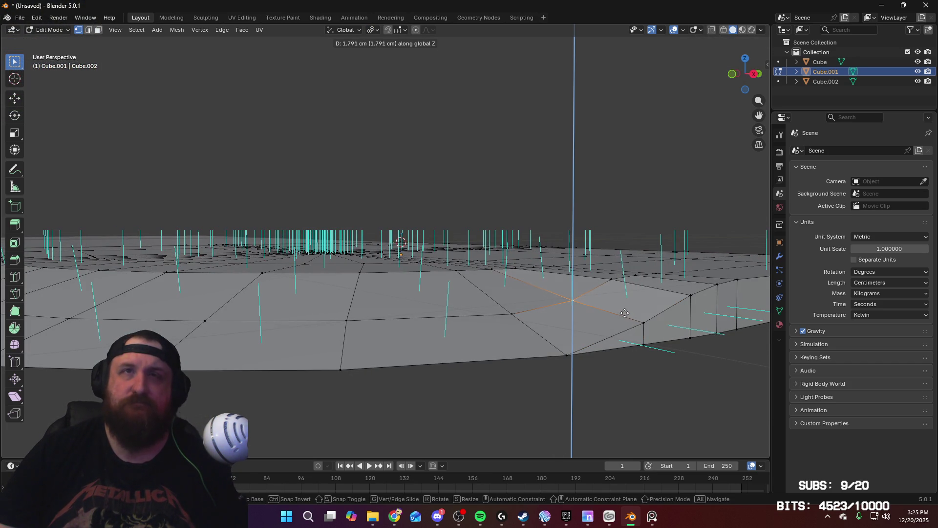
pyautogui.click(624, 311)
pyautogui.moveTo(509, 272); pyautogui.dragTo(527, 271, button='middle')
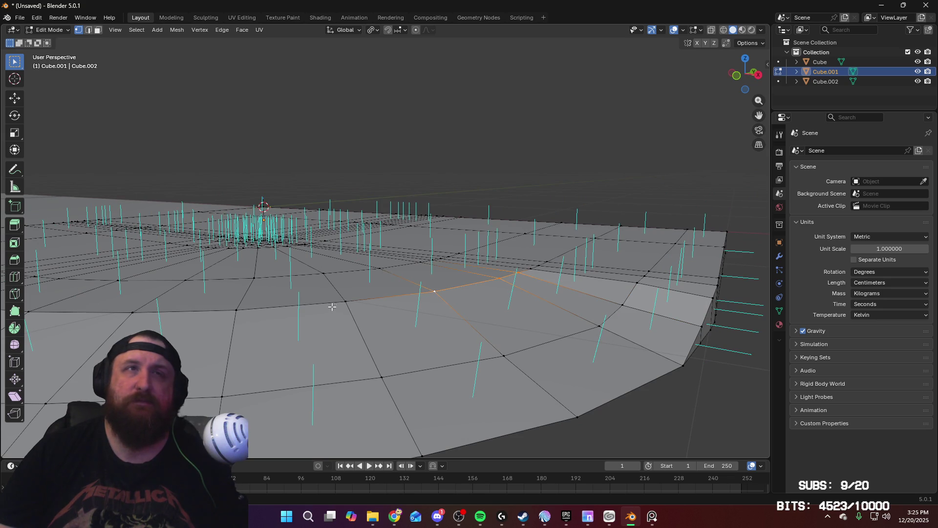
pyautogui.keyDown('shift'); pyautogui.moveTo(239, 320); pyautogui.dragTo(399, 303, button='middle'); pyautogui.keyUp('shift')
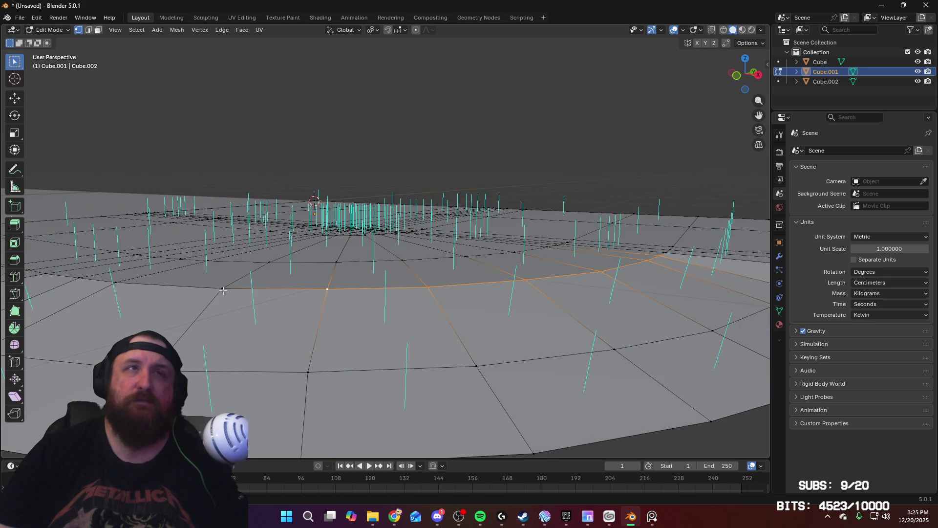
pyautogui.moveTo(223, 290)
pyautogui.keyDown('shift'); pyautogui.mouseDown(button='middle')
pyautogui.moveTo(404, 301)
pyautogui.moveTo(329, 306)
pyautogui.mouseUp(button='middle'); pyautogui.keyUp('shift')
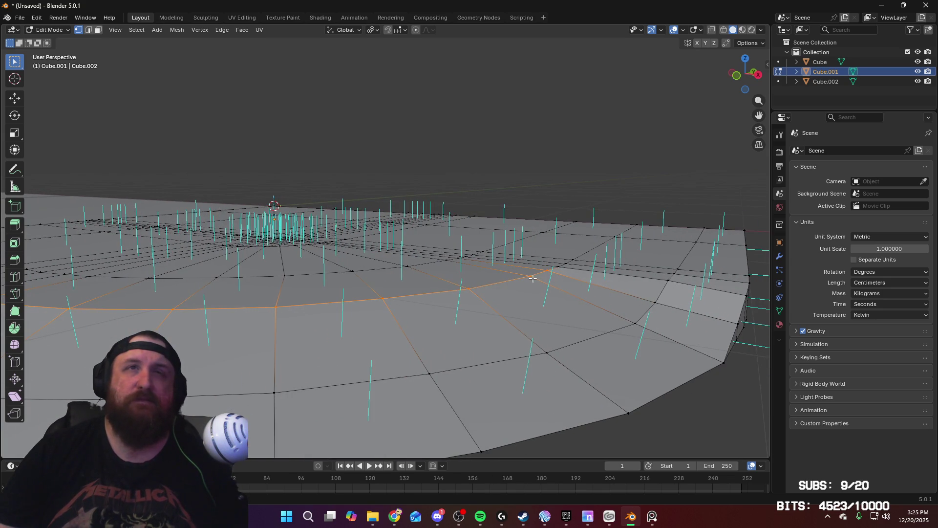
pyautogui.moveTo(575, 284); pyautogui.dragTo(523, 288, button='middle')
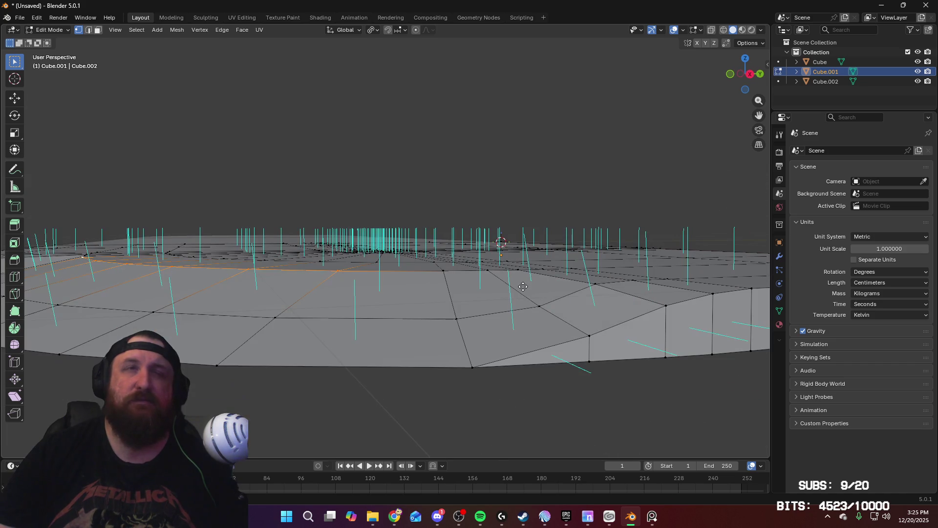
# Lower the selected edge loop slightly along Z in two small moves
pyautogui.press('g')
pyautogui.press('z')
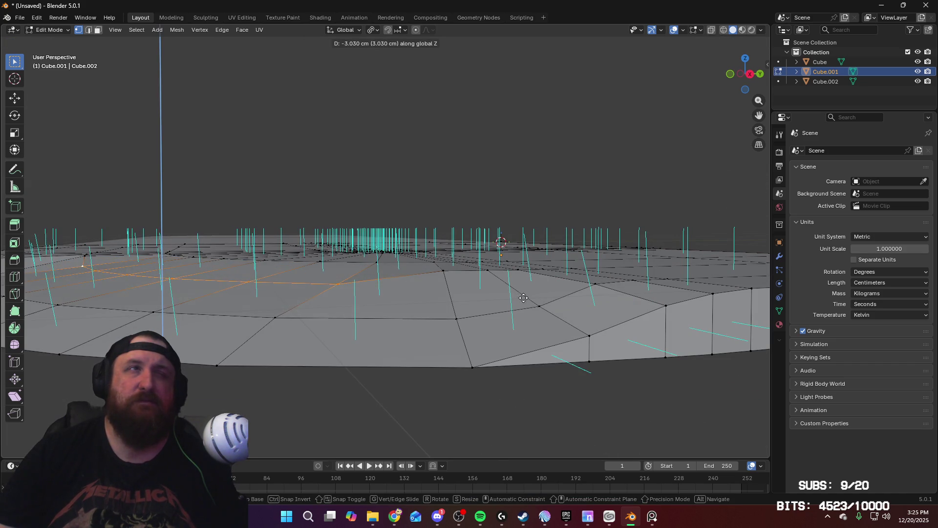
pyautogui.click(523, 299)
pyautogui.moveTo(523, 299); pyautogui.dragTo(443, 368, button='middle')
pyautogui.keyDown('shift'); pyautogui.moveTo(430, 313); pyautogui.dragTo(451, 331, button='middle'); pyautogui.keyUp('shift')
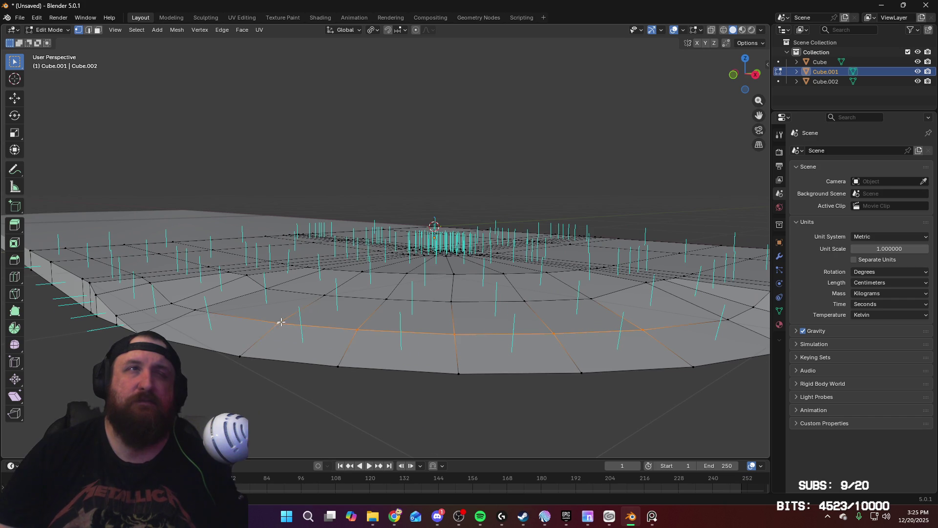
pyautogui.moveTo(281, 321)
pyautogui.mouseDown(button='middle')
pyautogui.moveTo(312, 323)
pyautogui.moveTo(320, 309)
pyautogui.moveTo(167, 309)
pyautogui.mouseUp(button='middle')
pyautogui.moveTo(402, 316); pyautogui.dragTo(397, 316, button='middle')
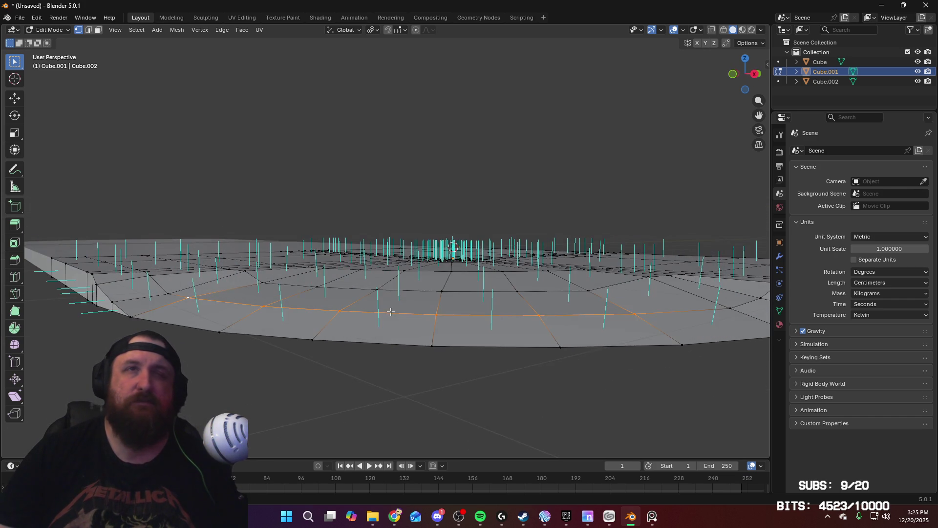
pyautogui.press('g')
pyautogui.press('z')
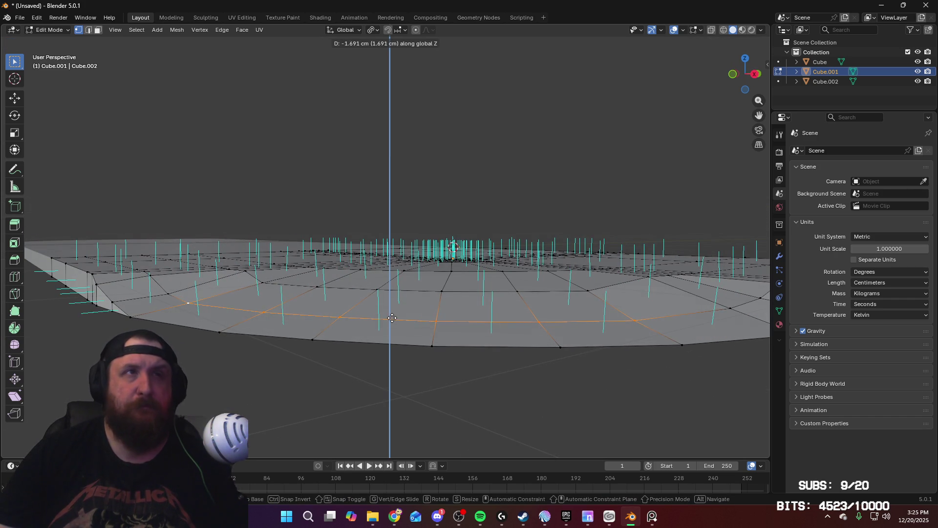
pyautogui.click(392, 318)
# Lower a slab-edge vertex and two surface edges near the ramp along Z
pyautogui.click(169, 292)
pyautogui.press('g')
pyautogui.press('z')
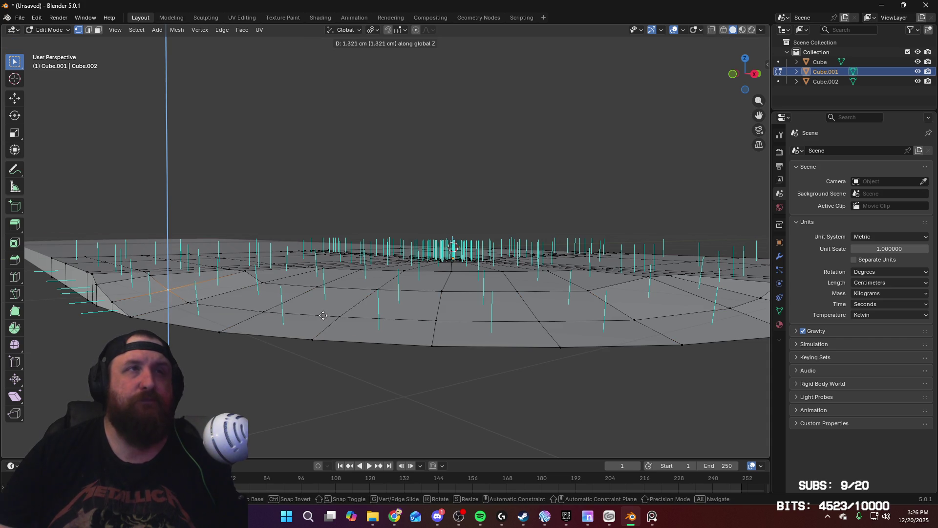
pyautogui.click(323, 315)
pyautogui.moveTo(470, 321)
pyautogui.mouseDown(button='middle')
pyautogui.moveTo(515, 323)
pyautogui.moveTo(482, 325)
pyautogui.mouseUp(button='middle')
pyautogui.moveTo(245, 278)
pyautogui.mouseDown(button='middle')
pyautogui.moveTo(248, 302)
pyautogui.moveTo(692, 306)
pyautogui.moveTo(635, 264)
pyautogui.moveTo(625, 244)
pyautogui.mouseUp(button='middle')
pyautogui.keyDown('shift'); pyautogui.click(641, 293); pyautogui.keyUp('shift')
pyautogui.press('g')
pyautogui.press('z')
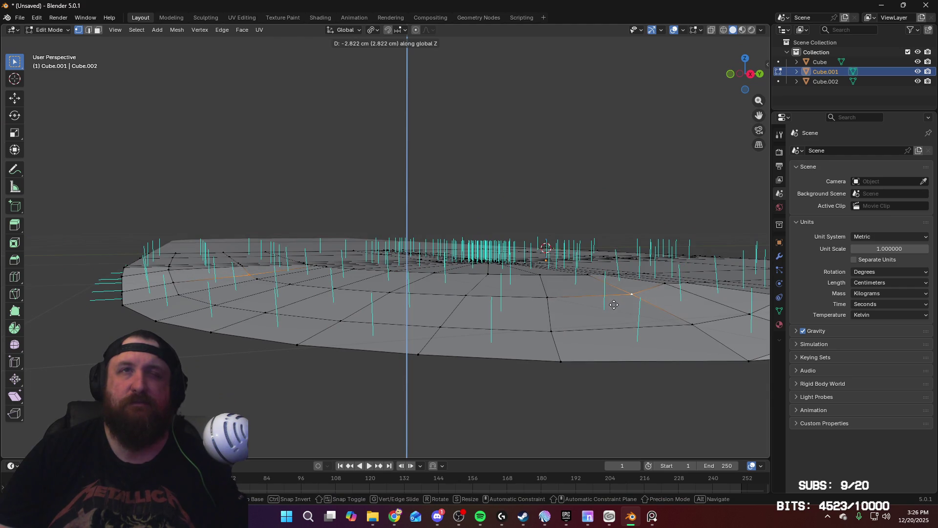
pyautogui.click(613, 307)
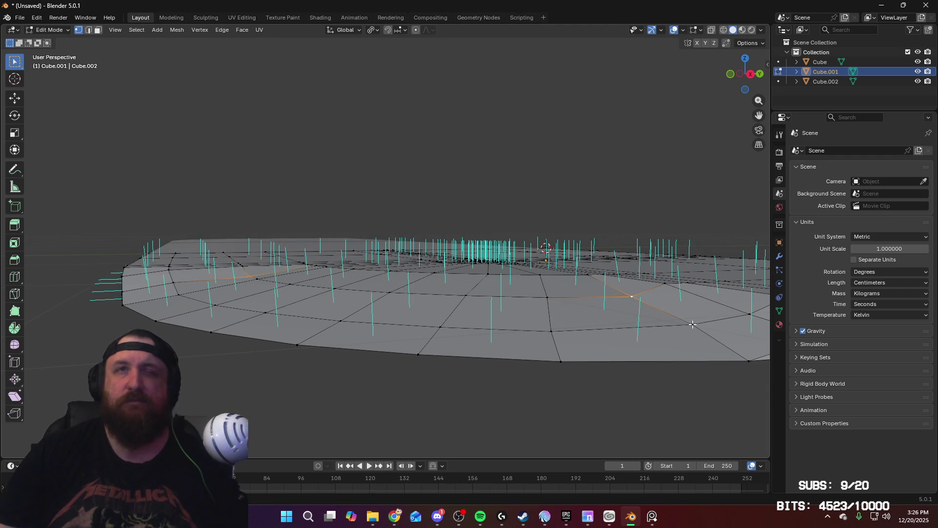
pyautogui.moveTo(692, 324); pyautogui.dragTo(536, 304, button='middle')
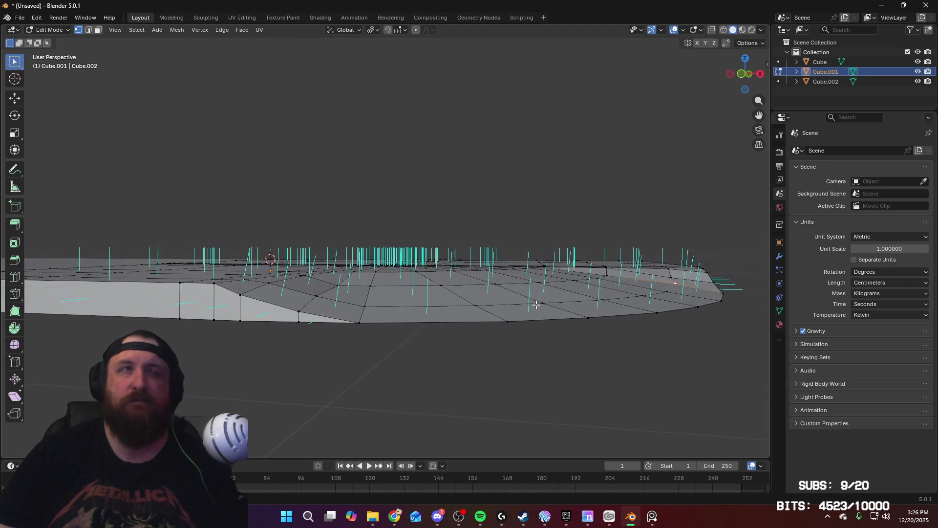
pyautogui.click(362, 306)
pyautogui.press('g')
pyautogui.press('z')
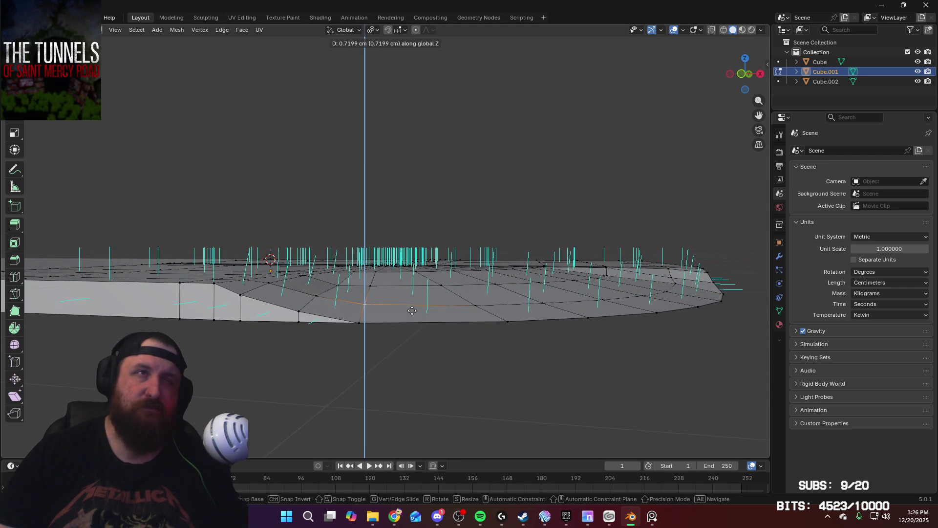
pyautogui.click(412, 311)
pyautogui.press('Tab')
# Back in Edit Mode, drop three more slab vertices slightly along Z
pyautogui.moveTo(429, 256)
pyautogui.mouseDown(button='middle')
pyautogui.moveTo(432, 317)
pyautogui.moveTo(447, 302)
pyautogui.moveTo(391, 307)
pyautogui.moveTo(391, 295)
pyautogui.mouseUp(button='middle')
pyautogui.scroll(5, 486, 266)
pyautogui.press('Tab')
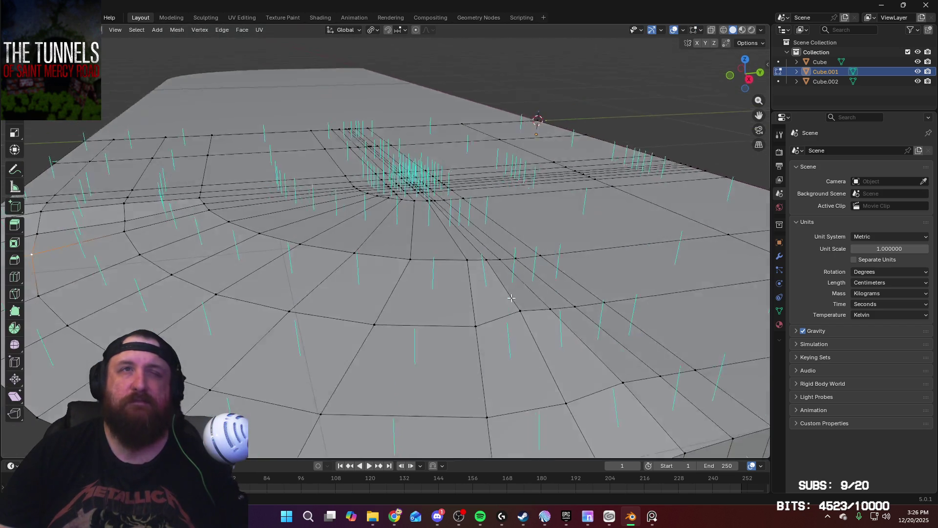
pyautogui.moveTo(511, 298)
pyautogui.mouseDown(button='middle')
pyautogui.moveTo(520, 289)
pyautogui.moveTo(515, 272)
pyautogui.mouseUp(button='middle')
pyautogui.click(521, 289)
pyautogui.press('g')
pyautogui.press('z')
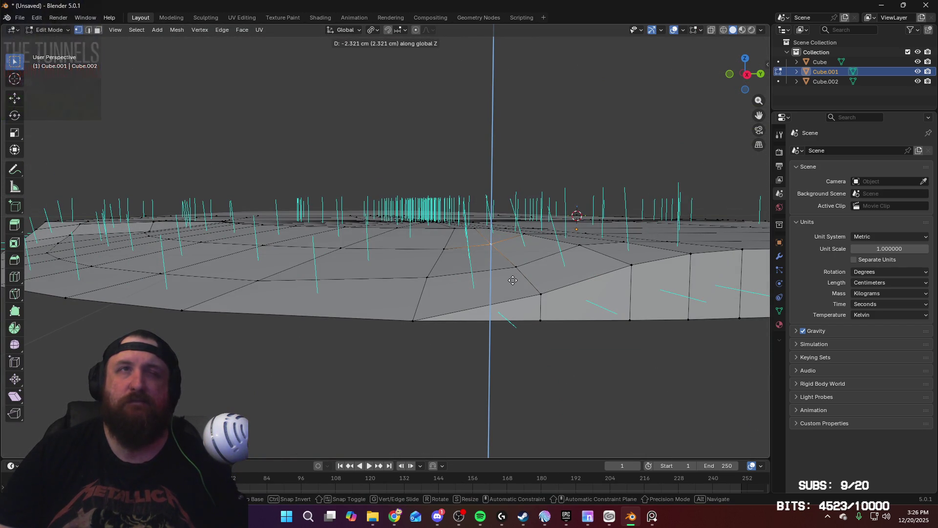
pyautogui.click(513, 279)
pyautogui.moveTo(588, 250); pyautogui.dragTo(605, 260, button='middle')
pyautogui.press('g')
pyautogui.press('z')
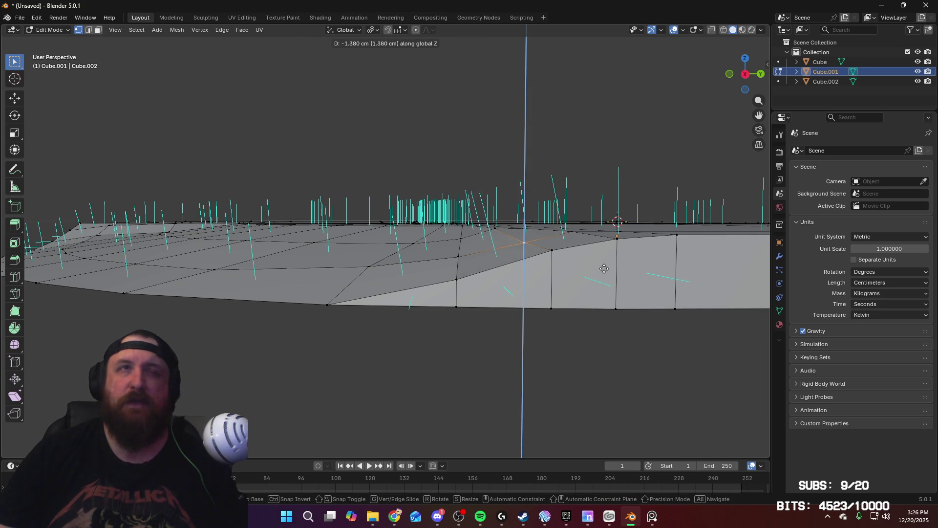
pyautogui.click(604, 268)
pyautogui.moveTo(605, 268); pyautogui.dragTo(550, 284, button='middle')
pyautogui.press('g')
pyautogui.press('z')
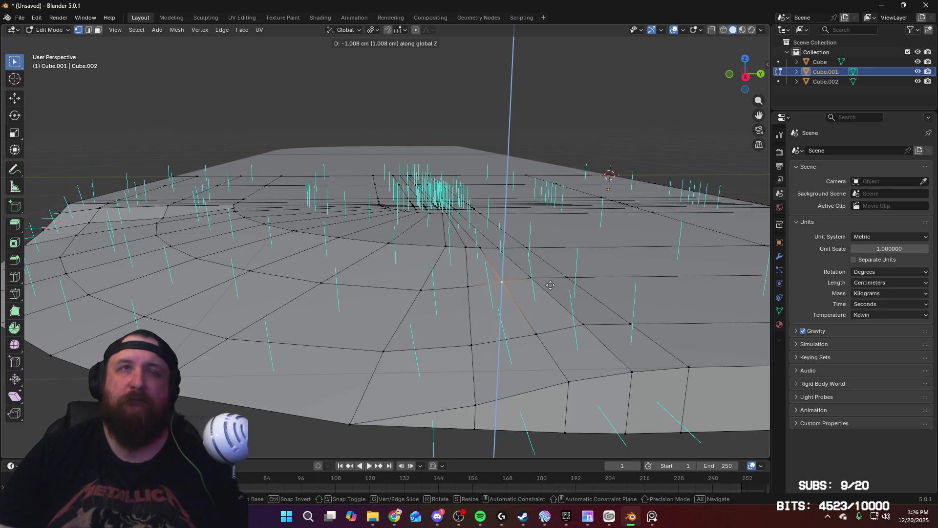
pyautogui.click(550, 285)
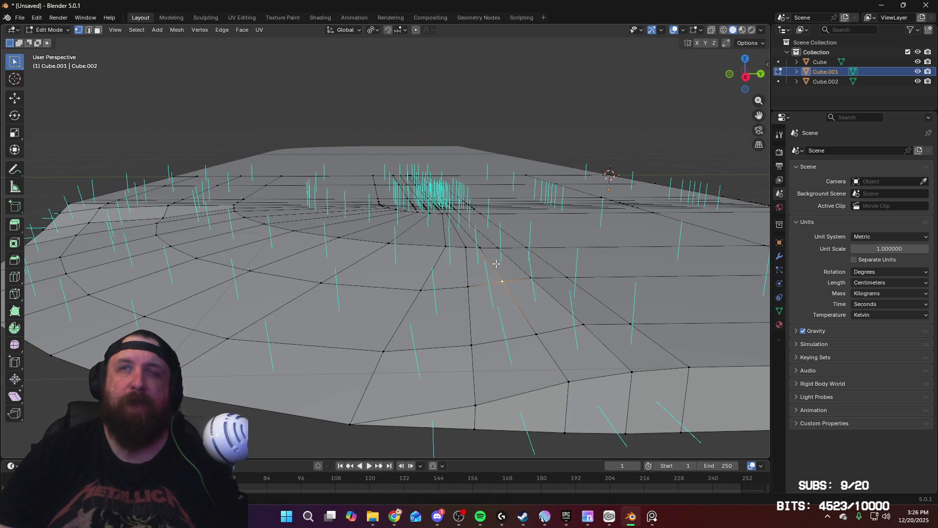
# Lower the remaining rim vertices about 0.59 cm along Z, then return to Object Mode
pyautogui.moveTo(496, 263)
pyautogui.mouseDown(button='middle')
pyautogui.moveTo(461, 254)
pyautogui.moveTo(586, 260)
pyautogui.moveTo(342, 244)
pyautogui.moveTo(396, 228)
pyautogui.mouseUp(button='middle')
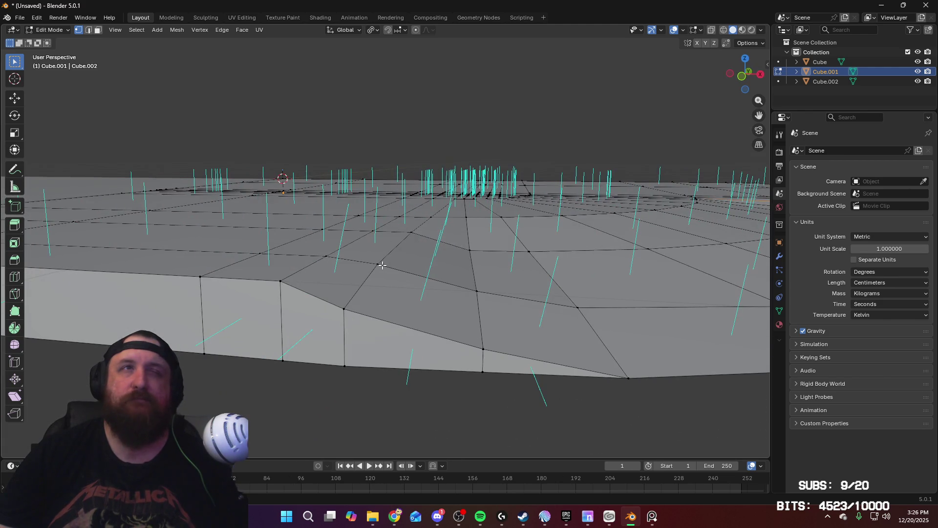
pyautogui.moveTo(382, 265); pyautogui.dragTo(406, 251, button='middle')
pyautogui.moveTo(478, 221); pyautogui.dragTo(472, 217, button='middle')
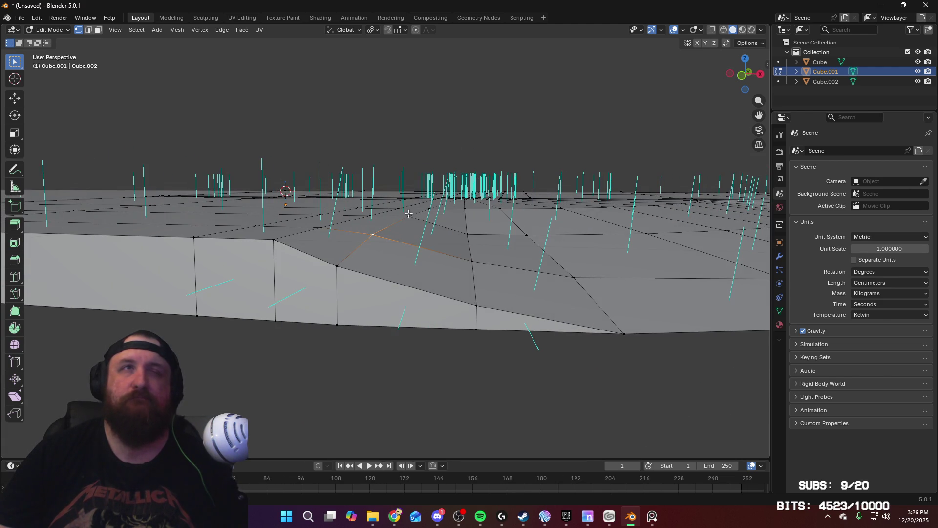
pyautogui.press('g')
pyautogui.press('z')
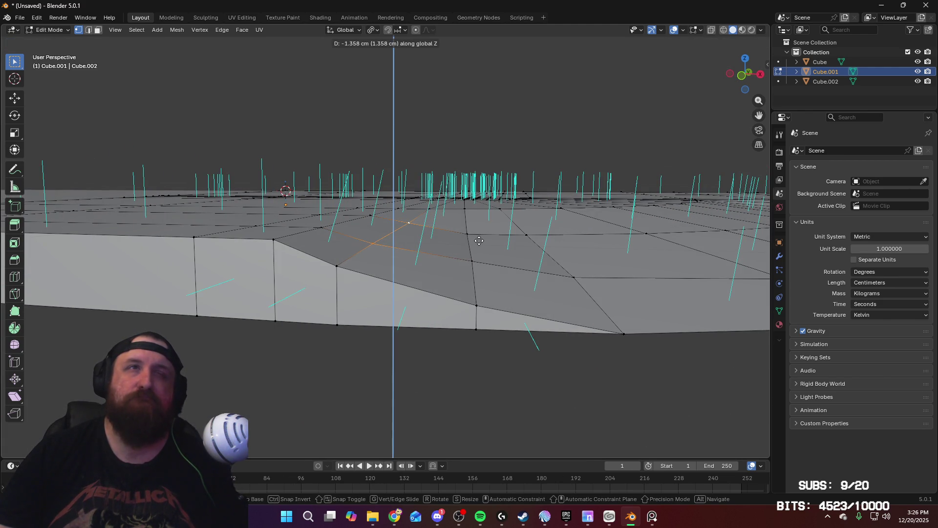
pyautogui.click(479, 240)
pyautogui.moveTo(479, 241)
pyautogui.mouseDown(button='middle')
pyautogui.moveTo(254, 209)
pyautogui.moveTo(469, 245)
pyautogui.moveTo(406, 259)
pyautogui.mouseUp(button='middle')
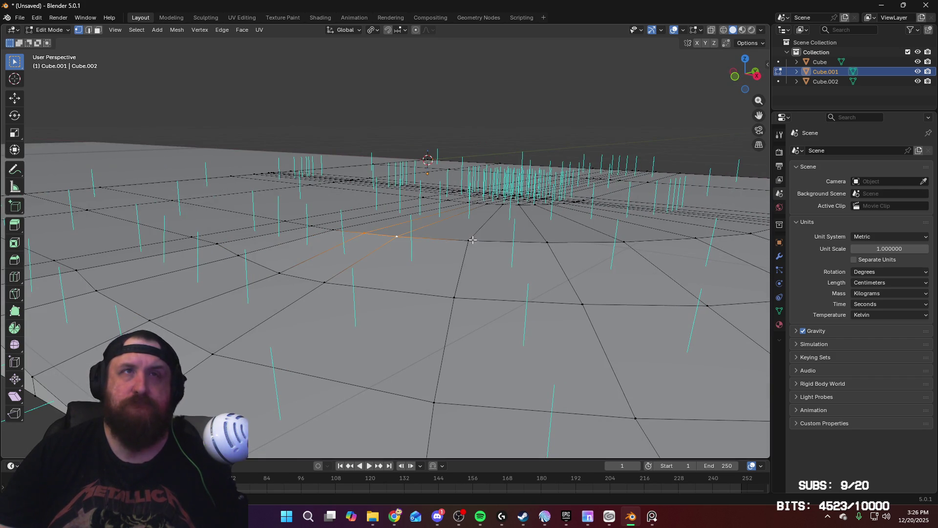
pyautogui.moveTo(549, 241); pyautogui.dragTo(447, 252, button='middle')
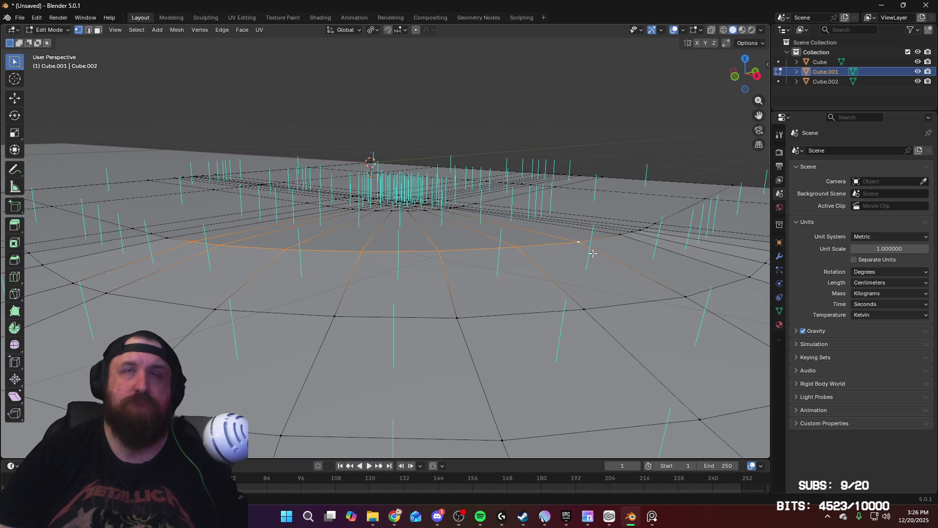
pyautogui.moveTo(593, 253)
pyautogui.mouseDown(button='middle')
pyautogui.moveTo(503, 222)
pyautogui.moveTo(489, 225)
pyautogui.mouseUp(button='middle')
pyautogui.press('g')
pyautogui.press('z')
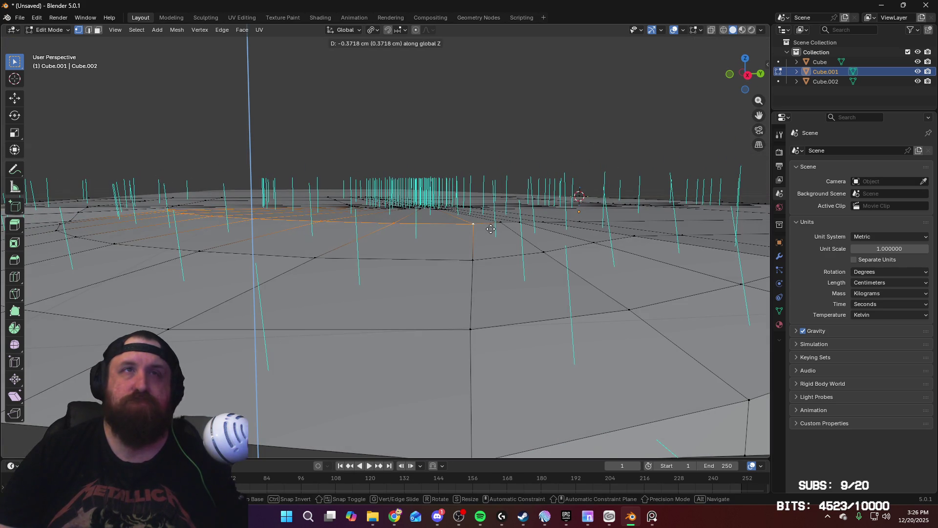
pyautogui.click(491, 229)
pyautogui.moveTo(475, 226)
pyautogui.mouseDown(button='middle')
pyautogui.moveTo(390, 241)
pyautogui.moveTo(455, 234)
pyautogui.mouseUp(button='middle')
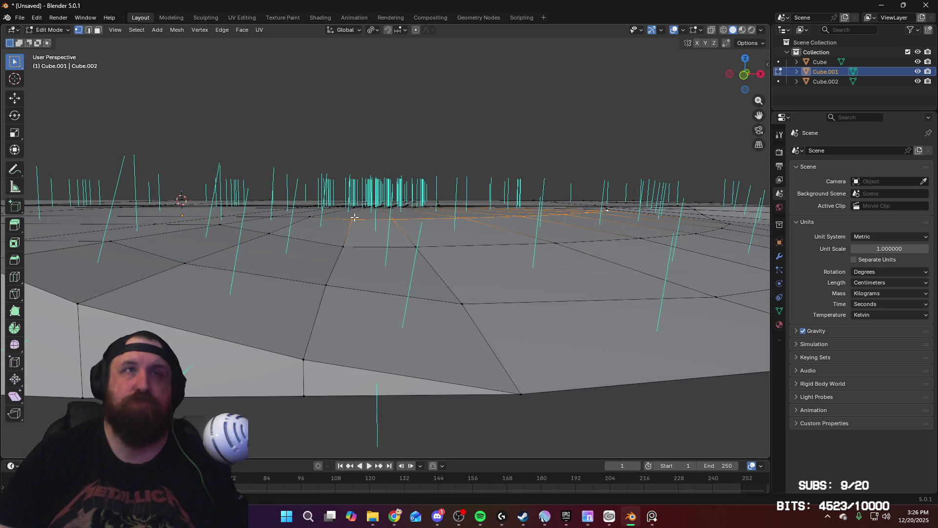
pyautogui.moveTo(354, 217)
pyautogui.mouseDown(button='middle')
pyautogui.moveTo(462, 235)
pyautogui.moveTo(445, 241)
pyautogui.mouseUp(button='middle')
pyautogui.press('g')
pyautogui.press('z')
pyautogui.click(464, 237)
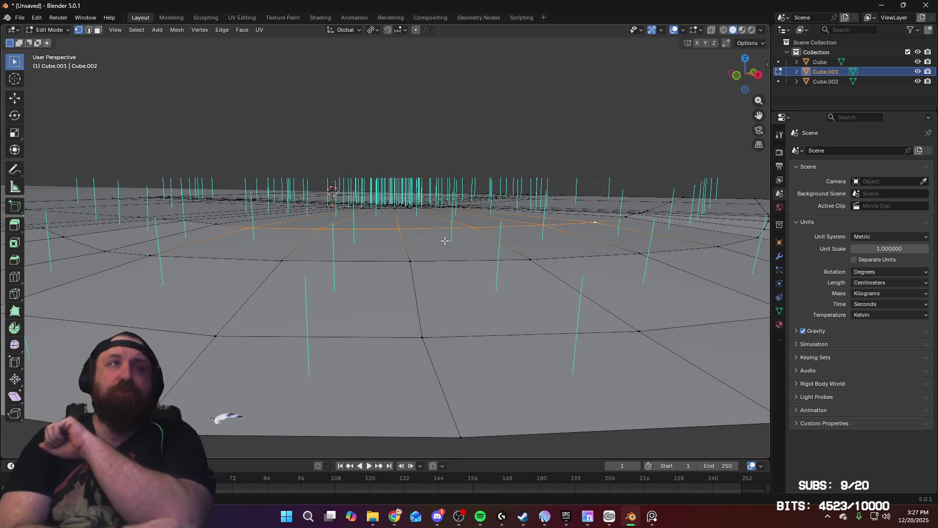
pyautogui.scroll(-5, 445, 240)
pyautogui.press('Tab')
pyautogui.moveTo(471, 318)
pyautogui.mouseDown(button='middle')
pyautogui.moveTo(462, 246)
pyautogui.moveTo(438, 244)
pyautogui.moveTo(483, 182)
pyautogui.mouseUp(button='middle')
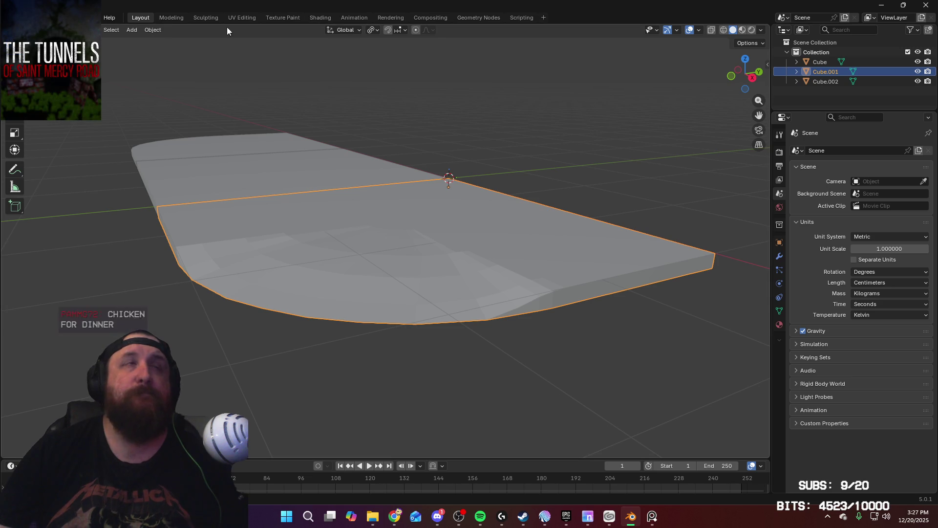
# Apply Shade Smooth to Cube.001 and inspect its mesh
pyautogui.click(152, 30)
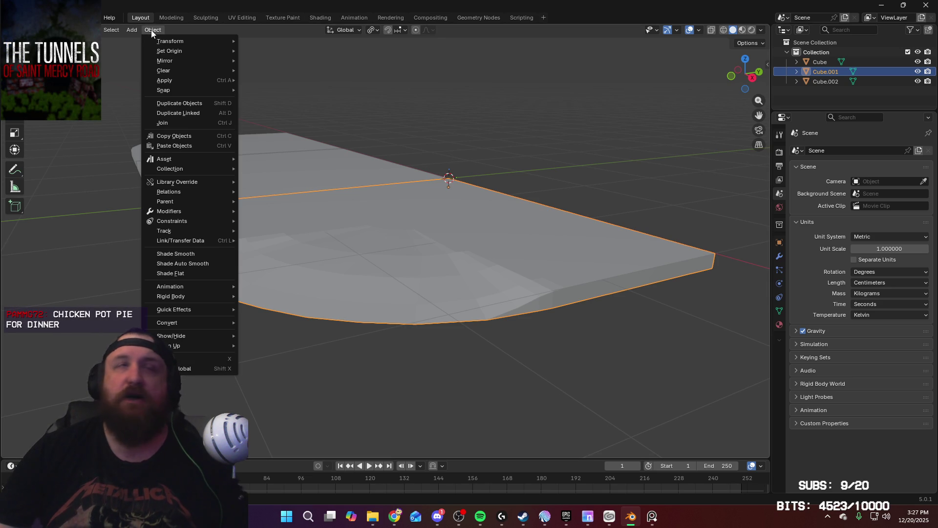
pyautogui.click(170, 251)
pyautogui.moveTo(391, 209)
pyautogui.mouseDown(button='middle')
pyautogui.moveTo(350, 203)
pyautogui.moveTo(444, 228)
pyautogui.moveTo(494, 230)
pyautogui.mouseUp(button='middle')
pyautogui.press('Tab')
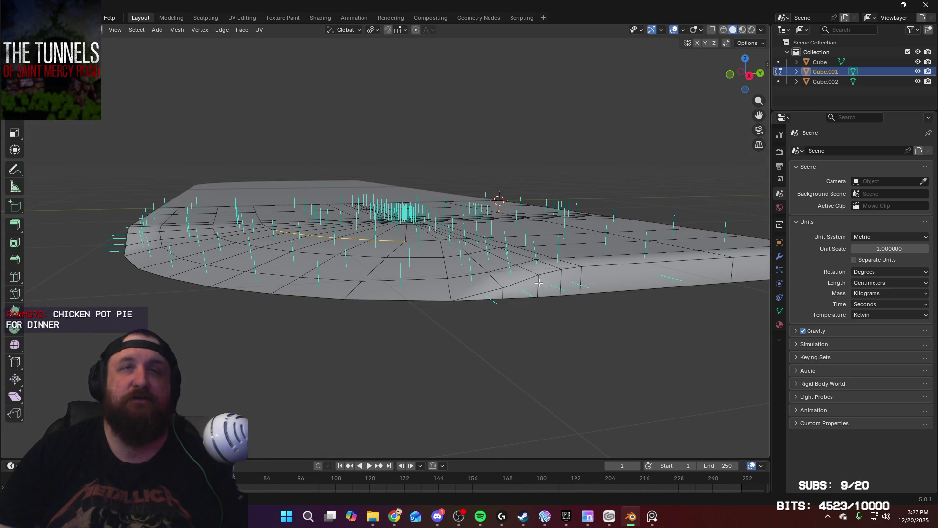
pyautogui.moveTo(400, 270); pyautogui.dragTo(210, 273, button='middle')
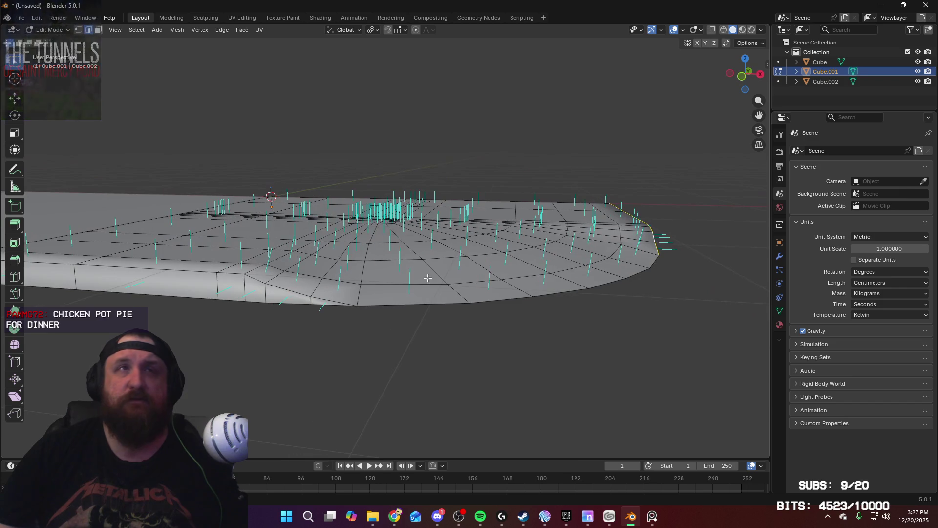
pyautogui.moveTo(127, 263); pyautogui.dragTo(529, 293, button='middle')
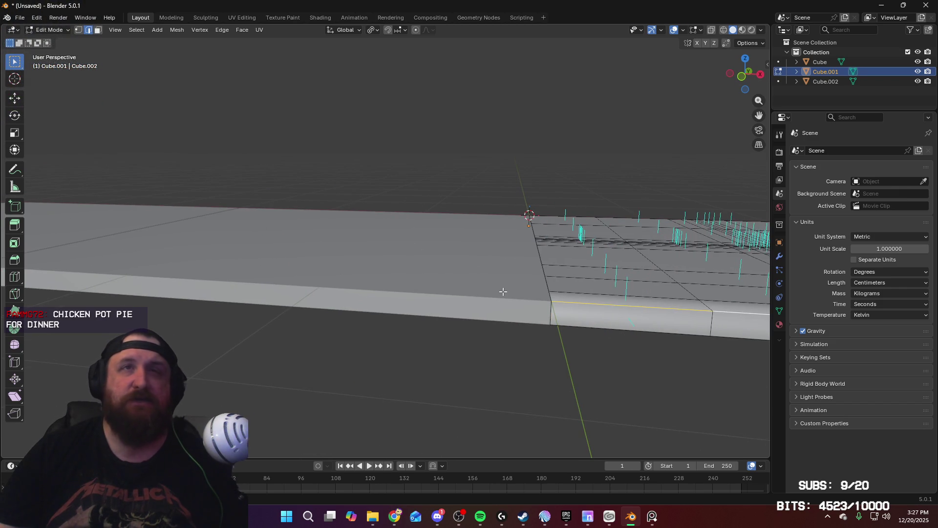
pyautogui.press('Tab')
# Add Cube and Cube.002 to the selection and apply Shade Smooth to them
pyautogui.keyDown('shift'); pyautogui.click(475, 290); pyautogui.keyUp('shift')
pyautogui.moveTo(327, 270)
pyautogui.mouseDown(button='middle')
pyautogui.moveTo(253, 268)
pyautogui.moveTo(435, 282)
pyautogui.mouseUp(button='middle')
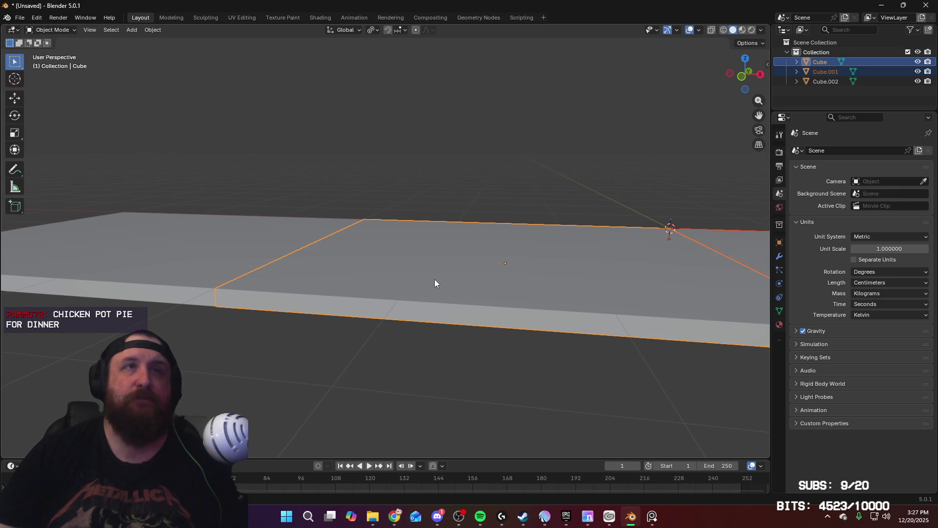
pyautogui.keyDown('shift'); pyautogui.click(205, 233); pyautogui.keyUp('shift')
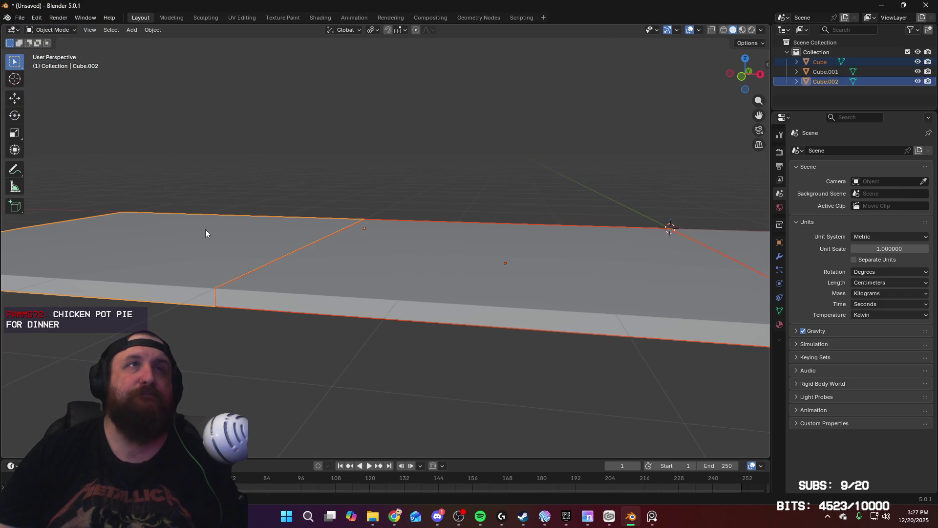
pyautogui.click(153, 30)
pyautogui.click(201, 255)
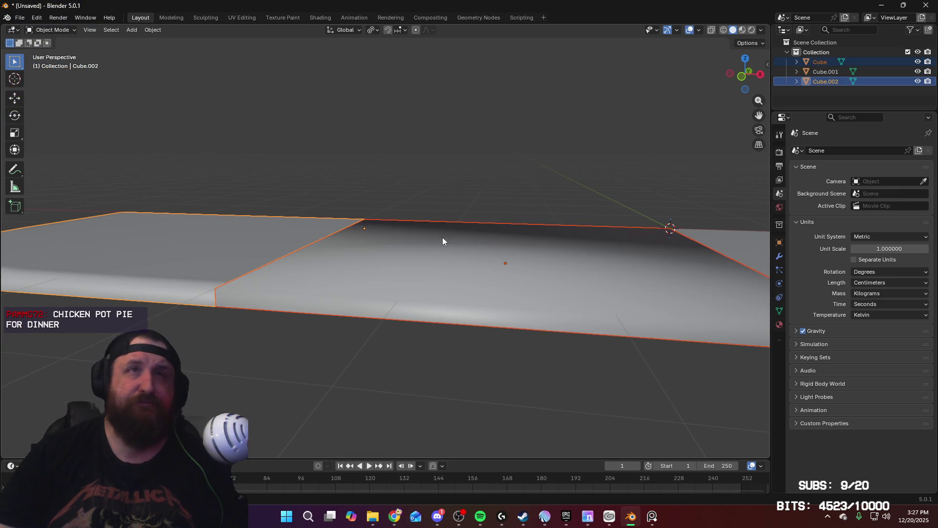
pyautogui.moveTo(441, 236)
pyautogui.mouseDown(button='middle')
pyautogui.moveTo(511, 272)
pyautogui.moveTo(418, 275)
pyautogui.mouseUp(button='middle')
# Select all three pieces with Cube active and enter Edit Mode on them together
pyautogui.press('Tab')
pyautogui.keyDown('alt'); pyautogui.click(342, 286); pyautogui.keyUp('alt')
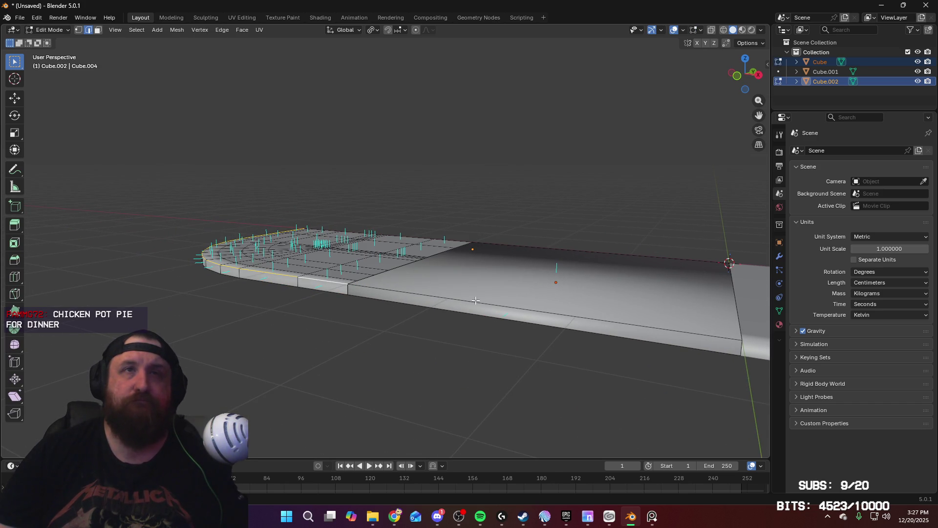
pyautogui.moveTo(475, 300); pyautogui.dragTo(379, 264, button='middle')
pyautogui.press('Tab')
pyautogui.click(371, 268)
pyautogui.keyDown('shift'); pyautogui.click(199, 248); pyautogui.keyUp('shift')
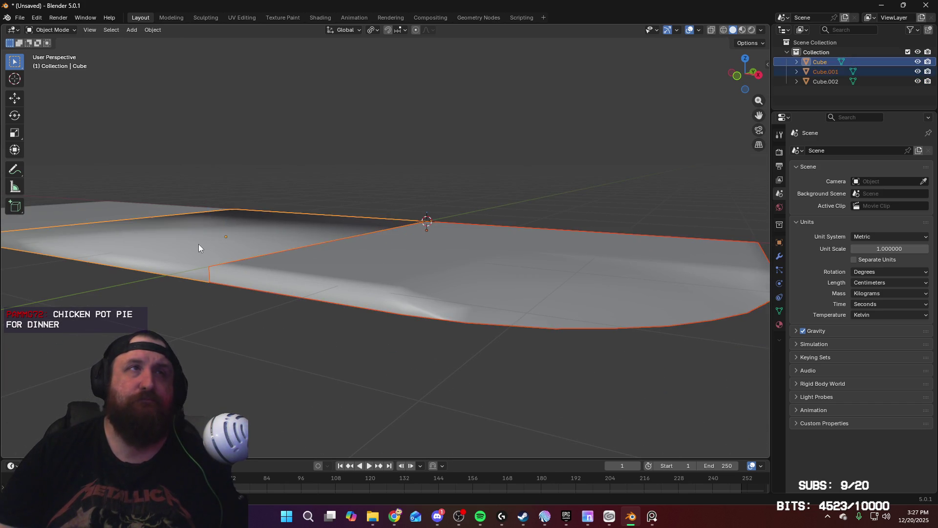
pyautogui.keyDown('shift'); pyautogui.click(88, 209); pyautogui.keyUp('shift')
pyautogui.press('Tab')
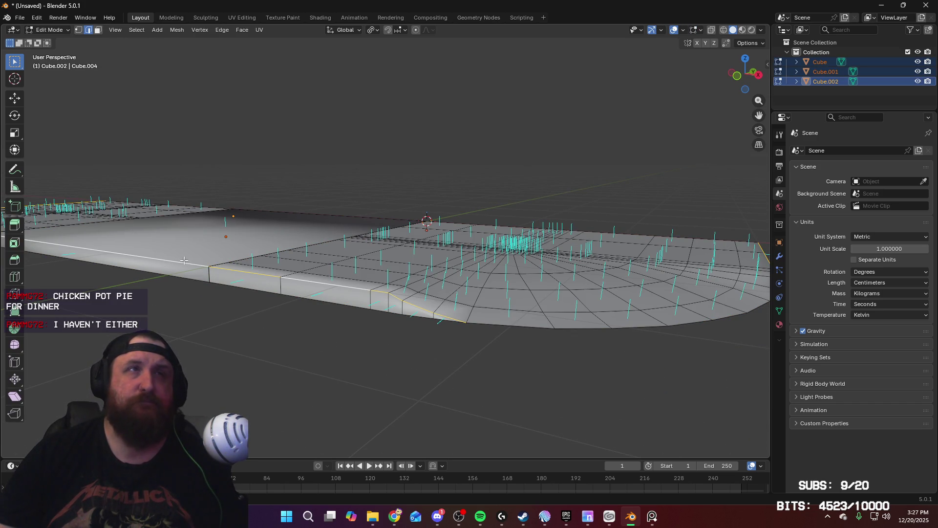
# Cancel a too-wide bevel and select the slab's outer bottom edge loop
pyautogui.moveTo(184, 260)
pyautogui.mouseDown(button='middle')
pyautogui.moveTo(529, 321)
pyautogui.moveTo(398, 266)
pyautogui.mouseUp(button='middle')
pyautogui.hotkey('ctrl', 'b')
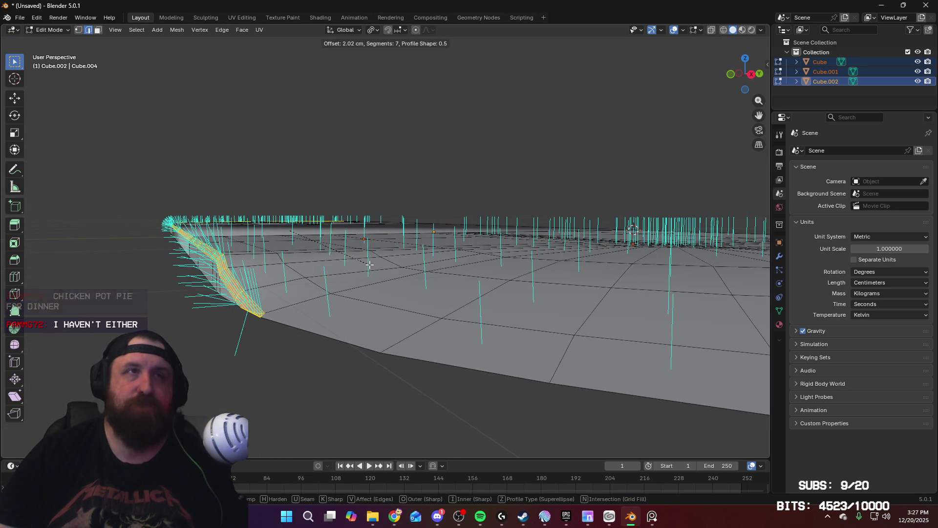
pyautogui.press('Escape')
pyautogui.moveTo(315, 199)
pyautogui.mouseDown(button='middle')
pyautogui.moveTo(353, 224)
pyautogui.moveTo(371, 264)
pyautogui.mouseUp(button='middle')
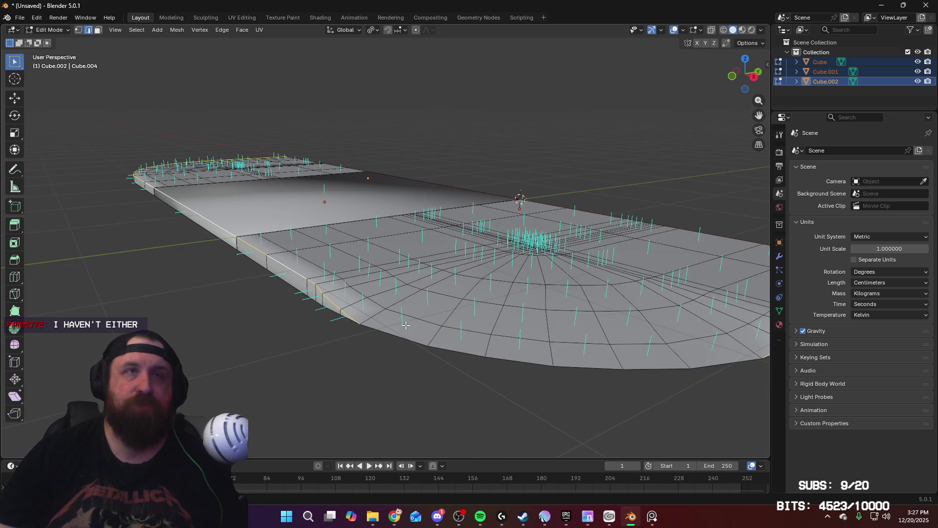
pyautogui.keyDown('alt'); pyautogui.click(402, 333); pyautogui.keyUp('alt')
pyautogui.moveTo(421, 310)
pyautogui.mouseDown(button='middle')
pyautogui.moveTo(406, 300)
pyautogui.moveTo(440, 303)
pyautogui.mouseUp(button='middle')
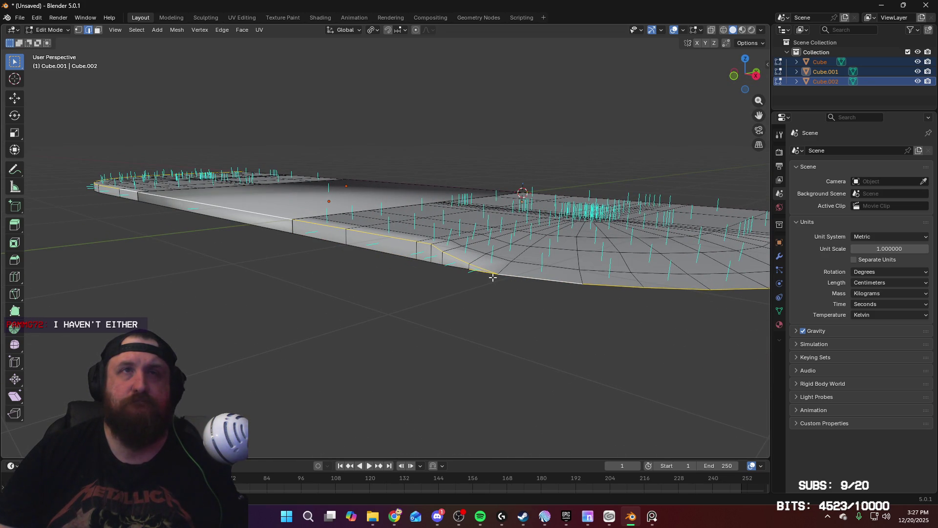
pyautogui.moveTo(493, 277); pyautogui.dragTo(510, 294, button='middle')
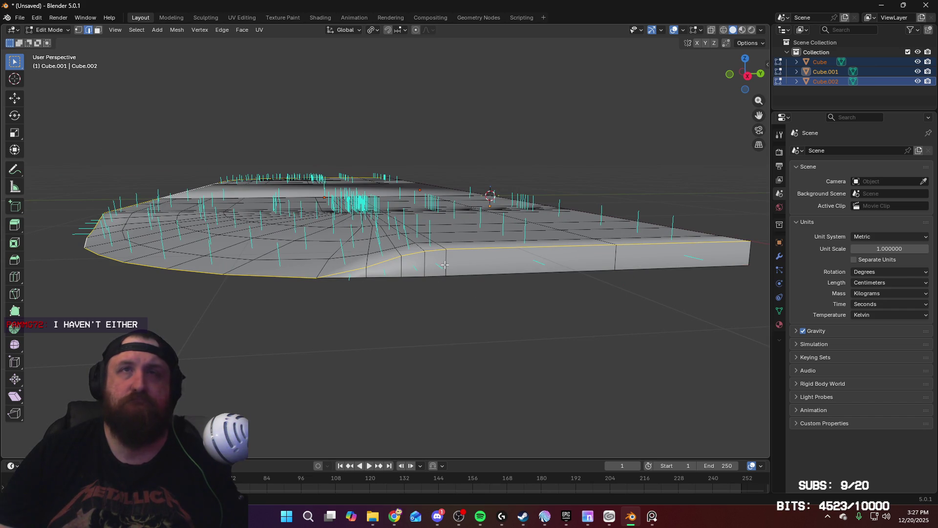
pyautogui.moveTo(350, 255); pyautogui.dragTo(374, 256, button='middle')
# Bevel the edge loop with 7 segments about 1.18 cm wide and check it in Object Mode
pyautogui.hotkey('ctrl', 'b')
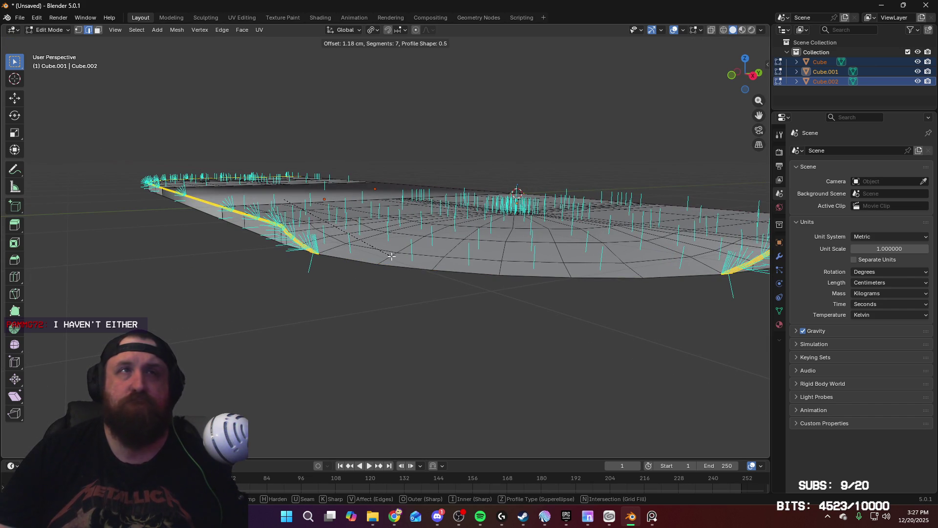
pyautogui.scroll(8, 369, 273)
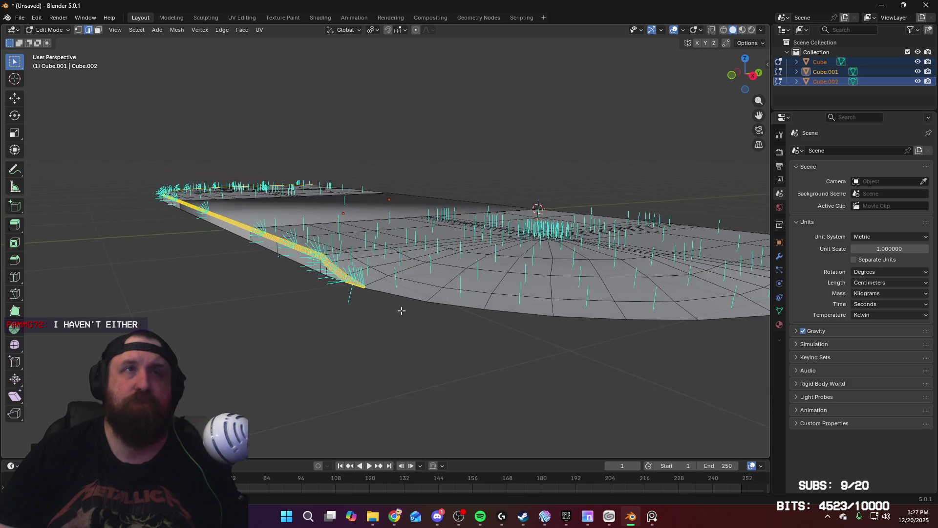
pyautogui.scroll(-3, 396, 286)
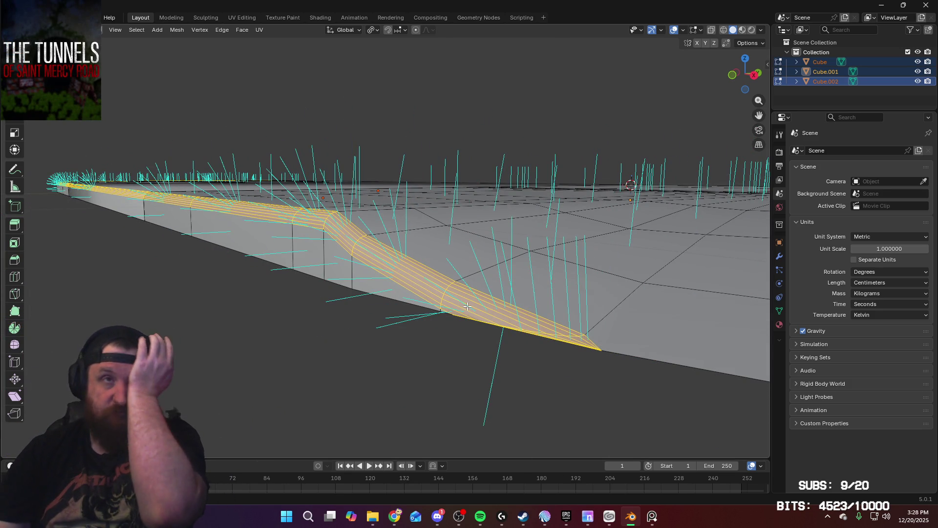
pyautogui.moveTo(489, 310)
pyautogui.mouseDown(button='middle')
pyautogui.moveTo(510, 281)
pyautogui.moveTo(463, 277)
pyautogui.mouseUp(button='middle')
pyautogui.press('Tab')
pyautogui.scroll(3, 504, 285)
pyautogui.moveTo(497, 309)
pyautogui.mouseDown(button='middle')
pyautogui.moveTo(494, 288)
pyautogui.moveTo(500, 293)
pyautogui.mouseUp(button='middle')
pyautogui.press('Tab')
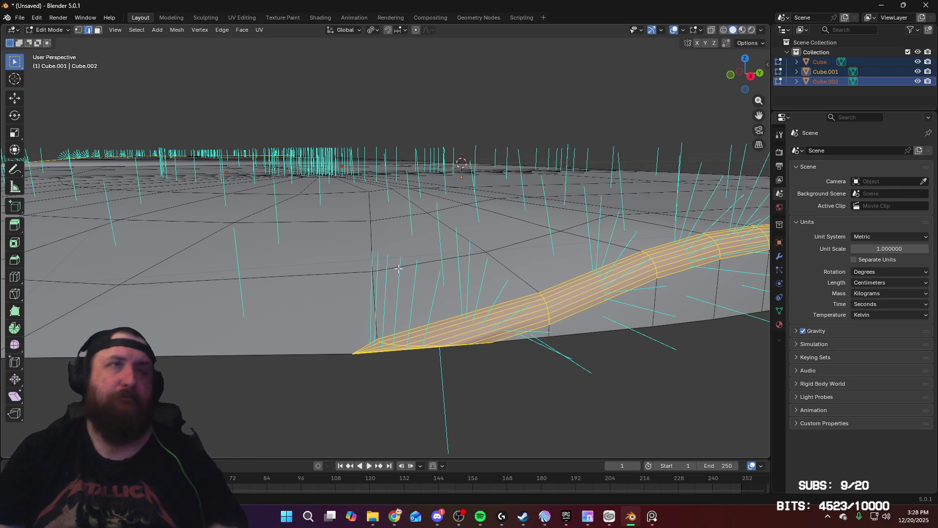
pyautogui.scroll(-6, 424, 324)
pyautogui.press('Tab')
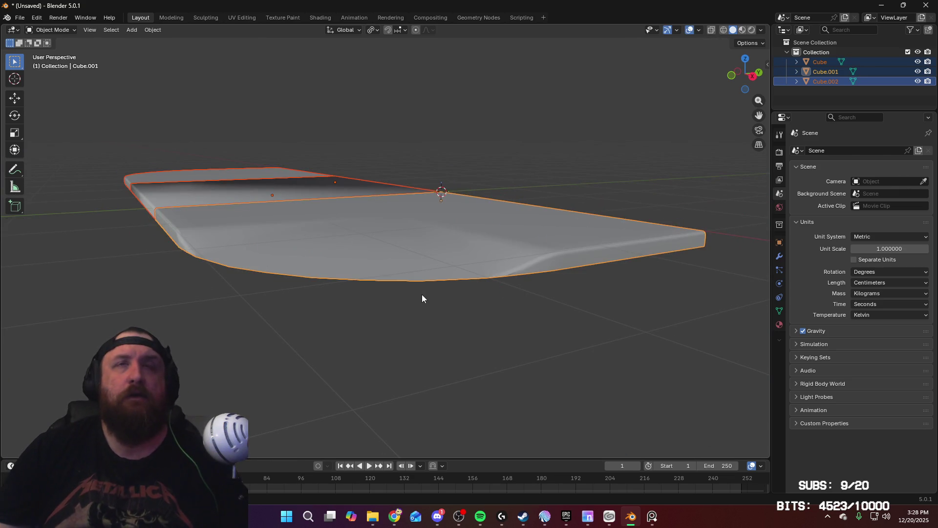
# Apply scale to the two end pieces with Ctrl+A > Scale
pyautogui.press('Tab')
pyautogui.press('Tab')
pyautogui.press('Tab')
pyautogui.press('Tab')
pyautogui.press('Tab')
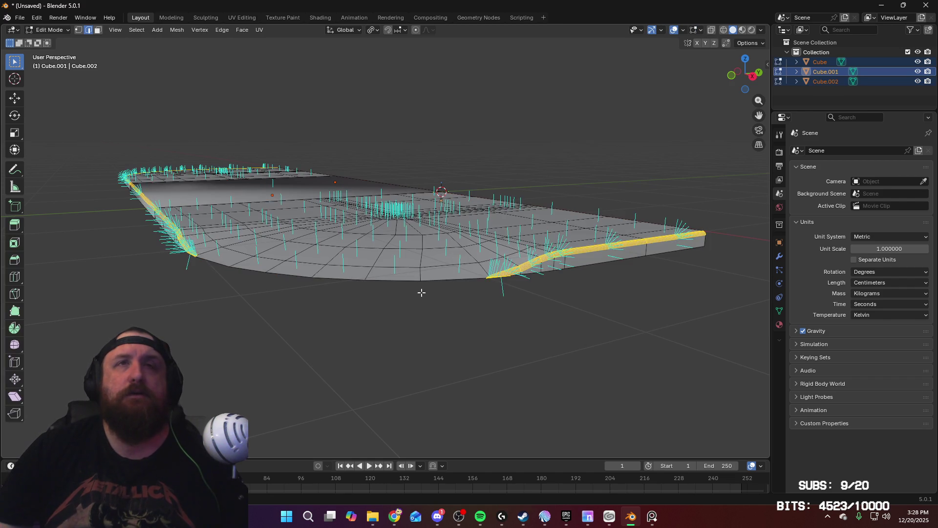
pyautogui.keyDown('alt'); pyautogui.click(283, 249); pyautogui.keyUp('alt')
pyautogui.moveTo(283, 248); pyautogui.dragTo(446, 286, button='middle')
pyautogui.press('Tab')
pyautogui.hotkey('ctrl', 'a')
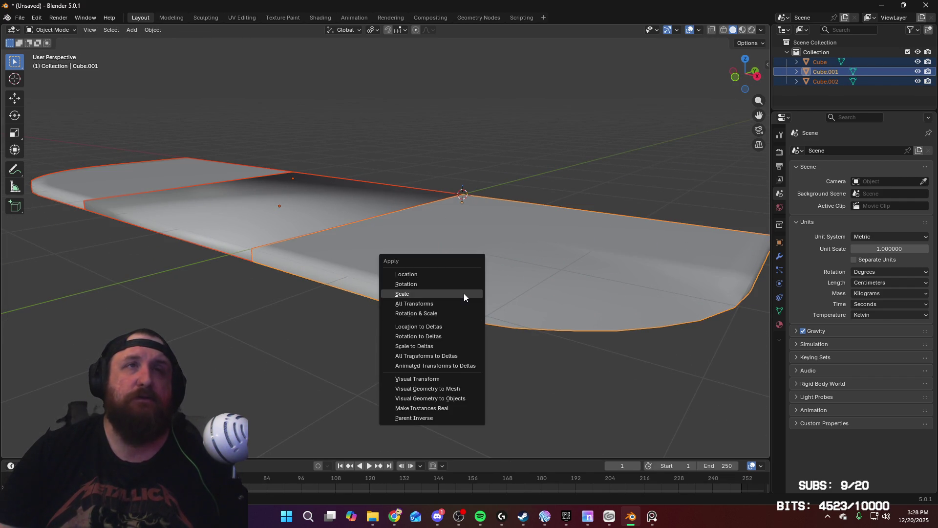
pyautogui.click(464, 293)
pyautogui.press('Tab')
# Bevel the selected outer bottom rim loop and check the result
pyautogui.hotkey('ctrl', 'b')
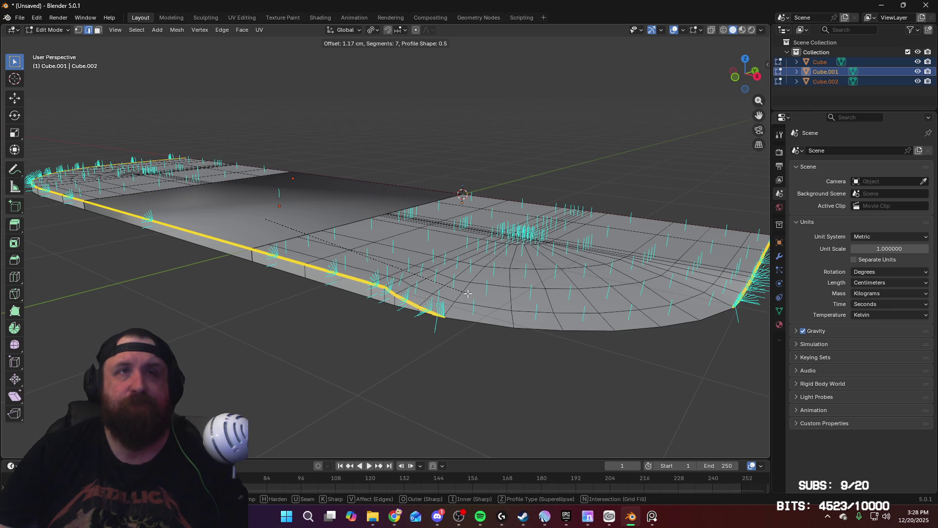
pyautogui.click(467, 293)
pyautogui.scroll(5, 486, 288)
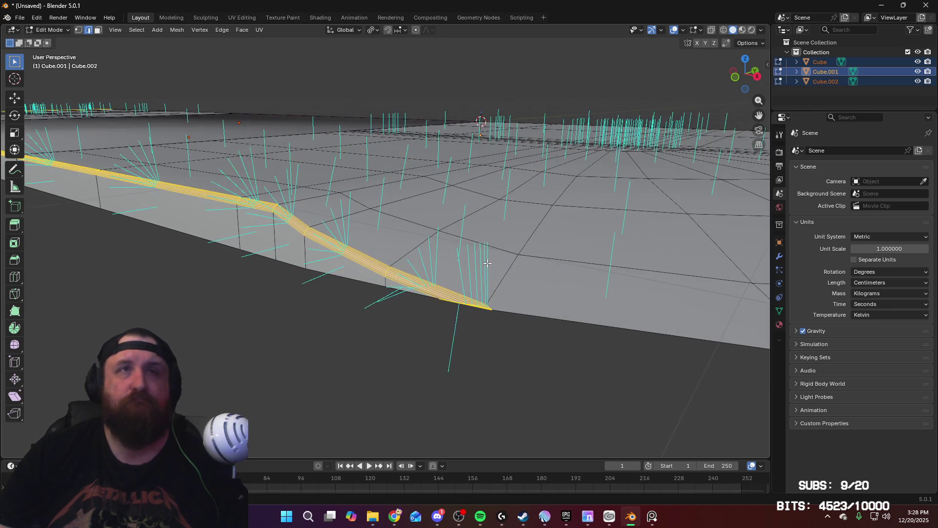
pyautogui.press('Tab')
pyautogui.moveTo(511, 279)
pyautogui.mouseDown(button='middle')
pyautogui.moveTo(472, 275)
pyautogui.moveTo(541, 262)
pyautogui.moveTo(378, 260)
pyautogui.moveTo(474, 274)
pyautogui.moveTo(318, 248)
pyautogui.moveTo(443, 279)
pyautogui.moveTo(445, 290)
pyautogui.mouseUp(button='middle')
pyautogui.press('Tab')
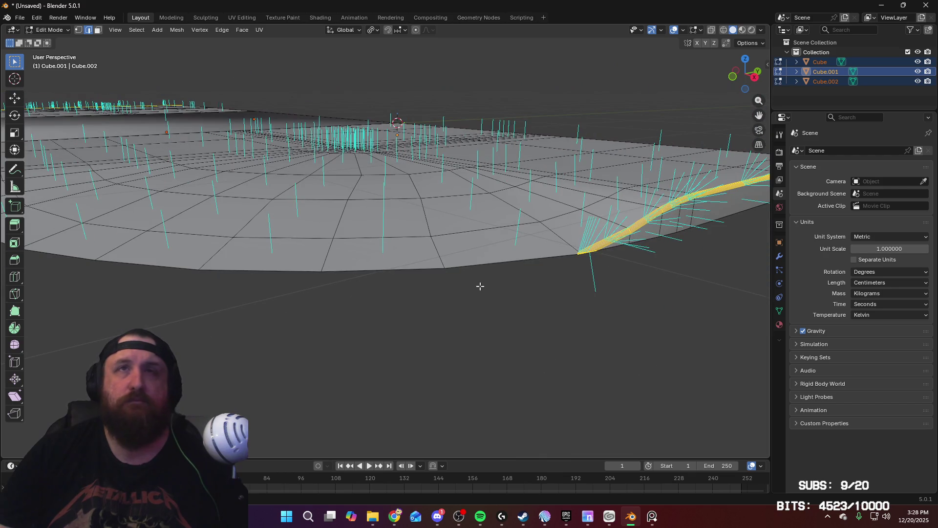
# Bevel the other end piece's bottom edge loop
pyautogui.press('Tab')
pyautogui.press('Tab')
pyautogui.keyDown('alt'); pyautogui.click(530, 247); pyautogui.keyUp('alt')
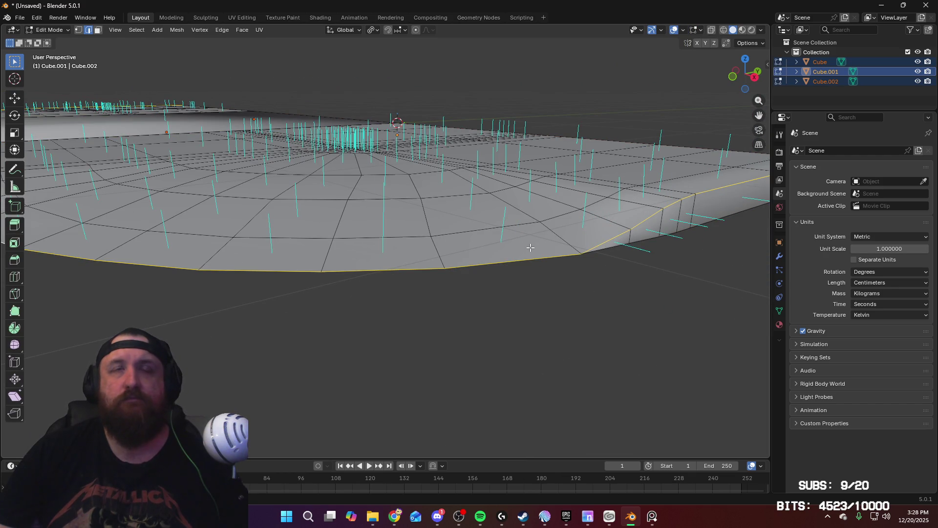
pyautogui.hotkey('ctrl', 'b')
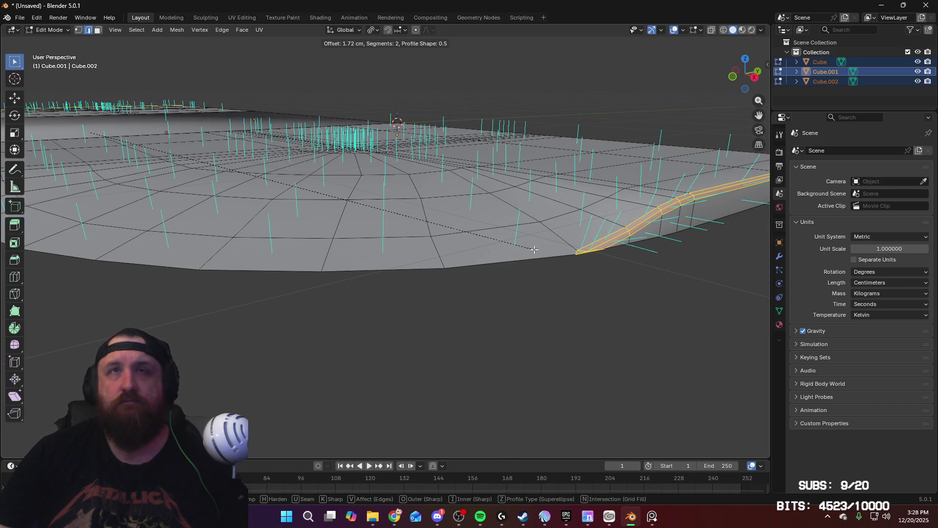
pyautogui.click(533, 248)
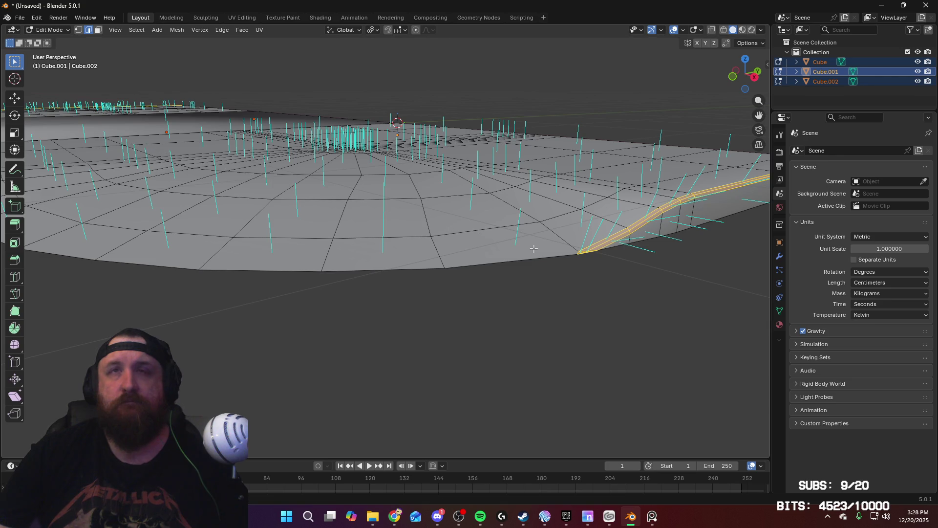
pyautogui.press('Tab')
pyautogui.scroll(-6, 523, 232)
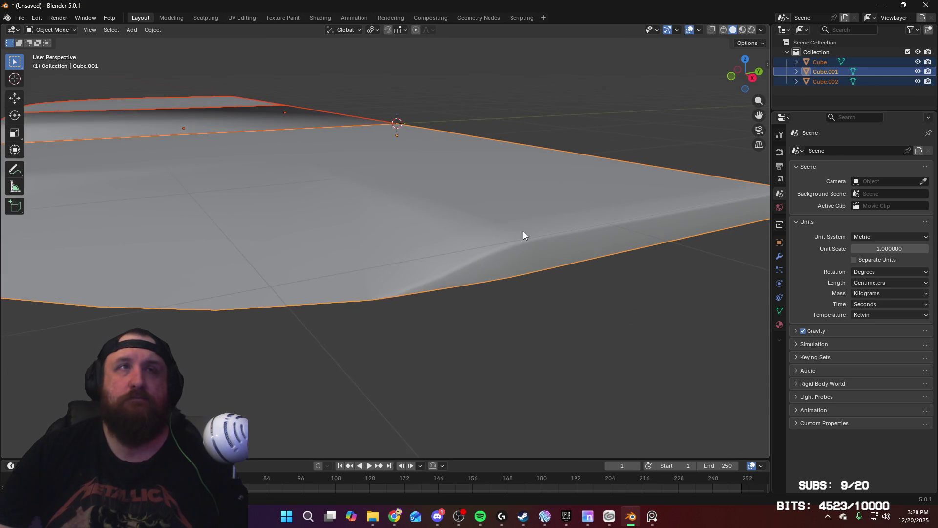
pyautogui.moveTo(513, 274)
pyautogui.mouseDown(button='middle')
pyautogui.moveTo(399, 243)
pyautogui.moveTo(459, 245)
pyautogui.mouseUp(button='middle')
pyautogui.moveTo(365, 243)
pyautogui.mouseDown(button='middle')
pyautogui.moveTo(462, 257)
pyautogui.moveTo(462, 235)
pyautogui.moveTo(310, 226)
pyautogui.moveTo(496, 243)
pyautogui.moveTo(458, 227)
pyautogui.moveTo(464, 243)
pyautogui.moveTo(450, 228)
pyautogui.moveTo(375, 213)
pyautogui.moveTo(396, 224)
pyautogui.moveTo(418, 184)
pyautogui.mouseUp(button='middle')
# Delete the thin inner side faces of the middle piece, Cube
pyautogui.click(487, 227)
pyautogui.press('Tab')
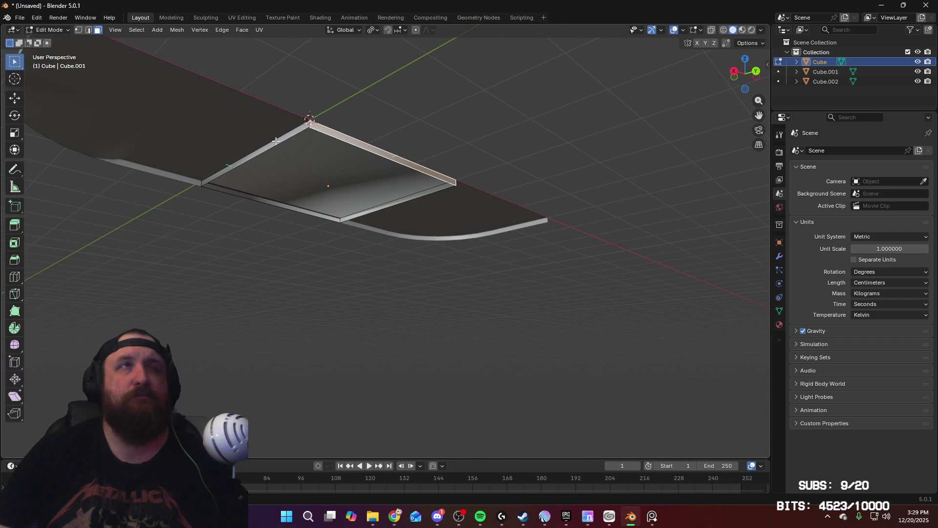
pyautogui.moveTo(276, 141); pyautogui.dragTo(385, 176, button='middle')
pyautogui.keyDown('alt'); pyautogui.click(399, 176); pyautogui.keyUp('alt')
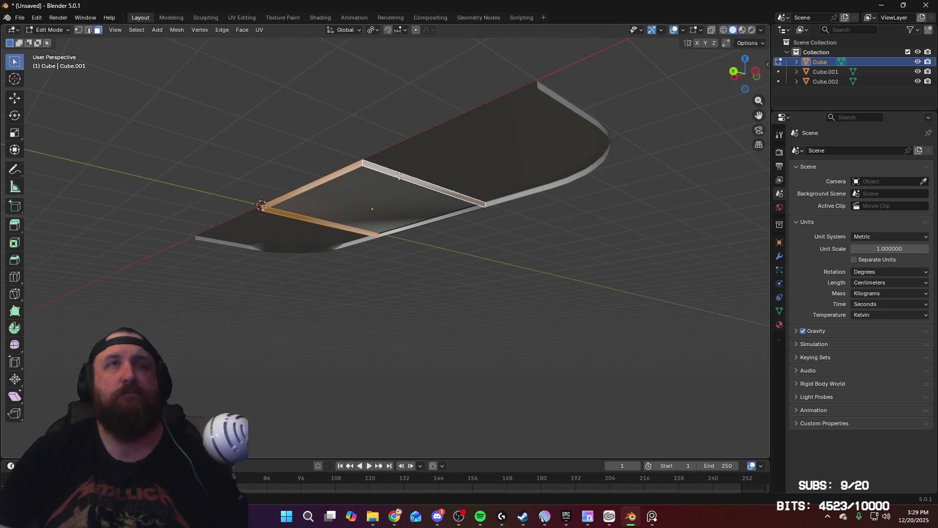
pyautogui.press('x')
pyautogui.click(385, 132)
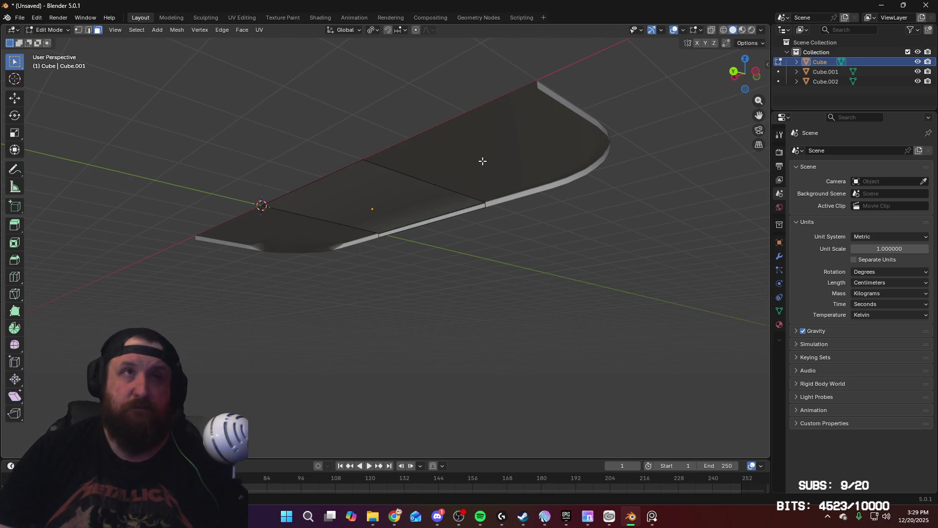
pyautogui.moveTo(482, 161)
pyautogui.mouseDown(button='middle')
pyautogui.moveTo(404, 239)
pyautogui.moveTo(346, 241)
pyautogui.moveTo(397, 236)
pyautogui.mouseUp(button='middle')
pyautogui.press('Tab')
pyautogui.click(604, 327)
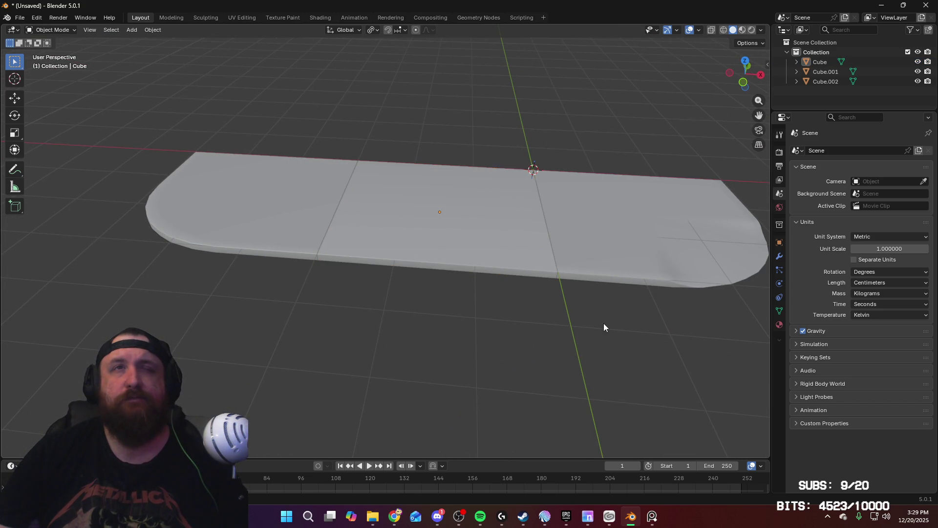
pyautogui.moveTo(603, 327)
pyautogui.mouseDown(button='middle')
pyautogui.moveTo(519, 314)
pyautogui.moveTo(464, 286)
pyautogui.moveTo(715, 84)
pyautogui.mouseUp(button='middle')
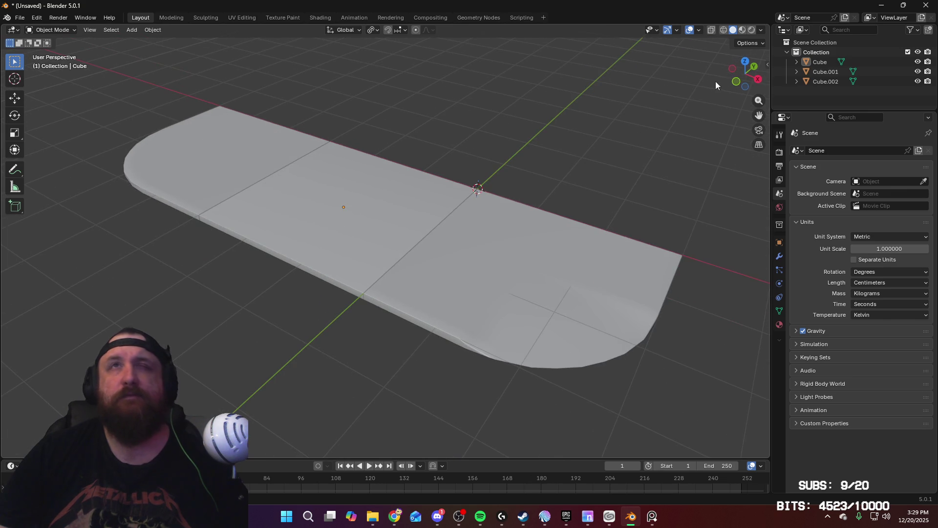
pyautogui.click(742, 31)
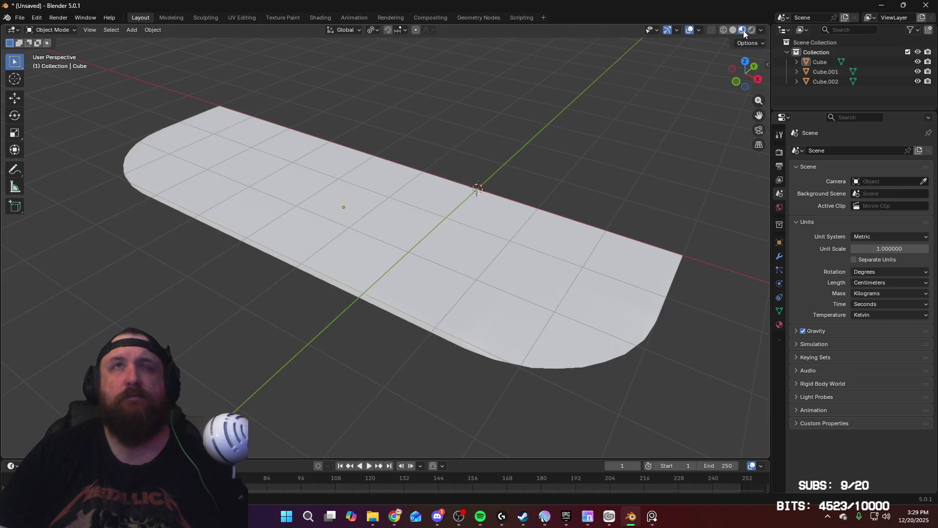
pyautogui.moveTo(568, 189)
pyautogui.mouseDown(button='middle')
pyautogui.moveTo(536, 168)
pyautogui.moveTo(542, 153)
pyautogui.moveTo(527, 192)
pyautogui.moveTo(502, 189)
pyautogui.moveTo(496, 175)
pyautogui.moveTo(547, 163)
pyautogui.moveTo(541, 189)
pyautogui.mouseUp(button='middle')
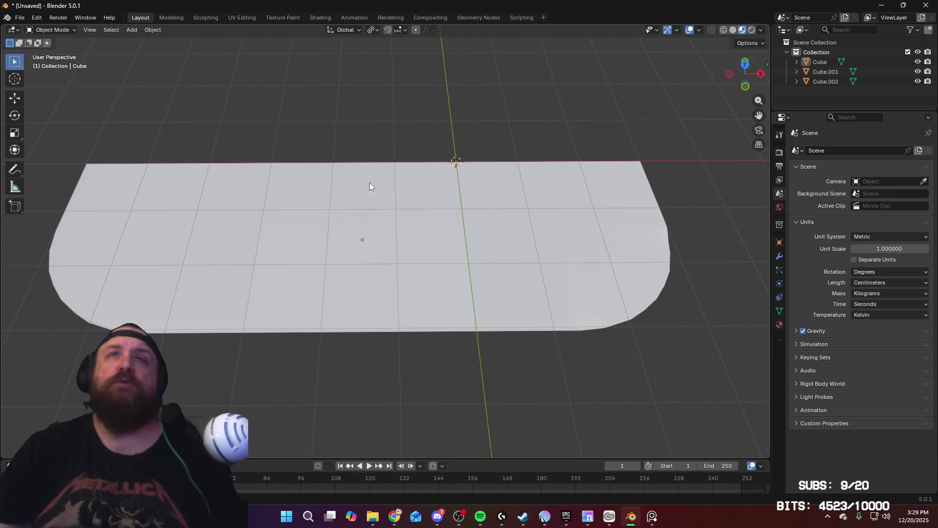
pyautogui.moveTo(370, 184)
pyautogui.mouseDown(button='middle')
pyautogui.moveTo(445, 253)
pyautogui.moveTo(377, 204)
pyautogui.moveTo(404, 224)
pyautogui.moveTo(409, 214)
pyautogui.moveTo(417, 228)
pyautogui.moveTo(546, 130)
pyautogui.mouseUp(button='middle')
pyautogui.scroll(3, 403, 224)
pyautogui.scroll(2, 416, 223)
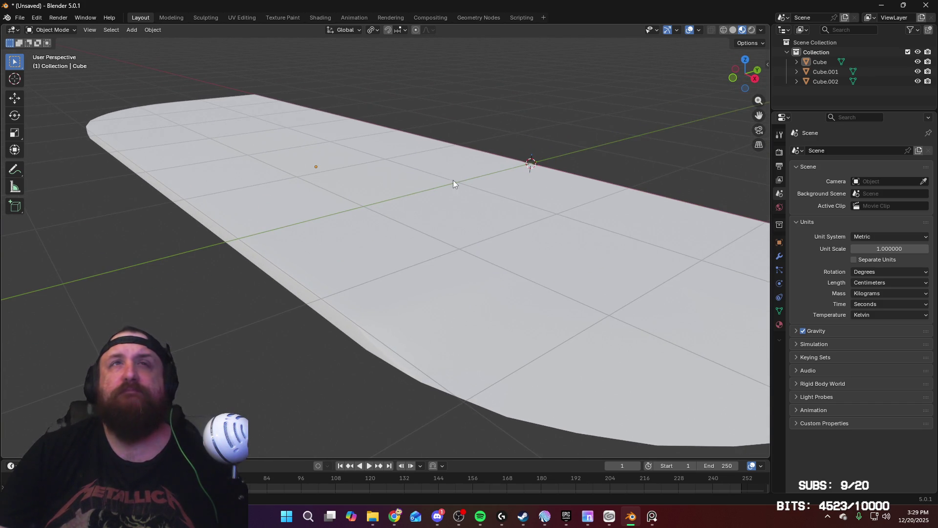
pyautogui.moveTo(453, 180); pyautogui.dragTo(502, 184, button='middle')
pyautogui.click(734, 32)
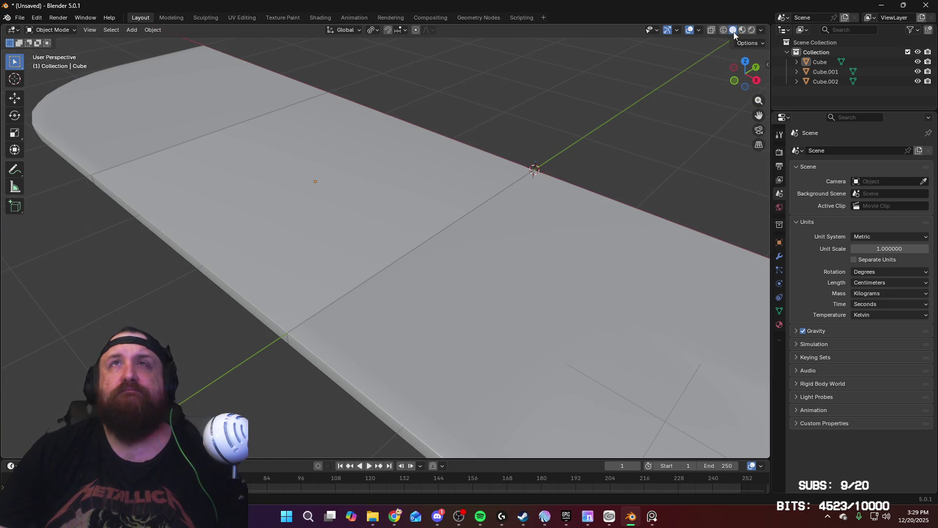
pyautogui.click(723, 29)
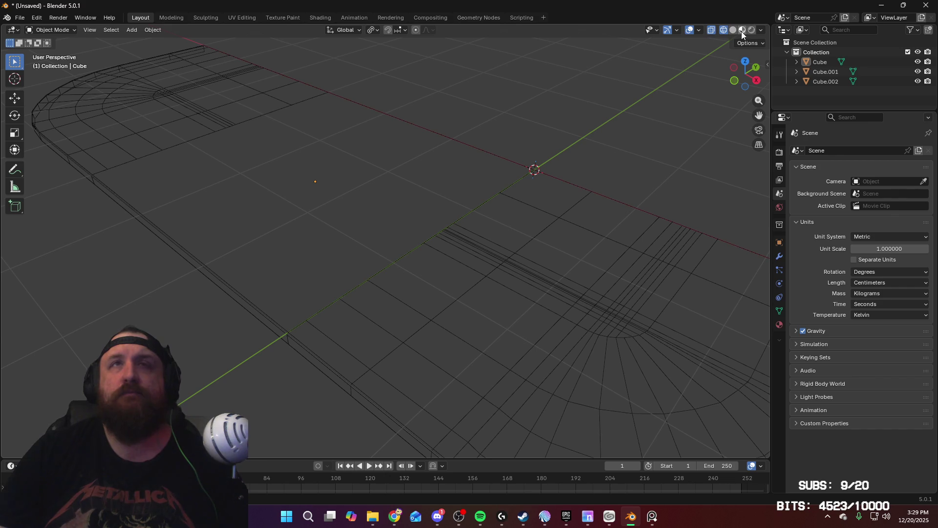
pyautogui.click(735, 29)
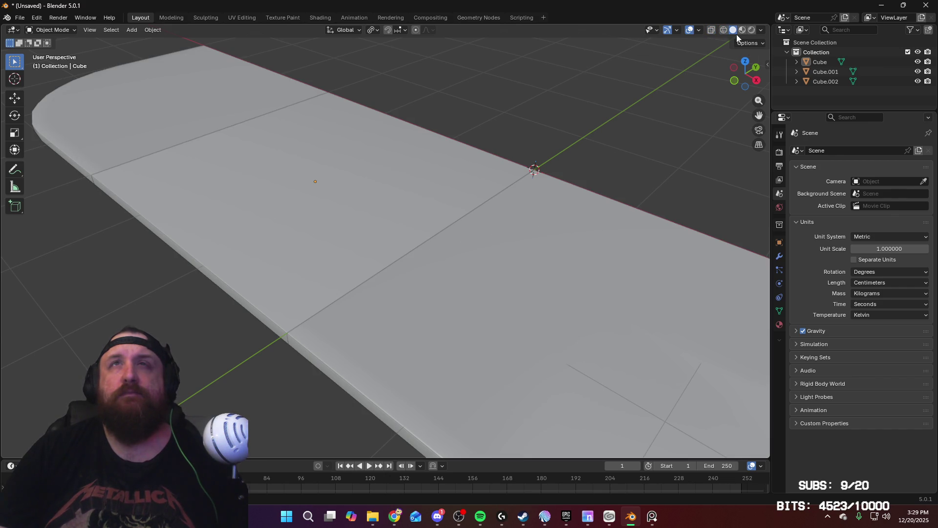
# Select all three slab pieces and enter Edit Mode on them together
pyautogui.click(442, 205)
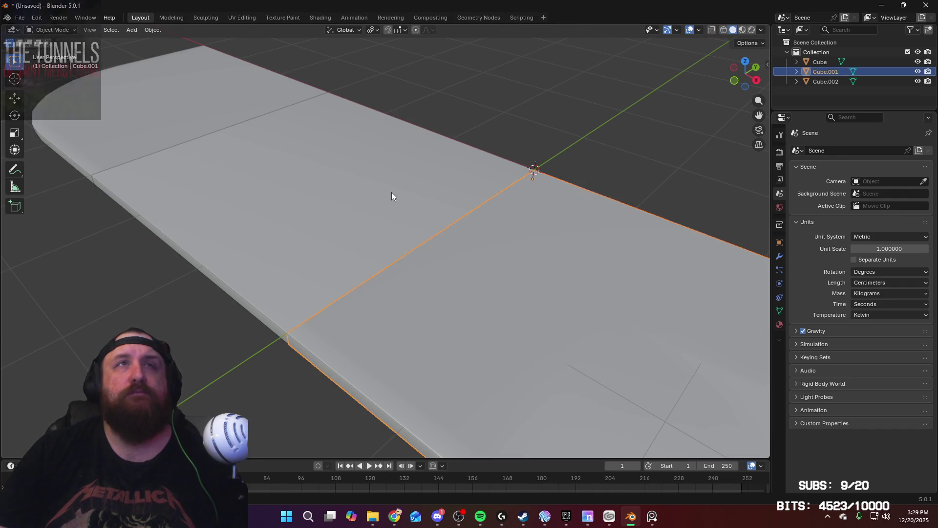
pyautogui.keyDown('shift'); pyautogui.click(211, 117); pyautogui.keyUp('shift')
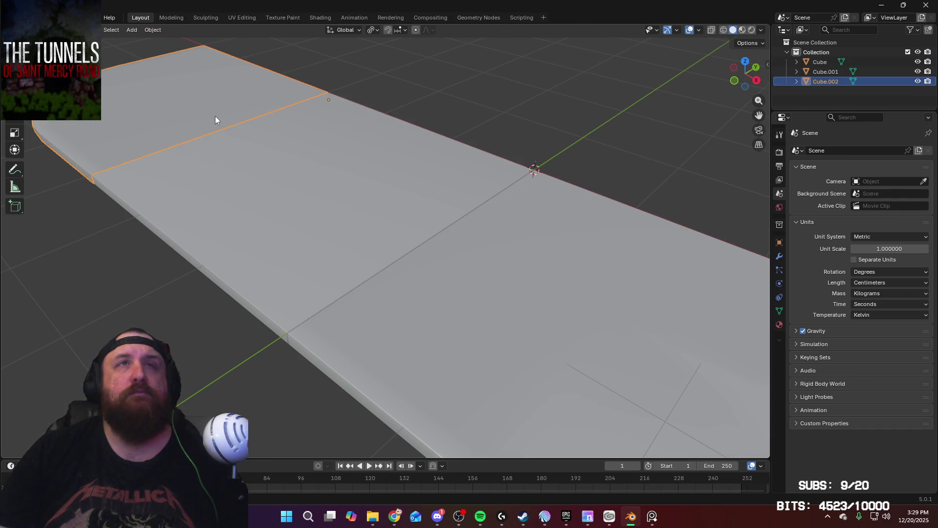
pyautogui.keyDown('shift'); pyautogui.click(541, 245); pyautogui.keyUp('shift')
pyautogui.moveTo(472, 142); pyautogui.dragTo(439, 240, button='middle')
pyautogui.press('Tab')
# In top view, add a loop cut along the middle slab piece and slide it lower
pyautogui.scroll(-3, 470, 165)
pyautogui.press('KP_7')
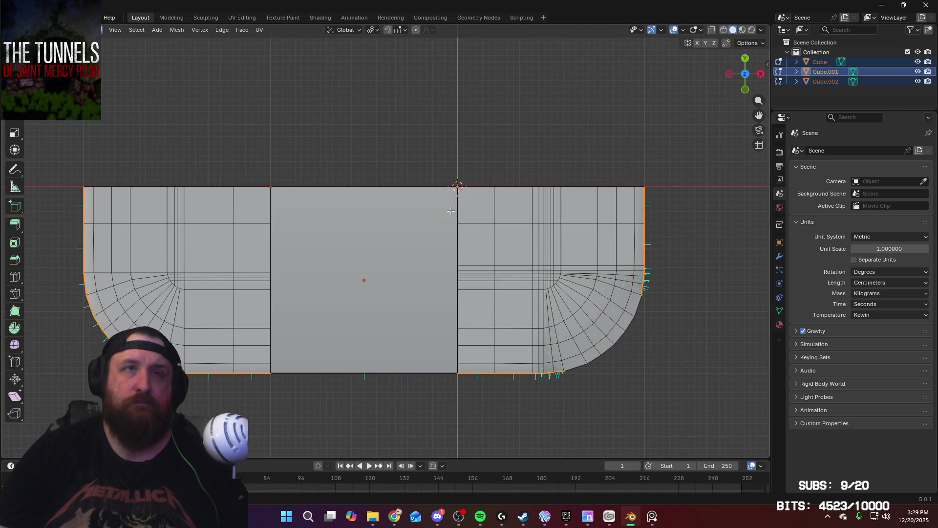
pyautogui.keyDown('shift'); pyautogui.scroll(-3, 450, 195); pyautogui.keyUp('shift')
pyautogui.scroll(3, 454, 254)
pyautogui.hotkey('ctrl', 'r')
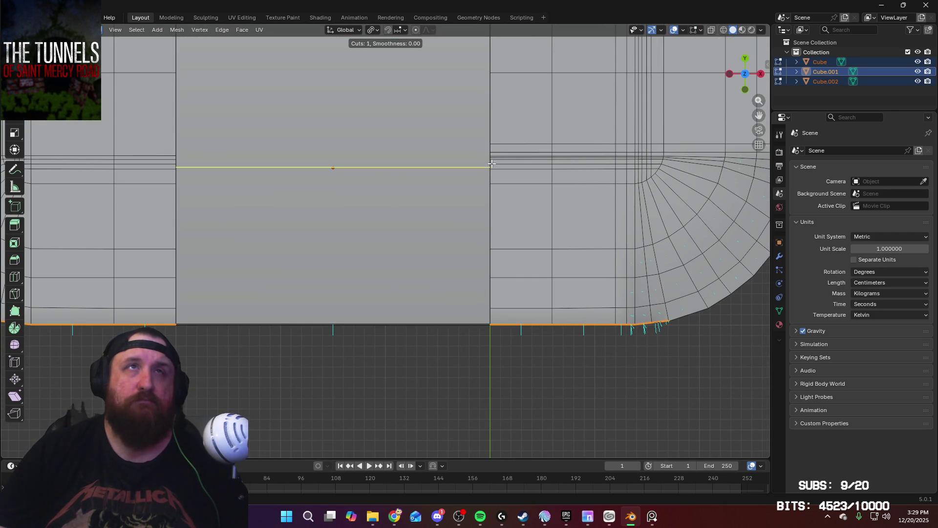
pyautogui.click(479, 158)
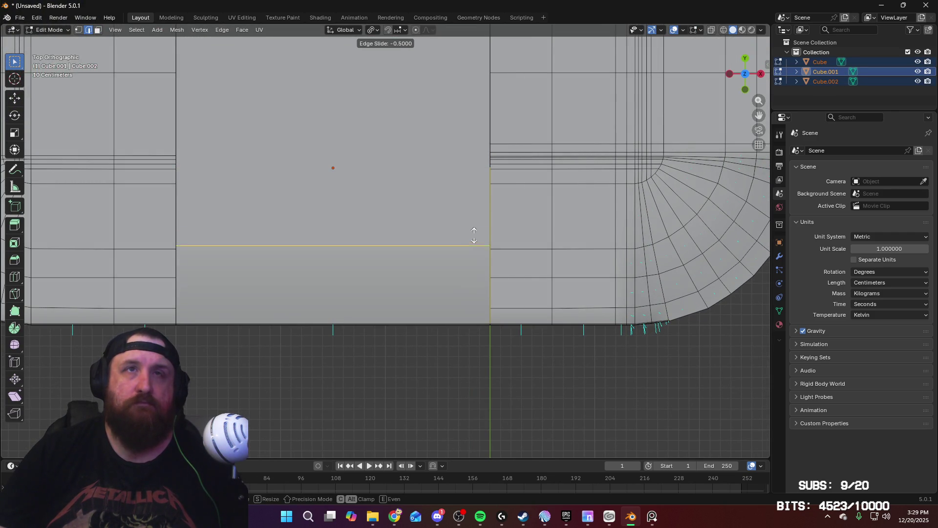
pyautogui.click(480, 301)
# Slide the new edge loop slightly, by about -0.0012, to its final position
pyautogui.scroll(2, 500, 303)
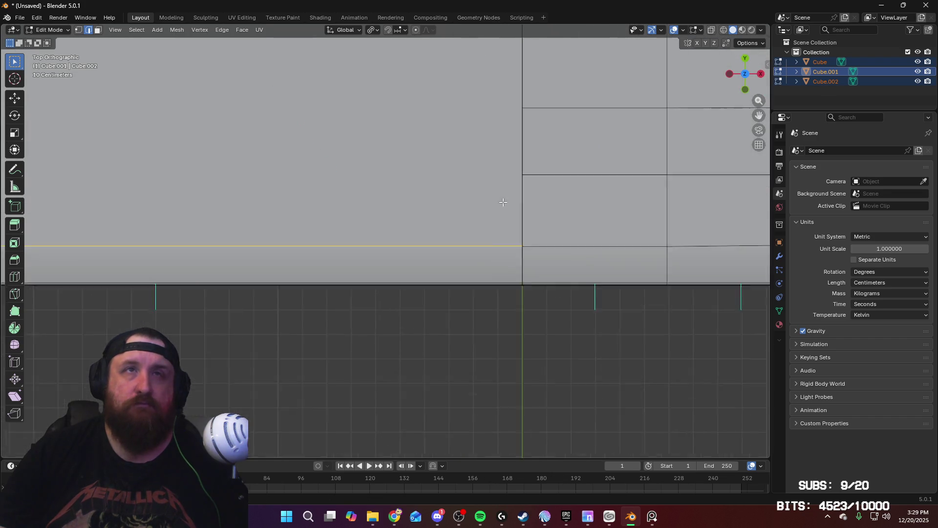
pyautogui.scroll(3, 503, 202)
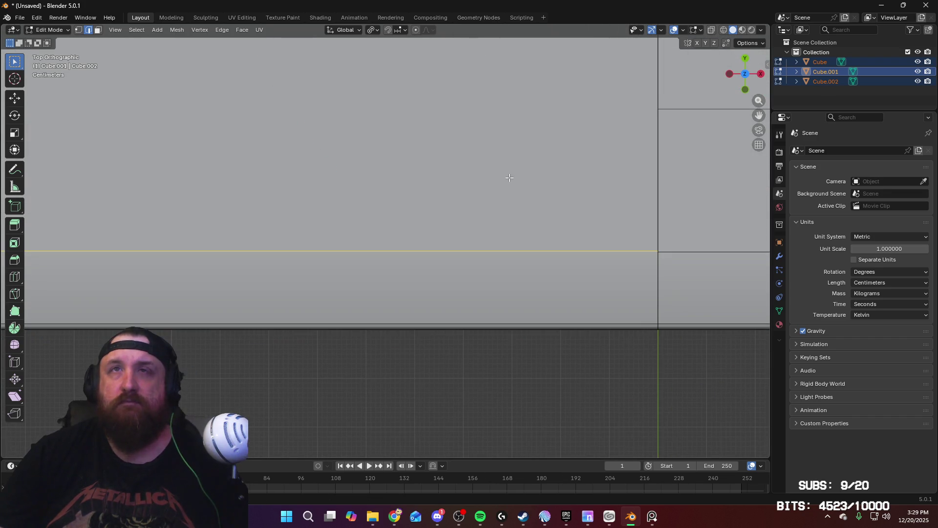
pyautogui.keyDown('shift'); pyautogui.moveTo(585, 201); pyautogui.dragTo(348, 174, button='middle'); pyautogui.keyUp('shift')
pyautogui.scroll(5, 483, 181)
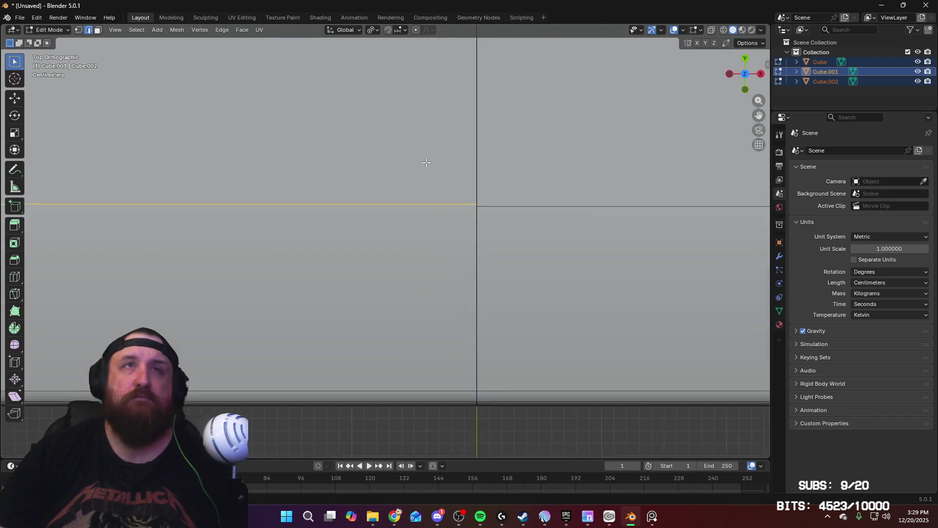
pyautogui.press('g')
pyautogui.press('g')
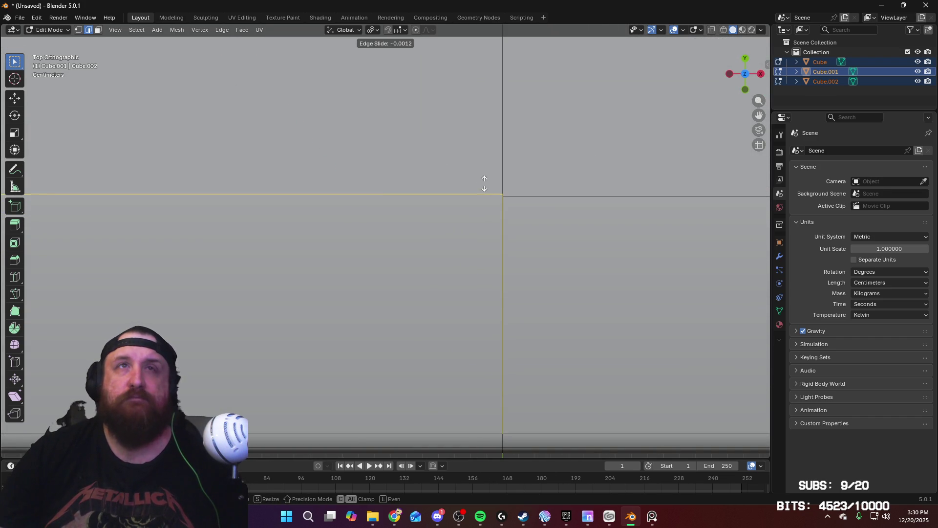
pyautogui.click(486, 205)
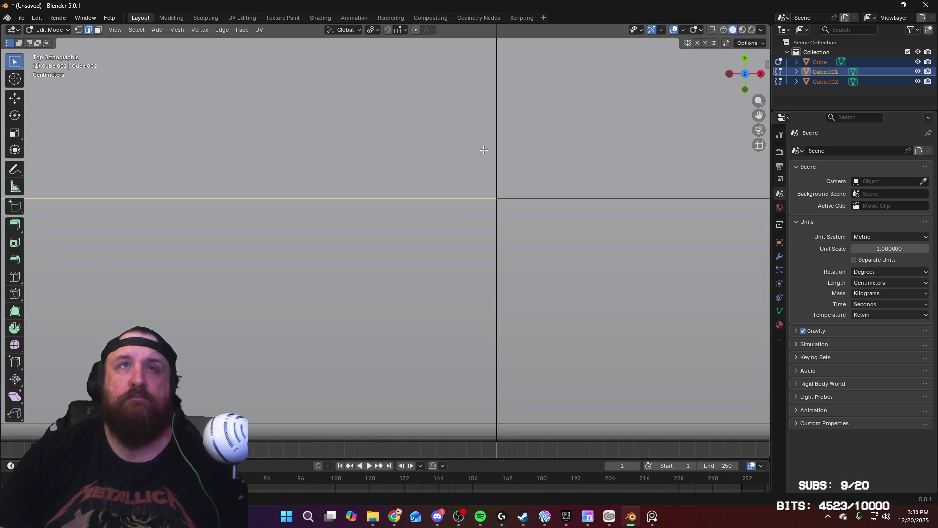
# Zoom and pan the top view to frame the slab's rounded corner
pyautogui.scroll(-4, 471, 152)
pyautogui.scroll(-3, 471, 153)
pyautogui.scroll(3, 403, 207)
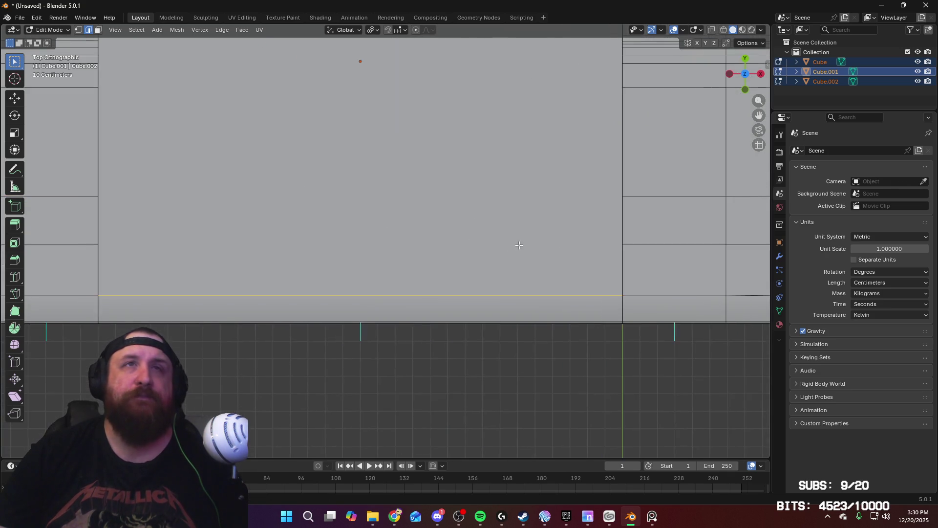
pyautogui.moveTo(480, 227)
pyautogui.keyDown('shift'); pyautogui.mouseDown(button='middle')
pyautogui.moveTo(532, 255)
pyautogui.moveTo(542, 241)
pyautogui.moveTo(475, 216)
pyautogui.mouseUp(button='middle'); pyautogui.keyUp('shift')
pyautogui.scroll(-3, 547, 249)
pyautogui.scroll(2, 475, 217)
pyautogui.scroll(-5, 342, 201)
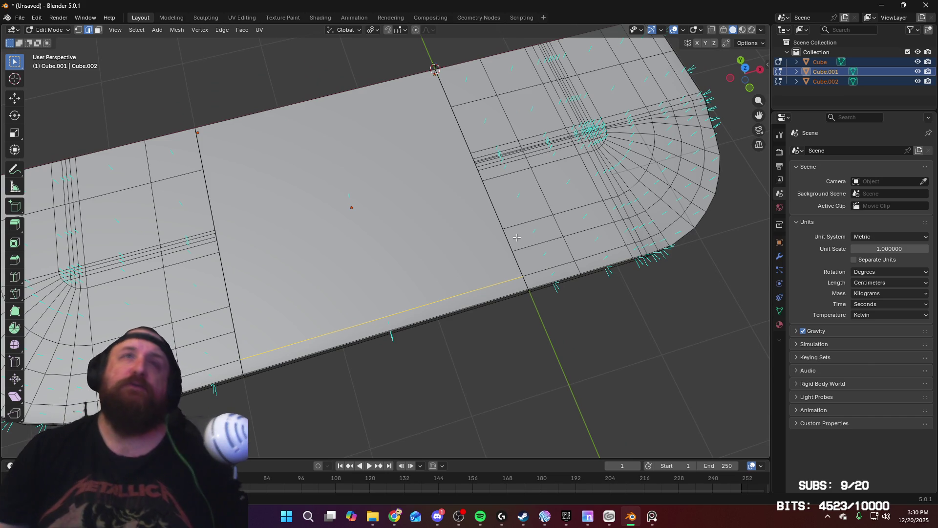
pyautogui.moveTo(516, 237)
pyautogui.mouseDown(button='middle')
pyautogui.moveTo(571, 184)
pyautogui.moveTo(547, 215)
pyautogui.moveTo(554, 210)
pyautogui.moveTo(572, 171)
pyautogui.mouseUp(button='middle')
pyautogui.scroll(-5, 572, 171)
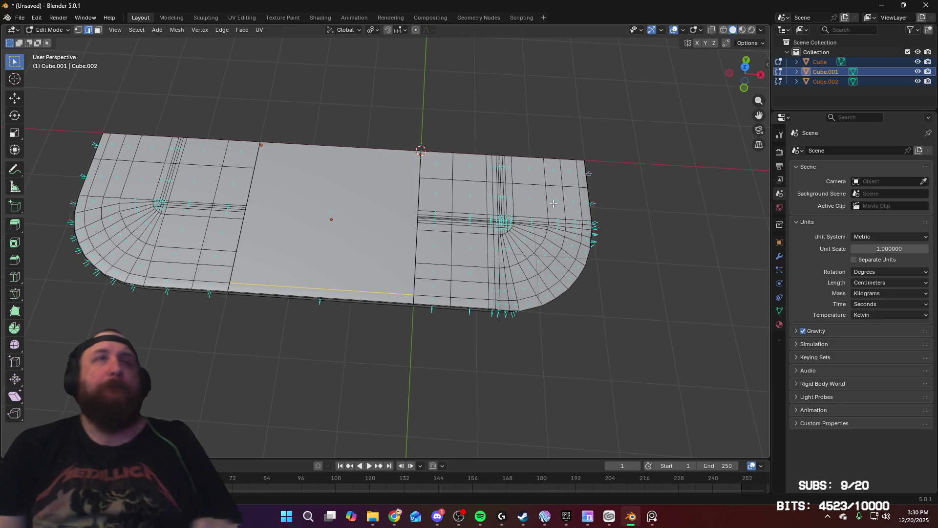
pyautogui.moveTo(509, 232); pyautogui.dragTo(472, 195, button='middle')
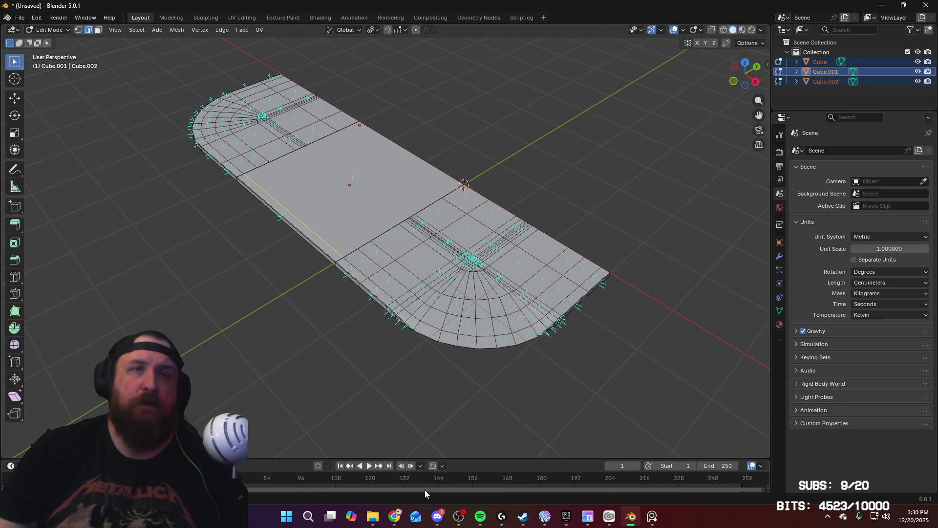
pyautogui.click(652, 516)
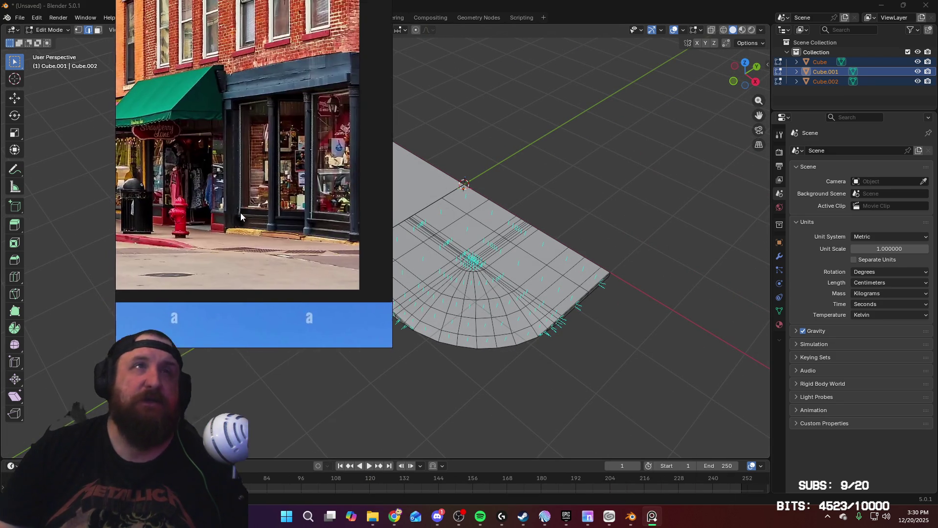
pyautogui.scroll(5, 195, 328)
pyautogui.moveTo(166, 314)
pyautogui.mouseDown()
pyautogui.moveTo(398, 379)
pyautogui.moveTo(532, 399)
pyautogui.moveTo(401, 394)
pyautogui.mouseUp()
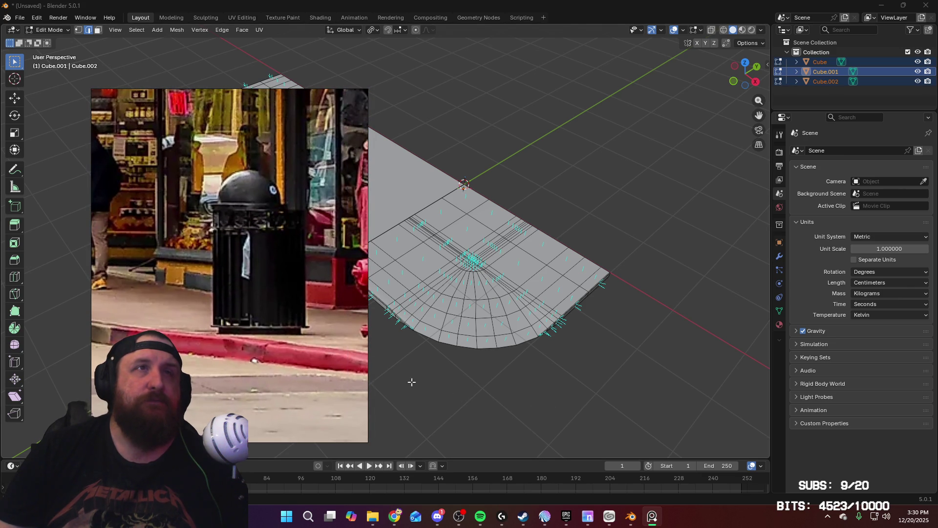
pyautogui.moveTo(416, 329); pyautogui.dragTo(483, 336, button='middle')
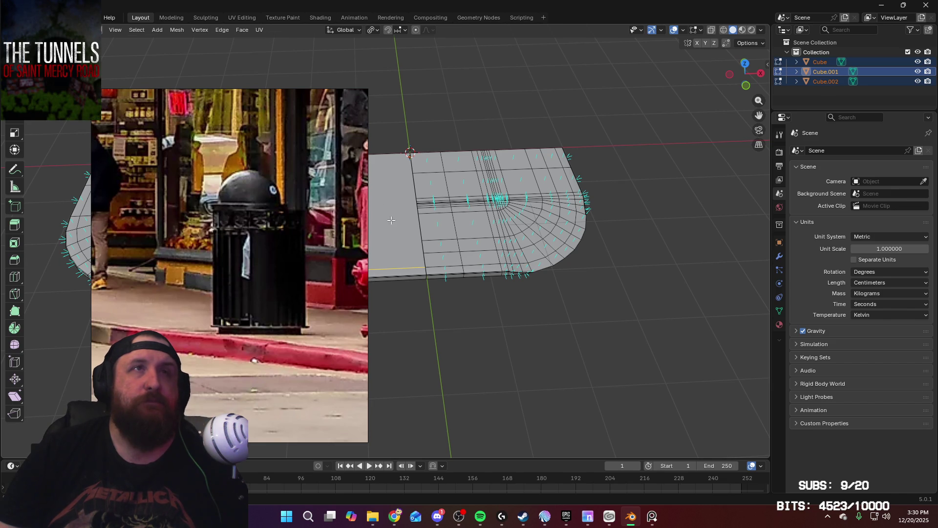
pyautogui.moveTo(407, 241); pyautogui.dragTo(406, 261, button='middle')
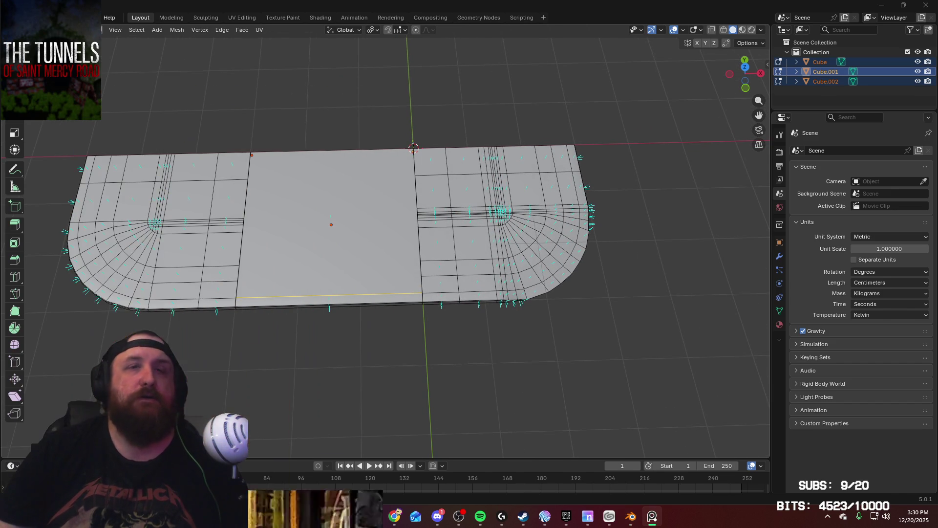
pyautogui.moveTo(390, 280); pyautogui.dragTo(392, 258, button='middle')
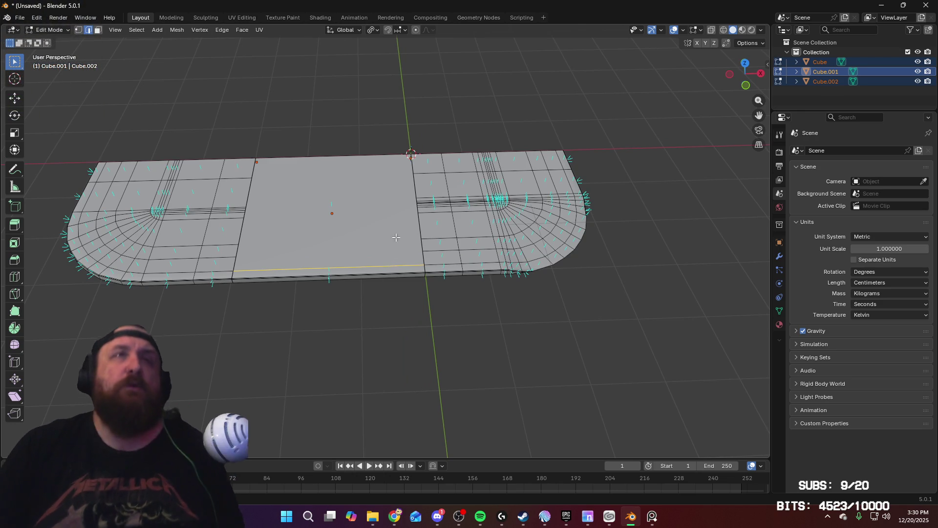
# Re-enter Edit Mode and select, then deselect, the middle piece's face loop
pyautogui.moveTo(391, 259)
pyautogui.mouseDown(button='middle')
pyautogui.moveTo(407, 237)
pyautogui.moveTo(454, 266)
pyautogui.mouseUp(button='middle')
pyautogui.press('Tab')
pyautogui.press('Tab')
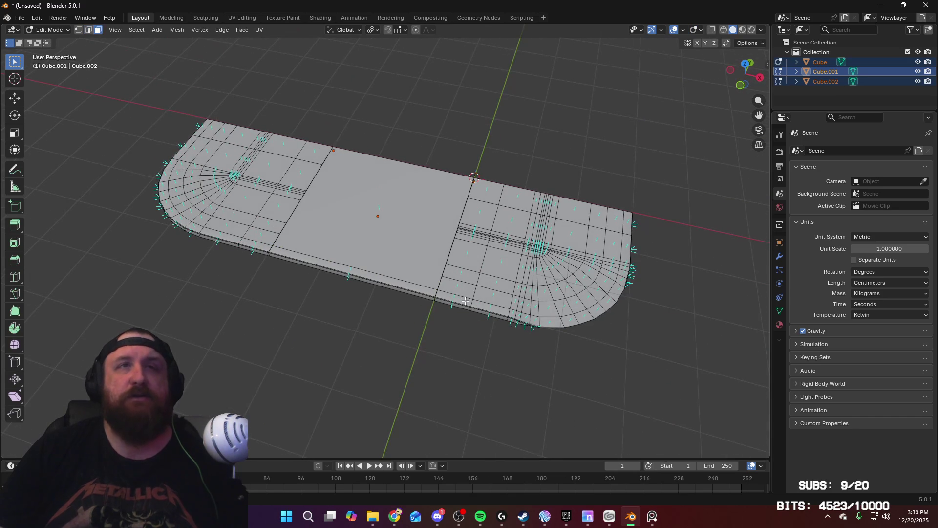
pyautogui.keyDown('alt'); pyautogui.keyDown('shift'); pyautogui.click(434, 291); pyautogui.keyUp('shift'); pyautogui.keyUp('alt')
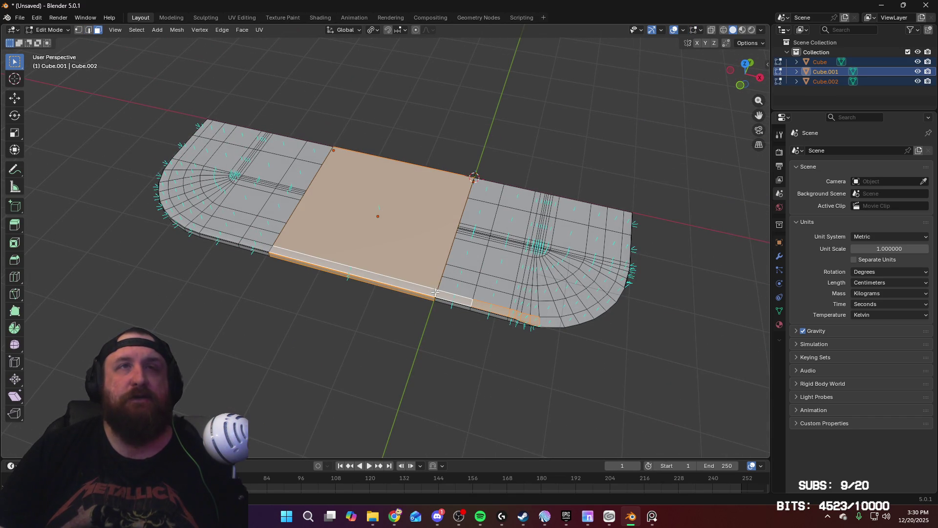
pyautogui.keyDown('alt'); pyautogui.keyDown('shift'); pyautogui.click(371, 275); pyautogui.keyUp('shift'); pyautogui.keyUp('alt')
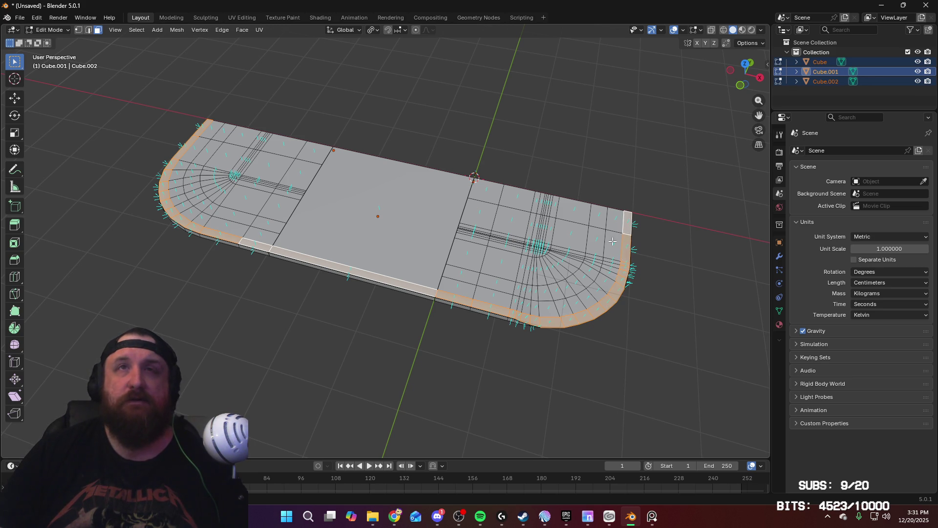
# Orbit around the slab and close in on its rounded end
pyautogui.moveTo(613, 241)
pyautogui.mouseDown(button='middle')
pyautogui.moveTo(473, 195)
pyautogui.moveTo(569, 239)
pyautogui.moveTo(547, 230)
pyautogui.moveTo(478, 251)
pyautogui.moveTo(425, 174)
pyautogui.moveTo(427, 203)
pyautogui.mouseUp(button='middle')
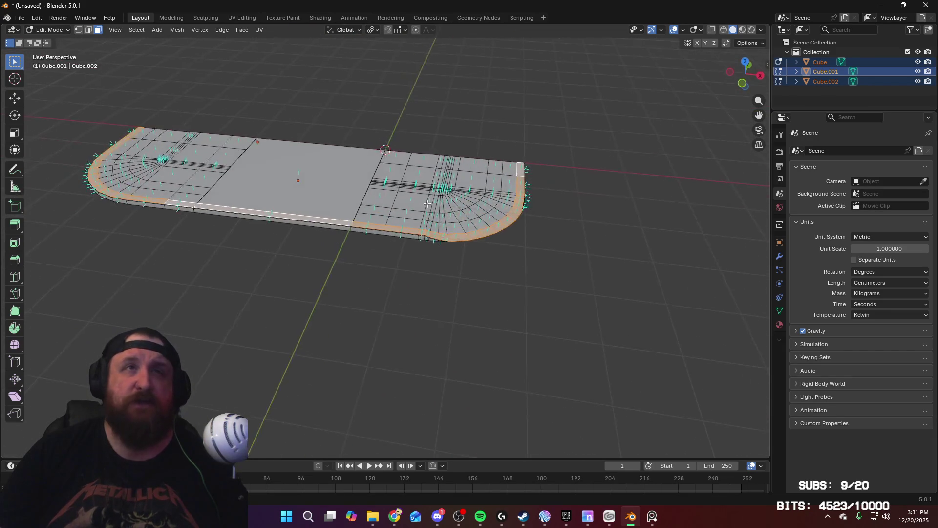
pyautogui.scroll(6, 428, 203)
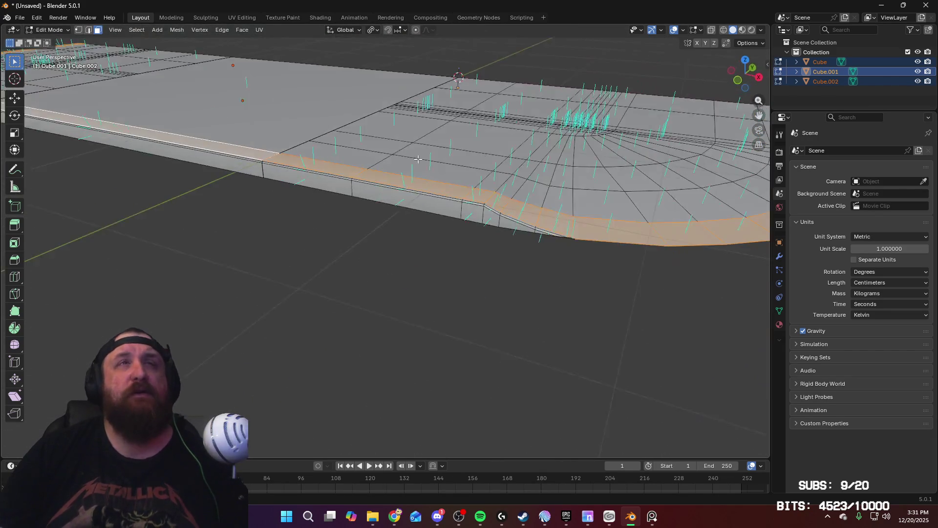
pyautogui.moveTo(417, 158)
pyautogui.mouseDown(button='middle')
pyautogui.moveTo(460, 201)
pyautogui.moveTo(394, 161)
pyautogui.mouseUp(button='middle')
pyautogui.moveTo(377, 157); pyautogui.dragTo(503, 229, button='middle')
pyautogui.scroll(-2, 561, 224)
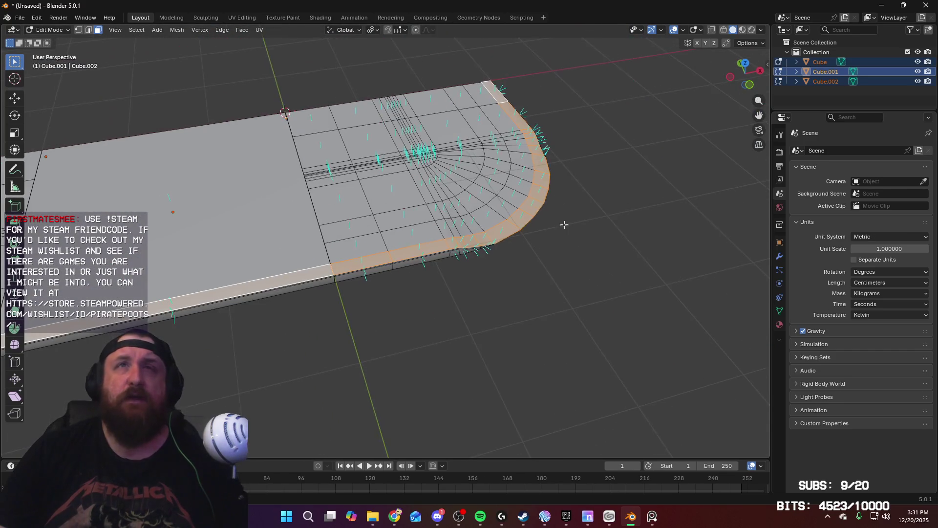
pyautogui.keyDown('ctrl'); pyautogui.scroll(4, 540, 171); pyautogui.keyUp('ctrl')
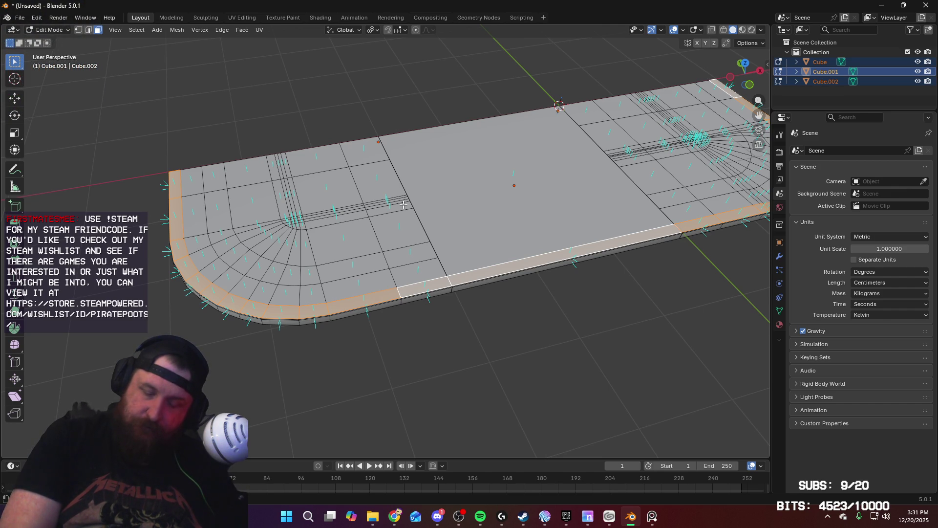
# Switch to Edge select mode and pick one edge along the slab's front side
pyautogui.press('2')
pyautogui.moveTo(404, 204); pyautogui.dragTo(514, 262, button='middle')
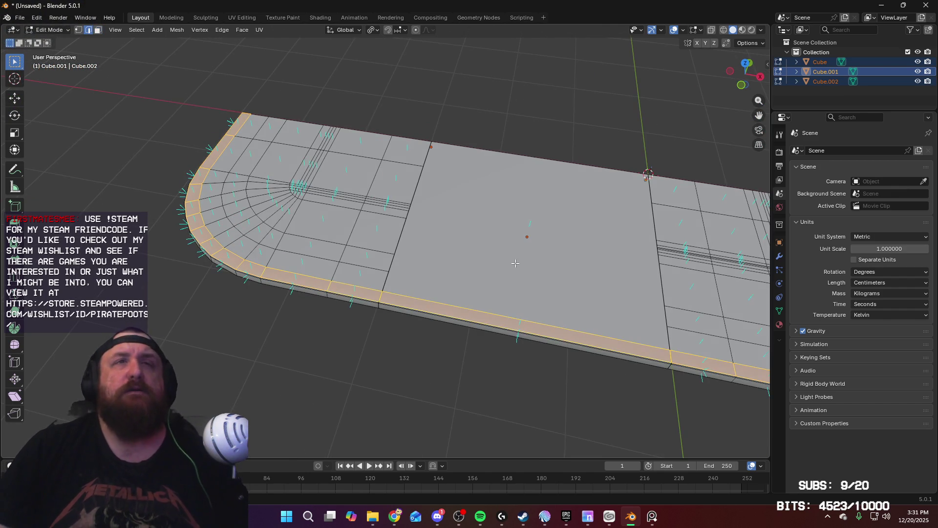
pyautogui.click(516, 319)
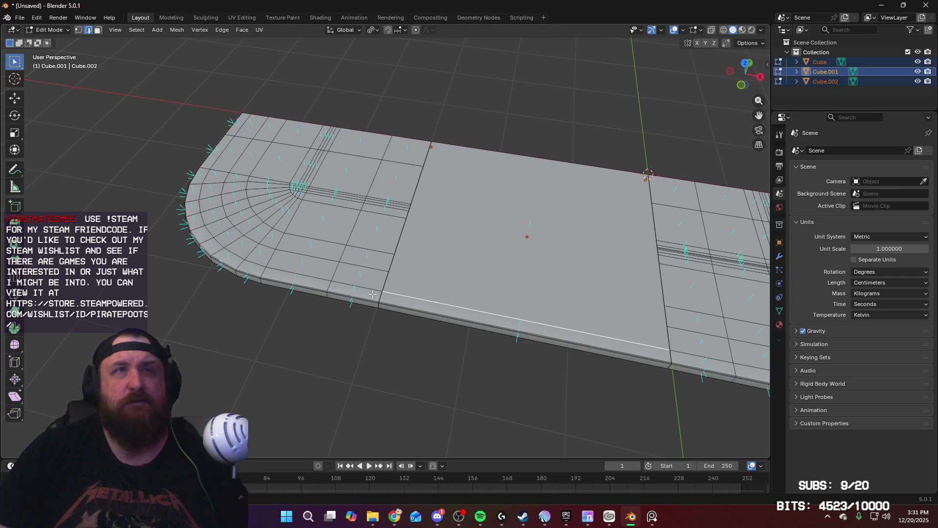
pyautogui.keyDown('ctrl'); pyautogui.scroll(-5, 391, 303); pyautogui.keyUp('ctrl')
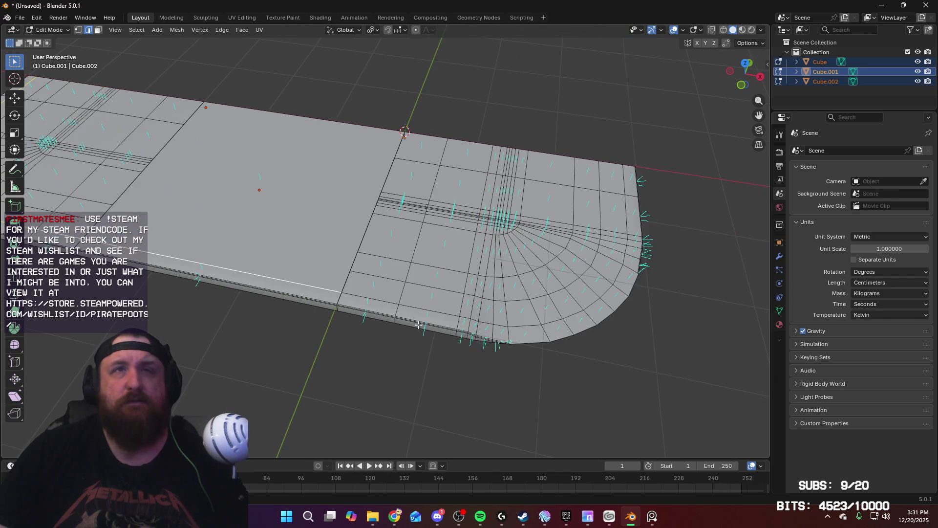
# Mark the edge loop along the front side and rounded end as a seam
pyautogui.keyDown('alt'); pyautogui.click(387, 299); pyautogui.keyUp('alt')
pyautogui.rightClick(558, 310)
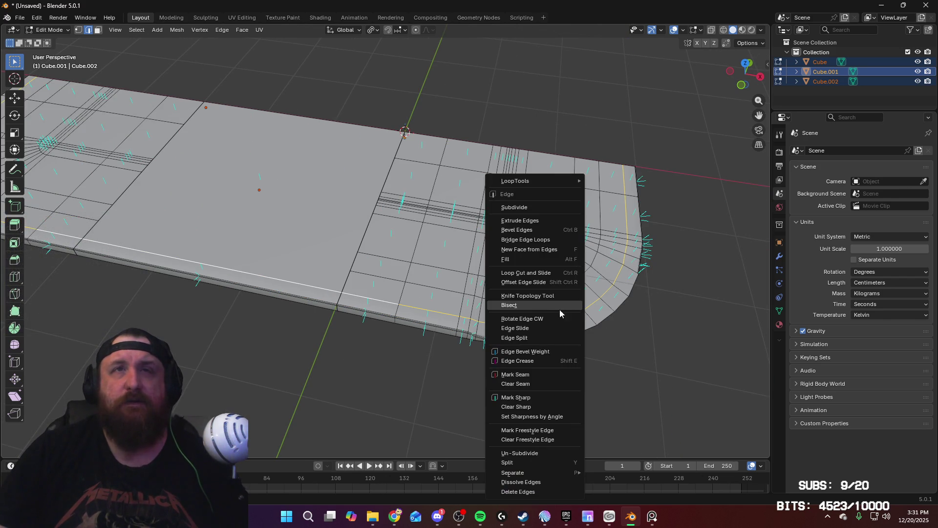
pyautogui.click(546, 377)
pyautogui.moveTo(545, 377)
pyautogui.mouseDown(button='middle')
pyautogui.moveTo(338, 313)
pyautogui.moveTo(406, 293)
pyautogui.moveTo(483, 306)
pyautogui.moveTo(480, 275)
pyautogui.mouseUp(button='middle')
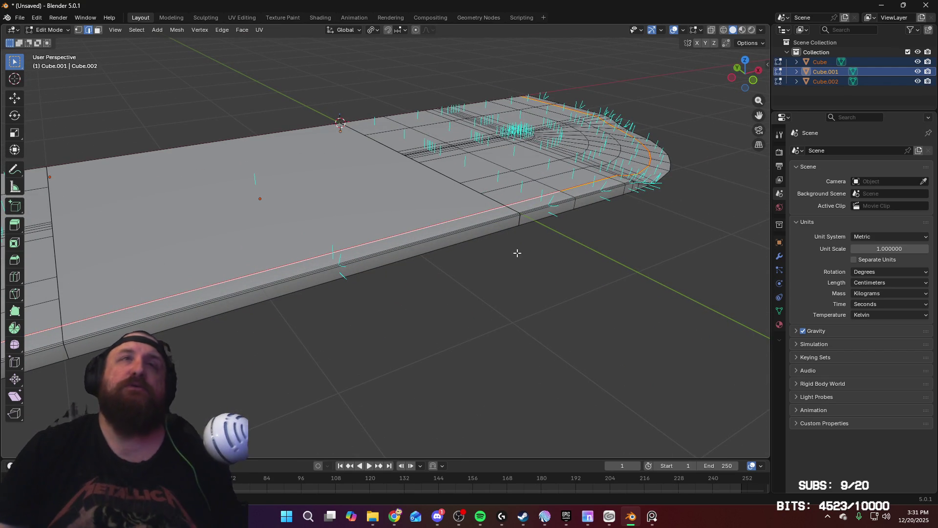
# Orbit around the rounded end to inspect the seam, briefly toggling to Object Mode
pyautogui.moveTo(517, 253)
pyautogui.mouseDown(button='middle')
pyautogui.moveTo(452, 249)
pyautogui.moveTo(611, 259)
pyautogui.moveTo(472, 265)
pyautogui.moveTo(435, 243)
pyautogui.moveTo(487, 267)
pyautogui.moveTo(425, 275)
pyautogui.moveTo(480, 309)
pyautogui.moveTo(416, 276)
pyautogui.mouseUp(button='middle')
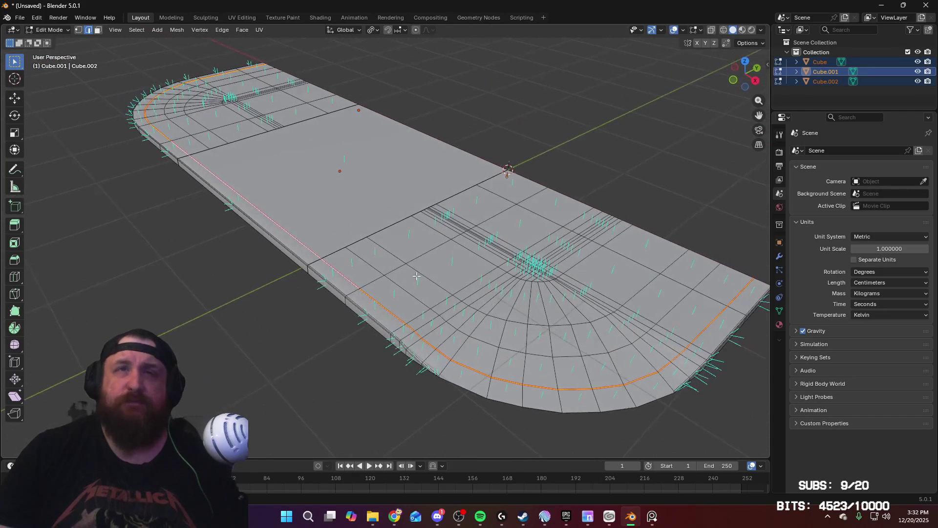
pyautogui.moveTo(568, 311); pyautogui.dragTo(496, 279, button='middle')
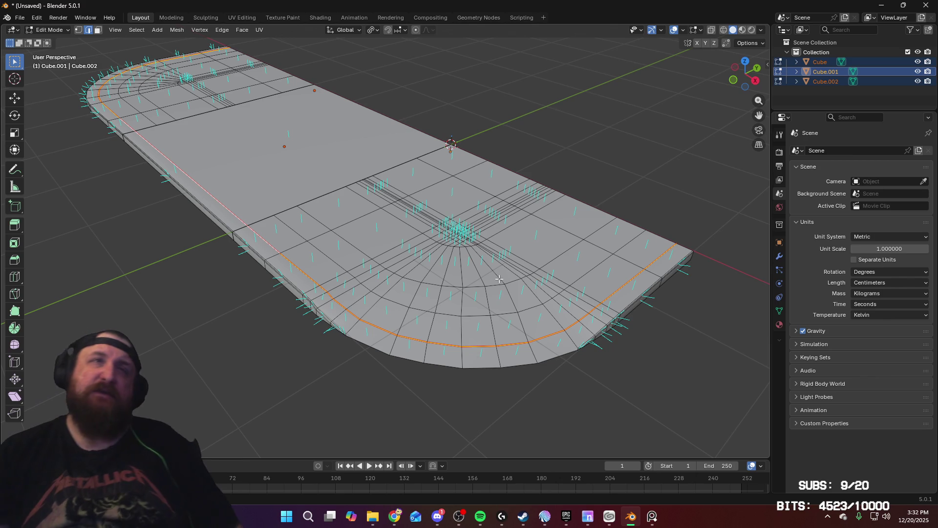
pyautogui.moveTo(603, 194)
pyautogui.mouseDown(button='middle')
pyautogui.moveTo(536, 168)
pyautogui.moveTo(529, 155)
pyautogui.moveTo(540, 180)
pyautogui.moveTo(575, 204)
pyautogui.mouseUp(button='middle')
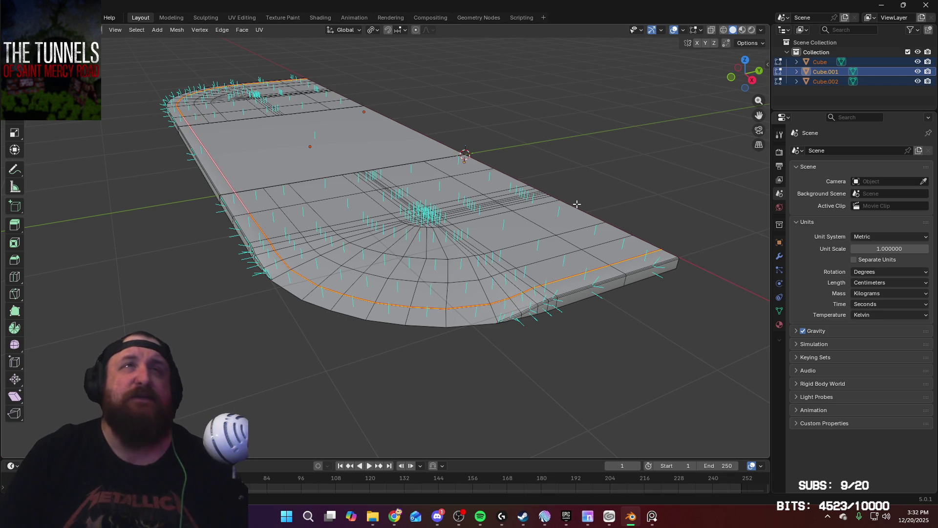
pyautogui.scroll(3, 577, 204)
pyautogui.moveTo(576, 204); pyautogui.dragTo(485, 197, button='middle')
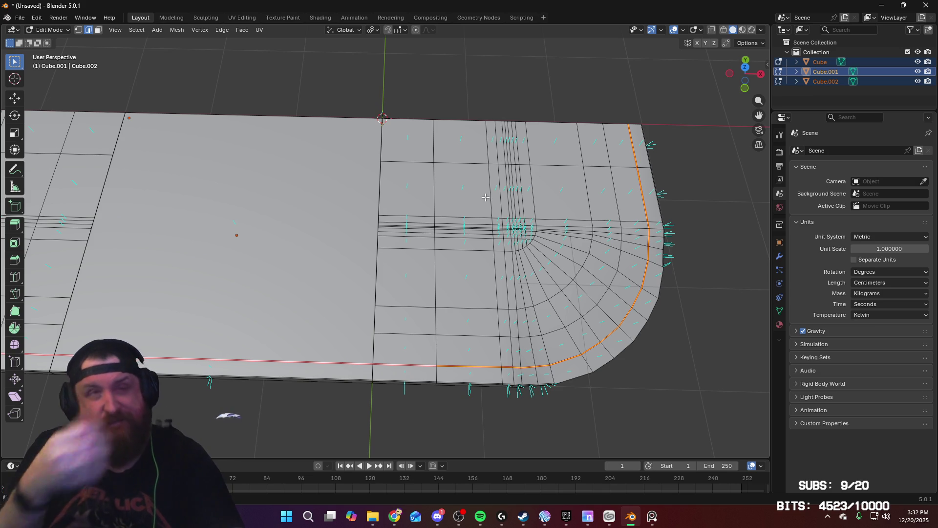
pyautogui.moveTo(491, 232)
pyautogui.mouseDown(button='middle')
pyautogui.moveTo(375, 203)
pyautogui.moveTo(366, 193)
pyautogui.mouseUp(button='middle')
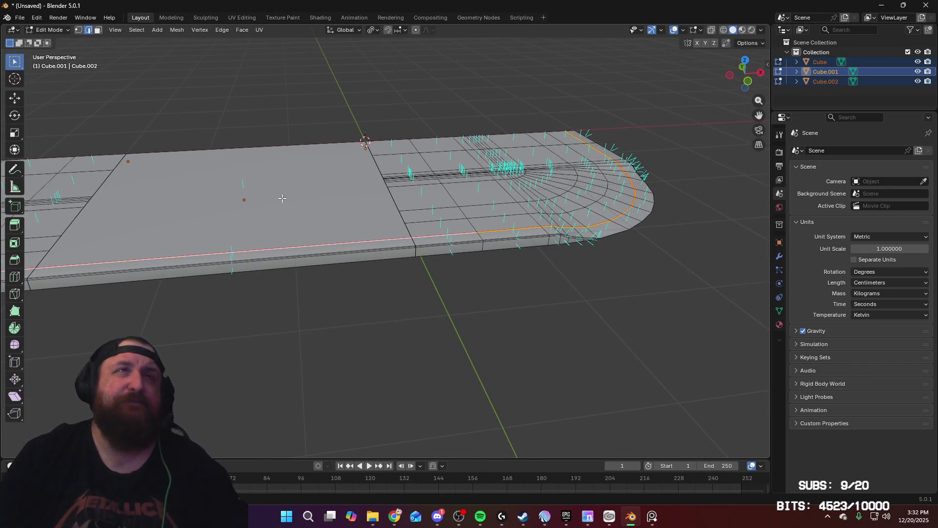
pyautogui.moveTo(281, 197)
pyautogui.mouseDown(button='middle')
pyautogui.moveTo(313, 212)
pyautogui.moveTo(538, 239)
pyautogui.moveTo(210, 206)
pyautogui.moveTo(491, 213)
pyautogui.moveTo(417, 248)
pyautogui.moveTo(408, 245)
pyautogui.moveTo(435, 242)
pyautogui.moveTo(422, 238)
pyautogui.mouseUp(button='middle')
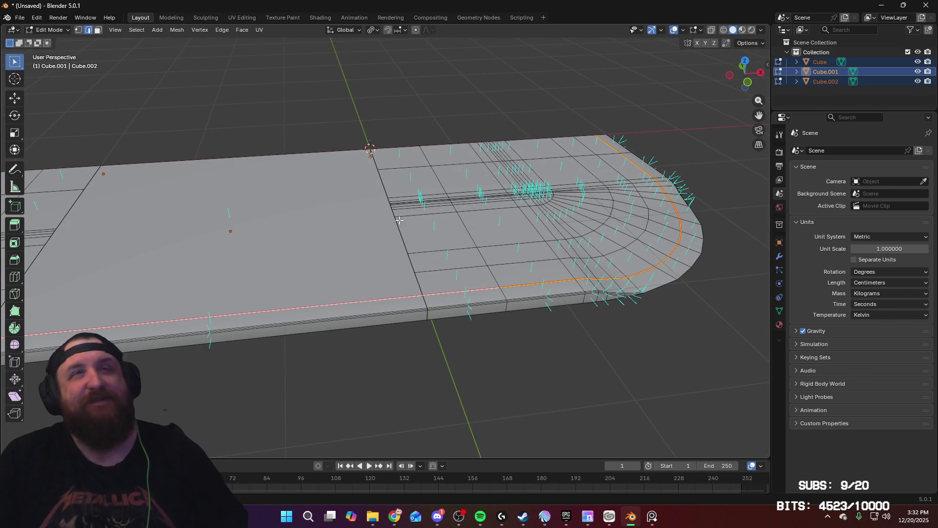
pyautogui.press('Tab')
pyautogui.moveTo(533, 213)
pyautogui.mouseDown(button='middle')
pyautogui.moveTo(437, 211)
pyautogui.moveTo(471, 204)
pyautogui.moveTo(498, 222)
pyautogui.moveTo(555, 213)
pyautogui.moveTo(532, 227)
pyautogui.mouseUp(button='middle')
pyautogui.press('Tab')
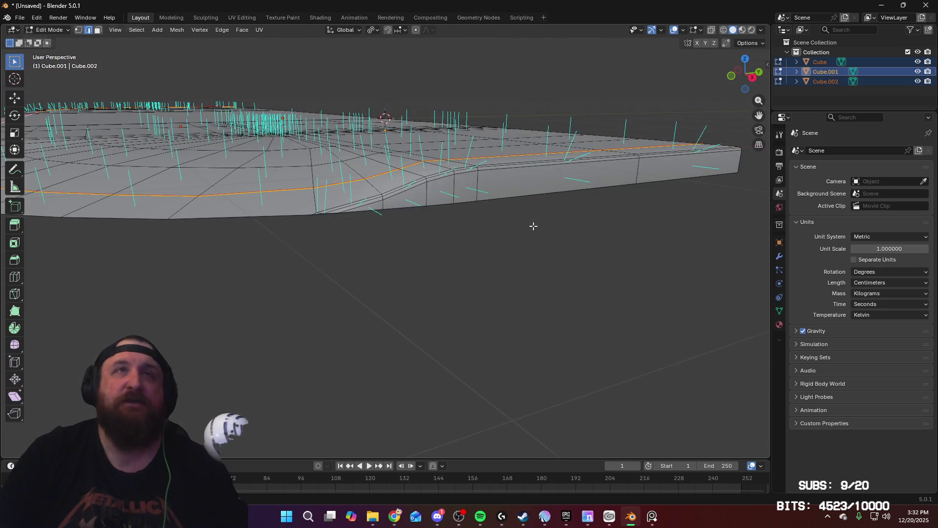
# Frame the slab's side edge in right view and clear the current selection
pyautogui.press('KP_3')
pyautogui.keyDown('shift'); pyautogui.moveTo(246, 191); pyautogui.dragTo(354, 314, button='middle'); pyautogui.keyUp('shift')
pyautogui.scroll(6, 404, 222)
pyautogui.scroll(3, 267, 198)
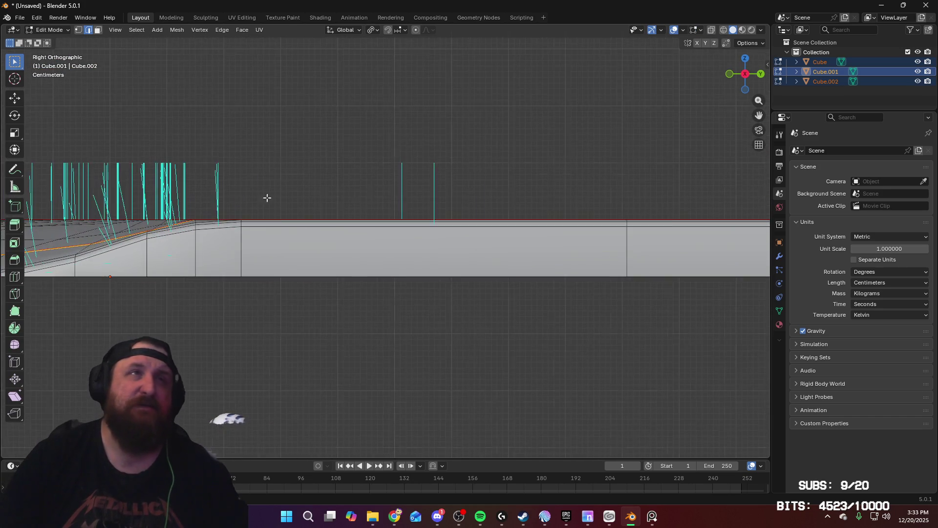
pyautogui.keyDown('shift'); pyautogui.moveTo(267, 198); pyautogui.dragTo(437, 220, button='middle'); pyautogui.keyUp('shift')
pyautogui.scroll(3, 461, 199)
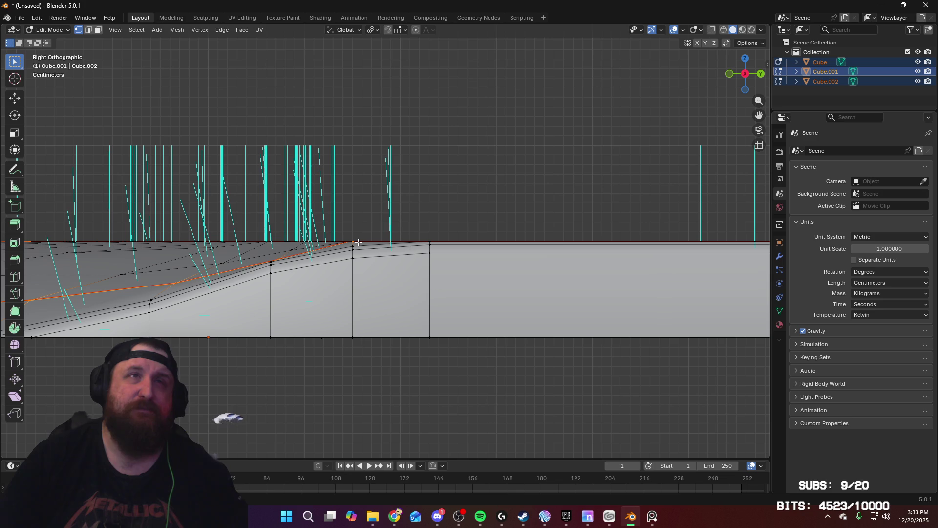
pyautogui.moveTo(361, 242); pyautogui.dragTo(383, 383, button='middle')
pyautogui.scroll(-4, 391, 356)
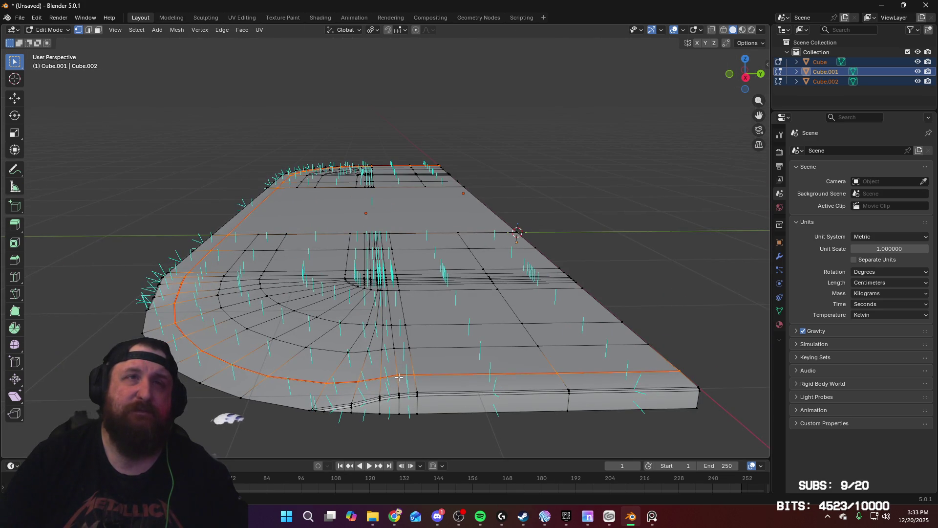
pyautogui.hotkey('alt', 'a')
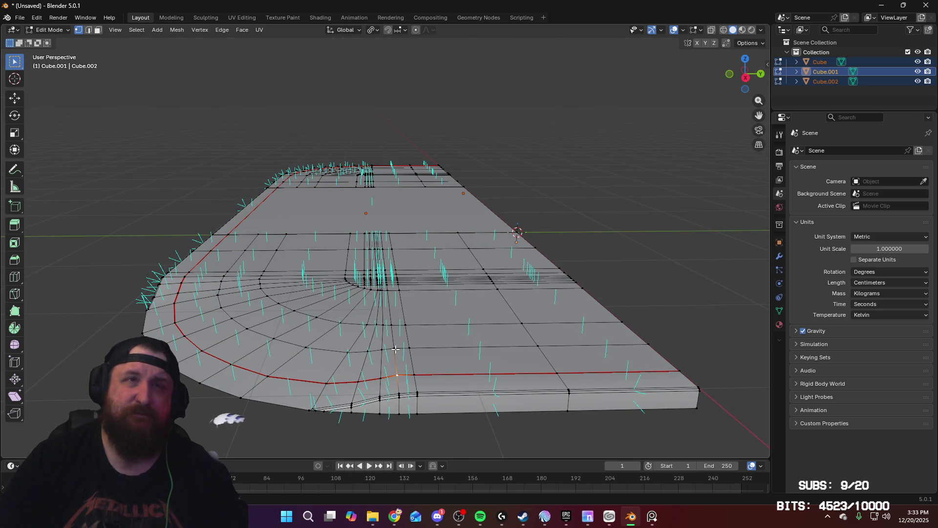
# In the side view, move the chosen vertex along Z
pyautogui.press('KP_3')
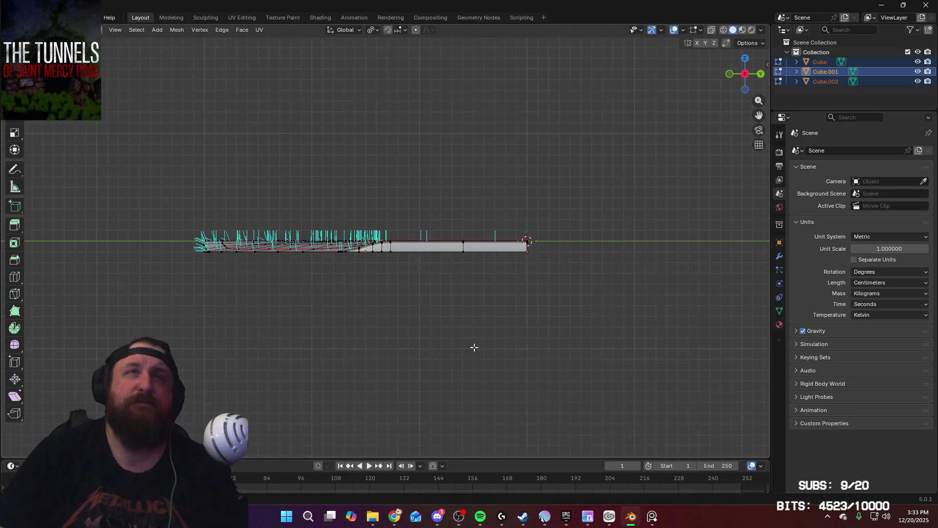
pyautogui.scroll(5, 360, 184)
pyautogui.scroll(-1, 373, 140)
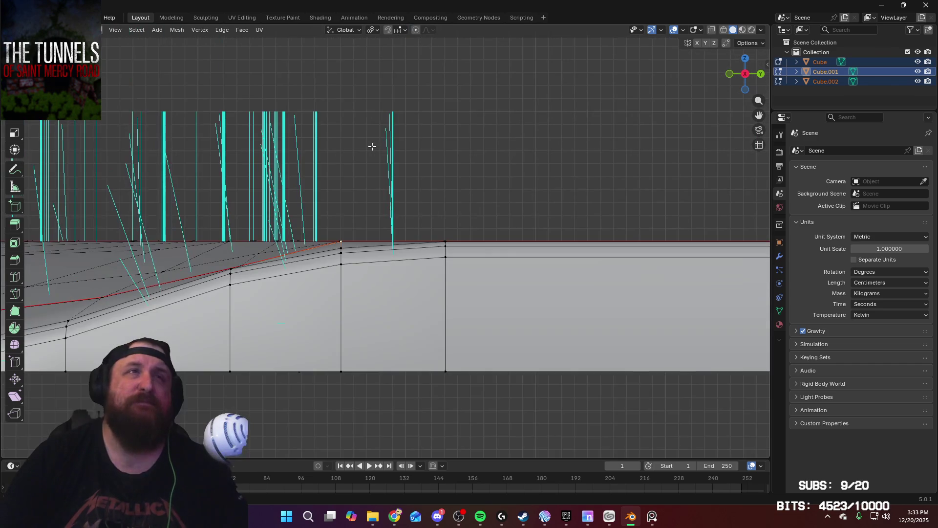
pyautogui.press('g')
pyautogui.press('z')
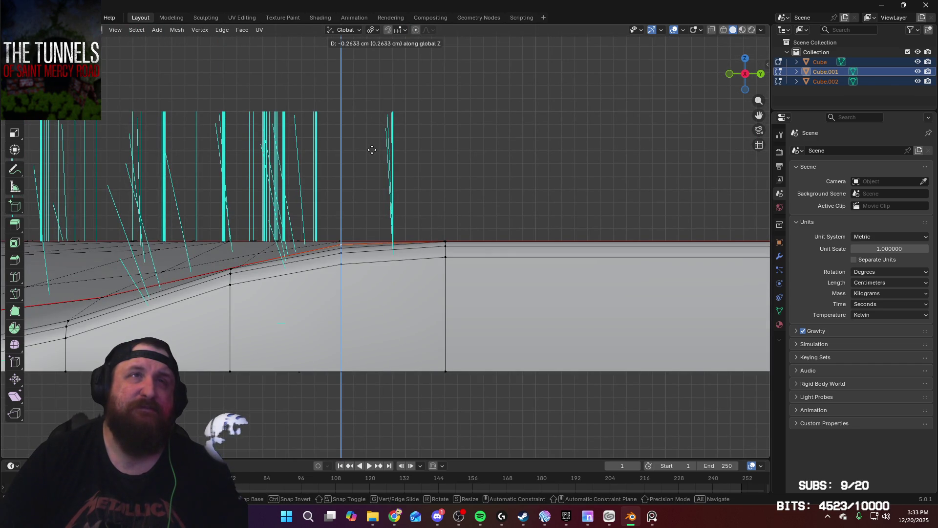
pyautogui.click(372, 150)
# Switch to Front Orthographic view and frame the ramp's top edge
pyautogui.moveTo(344, 238)
pyautogui.mouseDown(button='middle')
pyautogui.moveTo(360, 377)
pyautogui.moveTo(385, 361)
pyautogui.mouseUp(button='middle')
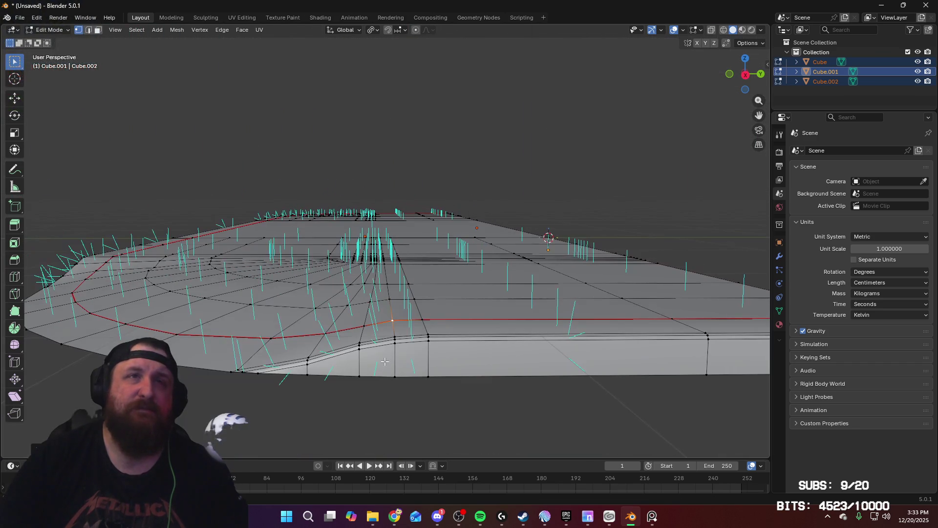
pyautogui.moveTo(397, 313); pyautogui.dragTo(468, 340, button='middle')
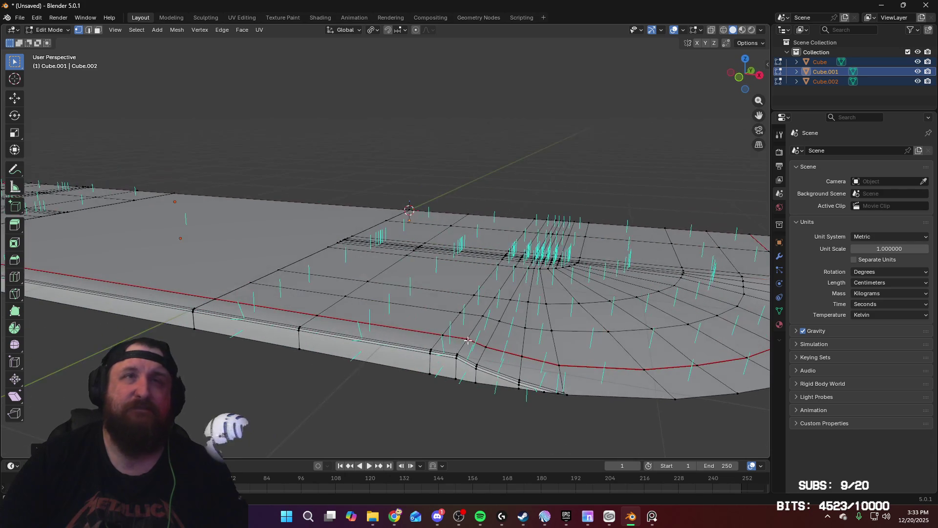
pyautogui.press('KP_1')
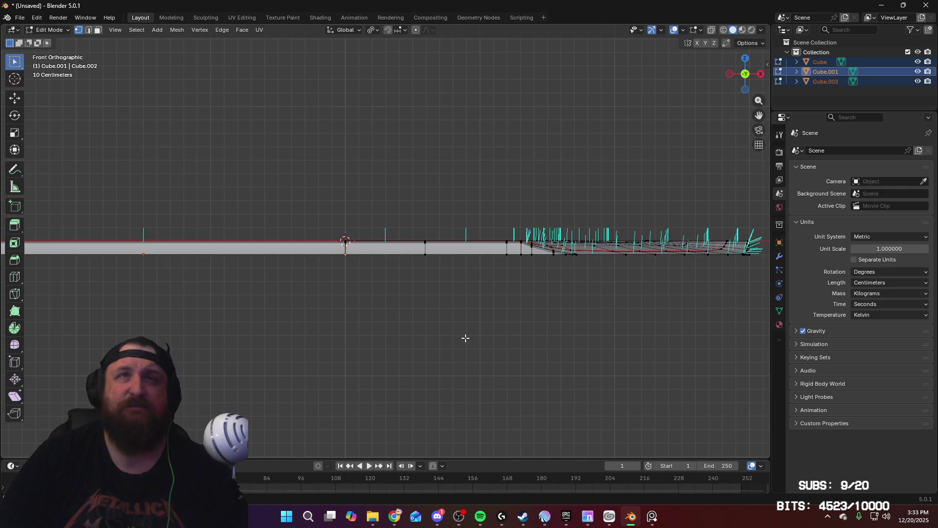
pyautogui.keyDown('shift'); pyautogui.moveTo(462, 337); pyautogui.dragTo(463, 400, button='middle'); pyautogui.keyUp('shift')
pyautogui.scroll(3, 375, 271)
pyautogui.moveTo(375, 271)
pyautogui.keyDown('shift'); pyautogui.mouseDown(button='middle')
pyautogui.moveTo(205, 348)
pyautogui.moveTo(449, 289)
pyautogui.moveTo(433, 241)
pyautogui.moveTo(442, 205)
pyautogui.mouseUp(button='middle'); pyautogui.keyUp('shift')
pyautogui.scroll(5, 449, 288)
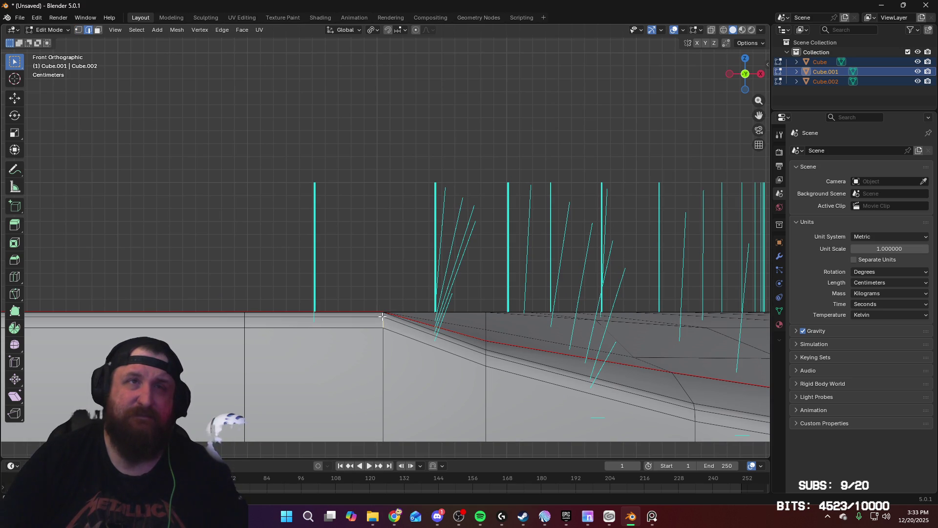
pyautogui.moveTo(382, 316)
pyautogui.mouseDown(button='middle')
pyautogui.moveTo(408, 382)
pyautogui.moveTo(413, 366)
pyautogui.mouseUp(button='middle')
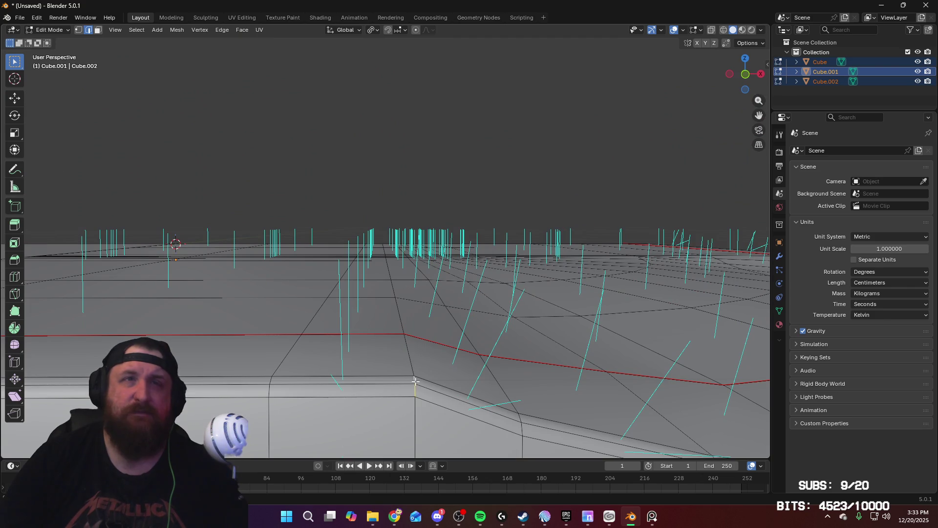
# Nudge the ramp-top vertices down along Z in the front view
pyautogui.press('KP_1')
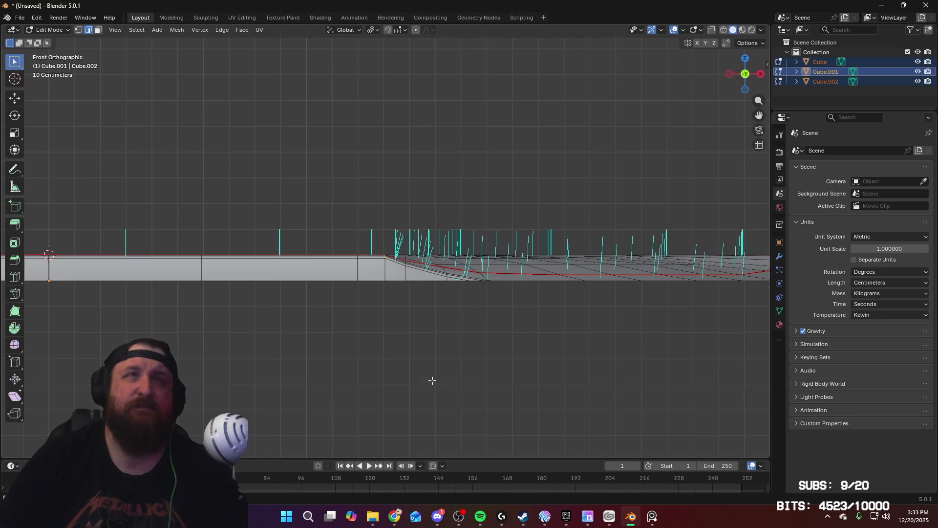
pyautogui.scroll(6, 431, 379)
pyautogui.press('g')
pyautogui.press('z')
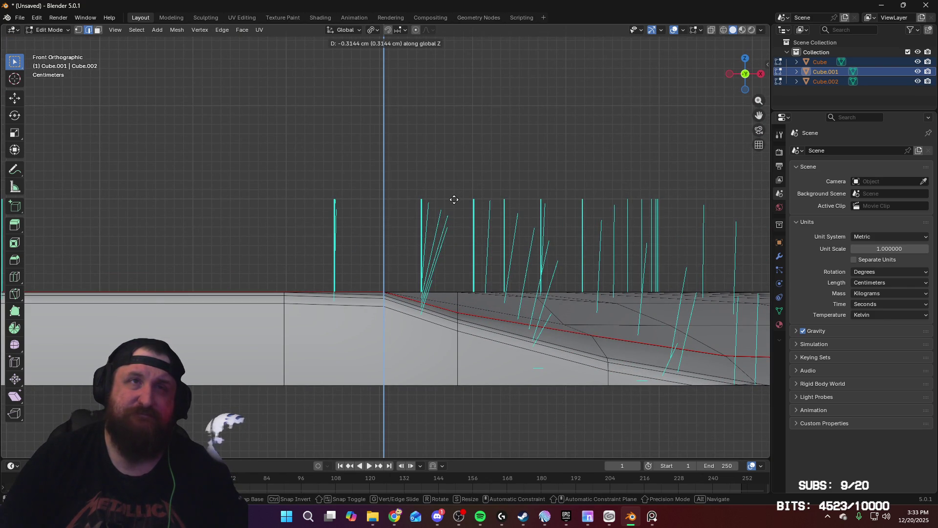
pyautogui.click(453, 199)
# Lower the ramp-top vertices a little further along Z so the slope starts smoothly
pyautogui.moveTo(450, 209)
pyautogui.mouseDown(button='middle')
pyautogui.moveTo(427, 319)
pyautogui.moveTo(389, 293)
pyautogui.mouseUp(button='middle')
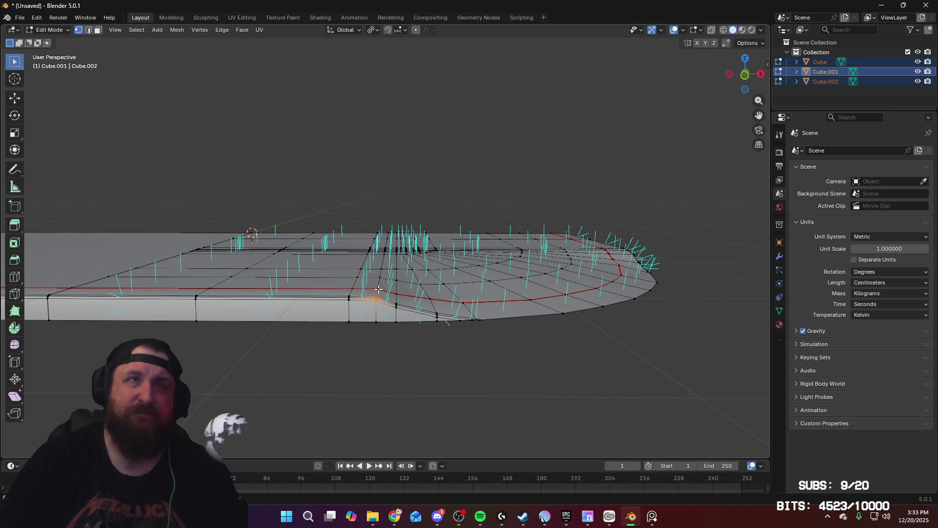
pyautogui.press('KP_1')
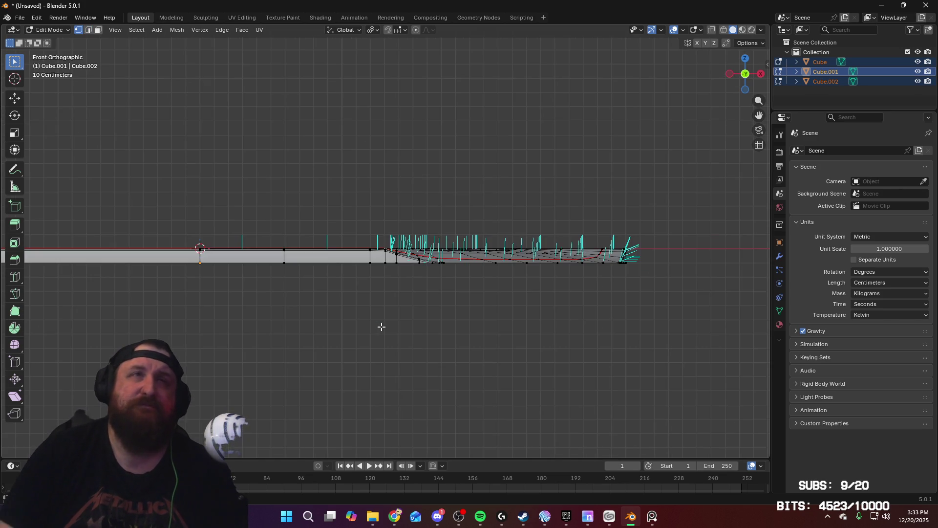
pyautogui.scroll(10, 438, 274)
pyautogui.press('g')
pyautogui.press('z')
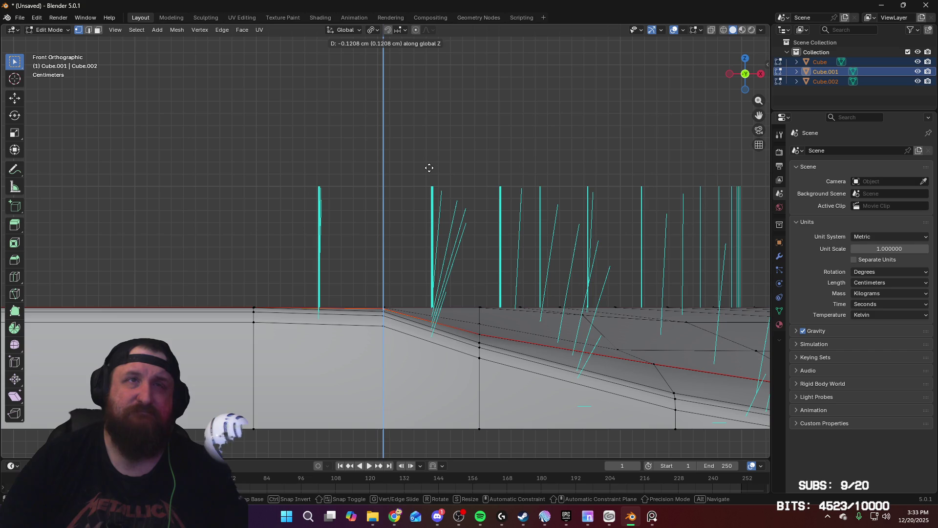
pyautogui.click(428, 168)
# Orbit and zoom around the smooth-shaded slab in Object Mode, then return to Edit Mode
pyautogui.press('Tab')
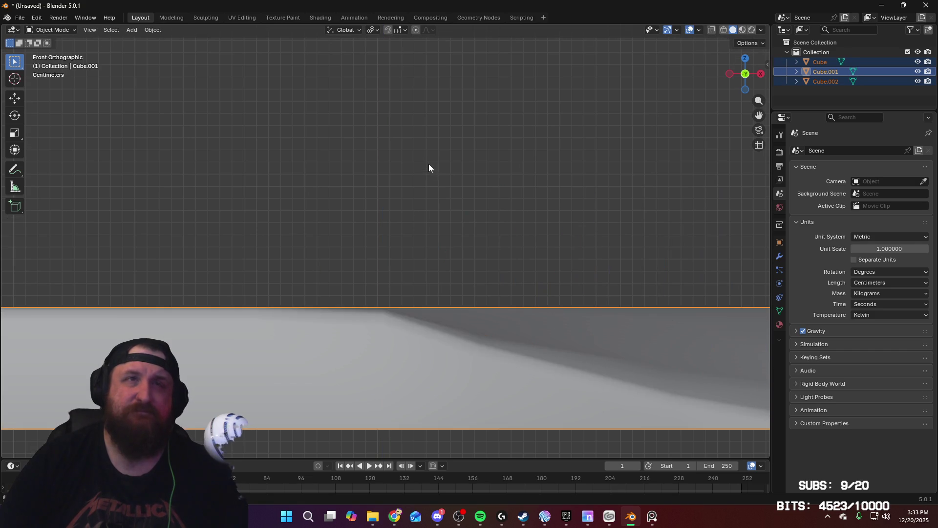
pyautogui.scroll(-5, 430, 220)
pyautogui.moveTo(432, 295)
pyautogui.mouseDown(button='middle')
pyautogui.moveTo(433, 266)
pyautogui.moveTo(385, 260)
pyautogui.moveTo(377, 287)
pyautogui.moveTo(367, 276)
pyautogui.mouseUp(button='middle')
pyautogui.scroll(-8, 385, 259)
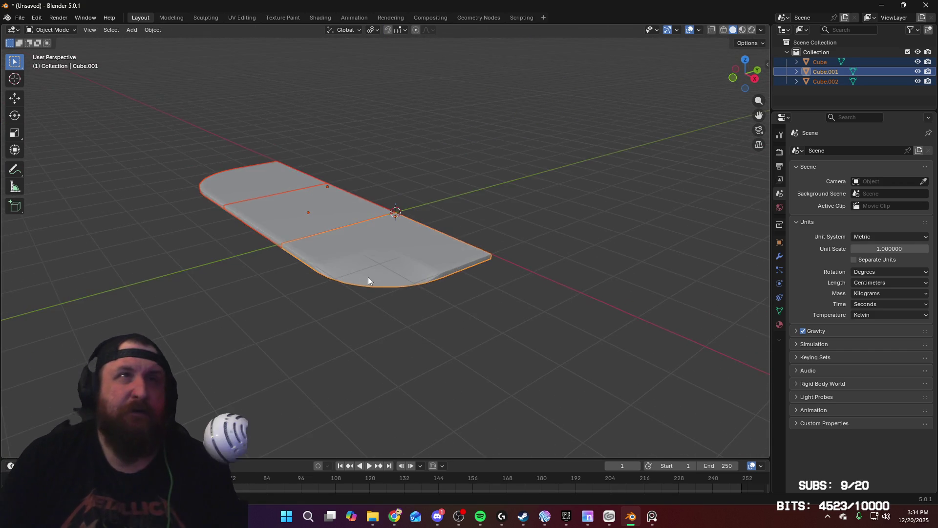
pyautogui.scroll(5, 332, 223)
pyautogui.moveTo(320, 230)
pyautogui.mouseDown(button='middle')
pyautogui.moveTo(307, 251)
pyautogui.moveTo(375, 270)
pyautogui.moveTo(400, 259)
pyautogui.moveTo(373, 276)
pyautogui.moveTo(311, 266)
pyautogui.moveTo(387, 282)
pyautogui.mouseUp(button='middle')
pyautogui.scroll(4, 375, 270)
pyautogui.scroll(-5, 376, 268)
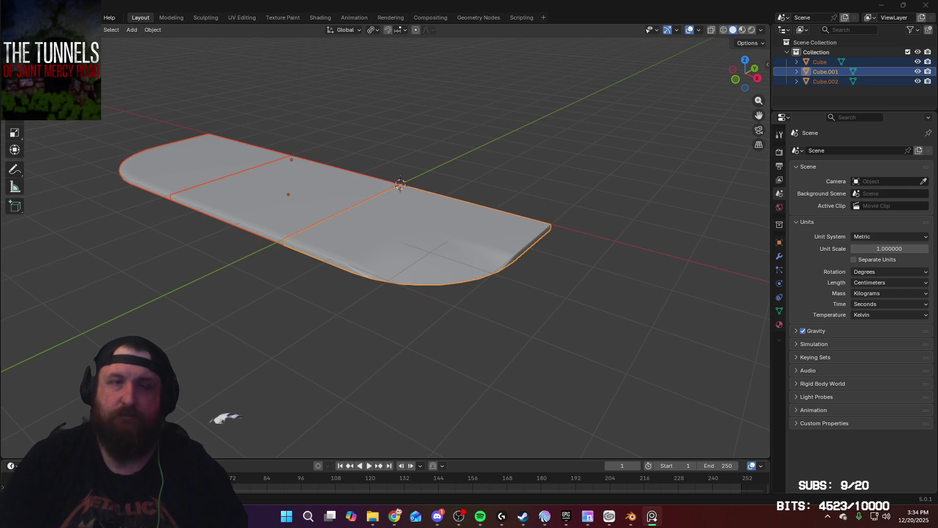
pyautogui.moveTo(323, 292)
pyautogui.mouseDown(button='middle')
pyautogui.moveTo(385, 336)
pyautogui.moveTo(435, 259)
pyautogui.moveTo(474, 275)
pyautogui.moveTo(467, 269)
pyautogui.moveTo(507, 222)
pyautogui.mouseUp(button='middle')
pyautogui.press('Tab')
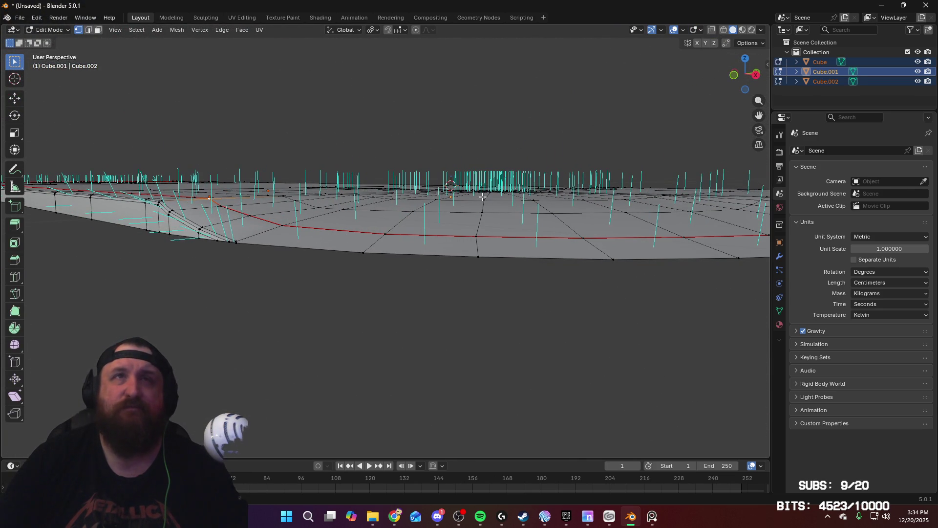
# Move the selected centre faces along Z three times to even out the slab's surface
pyautogui.moveTo(571, 213)
pyautogui.mouseDown(button='middle')
pyautogui.moveTo(551, 217)
pyautogui.moveTo(548, 183)
pyautogui.moveTo(527, 178)
pyautogui.moveTo(564, 192)
pyautogui.mouseUp(button='middle')
pyautogui.press('g')
pyautogui.press('z')
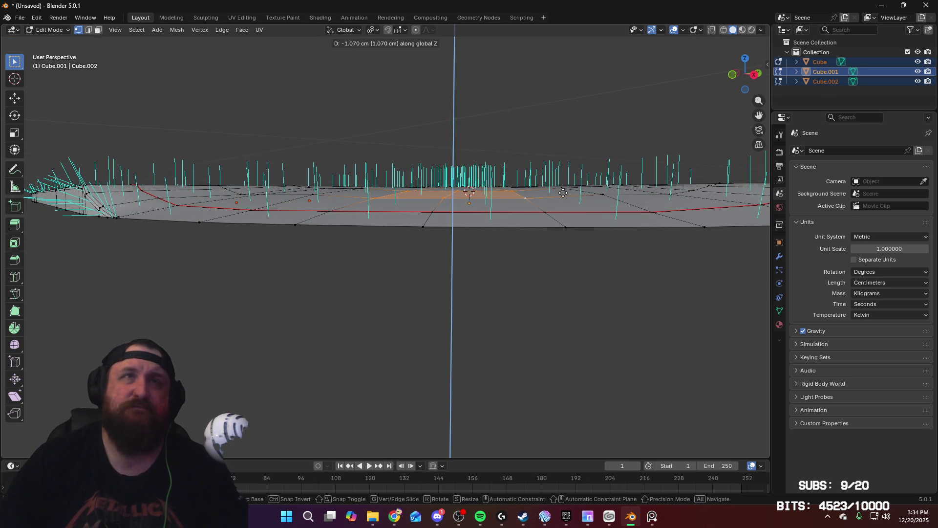
pyautogui.click(563, 192)
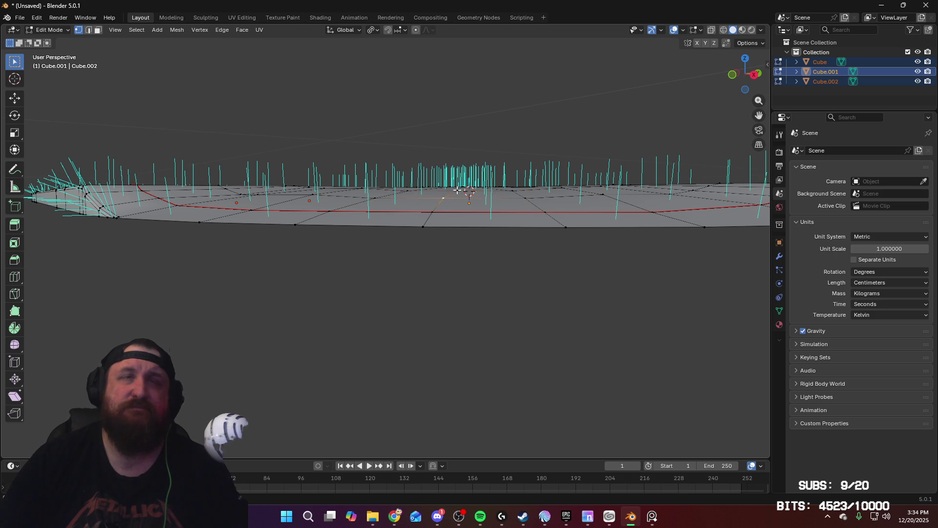
pyautogui.press('g')
pyautogui.press('z')
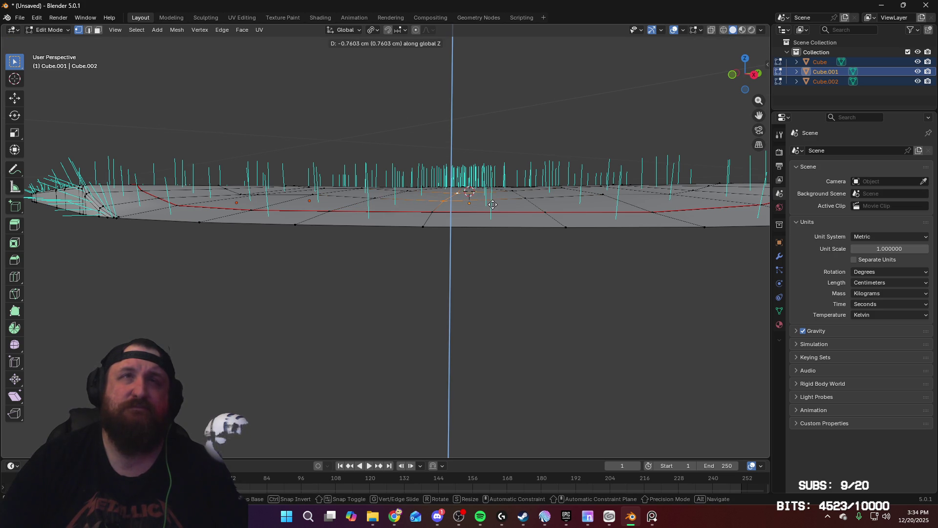
pyautogui.click(493, 205)
pyautogui.press('g')
pyautogui.press('z')
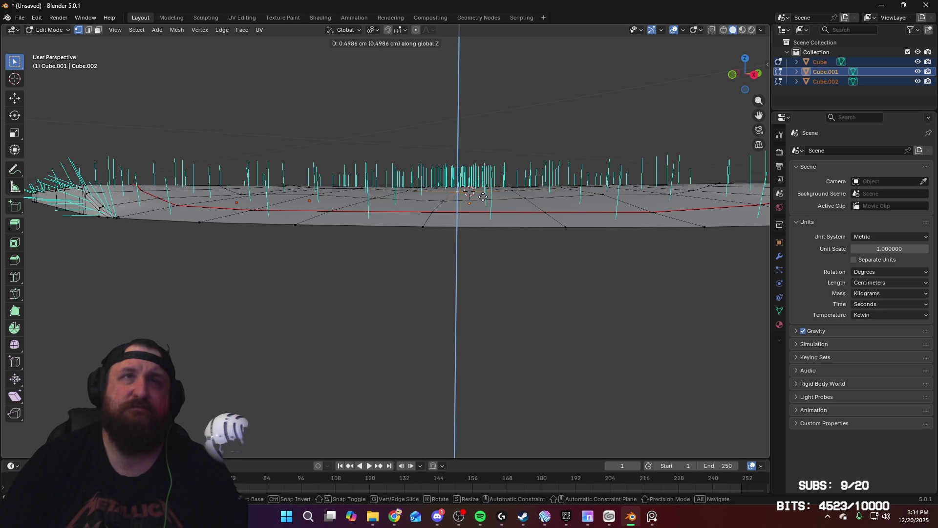
pyautogui.click(483, 197)
pyautogui.moveTo(483, 197); pyautogui.dragTo(508, 357, button='middle')
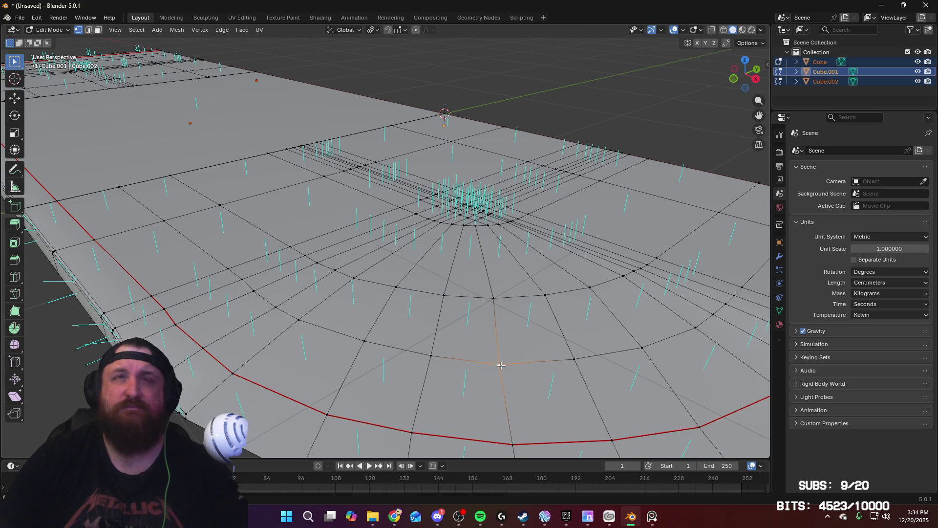
# Vertex-slide two vertices on the rounded end along their edges from the top view
pyautogui.press('KP_7')
pyautogui.keyDown('ctrl'); pyautogui.scroll(3, 520, 329); pyautogui.keyUp('ctrl')
pyautogui.hotkey('shift', 'v')
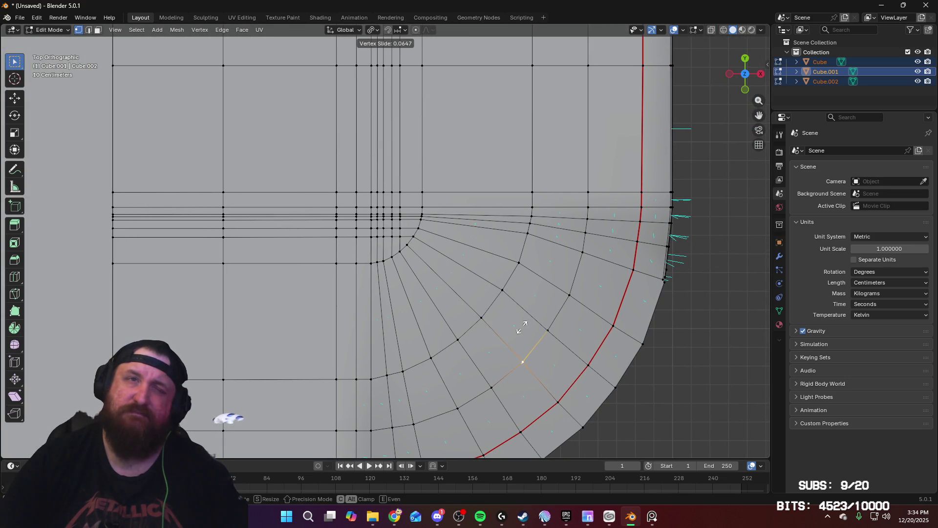
pyautogui.click(520, 327)
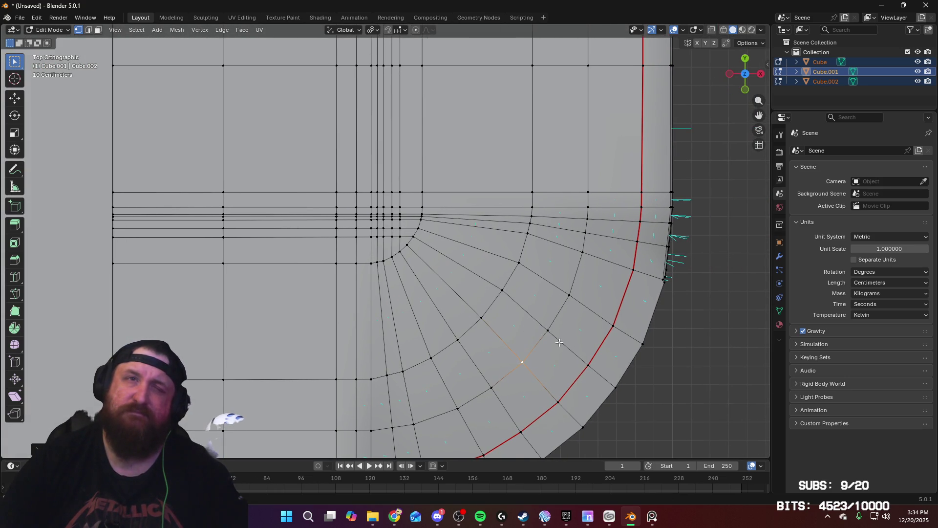
pyautogui.moveTo(520, 327); pyautogui.dragTo(494, 235, button='middle')
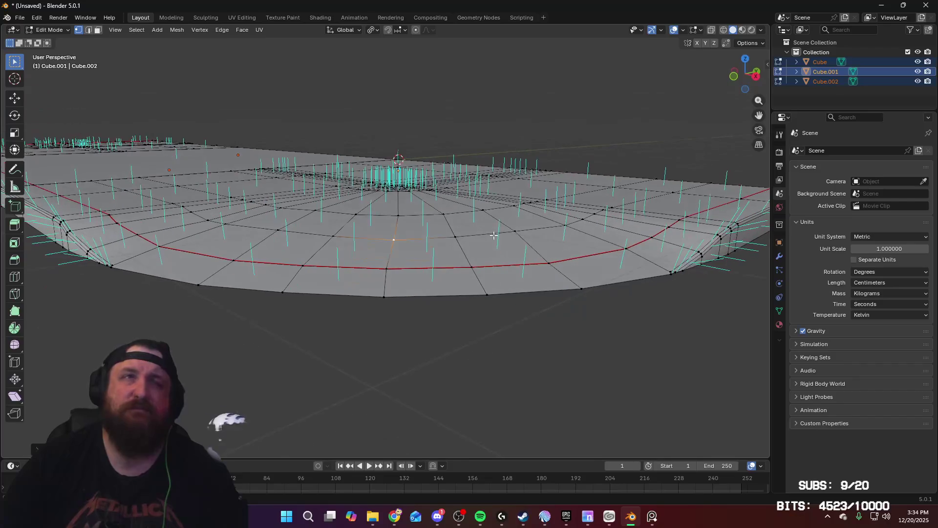
pyautogui.moveTo(405, 267); pyautogui.dragTo(405, 268, button='middle')
pyautogui.hotkey('shift', 'v')
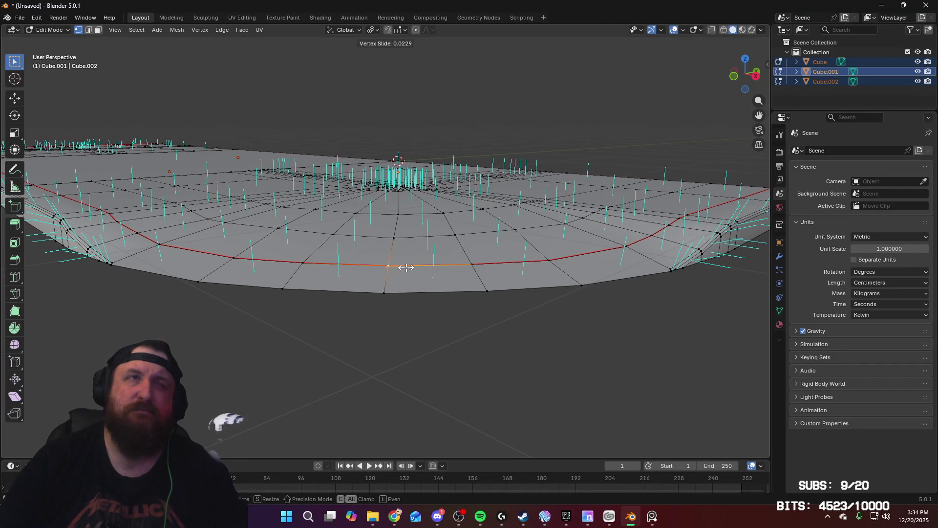
pyautogui.click(406, 267)
# Slide the radial edge below the seam twice, then slide its bottom rim vertex
pyautogui.press('2')
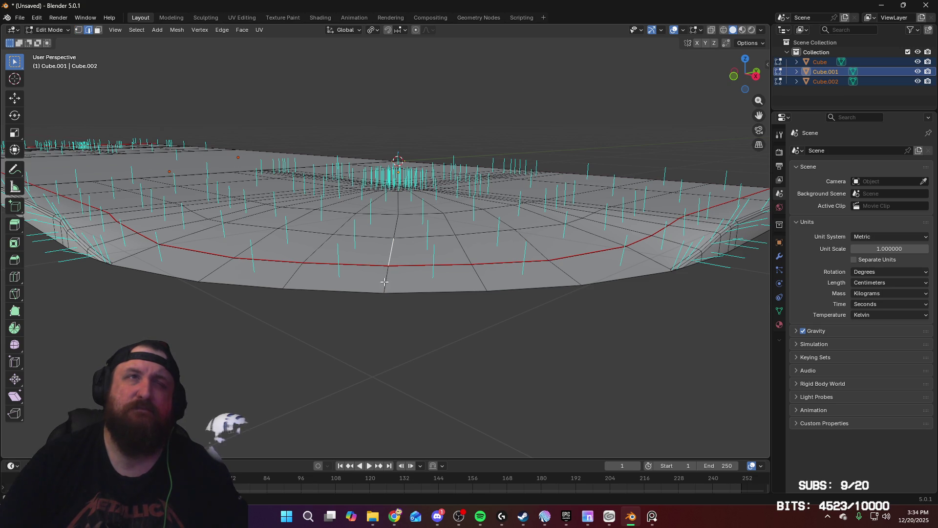
pyautogui.keyDown('shift'); pyautogui.click(400, 276); pyautogui.keyUp('shift')
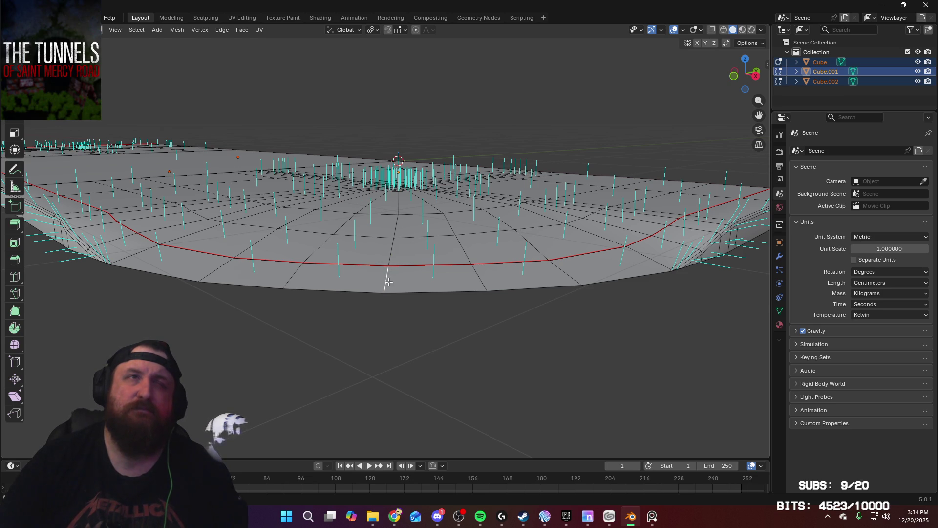
pyautogui.press('g')
pyautogui.press('g')
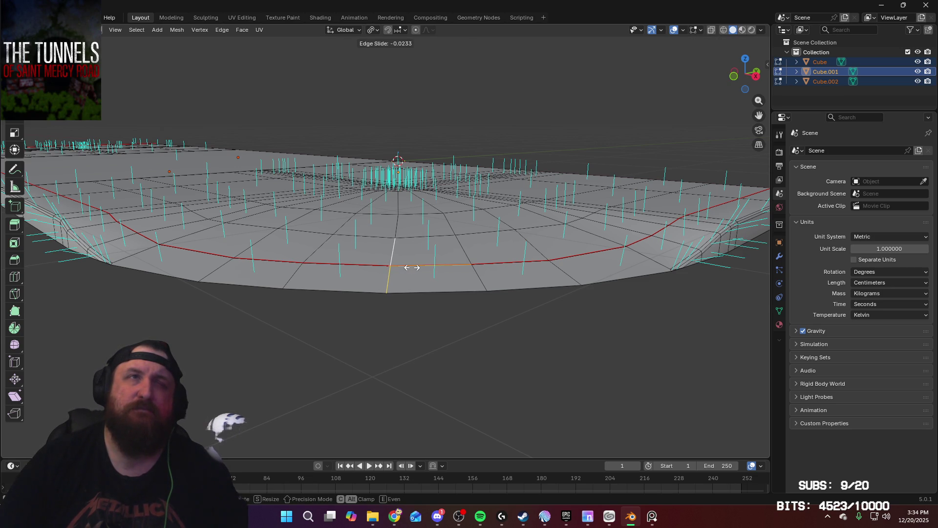
pyautogui.click(405, 276)
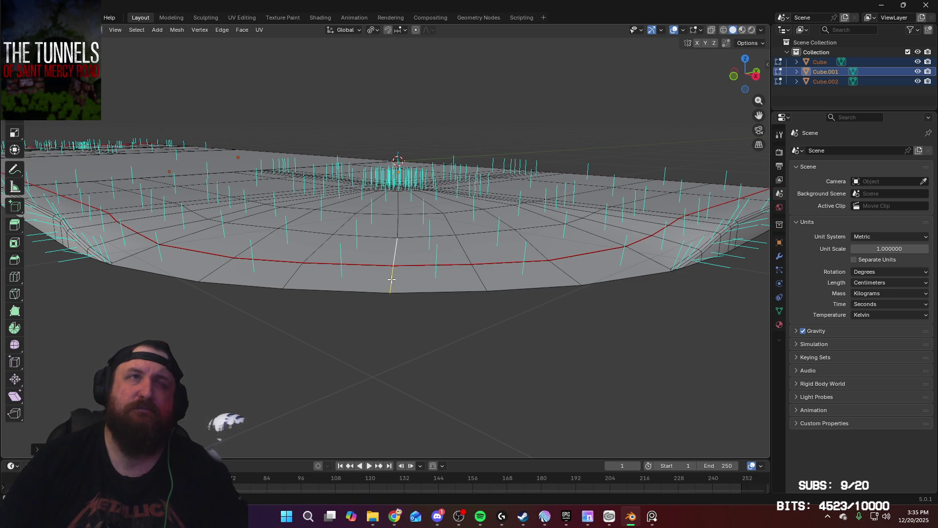
pyautogui.press('g')
pyautogui.press('g')
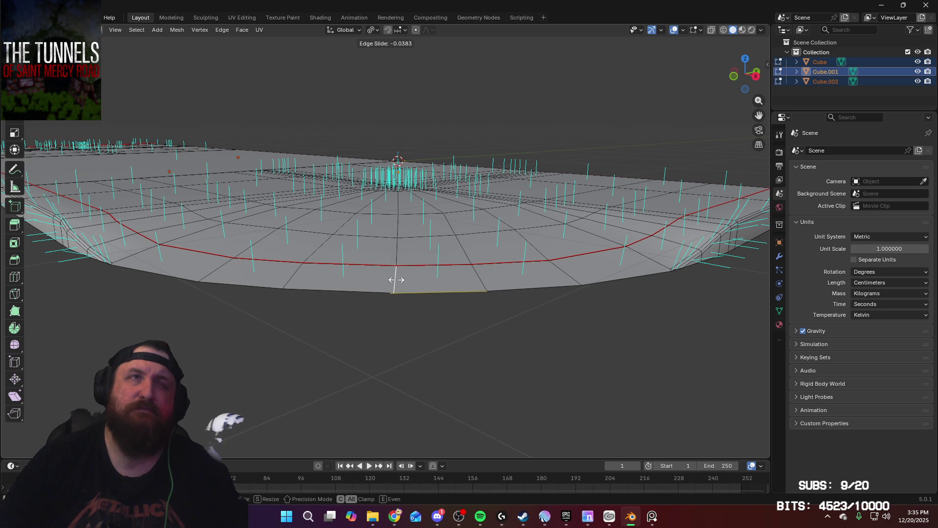
pyautogui.click(396, 279)
pyautogui.press('1')
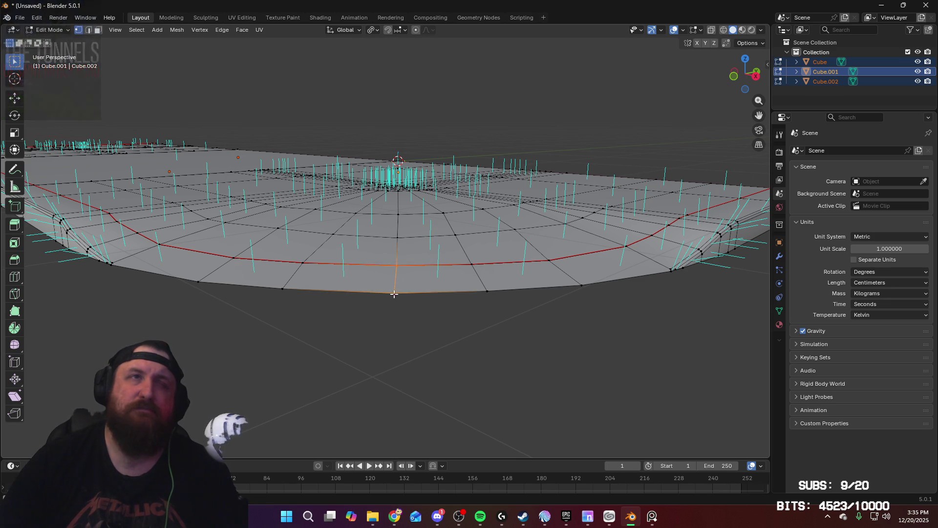
pyautogui.click(396, 293)
pyautogui.hotkey('shift', 'v')
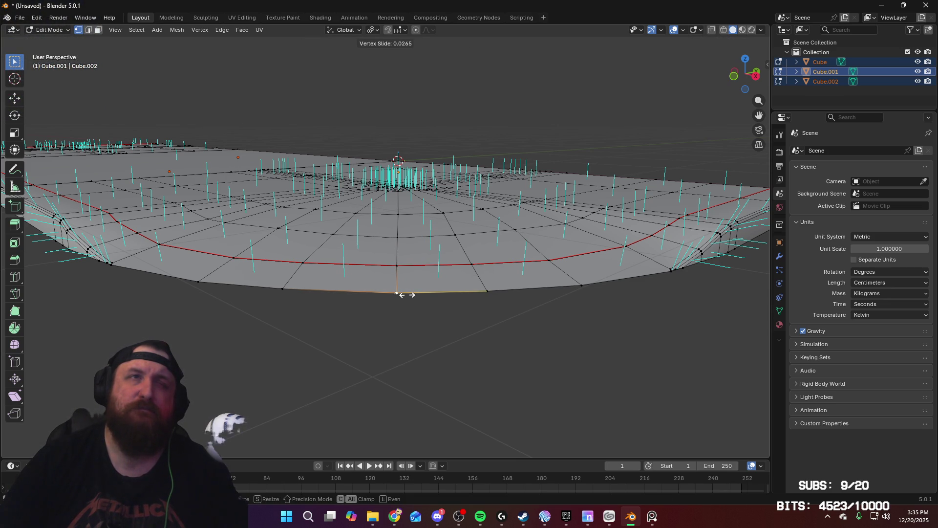
pyautogui.click(406, 295)
# Slide the next corner radial edge and its bottom rim vertex into line
pyautogui.moveTo(406, 294)
pyautogui.mouseDown(button='middle')
pyautogui.moveTo(461, 371)
pyautogui.moveTo(467, 346)
pyautogui.moveTo(414, 245)
pyautogui.mouseUp(button='middle')
pyautogui.scroll(5, 414, 245)
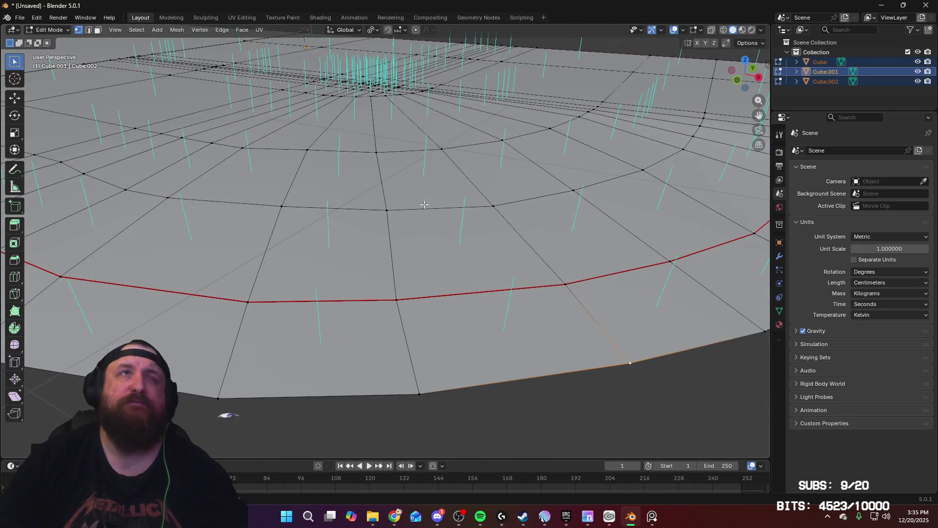
pyautogui.moveTo(423, 202); pyautogui.dragTo(421, 203, button='middle')
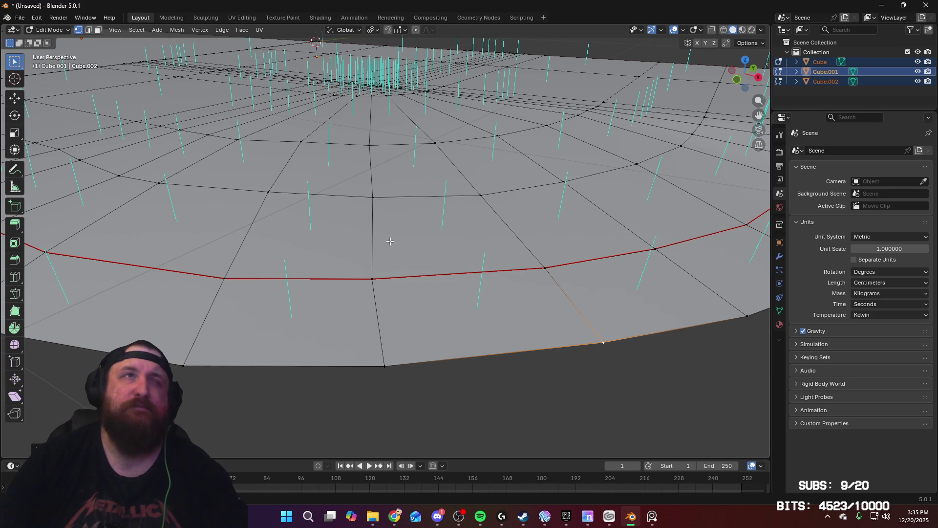
pyautogui.press('2')
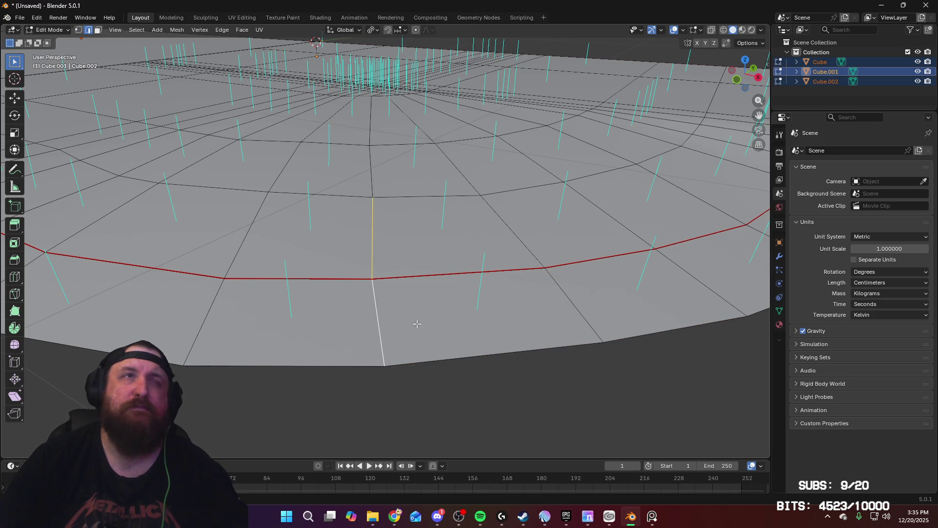
pyautogui.press('g')
pyautogui.press('g')
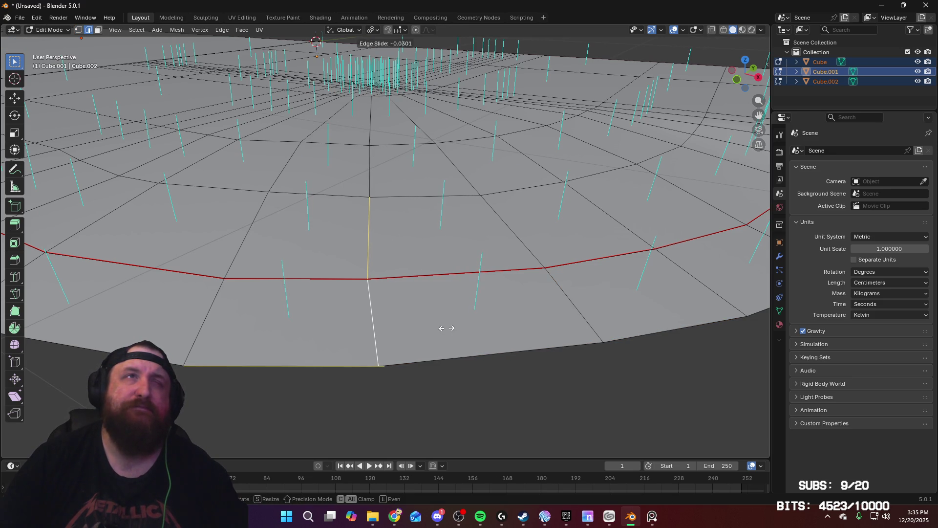
pyautogui.click(446, 328)
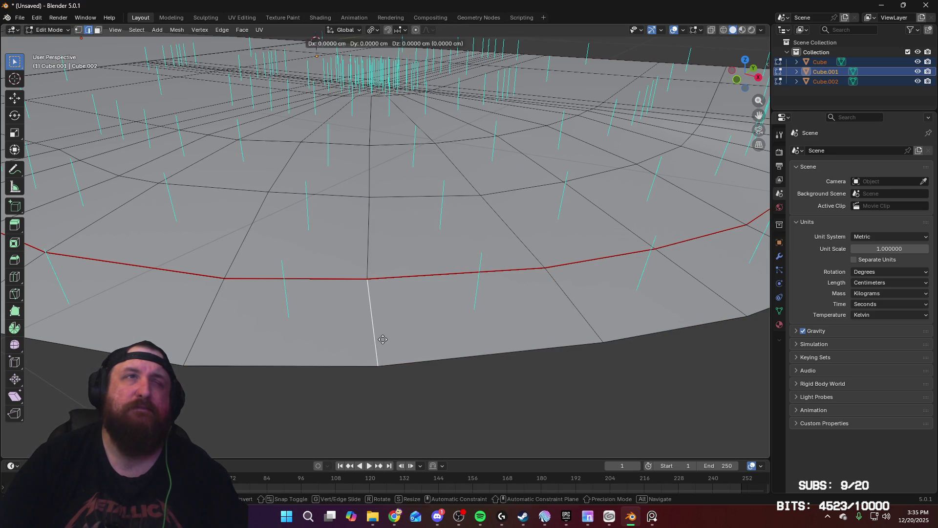
pyautogui.press('1')
pyautogui.click(378, 365)
pyautogui.press('g')
pyautogui.press('g')
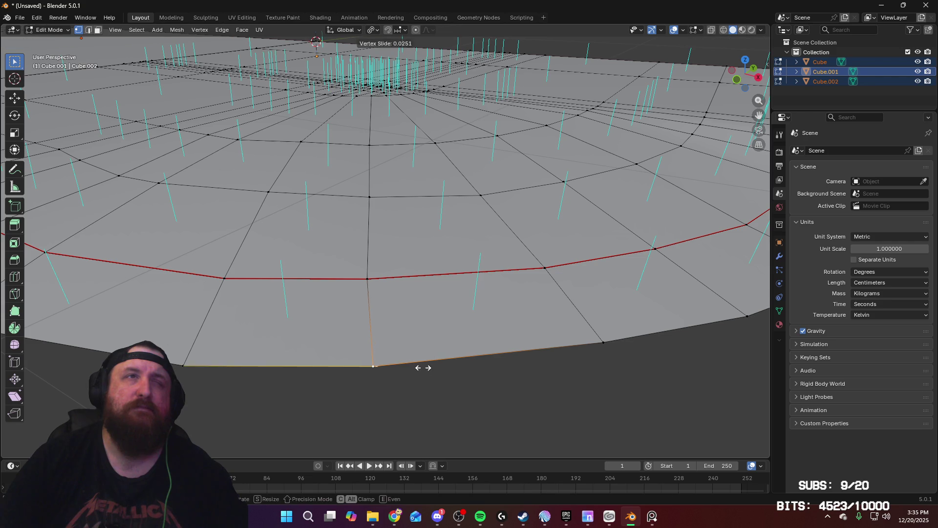
pyautogui.click(416, 367)
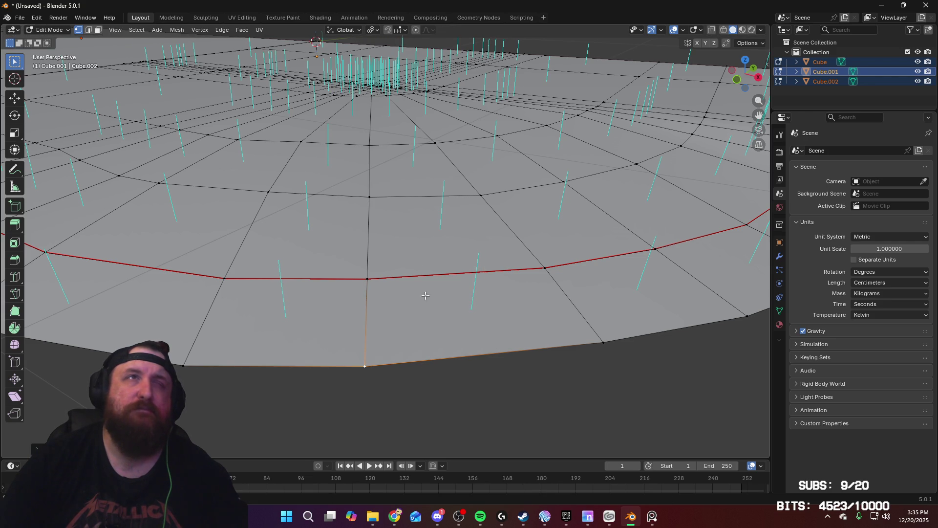
# Slide another radial edge twice and its rim vertex left, then check from top view
pyautogui.moveTo(394, 291); pyautogui.dragTo(412, 292, button='middle')
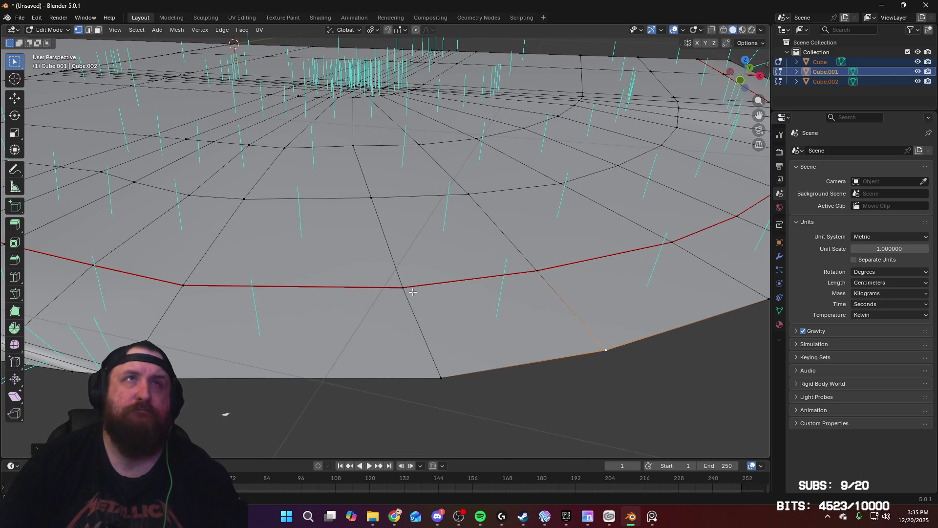
pyautogui.press('2')
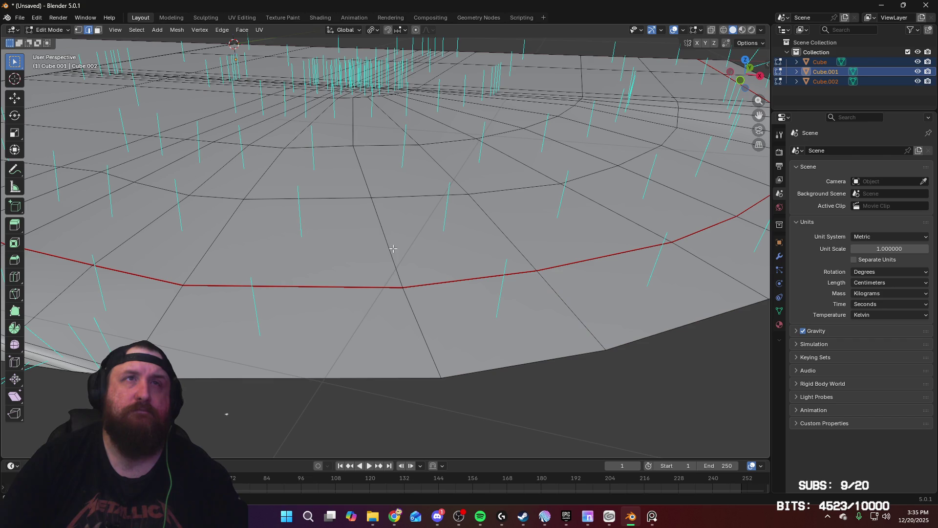
pyautogui.press('g')
pyautogui.press('g')
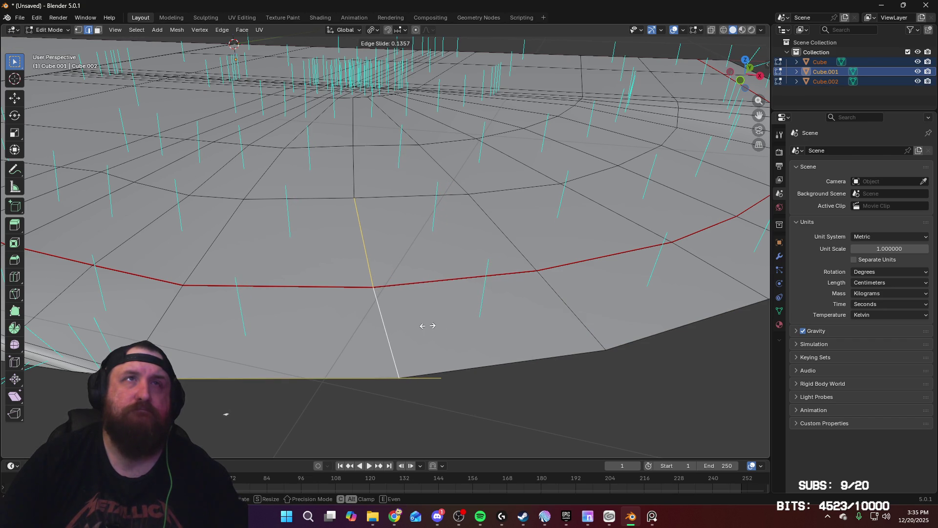
pyautogui.click(428, 326)
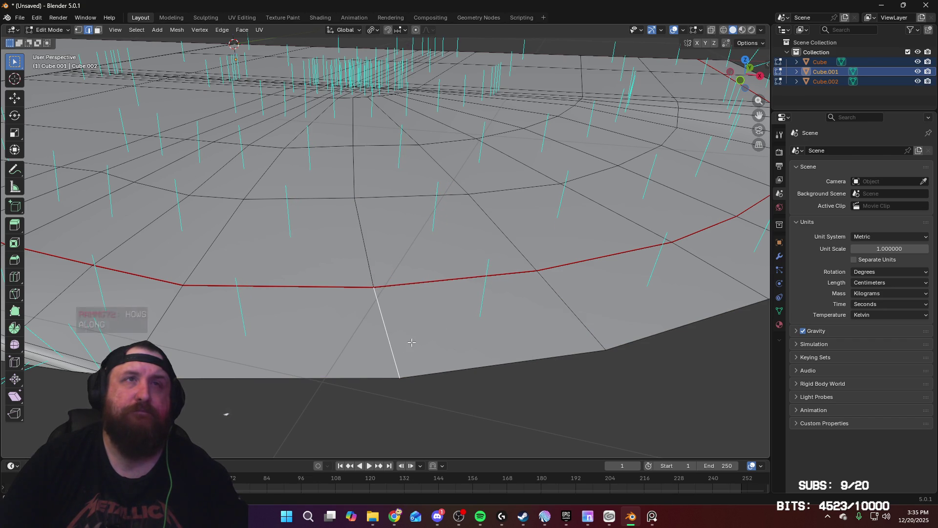
pyautogui.press('g')
pyautogui.press('g')
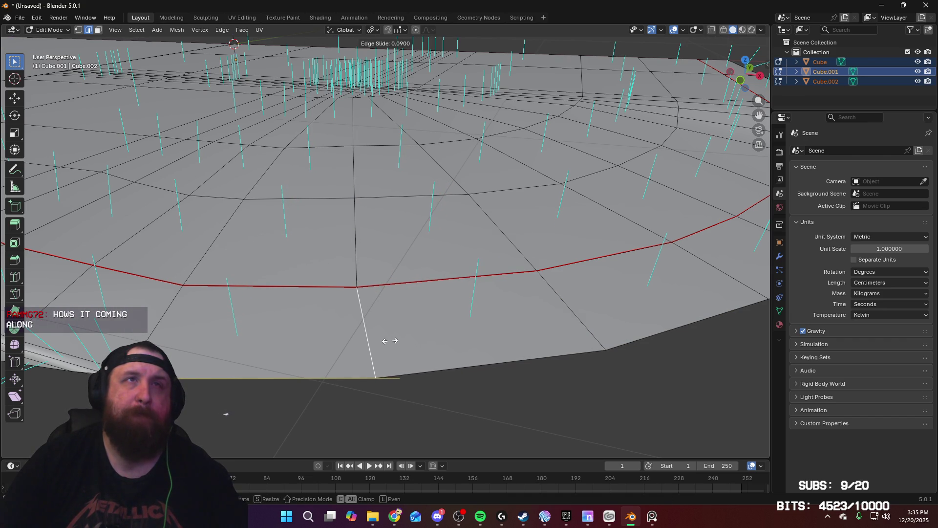
pyautogui.click(388, 341)
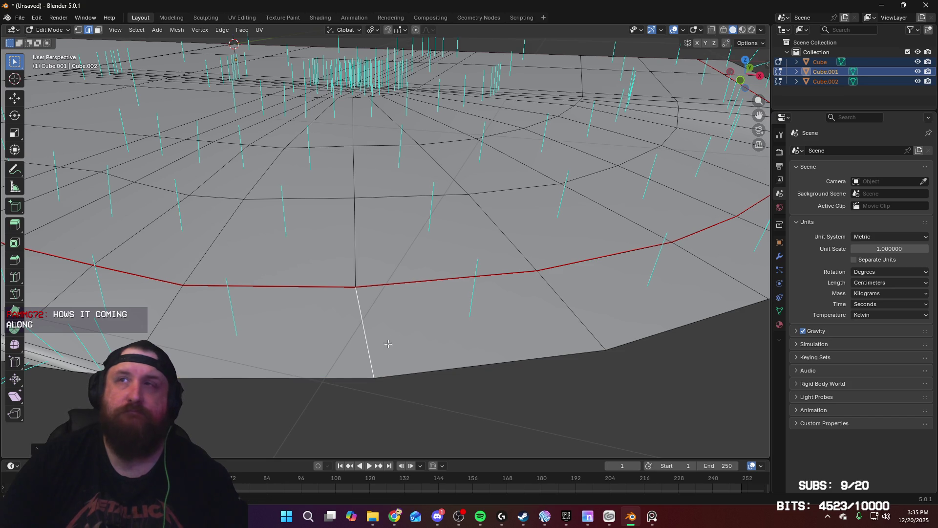
pyautogui.press('1')
pyautogui.click(394, 382)
pyautogui.press('g')
pyautogui.press('g')
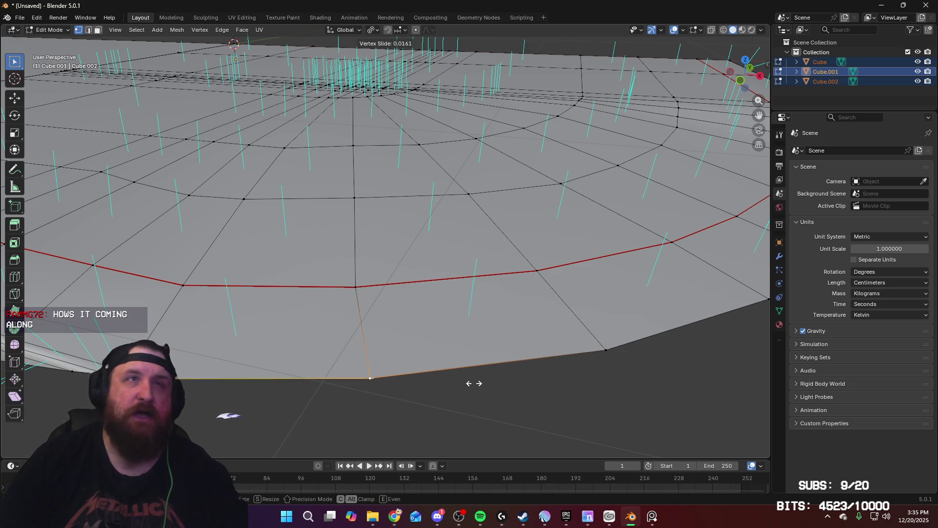
pyautogui.click(458, 384)
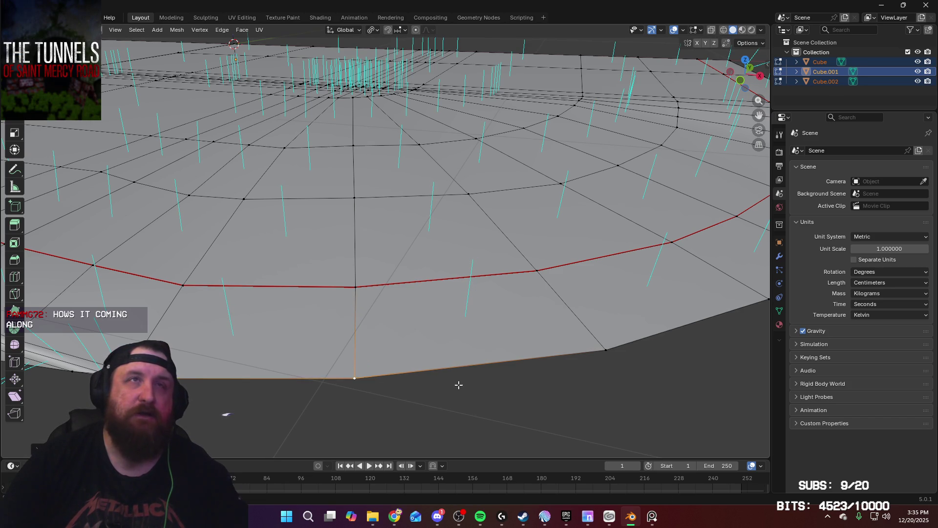
pyautogui.moveTo(438, 259)
pyautogui.mouseDown(button='middle')
pyautogui.moveTo(472, 288)
pyautogui.moveTo(545, 241)
pyautogui.moveTo(480, 279)
pyautogui.moveTo(488, 256)
pyautogui.moveTo(455, 237)
pyautogui.moveTo(450, 341)
pyautogui.moveTo(455, 327)
pyautogui.mouseUp(button='middle')
pyautogui.press('KP_7')
pyautogui.scroll(6, 484, 276)
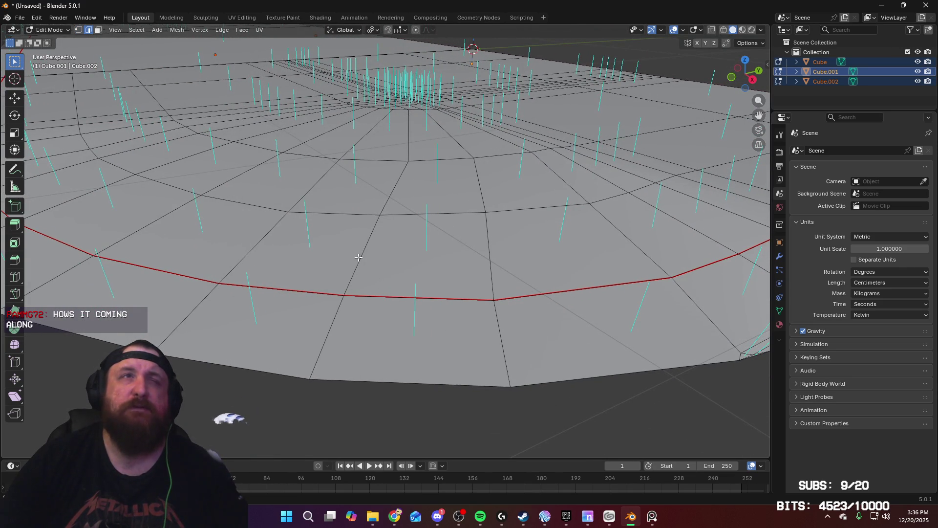
# Slide the lower radial edge sideways and move its bottom rim vertex to match
pyautogui.keyDown('shift'); pyautogui.click(332, 323); pyautogui.keyUp('shift')
pyautogui.press('g')
pyautogui.press('g')
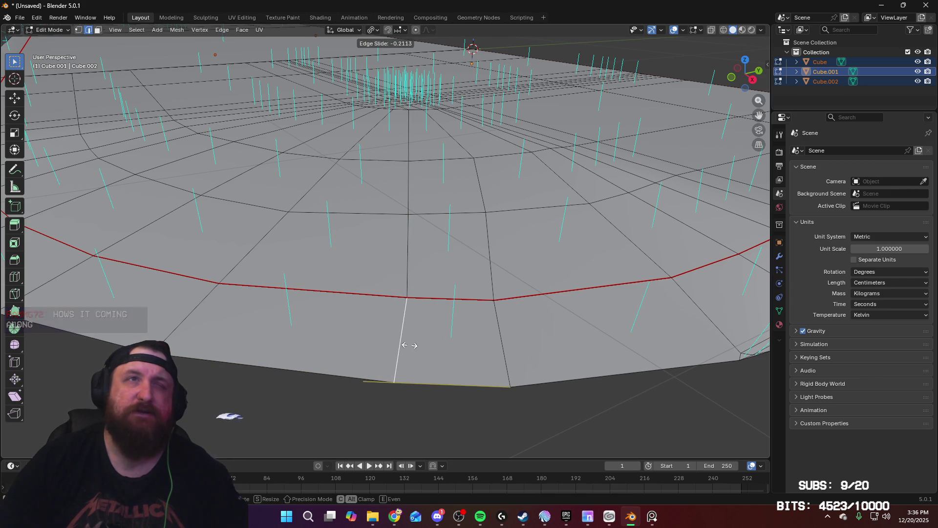
pyautogui.click(409, 346)
pyautogui.press('1')
pyautogui.click(391, 383)
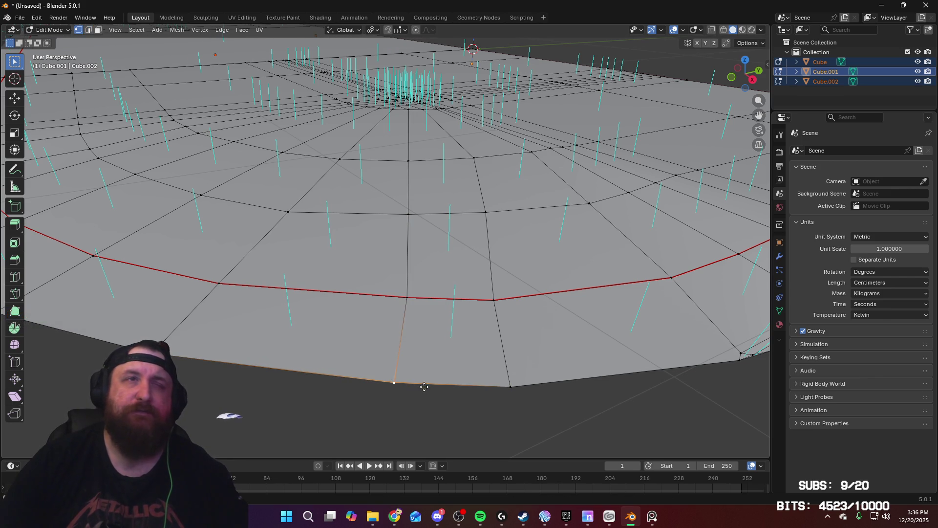
pyautogui.press('g')
pyautogui.press('g')
pyautogui.click(438, 385)
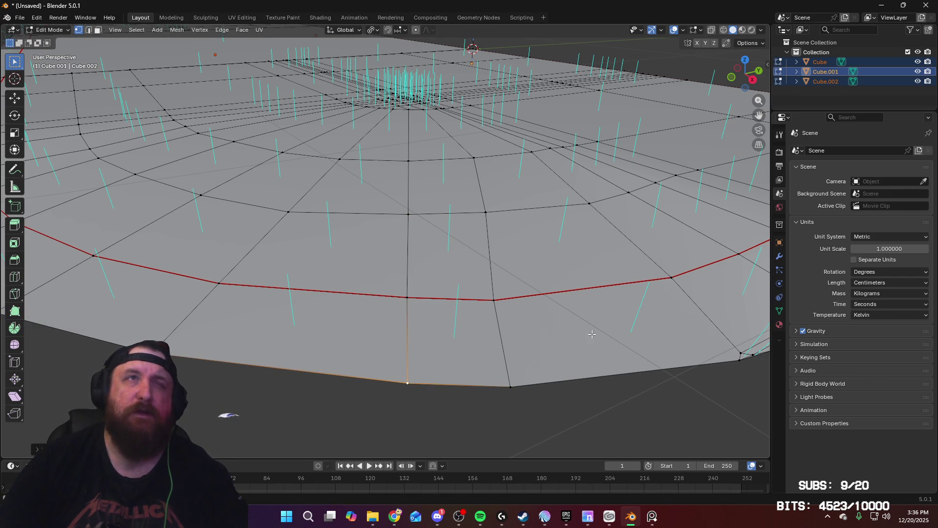
# Slide the next radial edge twice and its rim vertex along the curve, then view from above
pyautogui.moveTo(592, 335)
pyautogui.mouseDown(button='middle')
pyautogui.moveTo(561, 337)
pyautogui.moveTo(571, 330)
pyautogui.mouseUp(button='middle')
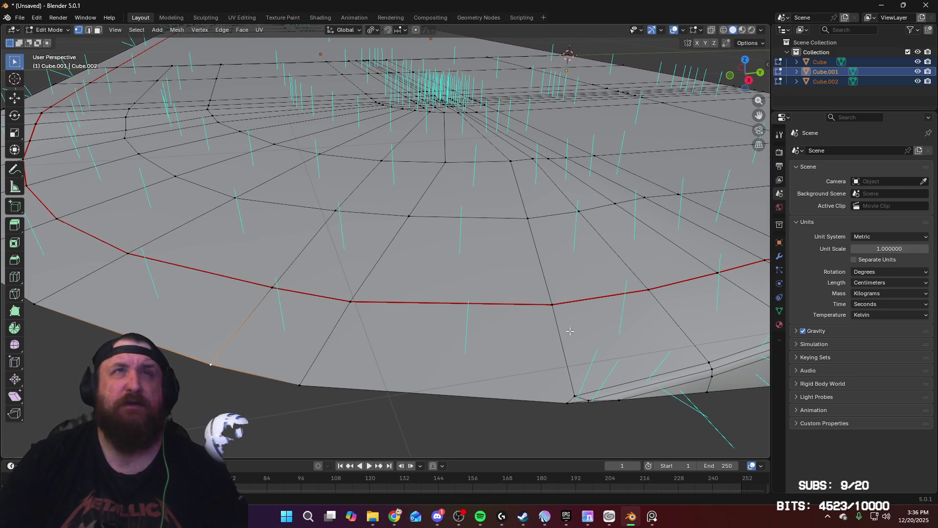
pyautogui.press('2')
pyautogui.click(311, 294)
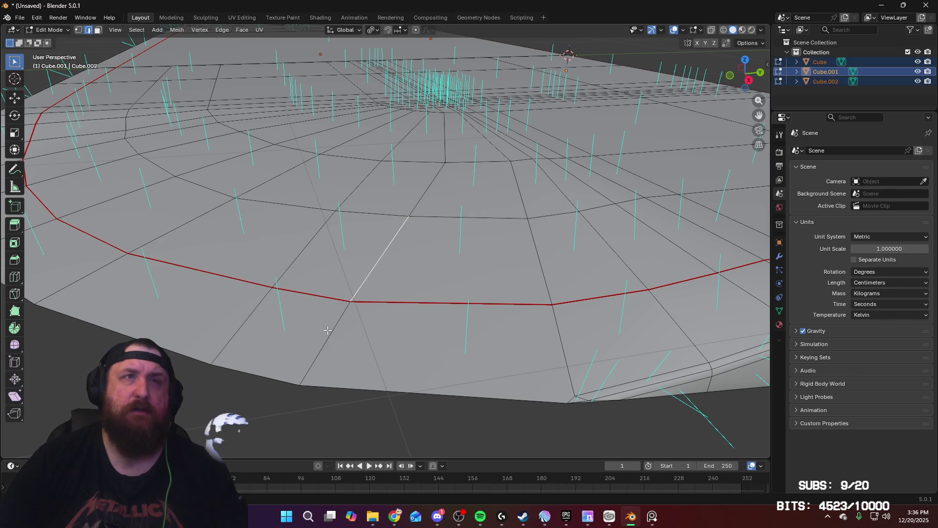
pyautogui.press('g')
pyautogui.press('g')
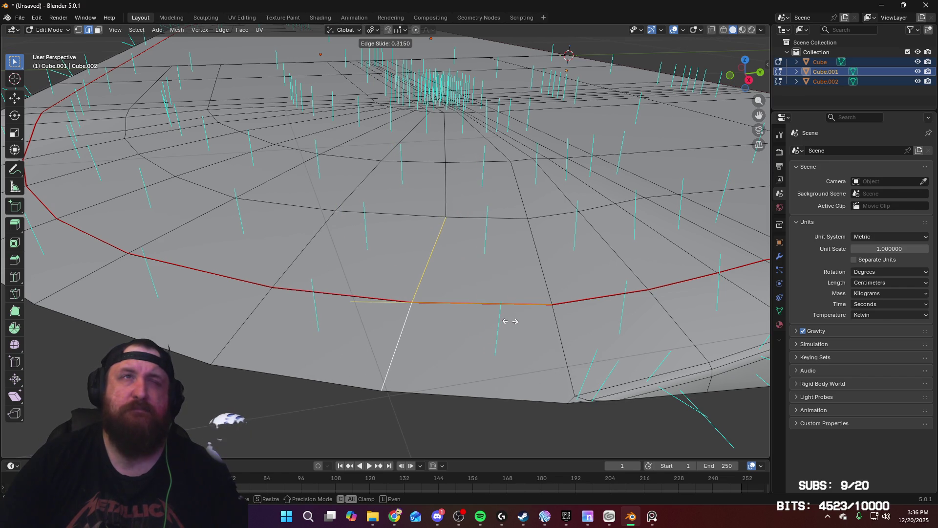
pyautogui.click(507, 325)
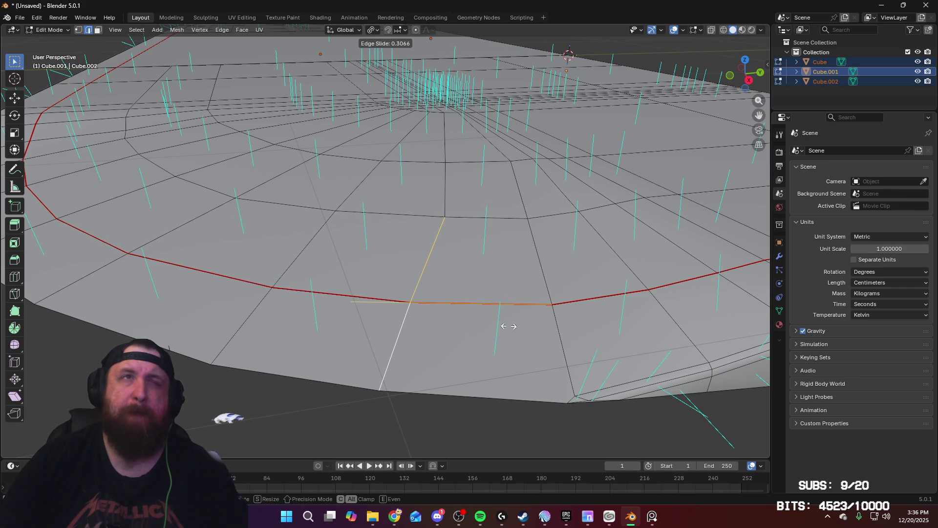
pyautogui.press('g')
pyautogui.press('g')
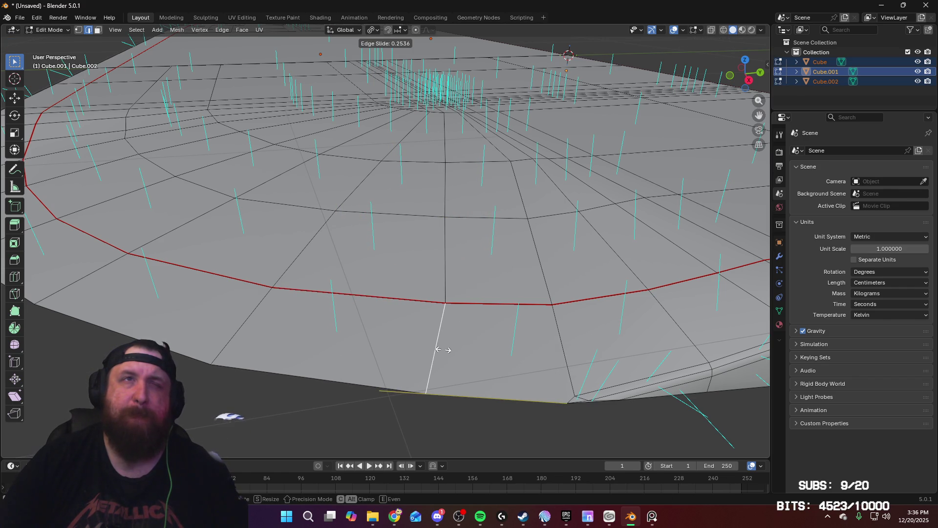
pyautogui.click(443, 350)
pyautogui.press('1')
pyautogui.click(426, 392)
pyautogui.press('g')
pyautogui.press('g')
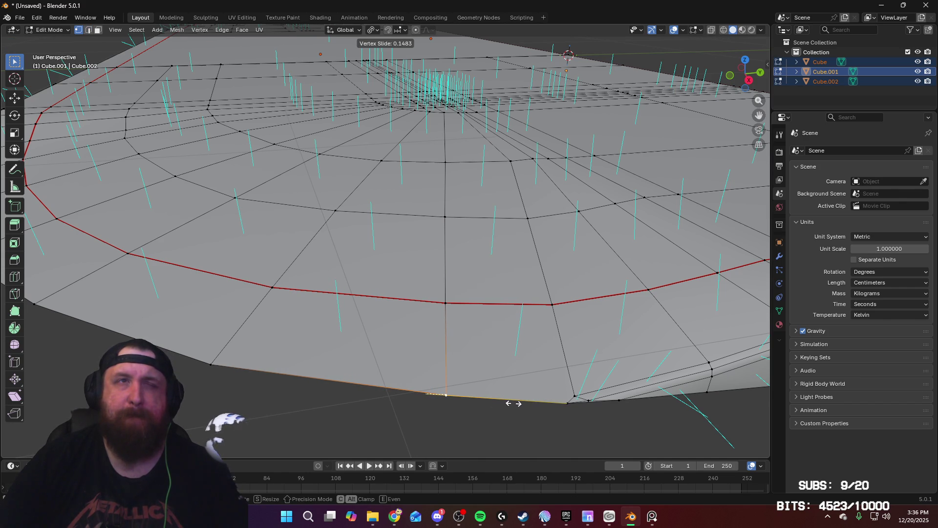
pyautogui.click(513, 403)
pyautogui.moveTo(513, 403)
pyautogui.mouseDown(button='middle')
pyautogui.moveTo(433, 341)
pyautogui.moveTo(429, 309)
pyautogui.moveTo(486, 368)
pyautogui.moveTo(535, 375)
pyautogui.moveTo(525, 379)
pyautogui.moveTo(508, 333)
pyautogui.mouseUp(button='middle')
pyautogui.scroll(2, 508, 333)
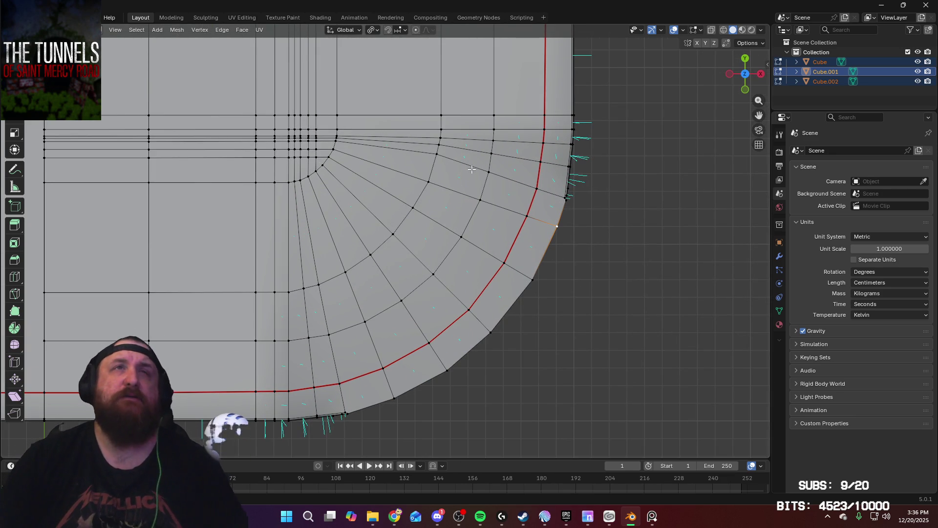
pyautogui.moveTo(532, 195)
pyautogui.mouseDown(button='middle')
pyautogui.moveTo(467, 154)
pyautogui.moveTo(500, 237)
pyautogui.moveTo(489, 259)
pyautogui.moveTo(507, 285)
pyautogui.mouseUp(button='middle')
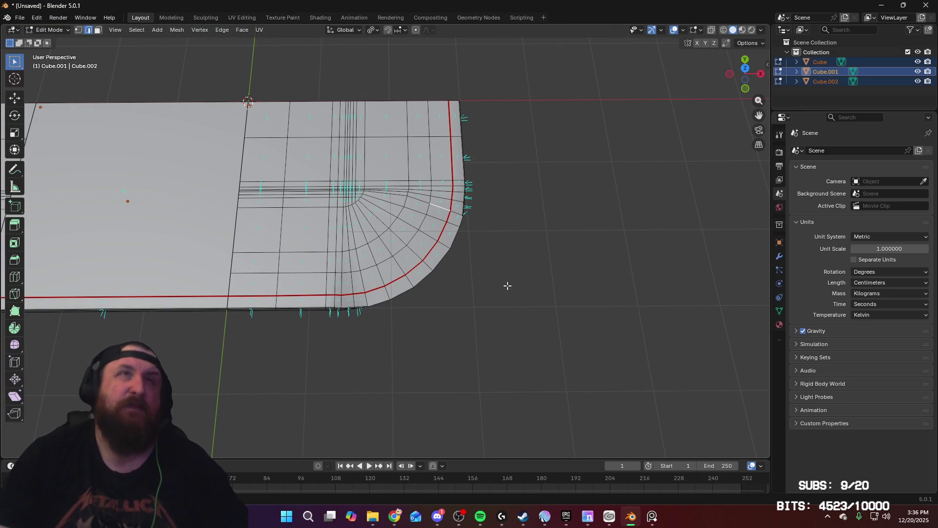
pyautogui.moveTo(502, 318); pyautogui.dragTo(446, 257, button='middle')
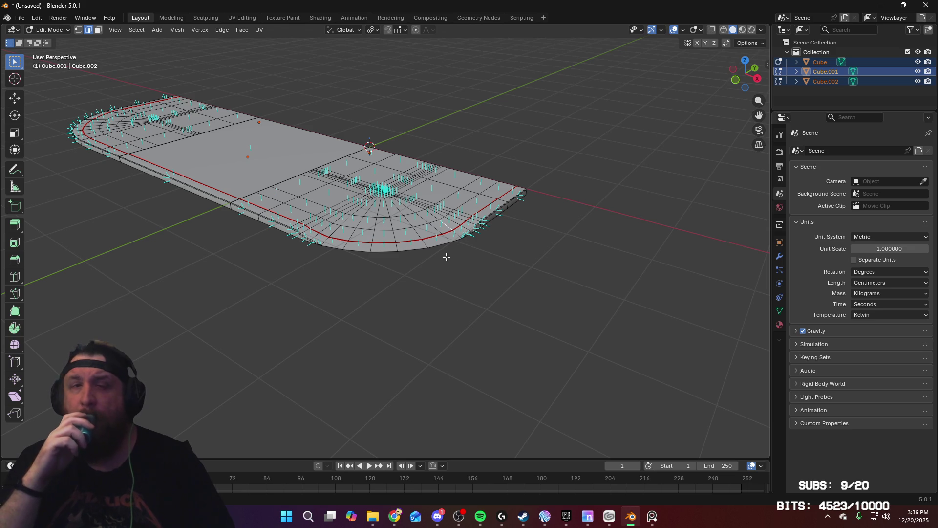
pyautogui.moveTo(455, 296)
pyautogui.mouseDown(button='middle')
pyautogui.moveTo(410, 305)
pyautogui.moveTo(479, 291)
pyautogui.moveTo(328, 280)
pyautogui.moveTo(406, 266)
pyautogui.moveTo(478, 230)
pyautogui.moveTo(541, 261)
pyautogui.moveTo(476, 262)
pyautogui.moveTo(449, 247)
pyautogui.mouseUp(button='middle')
pyautogui.scroll(-3, 425, 308)
pyautogui.scroll(4, 425, 299)
pyautogui.scroll(6, 449, 247)
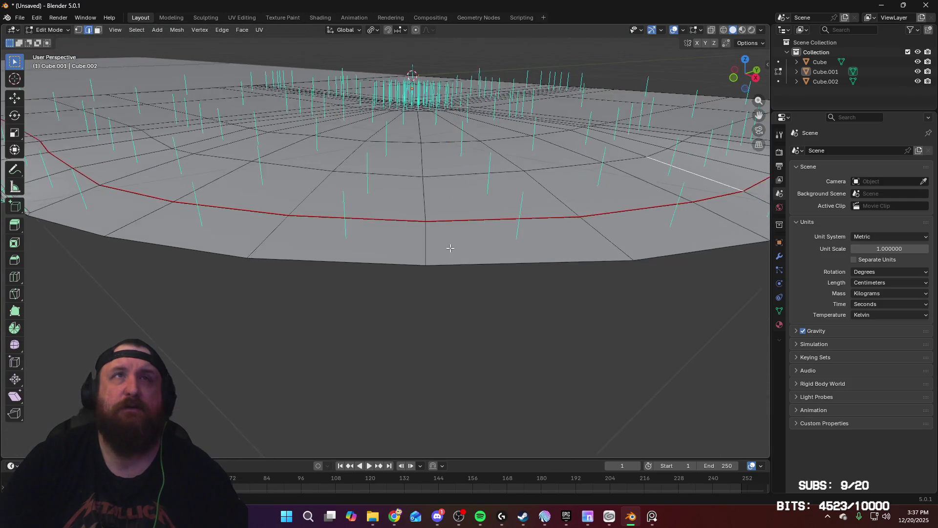
pyautogui.press('Tab')
pyautogui.scroll(-3, 450, 263)
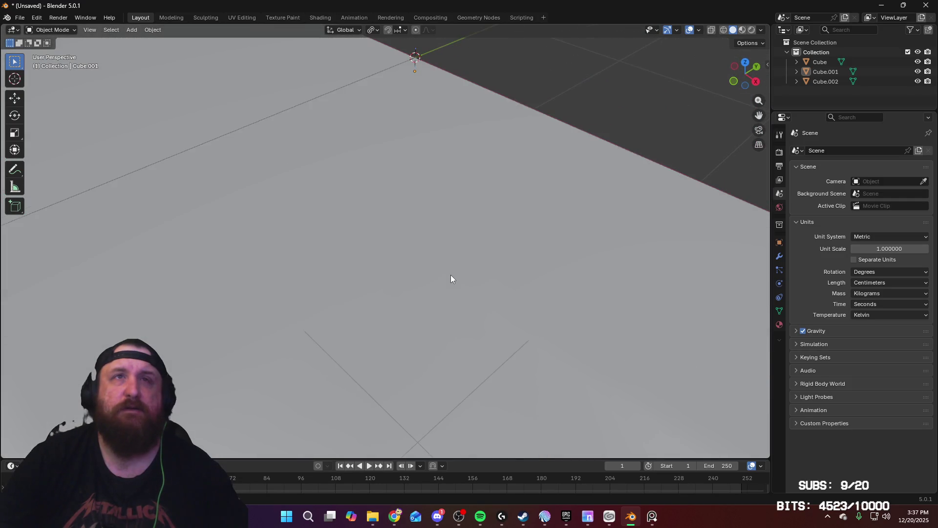
pyautogui.press('Tab')
pyautogui.scroll(-2, 452, 260)
# Select a top vertex on the rounded end and move it along Z in front view
pyautogui.press('1')
pyautogui.moveTo(452, 259); pyautogui.dragTo(451, 247, button='middle')
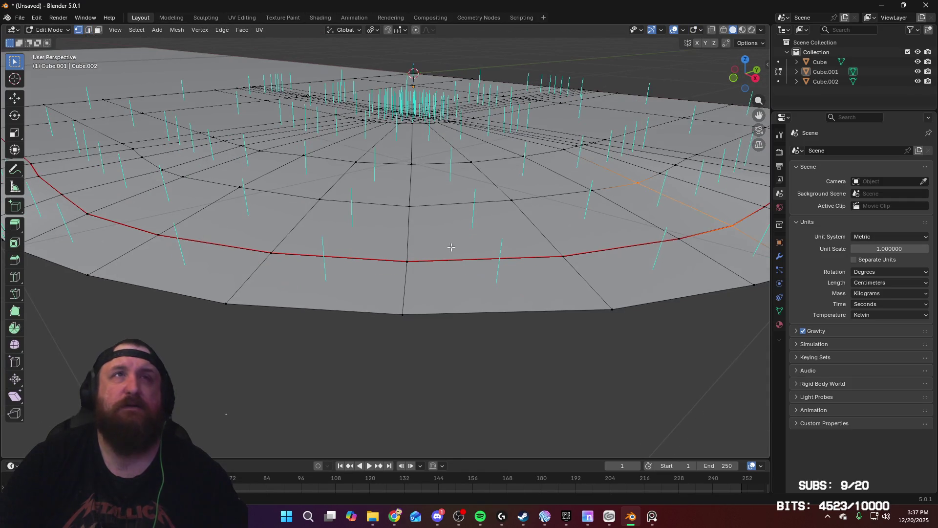
pyautogui.click(361, 165)
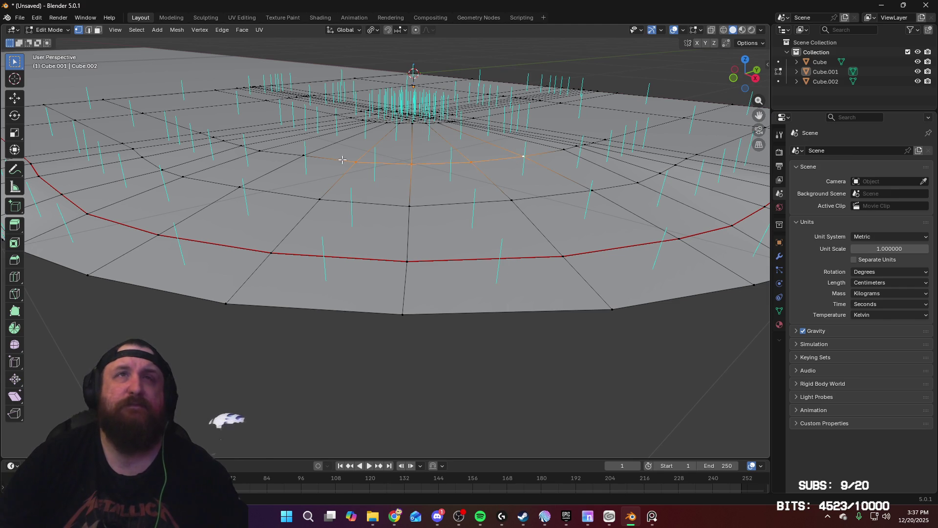
pyautogui.press('KP_1')
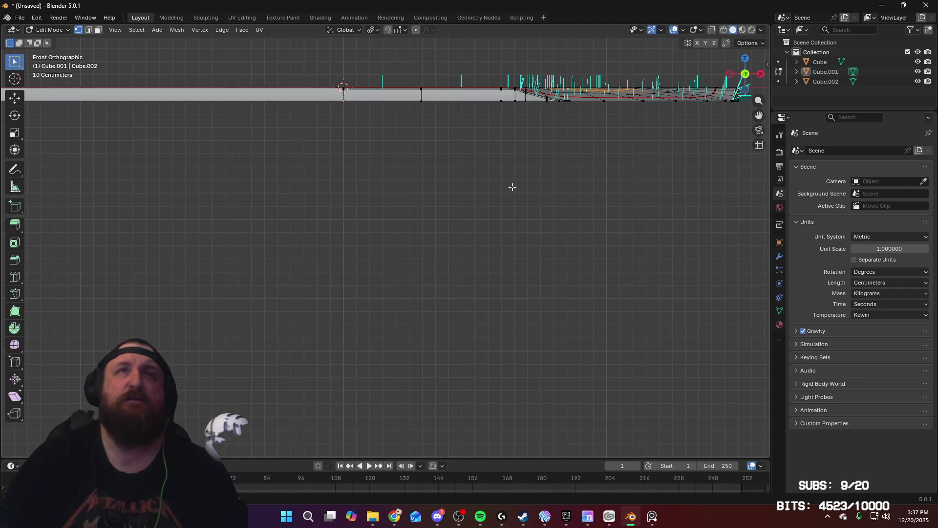
pyautogui.keyDown('shift'); pyautogui.moveTo(509, 189); pyautogui.dragTo(340, 308, button='middle'); pyautogui.keyUp('shift')
pyautogui.scroll(6, 383, 285)
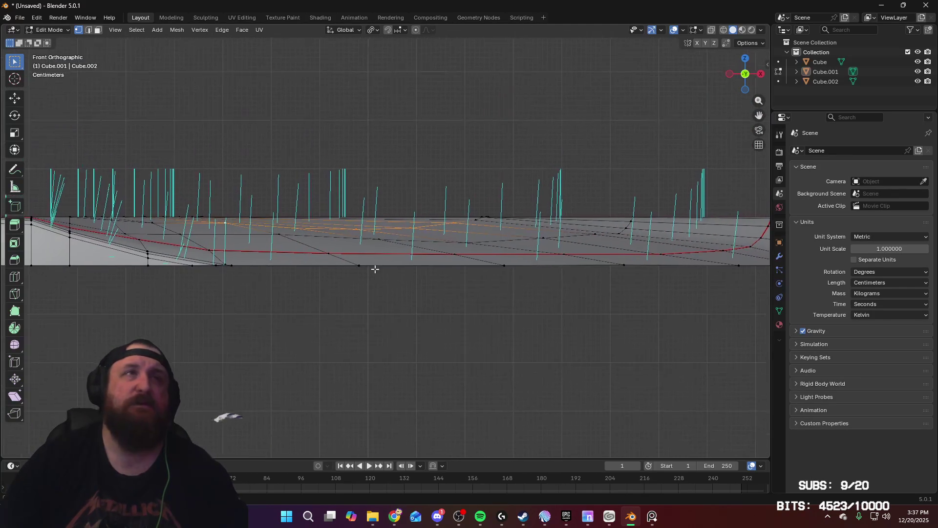
pyautogui.press('g')
pyautogui.press('z')
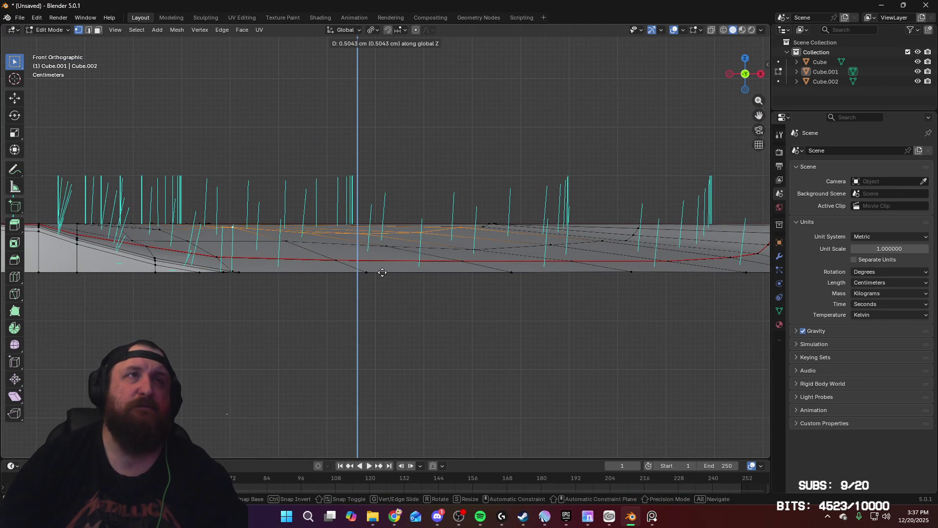
pyautogui.click(382, 272)
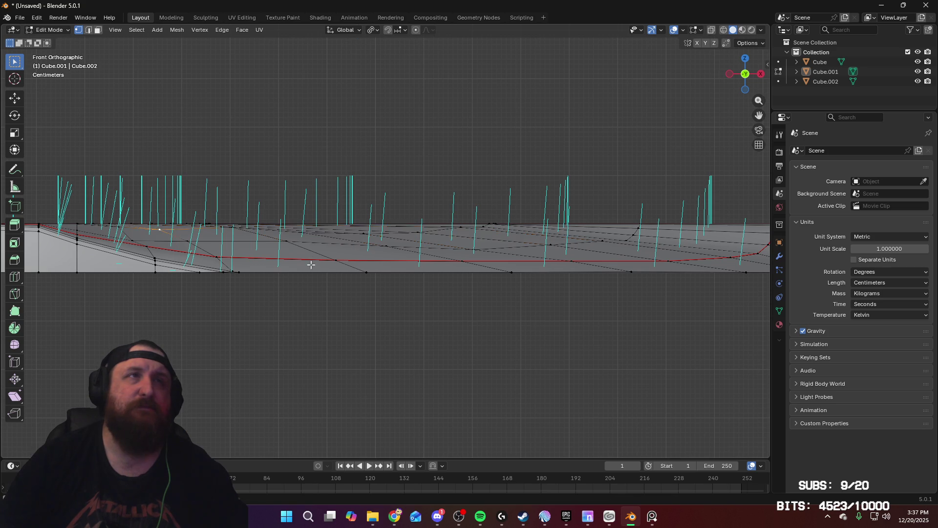
# Fine-tune the vertex height along Z, raising then slightly lowering it (about 0.84 cm up)
pyautogui.moveTo(309, 264)
pyautogui.mouseDown(button='middle')
pyautogui.moveTo(285, 302)
pyautogui.moveTo(374, 272)
pyautogui.mouseUp(button='middle')
pyautogui.scroll(-3, 281, 296)
pyautogui.press('KP_1')
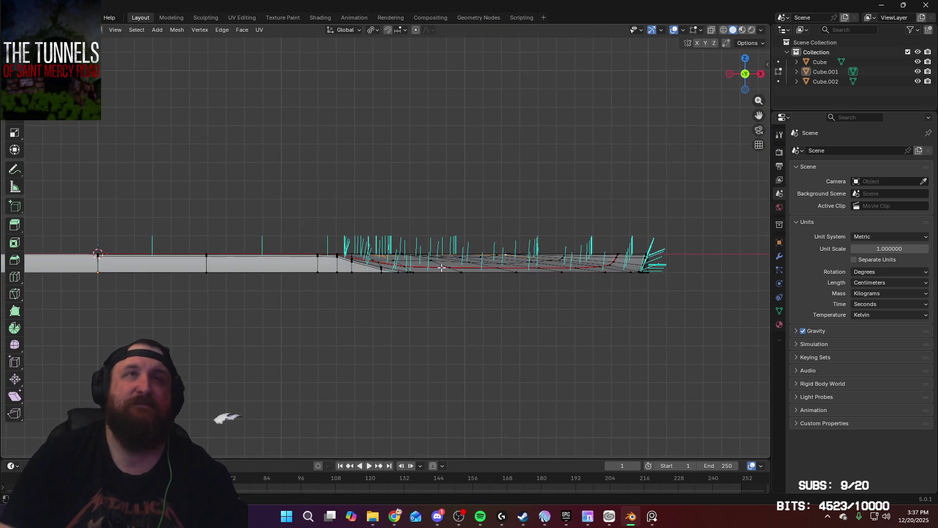
pyautogui.scroll(5, 479, 293)
pyautogui.scroll(3, 410, 255)
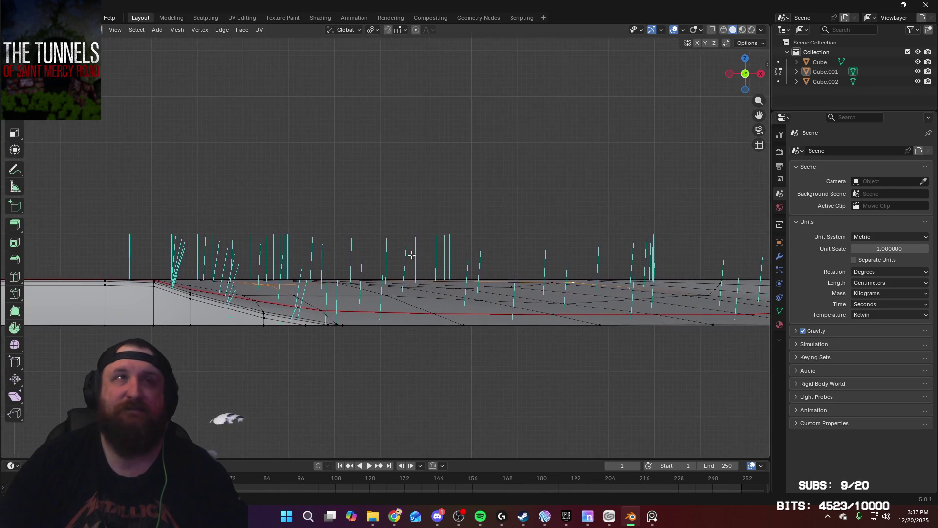
pyautogui.press('g')
pyautogui.press('z')
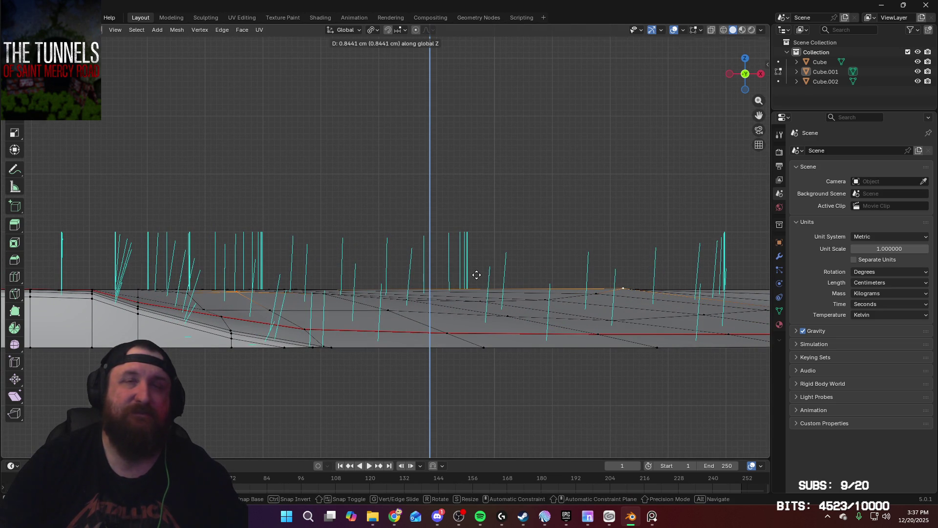
pyautogui.click(476, 275)
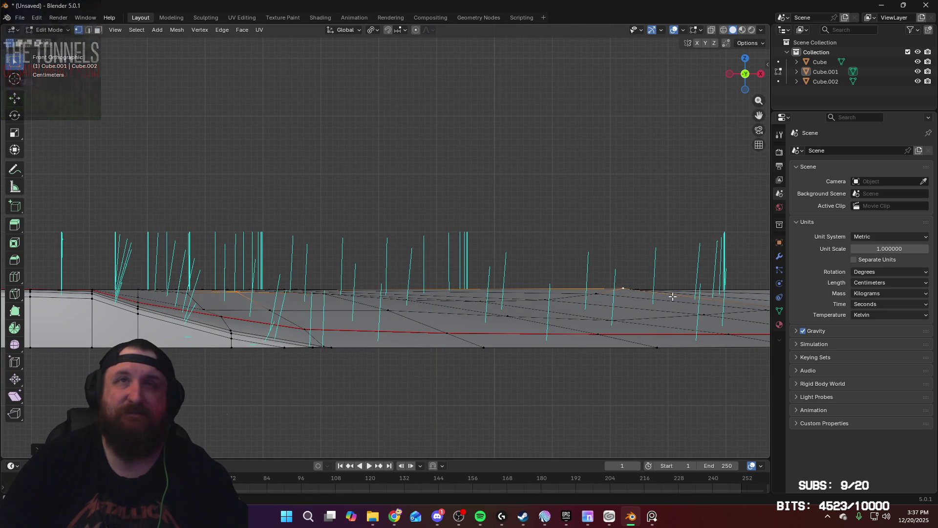
pyautogui.press('g')
pyautogui.press('z')
pyautogui.click(646, 278)
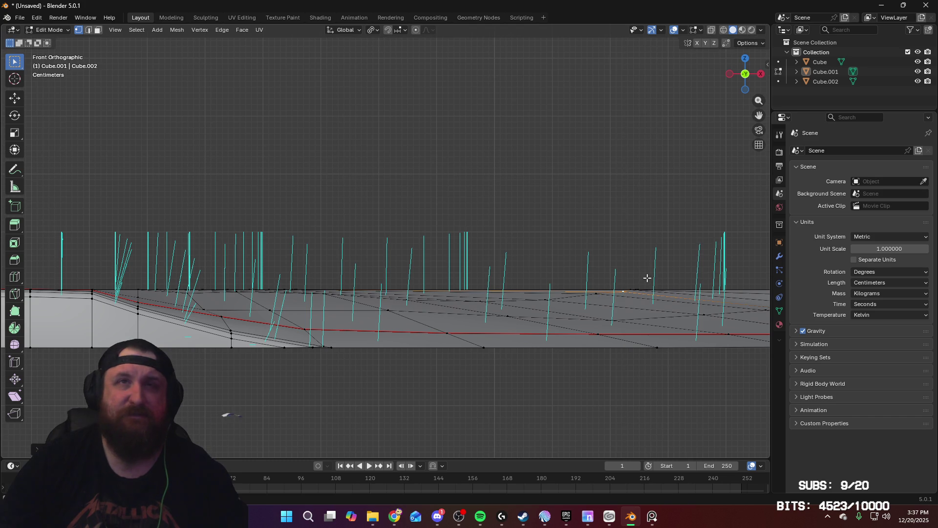
# Return to Object Mode and orbit to check the shaded slab
pyautogui.moveTo(644, 277); pyautogui.dragTo(430, 377, button='middle')
pyautogui.press('Tab')
pyautogui.scroll(3, 495, 353)
pyautogui.moveTo(495, 355)
pyautogui.mouseDown(button='middle')
pyautogui.moveTo(453, 371)
pyautogui.moveTo(384, 375)
pyautogui.moveTo(518, 371)
pyautogui.moveTo(557, 403)
pyautogui.moveTo(524, 348)
pyautogui.moveTo(503, 337)
pyautogui.moveTo(446, 333)
pyautogui.moveTo(430, 359)
pyautogui.mouseUp(button='middle')
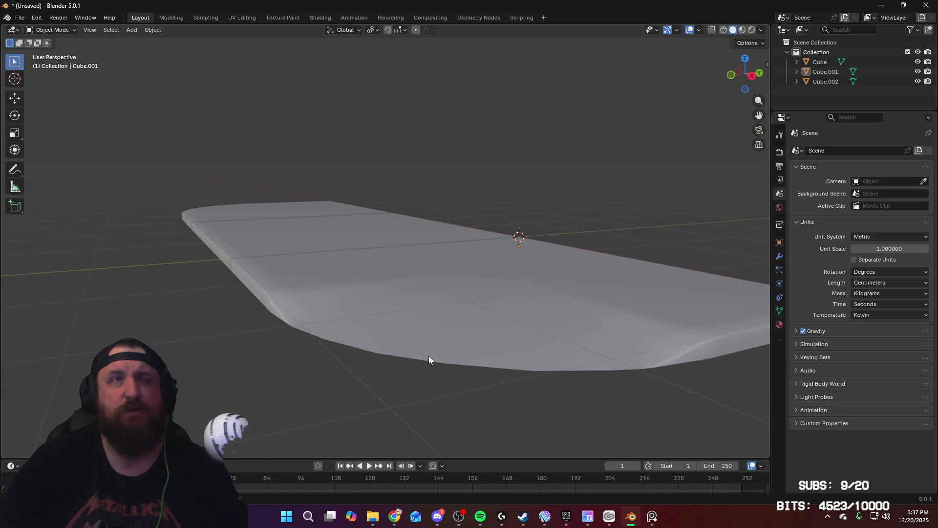
# Re-enter Edit Mode on Cube.001 and Cube.002 and orbit toward the ramp side
pyautogui.press('Tab')
pyautogui.moveTo(460, 332)
pyautogui.mouseDown(button='middle')
pyautogui.moveTo(451, 321)
pyautogui.moveTo(506, 314)
pyautogui.mouseUp(button='middle')
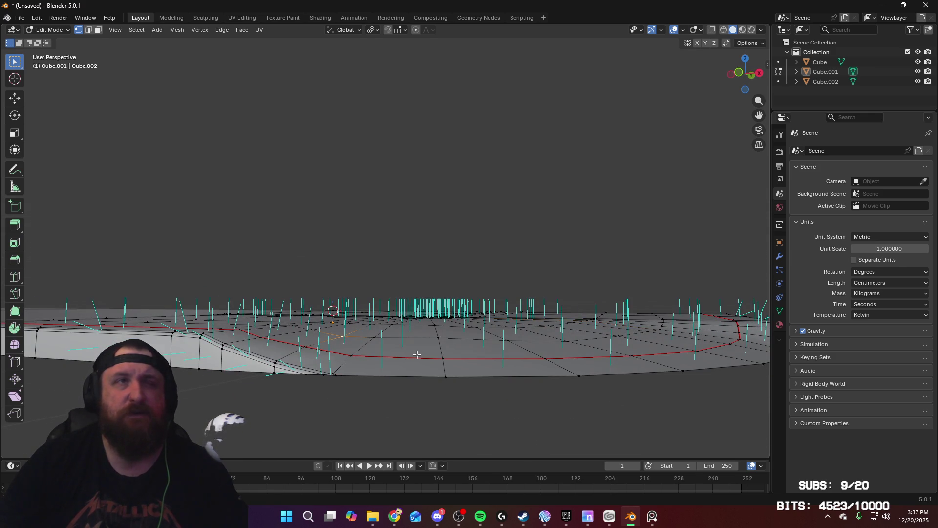
pyautogui.moveTo(417, 354)
pyautogui.mouseDown(button='middle')
pyautogui.moveTo(522, 345)
pyautogui.moveTo(340, 344)
pyautogui.moveTo(381, 356)
pyautogui.moveTo(390, 400)
pyautogui.moveTo(432, 362)
pyautogui.moveTo(495, 358)
pyautogui.moveTo(443, 357)
pyautogui.mouseUp(button='middle')
pyautogui.press('Tab')
pyautogui.press('Tab')
pyautogui.press('2')
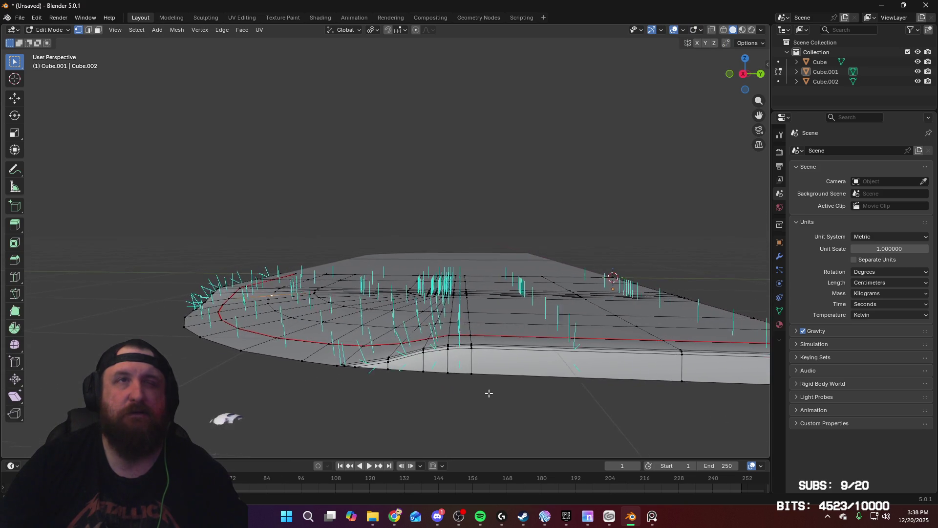
pyautogui.scroll(4, 491, 388)
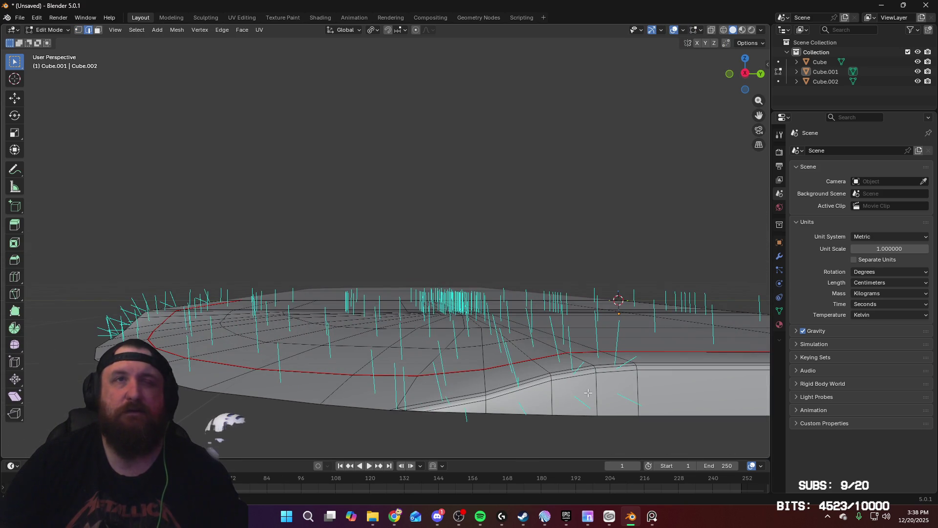
pyautogui.moveTo(568, 372)
pyautogui.mouseDown(button='middle')
pyautogui.moveTo(539, 366)
pyautogui.moveTo(567, 383)
pyautogui.mouseUp(button='middle')
pyautogui.press('Tab')
pyautogui.scroll(5, 580, 390)
pyautogui.scroll(-5, 404, 346)
pyautogui.moveTo(404, 346)
pyautogui.mouseDown(button='middle')
pyautogui.moveTo(406, 369)
pyautogui.moveTo(420, 364)
pyautogui.mouseUp(button='middle')
pyautogui.scroll(3, 413, 390)
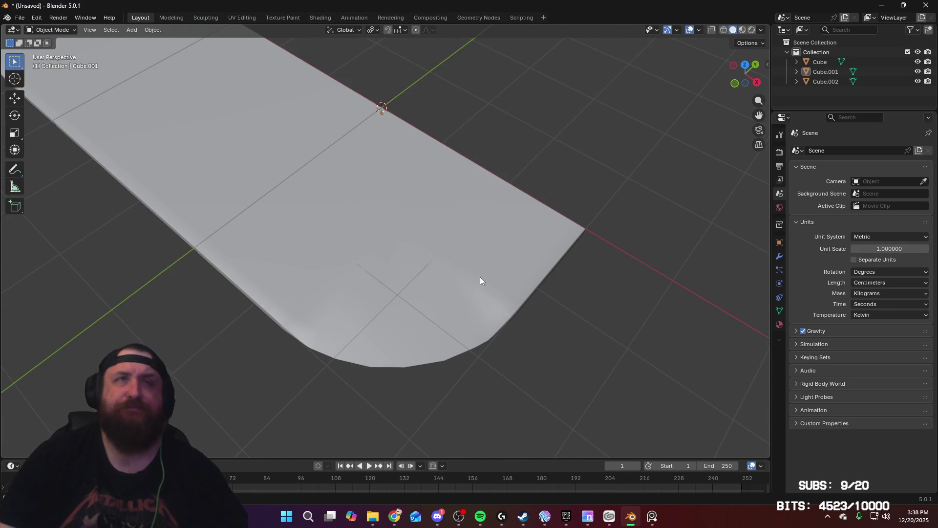
pyautogui.moveTo(479, 278); pyautogui.dragTo(447, 244, button='middle')
pyautogui.scroll(5, 442, 254)
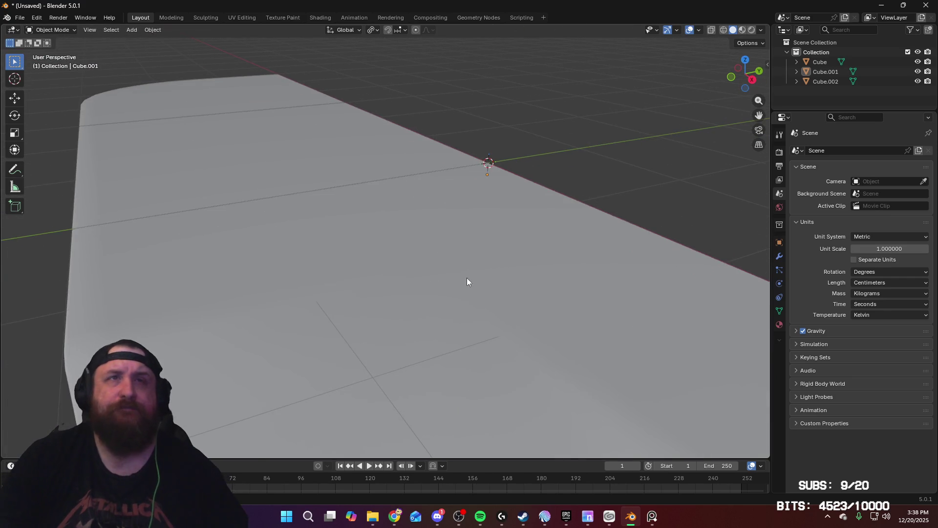
pyautogui.press('Tab')
pyautogui.moveTo(467, 278)
pyautogui.mouseDown(button='middle')
pyautogui.moveTo(452, 249)
pyautogui.moveTo(464, 241)
pyautogui.moveTo(396, 216)
pyautogui.moveTo(415, 236)
pyautogui.moveTo(391, 270)
pyautogui.moveTo(369, 267)
pyautogui.moveTo(372, 283)
pyautogui.moveTo(439, 317)
pyautogui.moveTo(370, 311)
pyautogui.moveTo(455, 307)
pyautogui.mouseUp(button='middle')
# Lower the selected top vertex in small Z nudges, about 0.15 cm
pyautogui.press('1')
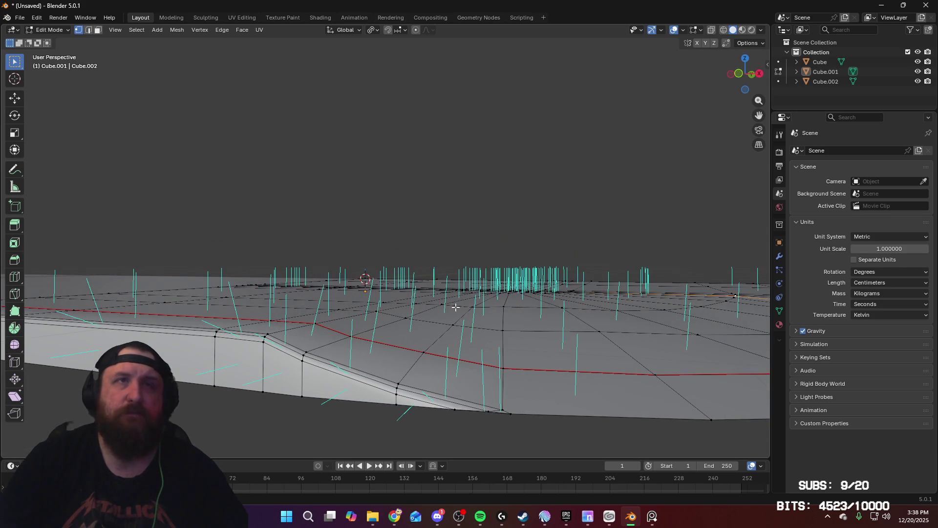
pyautogui.press('g')
pyautogui.press('z')
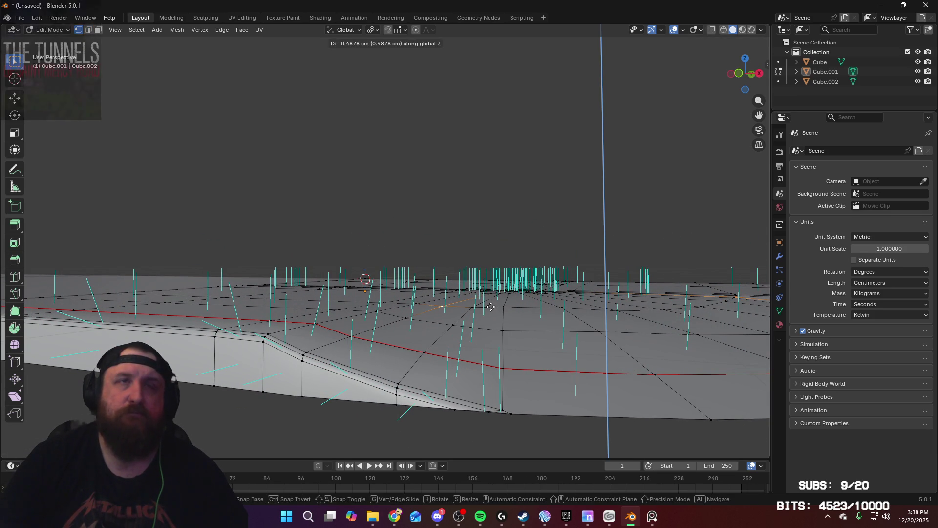
pyautogui.click(490, 305)
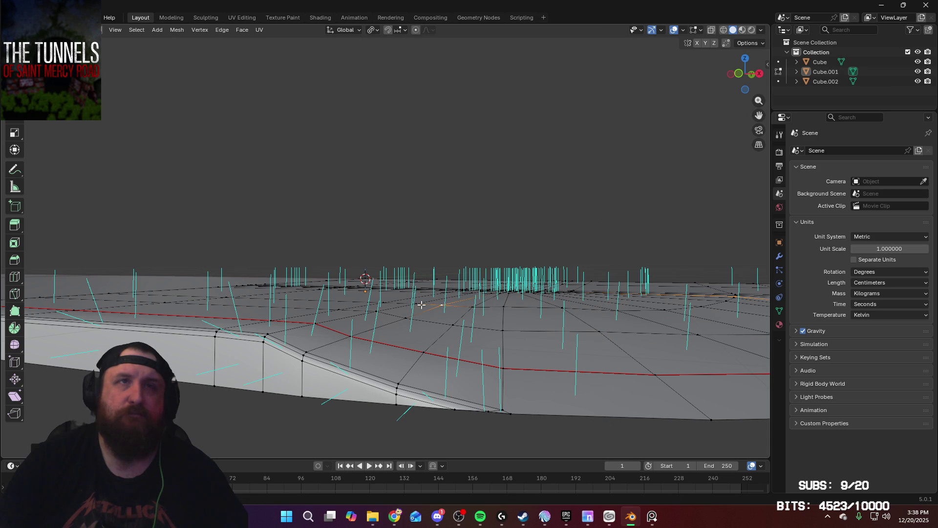
pyautogui.moveTo(416, 303)
pyautogui.mouseDown(button='middle')
pyautogui.moveTo(450, 318)
pyautogui.moveTo(373, 320)
pyautogui.moveTo(471, 299)
pyautogui.mouseUp(button='middle')
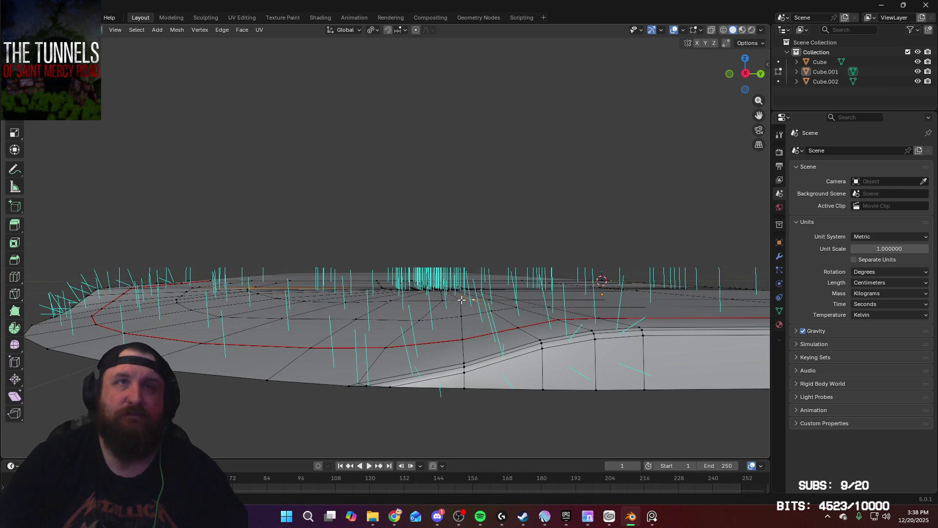
pyautogui.press('g')
pyautogui.press('z')
pyautogui.click(517, 308)
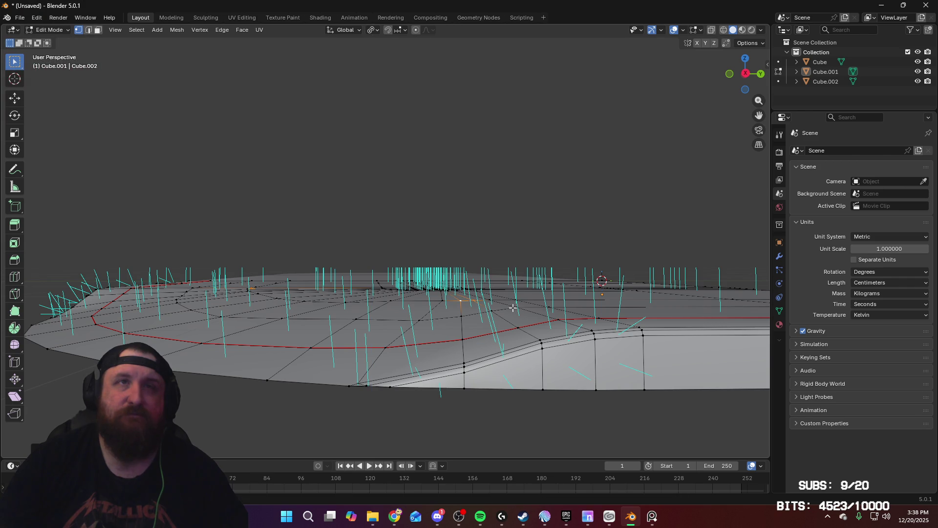
pyautogui.press('g')
pyautogui.press('z')
pyautogui.click(477, 302)
# Lower two neighbouring top vertices along Z, one by about 0.3 cm
pyautogui.click(459, 300)
pyautogui.press('g')
pyautogui.press('z')
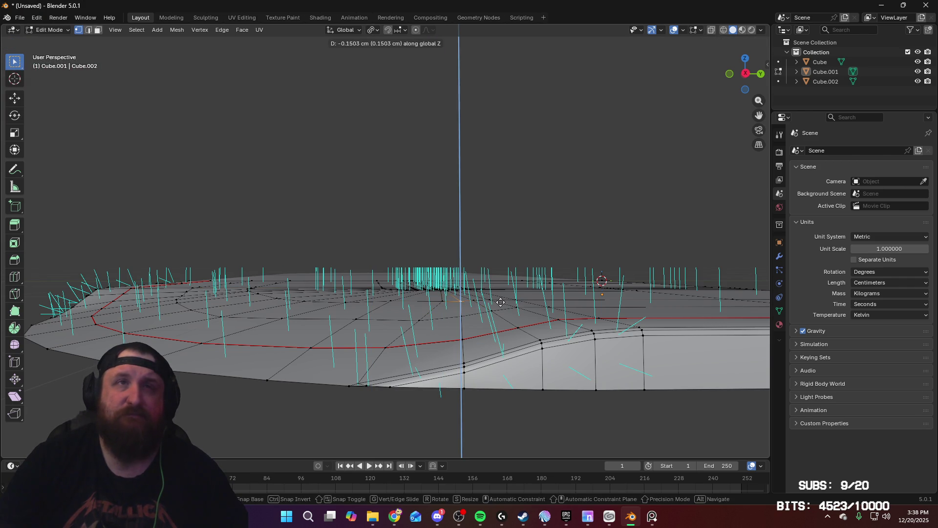
pyautogui.click(468, 298)
pyautogui.press('g')
pyautogui.press('z')
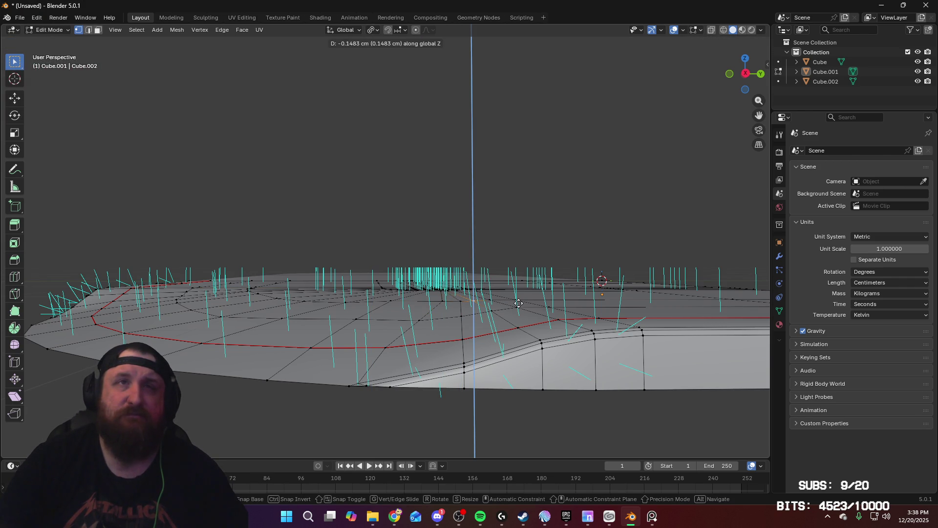
pyautogui.click(518, 303)
pyautogui.click(489, 300)
pyautogui.press('g')
pyautogui.press('z')
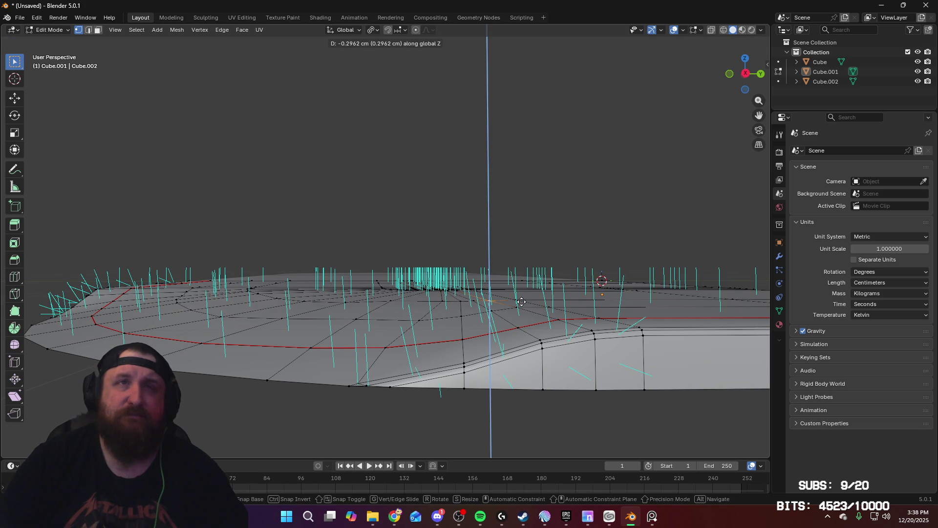
pyautogui.click(521, 301)
# Nudge the selected vertices slightly down along Z three more times
pyautogui.press('g')
pyautogui.press('z')
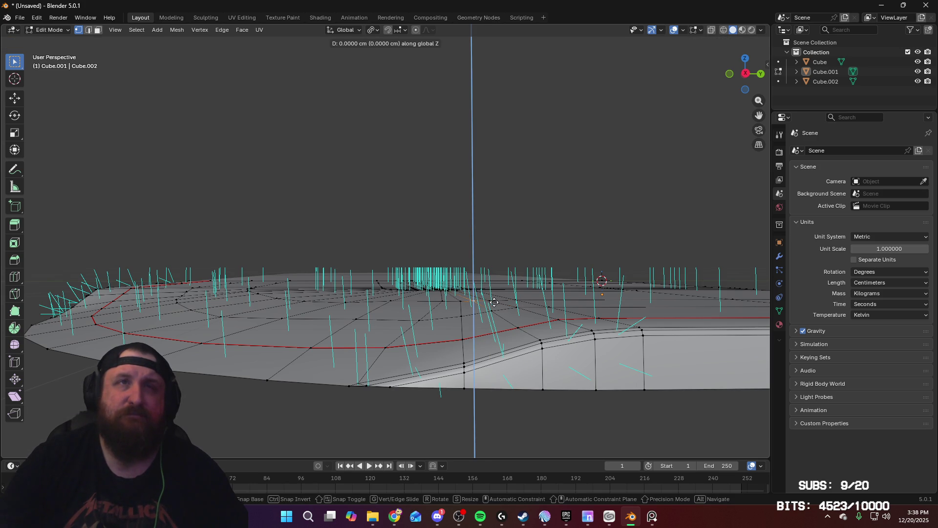
pyautogui.click(494, 303)
pyautogui.press('g')
pyautogui.press('z')
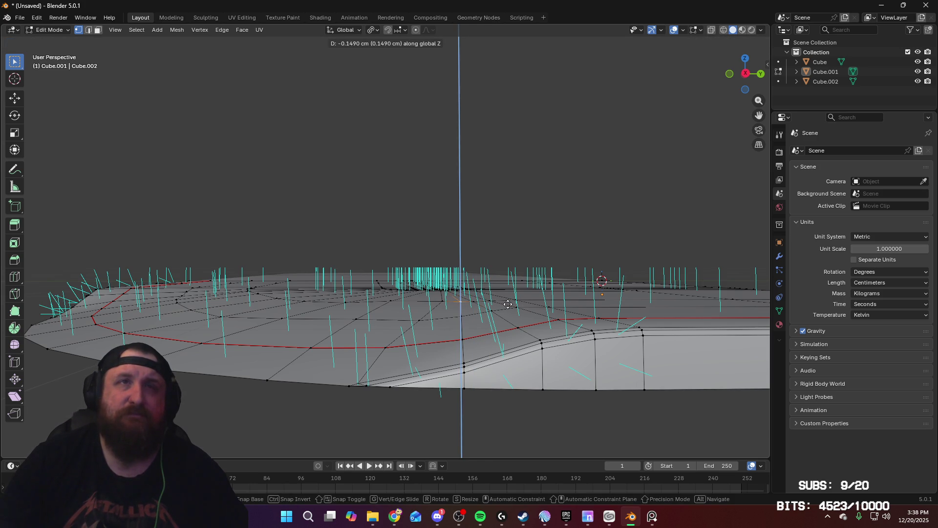
pyautogui.click(506, 304)
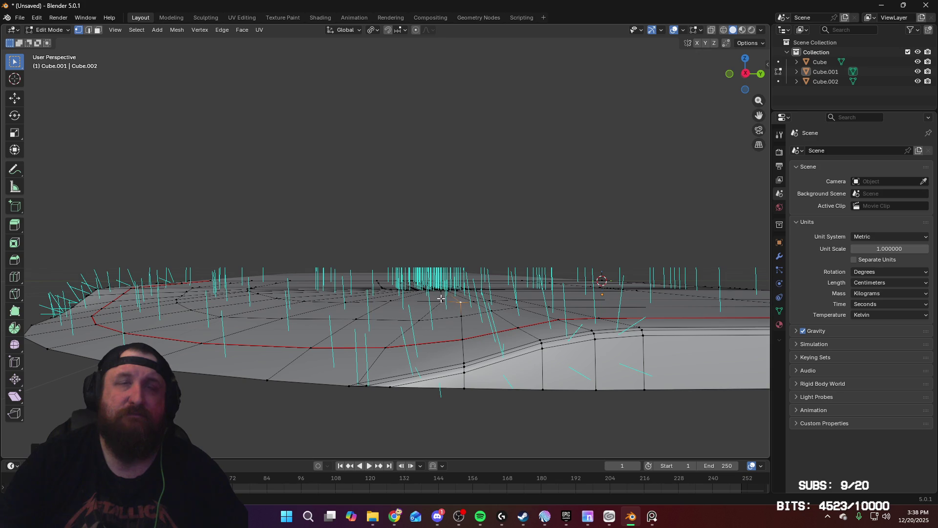
pyautogui.press('g')
pyautogui.press('z')
pyautogui.click(503, 305)
pyautogui.moveTo(396, 296)
pyautogui.mouseDown(button='middle')
pyautogui.moveTo(436, 308)
pyautogui.moveTo(432, 298)
pyautogui.moveTo(422, 289)
pyautogui.moveTo(400, 303)
pyautogui.moveTo(412, 315)
pyautogui.moveTo(382, 276)
pyautogui.moveTo(415, 341)
pyautogui.moveTo(477, 316)
pyautogui.moveTo(467, 290)
pyautogui.moveTo(443, 289)
pyautogui.moveTo(395, 258)
pyautogui.moveTo(404, 285)
pyautogui.mouseUp(button='middle')
# Give the vertices a final small downward Z move and return to Object Mode
pyautogui.press('g')
pyautogui.press('z')
pyautogui.click(419, 288)
pyautogui.press('Tab')
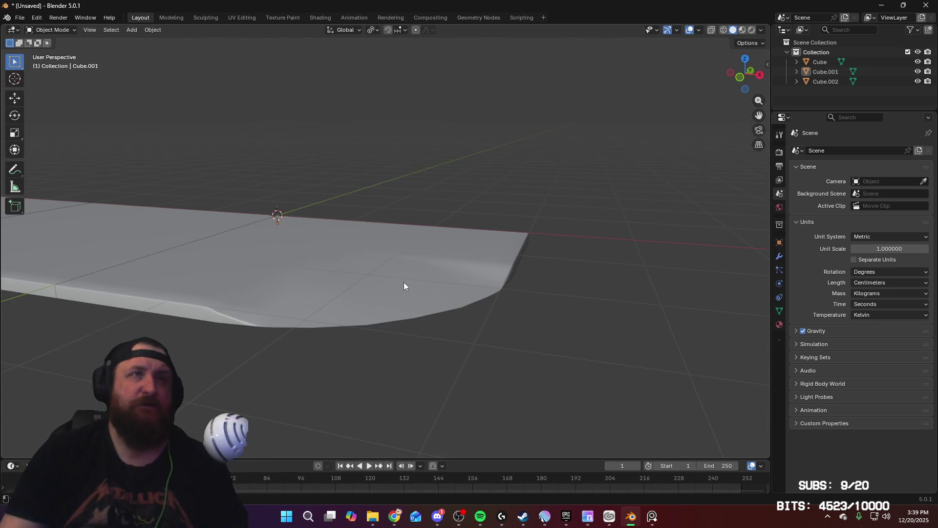
# Orbit around the smooth-shaded slab to inspect its rounded ends from several angles
pyautogui.moveTo(310, 272)
pyautogui.mouseDown(button='middle')
pyautogui.moveTo(367, 275)
pyautogui.moveTo(287, 288)
pyautogui.moveTo(209, 272)
pyautogui.moveTo(266, 293)
pyautogui.moveTo(284, 315)
pyautogui.moveTo(297, 288)
pyautogui.mouseUp(button='middle')
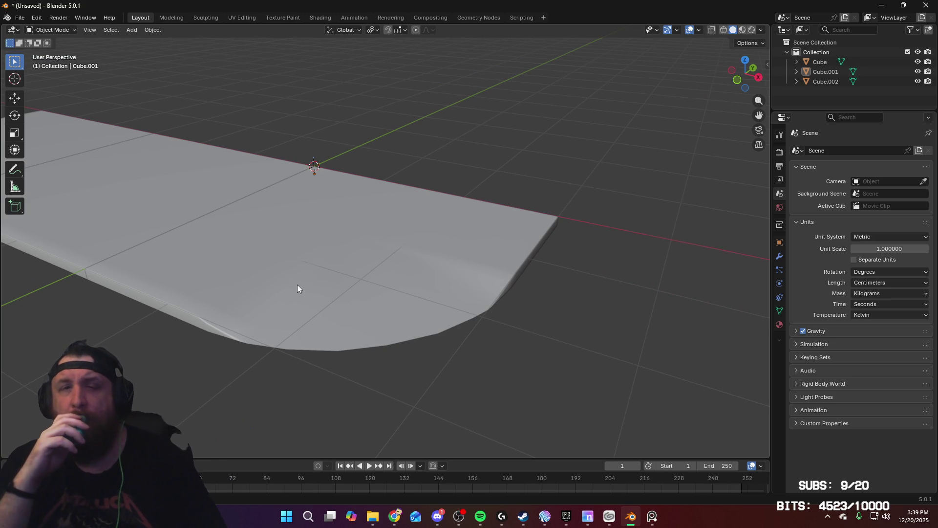
pyautogui.moveTo(322, 285)
pyautogui.mouseDown(button='middle')
pyautogui.moveTo(344, 293)
pyautogui.moveTo(570, 286)
pyautogui.moveTo(436, 302)
pyautogui.mouseUp(button='middle')
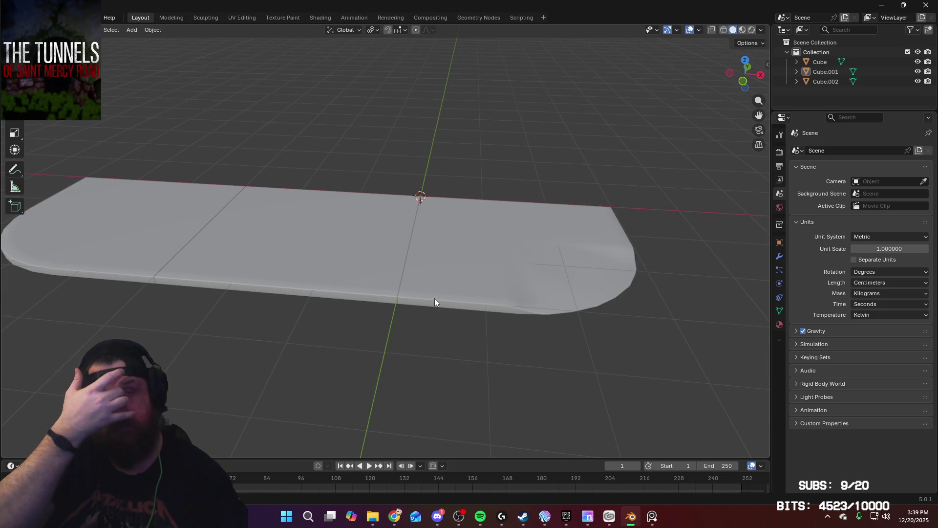
pyautogui.moveTo(439, 293)
pyautogui.mouseDown(button='middle')
pyautogui.moveTo(442, 277)
pyautogui.moveTo(435, 329)
pyautogui.mouseUp(button='middle')
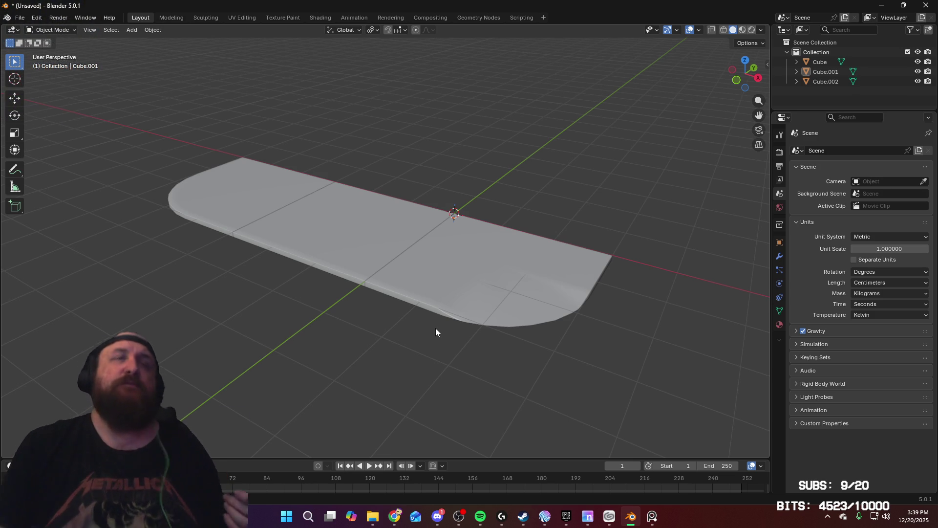
pyautogui.moveTo(456, 276)
pyautogui.mouseDown(button='middle')
pyautogui.moveTo(419, 283)
pyautogui.moveTo(419, 297)
pyautogui.moveTo(343, 263)
pyautogui.moveTo(575, 283)
pyautogui.moveTo(520, 259)
pyautogui.moveTo(556, 237)
pyautogui.moveTo(567, 277)
pyautogui.mouseUp(button='middle')
# Raise the left slab piece Cube.002 along Z in front view so its top lines up
pyautogui.click(567, 277)
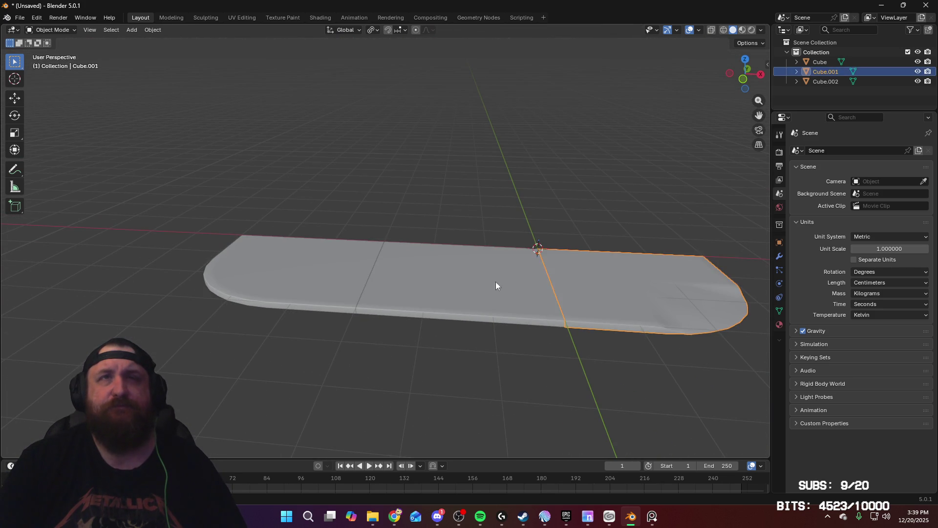
pyautogui.keyDown('shift'); pyautogui.click(495, 282); pyautogui.keyUp('shift')
pyautogui.keyDown('shift'); pyautogui.click(316, 273); pyautogui.keyUp('shift')
pyautogui.press('KP_1')
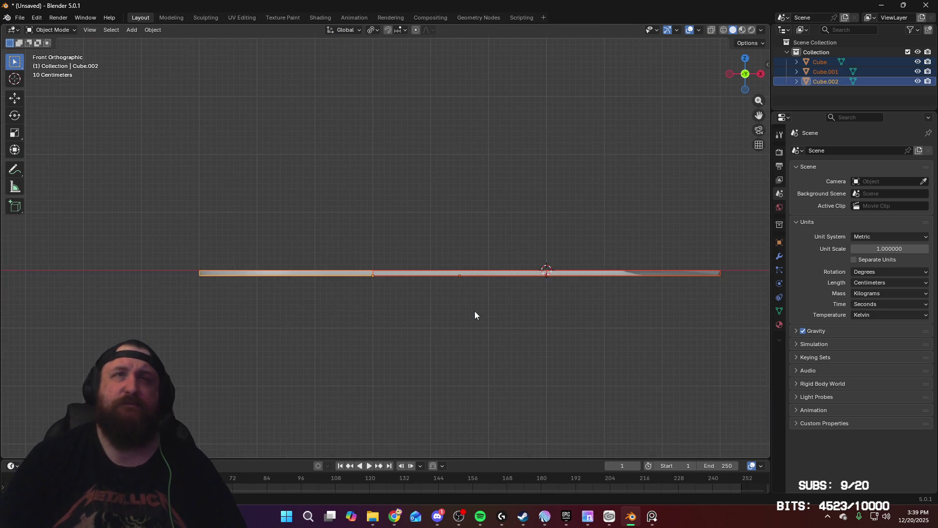
pyautogui.scroll(5, 487, 259)
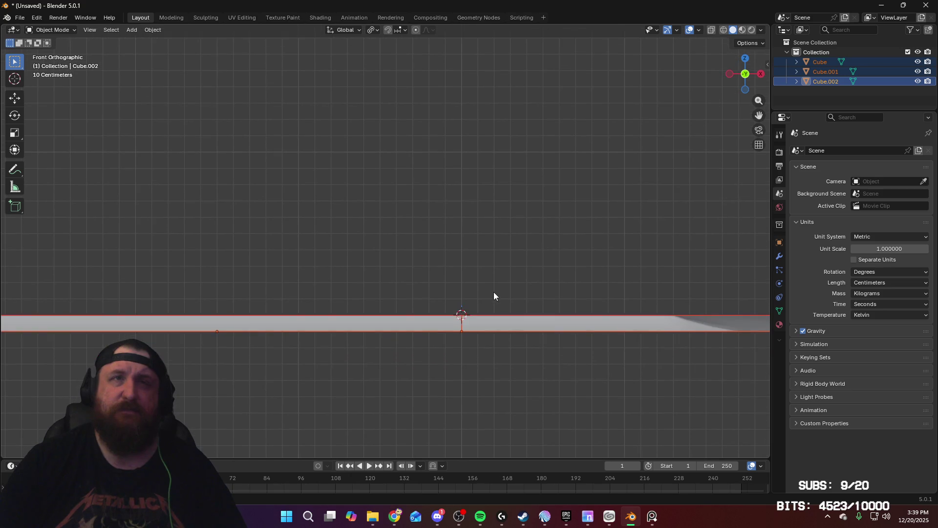
pyautogui.press('g')
pyautogui.press('z')
pyautogui.click(491, 276)
# Check the middle piece Cube and right piece Cube.001 heights in front orthographic view
pyautogui.moveTo(477, 277)
pyautogui.mouseDown(button='middle')
pyautogui.moveTo(384, 275)
pyautogui.moveTo(327, 342)
pyautogui.moveTo(327, 312)
pyautogui.mouseUp(button='middle')
pyautogui.click(328, 311)
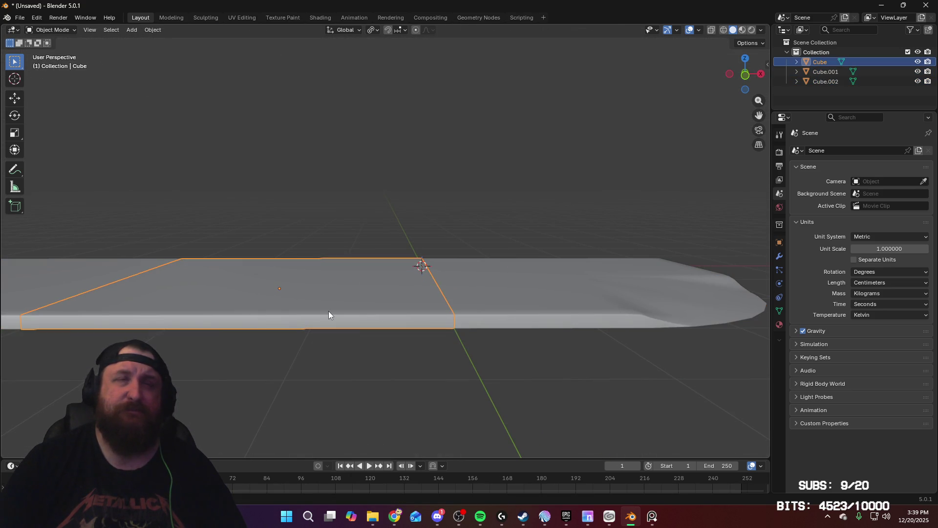
pyautogui.scroll(3, 418, 362)
pyautogui.moveTo(438, 344)
pyautogui.mouseDown(button='middle')
pyautogui.moveTo(437, 398)
pyautogui.moveTo(371, 339)
pyautogui.moveTo(390, 318)
pyautogui.moveTo(438, 311)
pyautogui.moveTo(388, 273)
pyautogui.mouseUp(button='middle')
pyautogui.press('KP_1')
pyautogui.scroll(2, 388, 273)
pyautogui.click(479, 342)
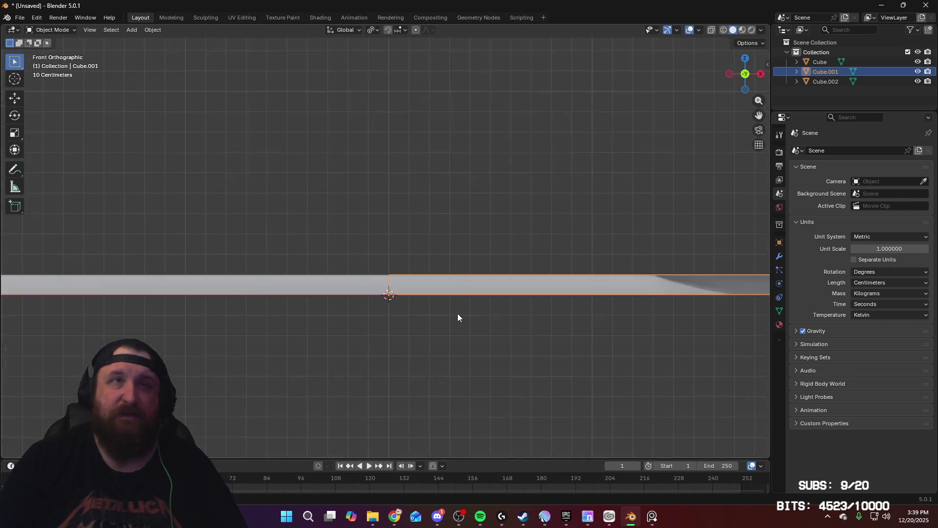
pyautogui.scroll(2, 488, 298)
pyautogui.scroll(3, 488, 244)
pyautogui.scroll(-2, 486, 242)
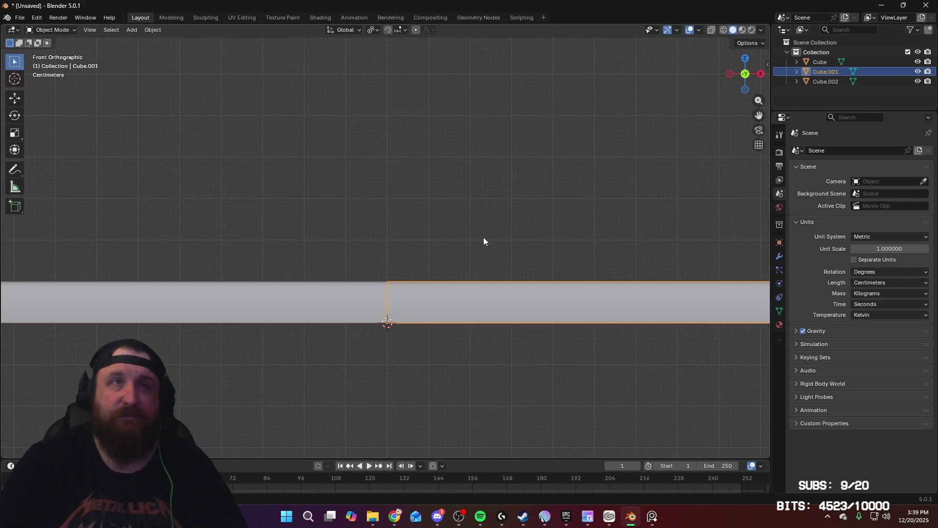
pyautogui.click(498, 273)
pyautogui.scroll(-3, 469, 332)
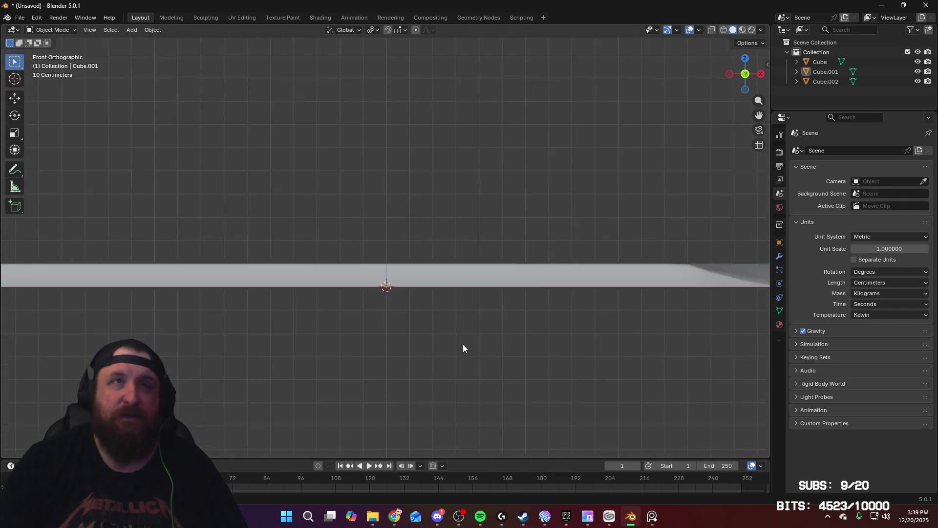
# Select each of the three slab pieces in turn from several angles to compare heights
pyautogui.click(557, 261)
pyautogui.click(291, 272)
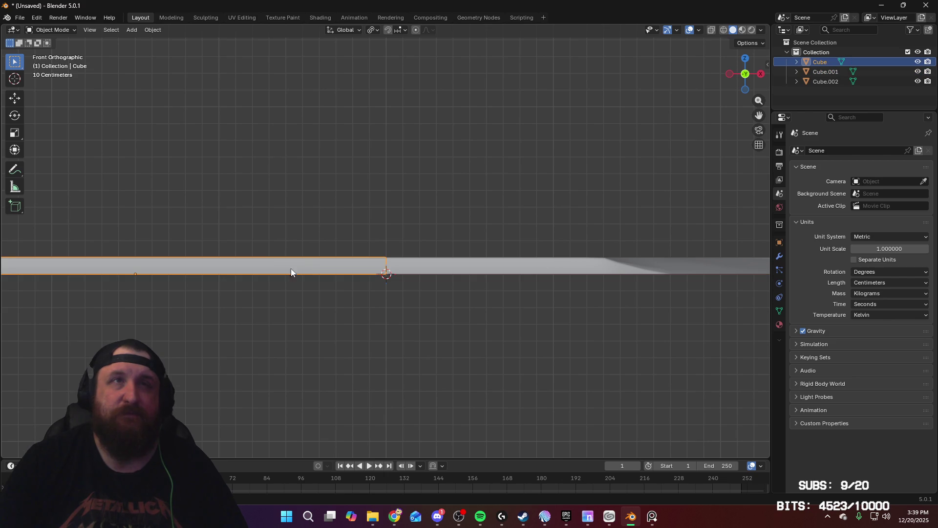
pyautogui.click(543, 268)
pyautogui.moveTo(482, 328)
pyautogui.keyDown('shift'); pyautogui.mouseDown(button='middle')
pyautogui.moveTo(351, 327)
pyautogui.moveTo(556, 331)
pyautogui.mouseUp(button='middle'); pyautogui.keyUp('shift')
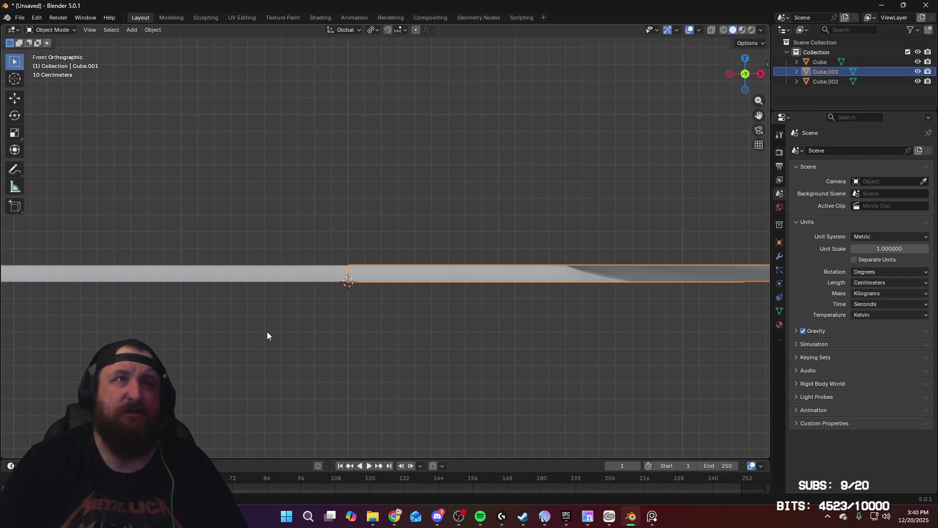
pyautogui.moveTo(672, 350)
pyautogui.mouseDown(button='middle')
pyautogui.moveTo(555, 329)
pyautogui.moveTo(575, 339)
pyautogui.moveTo(635, 338)
pyautogui.moveTo(517, 379)
pyautogui.mouseUp(button='middle')
pyautogui.click(339, 412)
pyautogui.moveTo(285, 377); pyautogui.dragTo(485, 357, button='middle')
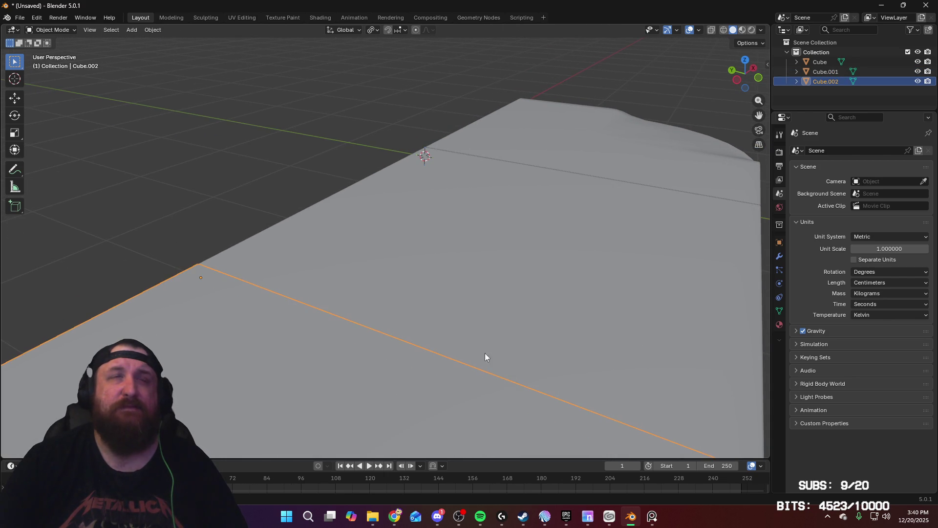
pyautogui.click(551, 331)
pyautogui.moveTo(551, 330)
pyautogui.mouseDown(button='middle')
pyautogui.moveTo(489, 334)
pyautogui.moveTo(442, 307)
pyautogui.mouseUp(button='middle')
# Apply all transforms to the middle slab piece Cube
pyautogui.hotkey('ctrl', 'a')
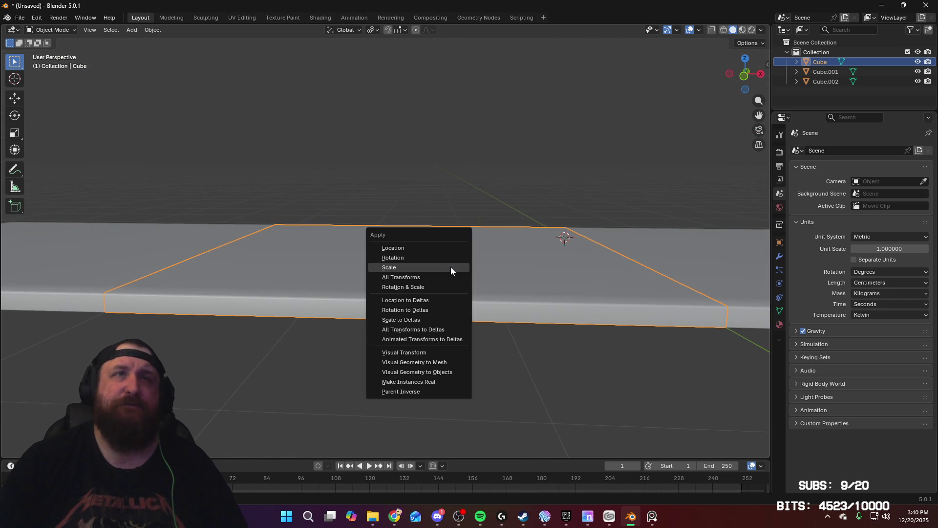
pyautogui.click(447, 277)
pyautogui.scroll(-2, 453, 277)
pyautogui.scroll(-2, 454, 306)
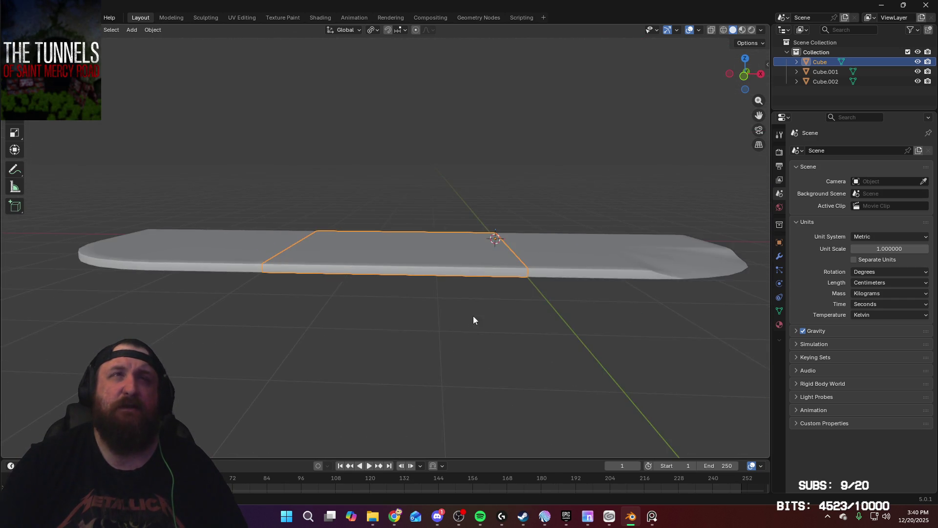
pyautogui.moveTo(473, 318); pyautogui.dragTo(436, 309, button='middle')
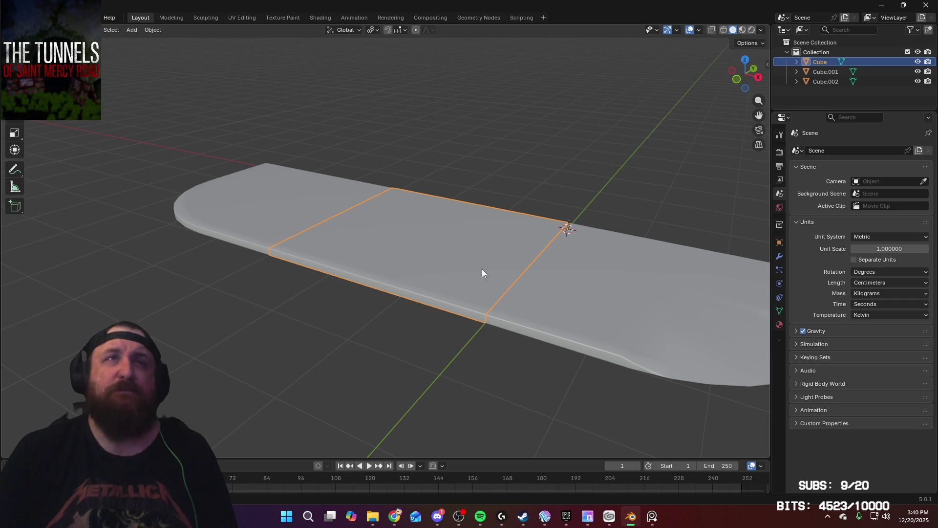
pyautogui.moveTo(479, 268)
pyautogui.mouseDown(button='middle')
pyautogui.moveTo(389, 268)
pyautogui.moveTo(403, 270)
pyautogui.mouseUp(button='middle')
# Move the middle piece 100 cm along X, then back into the gap to test its fit
pyautogui.press('g')
pyautogui.press('x')
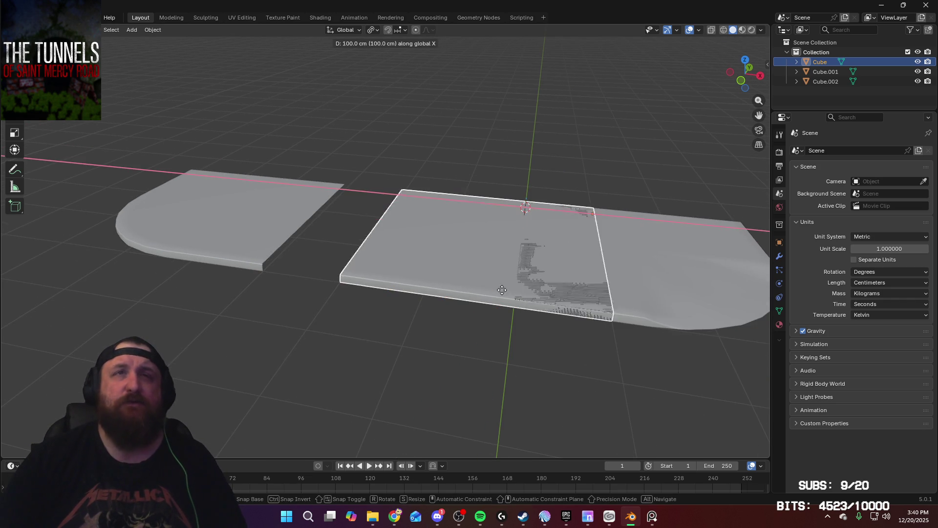
pyautogui.click(608, 307)
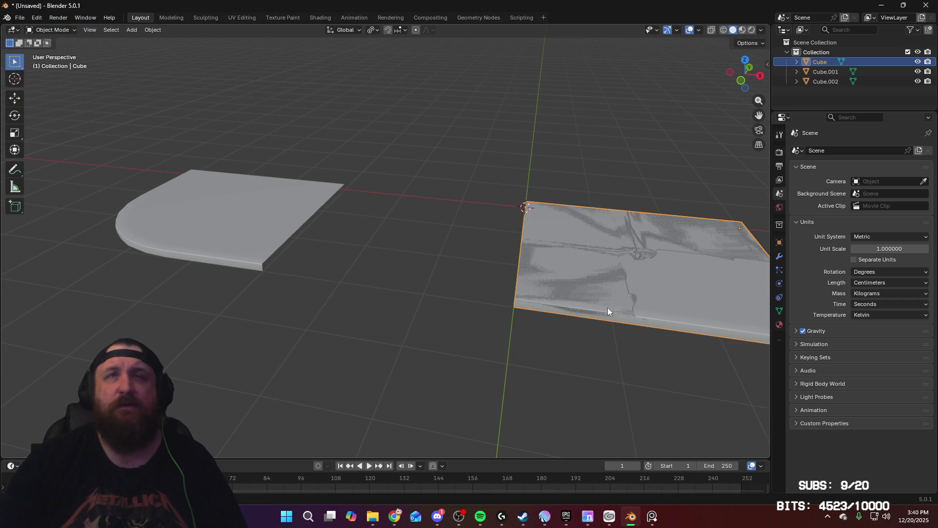
pyautogui.rightClick(608, 307)
pyautogui.moveTo(454, 238); pyautogui.dragTo(469, 235, button='middle')
pyautogui.hotkey('ctrl', 'a')
pyautogui.click(469, 235)
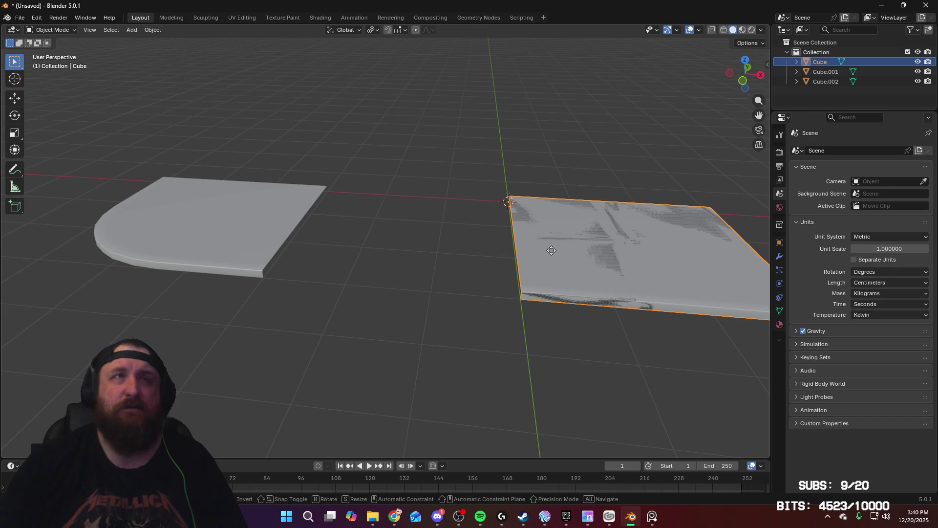
pyautogui.click(373, 243)
# Select the left piece Cube.002 and orbit so the slab runs toward the back
pyautogui.click(215, 210)
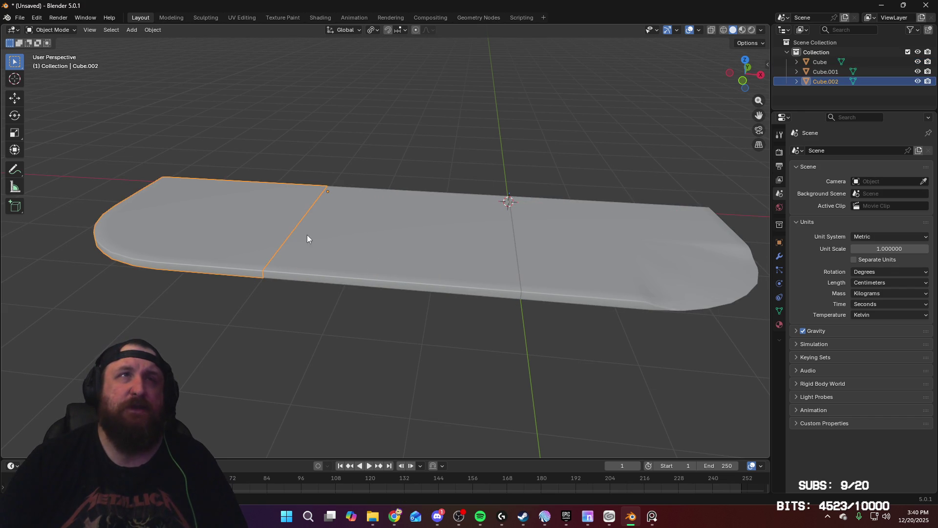
pyautogui.moveTo(322, 238); pyautogui.dragTo(337, 238, button='middle')
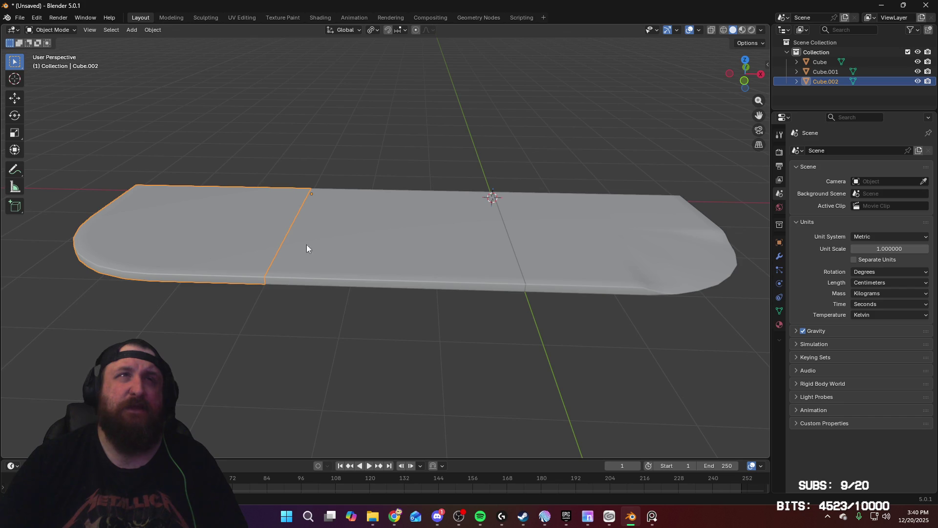
pyautogui.moveTo(308, 248)
pyautogui.mouseDown(button='middle')
pyautogui.moveTo(316, 255)
pyautogui.moveTo(402, 250)
pyautogui.moveTo(362, 298)
pyautogui.moveTo(268, 287)
pyautogui.moveTo(397, 272)
pyautogui.moveTo(262, 277)
pyautogui.moveTo(231, 266)
pyautogui.mouseUp(button='middle')
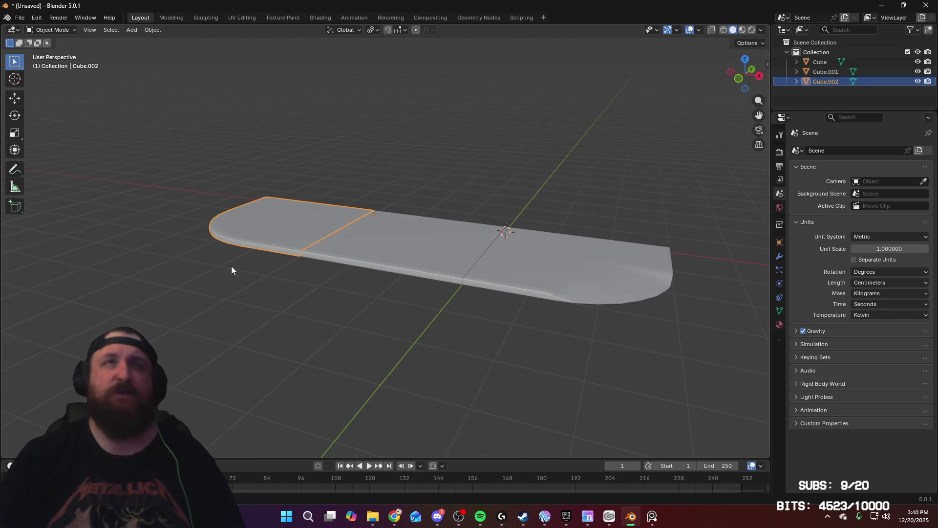
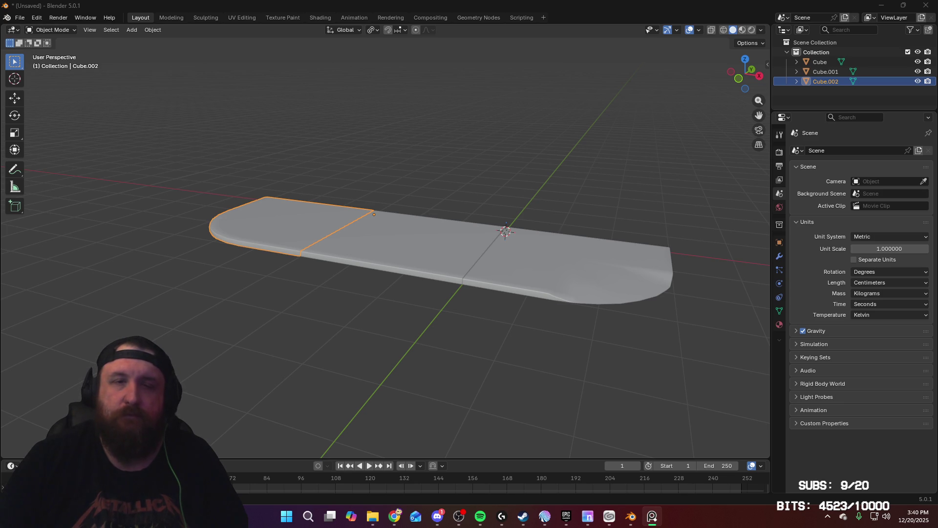
# Inspect the rounded-end slab piece Cube.001 in Edit Mode from several angles
pyautogui.moveTo(491, 362)
pyautogui.mouseDown(button='middle')
pyautogui.moveTo(491, 348)
pyautogui.moveTo(485, 362)
pyautogui.moveTo(397, 366)
pyautogui.moveTo(432, 376)
pyautogui.moveTo(534, 371)
pyautogui.moveTo(550, 325)
pyautogui.moveTo(436, 355)
pyautogui.mouseUp(button='middle')
pyautogui.click(431, 357)
pyautogui.press('Tab')
pyautogui.scroll(3, 476, 301)
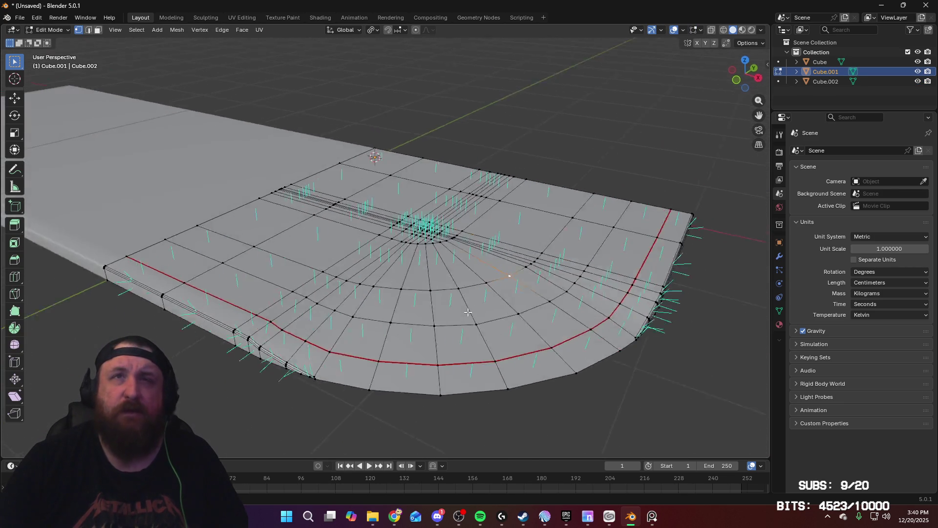
pyautogui.moveTo(481, 306)
pyautogui.mouseDown(button='middle')
pyautogui.moveTo(437, 309)
pyautogui.moveTo(521, 310)
pyautogui.mouseUp(button='middle')
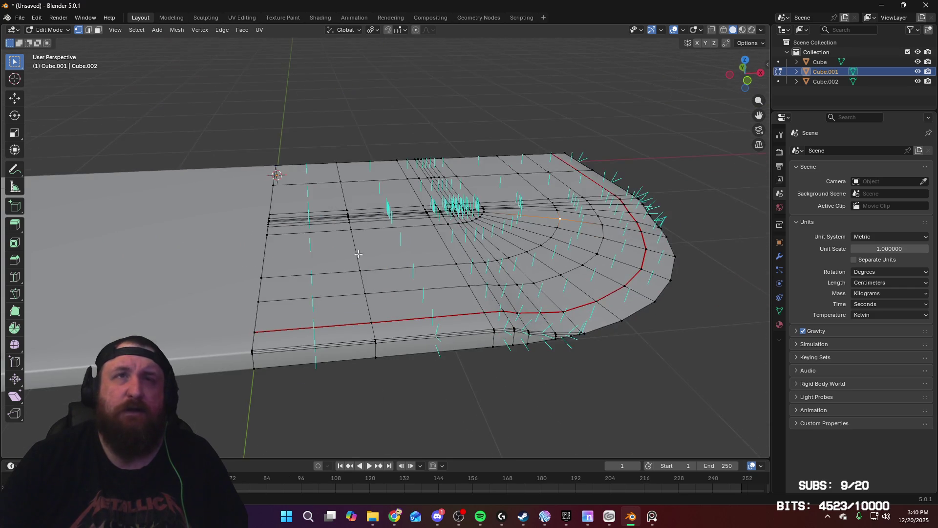
pyautogui.scroll(-5, 366, 293)
pyautogui.moveTo(379, 324)
pyautogui.mouseDown(button='middle')
pyautogui.moveTo(361, 303)
pyautogui.moveTo(406, 308)
pyautogui.mouseUp(button='middle')
pyautogui.press('Tab')
pyautogui.scroll(4, 435, 258)
pyautogui.press('Tab')
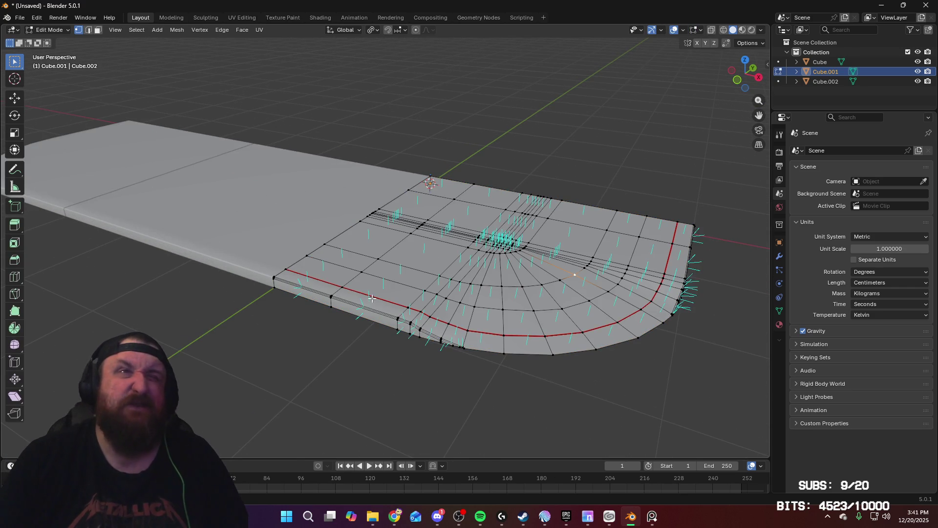
pyautogui.scroll(5, 371, 298)
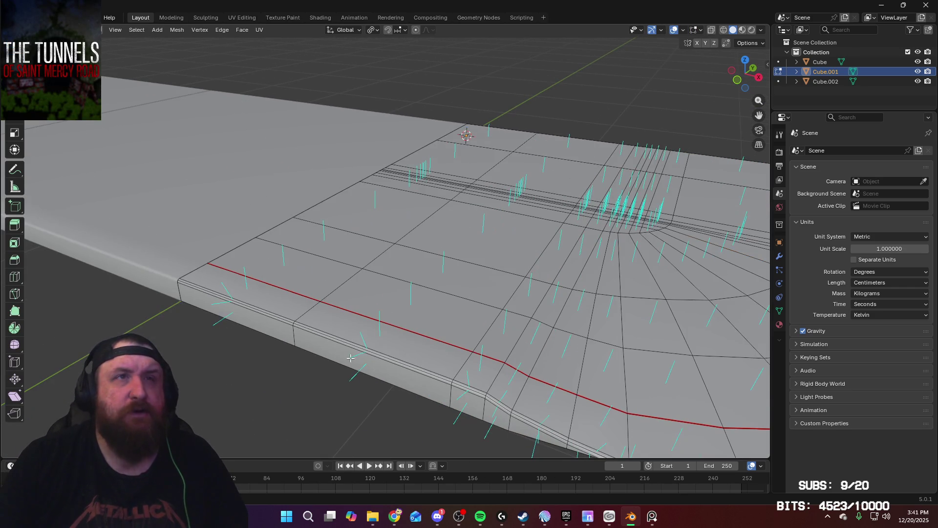
pyautogui.press('Tab')
# Edit Cube, Cube.001 and Cube.002 together and select the curb's lower bevel edge loop
pyautogui.keyDown('shift'); pyautogui.click(176, 238); pyautogui.keyUp('shift')
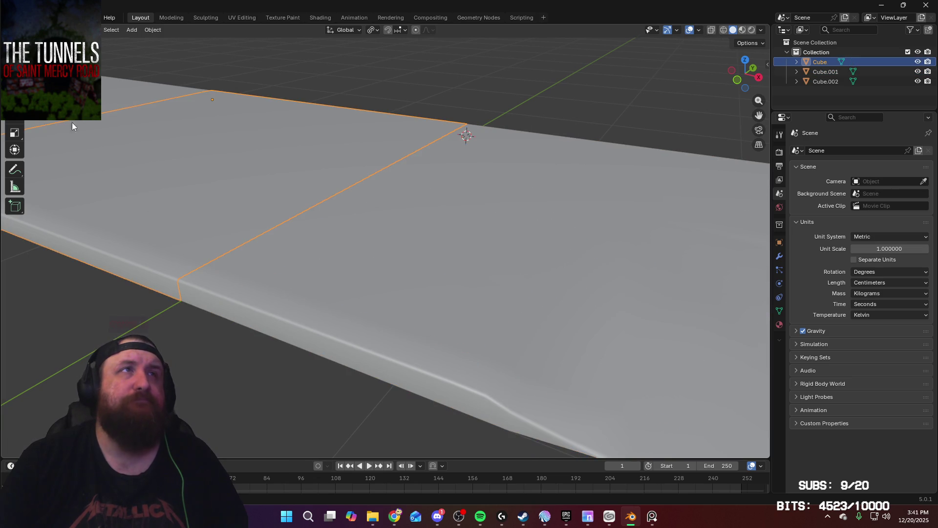
pyautogui.keyDown('shift'); pyautogui.click(72, 122); pyautogui.keyUp('shift')
pyautogui.keyDown('shift'); pyautogui.click(352, 281); pyautogui.keyUp('shift')
pyautogui.press('Tab')
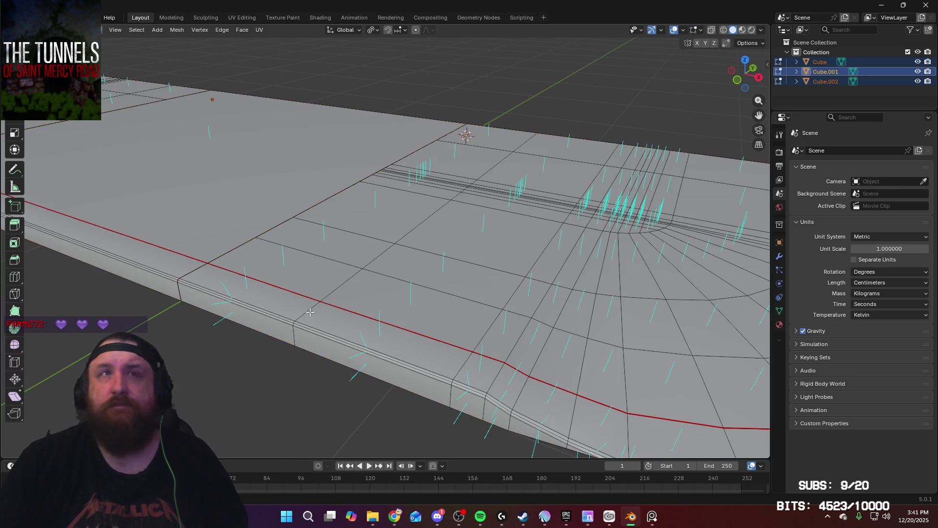
pyautogui.keyDown('alt'); pyautogui.keyDown('shift'); pyautogui.click(341, 340); pyautogui.keyUp('shift'); pyautogui.keyUp('alt')
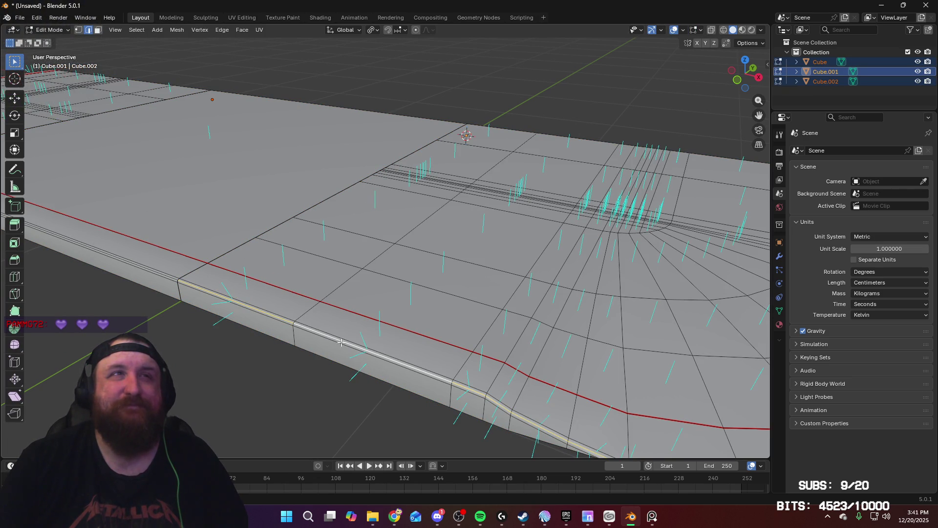
pyautogui.moveTo(135, 297)
pyautogui.keyDown('shift'); pyautogui.mouseDown(button='middle')
pyautogui.moveTo(555, 430)
pyautogui.moveTo(377, 321)
pyautogui.moveTo(282, 292)
pyautogui.moveTo(342, 318)
pyautogui.moveTo(582, 362)
pyautogui.mouseUp(button='middle'); pyautogui.keyUp('shift')
pyautogui.moveTo(675, 381)
pyautogui.keyDown('shift'); pyautogui.mouseDown(button='middle')
pyautogui.moveTo(266, 243)
pyautogui.moveTo(494, 308)
pyautogui.moveTo(551, 288)
pyautogui.moveTo(444, 262)
pyautogui.moveTo(596, 300)
pyautogui.moveTo(584, 300)
pyautogui.mouseUp(button='middle'); pyautogui.keyUp('shift')
# In vertex mode, merge the stray vertices near the bevel corner into the corner vertex
pyautogui.moveTo(258, 351); pyautogui.dragTo(497, 287, button='middle')
pyautogui.scroll(2, 498, 287)
pyautogui.click(468, 343)
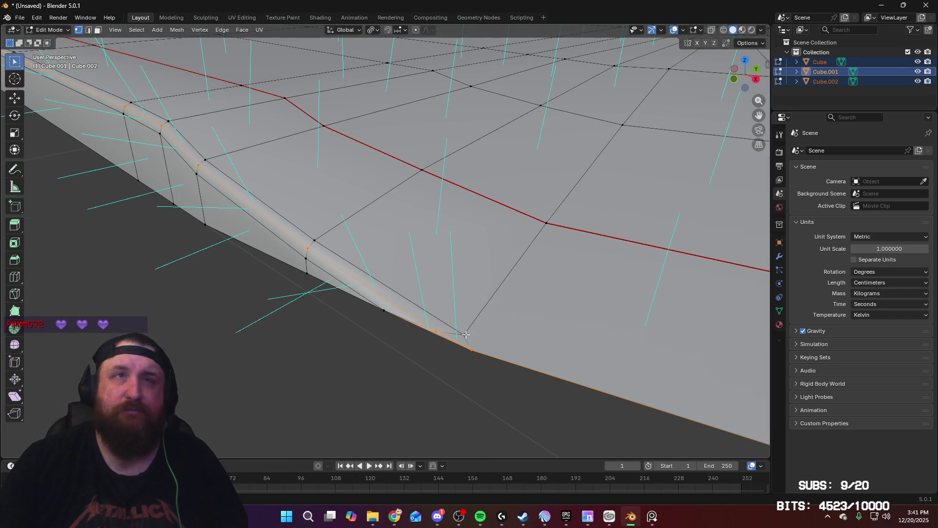
pyautogui.press('1')
pyautogui.click(472, 349)
pyautogui.press('m')
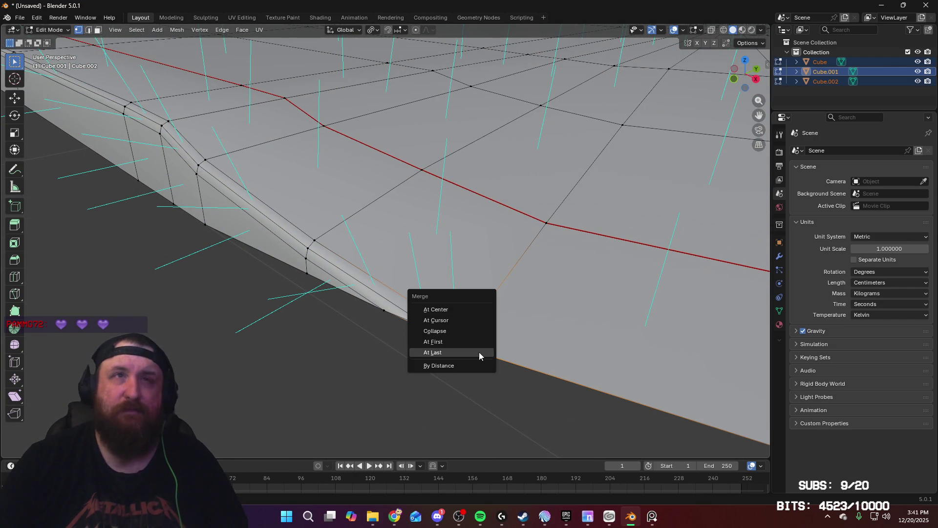
pyautogui.click(479, 352)
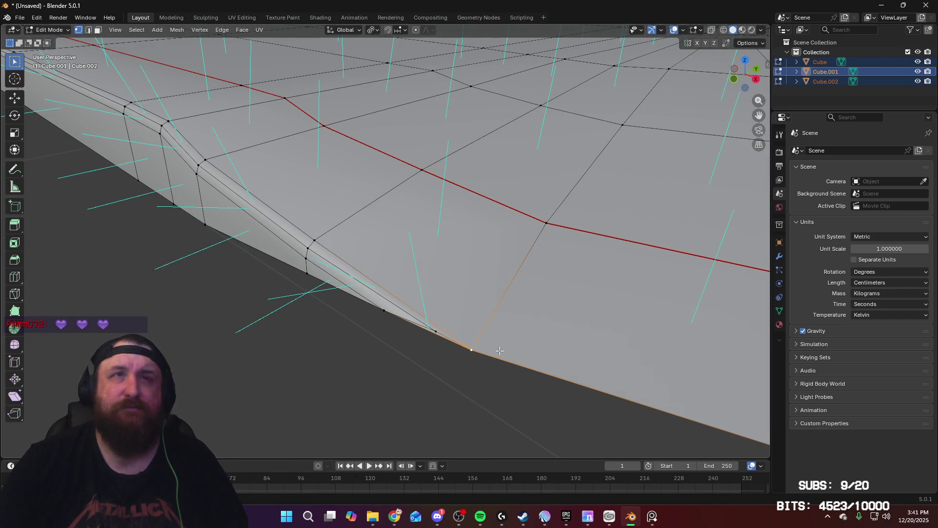
pyautogui.click(435, 331)
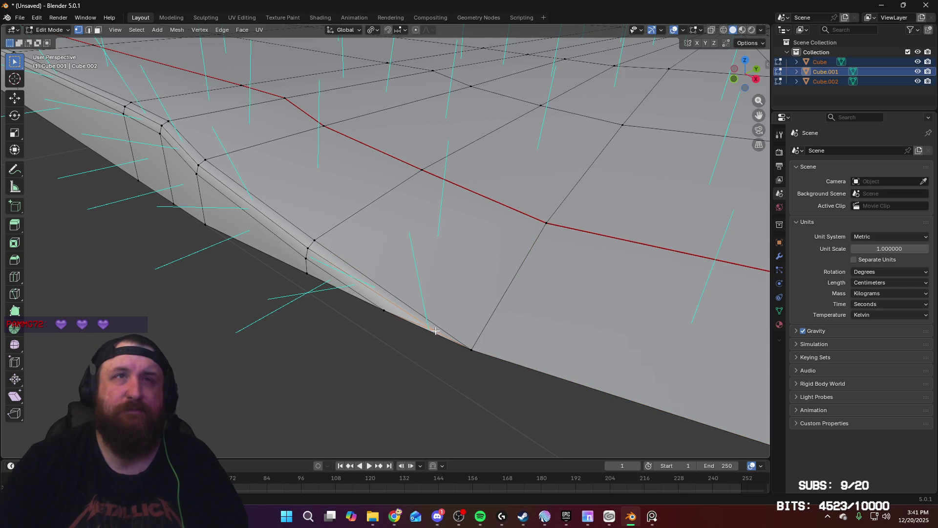
pyautogui.click(472, 349)
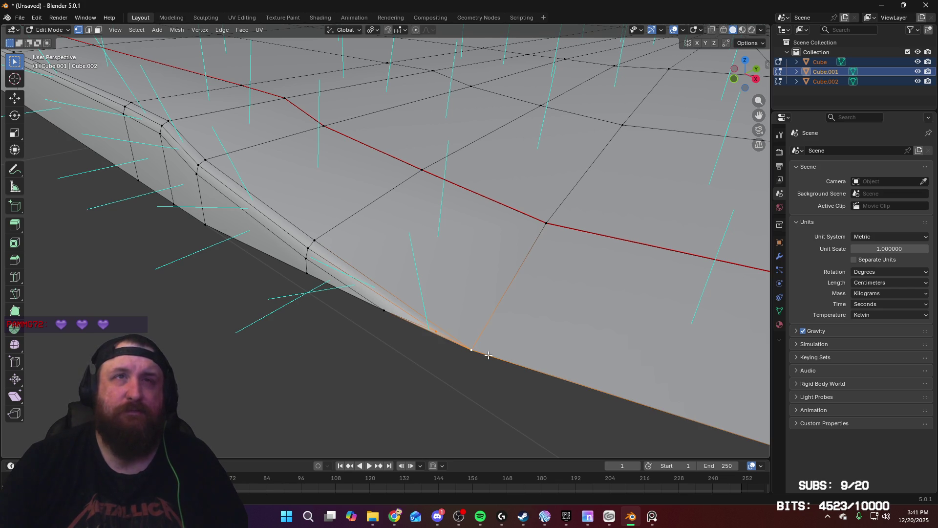
pyautogui.press('m')
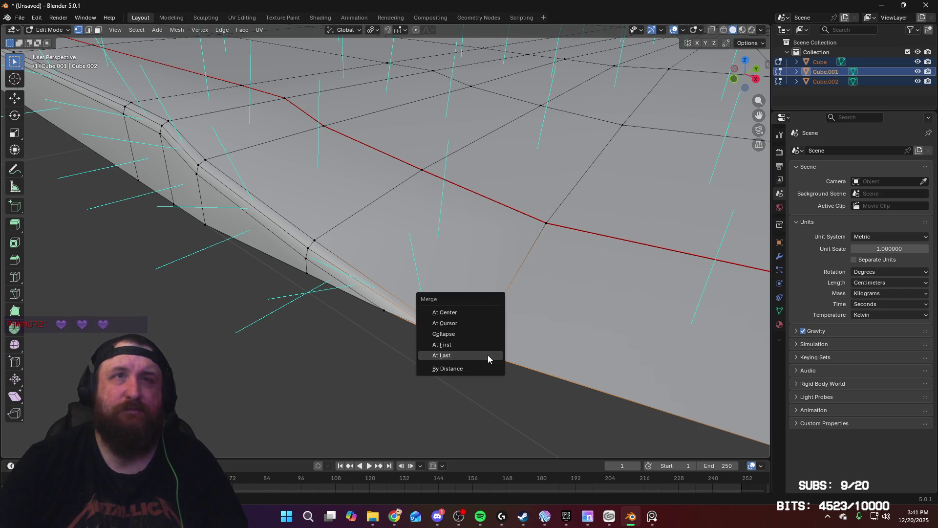
pyautogui.click(488, 358)
pyautogui.click(430, 327)
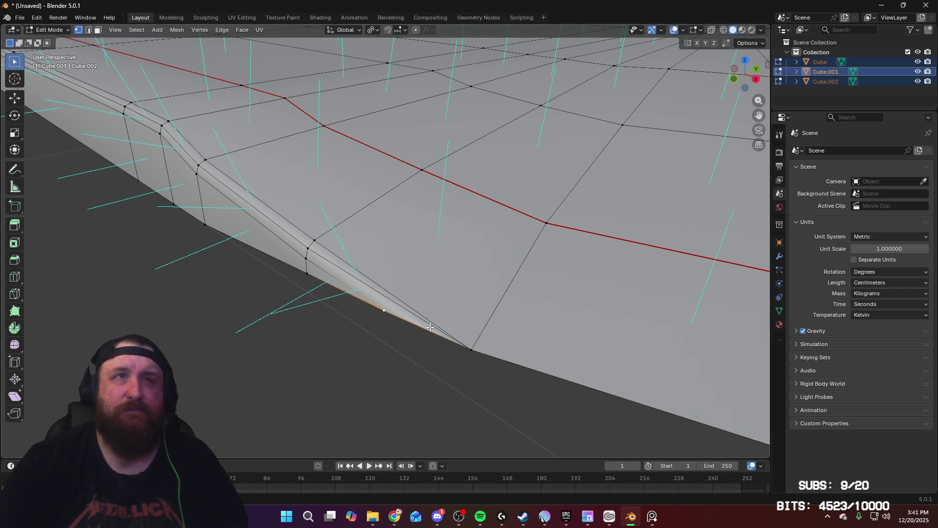
pyautogui.press('m')
pyautogui.click(480, 352)
# Check the rounded end's shading, then merge the remaining selected vertices At Last
pyautogui.press('Tab')
pyautogui.moveTo(497, 326)
pyautogui.mouseDown(button='middle')
pyautogui.moveTo(521, 371)
pyautogui.moveTo(449, 354)
pyautogui.moveTo(590, 353)
pyautogui.moveTo(563, 356)
pyautogui.mouseUp(button='middle')
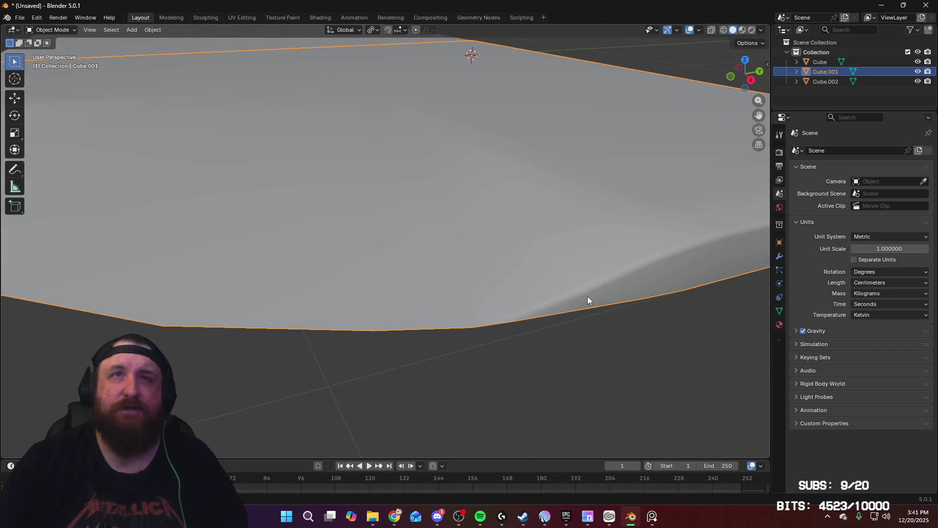
pyautogui.press('Tab')
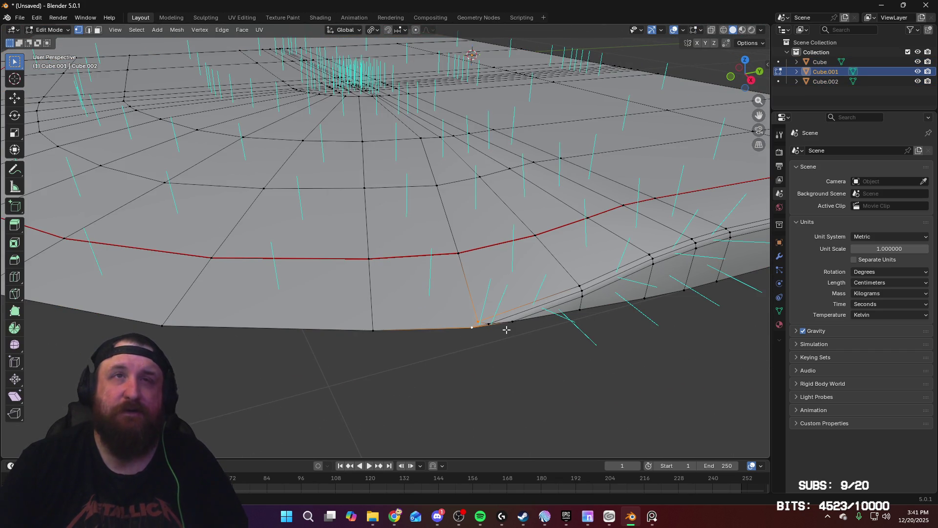
pyautogui.press('m')
pyautogui.click(511, 329)
# Merge the stray rim vertices at another corner into a single target vertex
pyautogui.moveTo(511, 329)
pyautogui.mouseDown(button='middle')
pyautogui.moveTo(236, 297)
pyautogui.moveTo(432, 374)
pyautogui.mouseUp(button='middle')
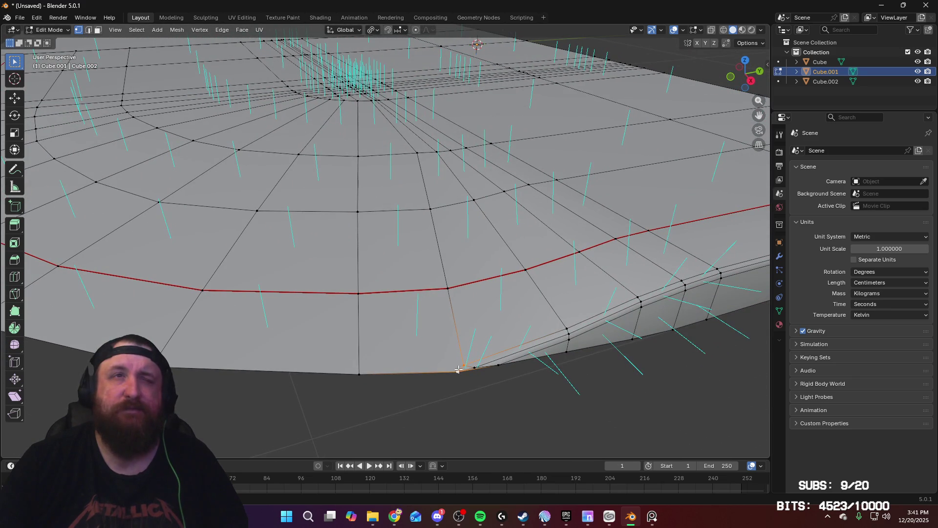
pyautogui.scroll(5, 504, 372)
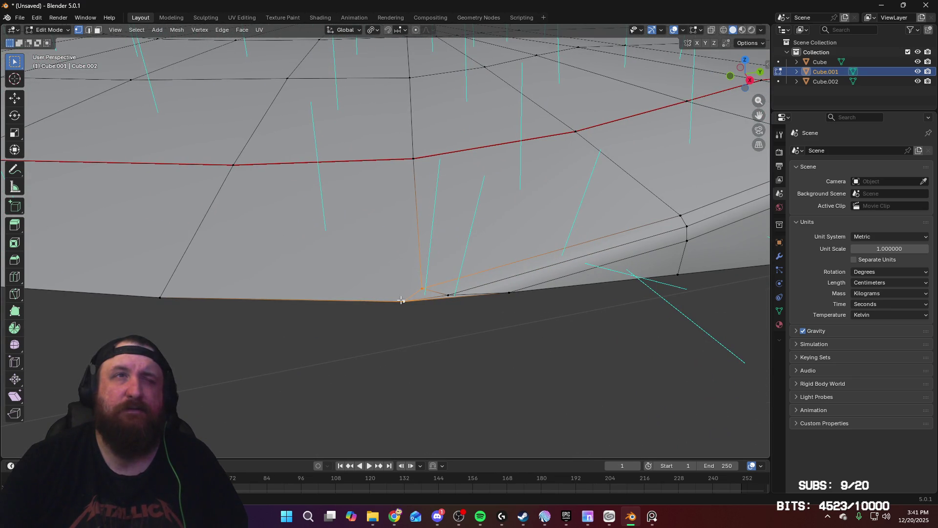
pyautogui.click(422, 288)
pyautogui.keyDown('shift'); pyautogui.click(403, 301); pyautogui.keyUp('shift')
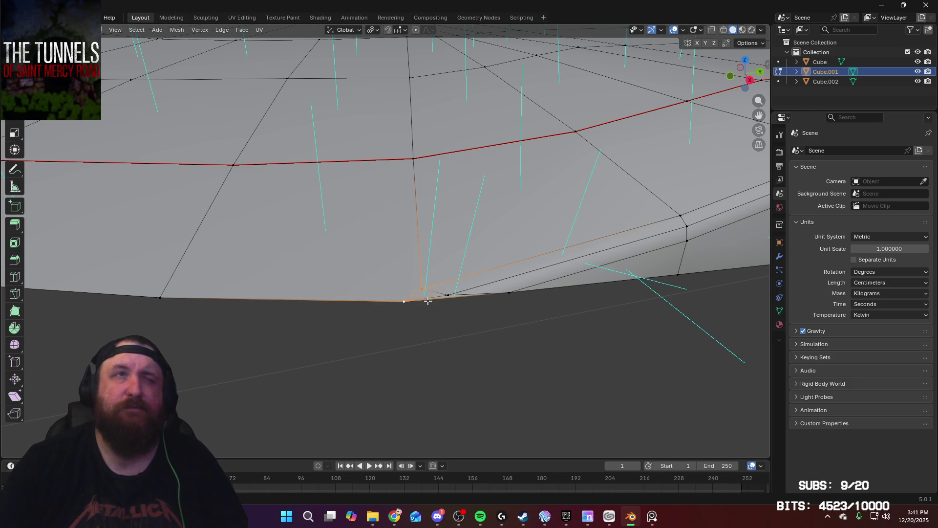
pyautogui.press('m')
pyautogui.click(440, 301)
pyautogui.click(451, 295)
pyautogui.keyDown('shift'); pyautogui.click(404, 301); pyautogui.keyUp('shift')
pyautogui.press('m')
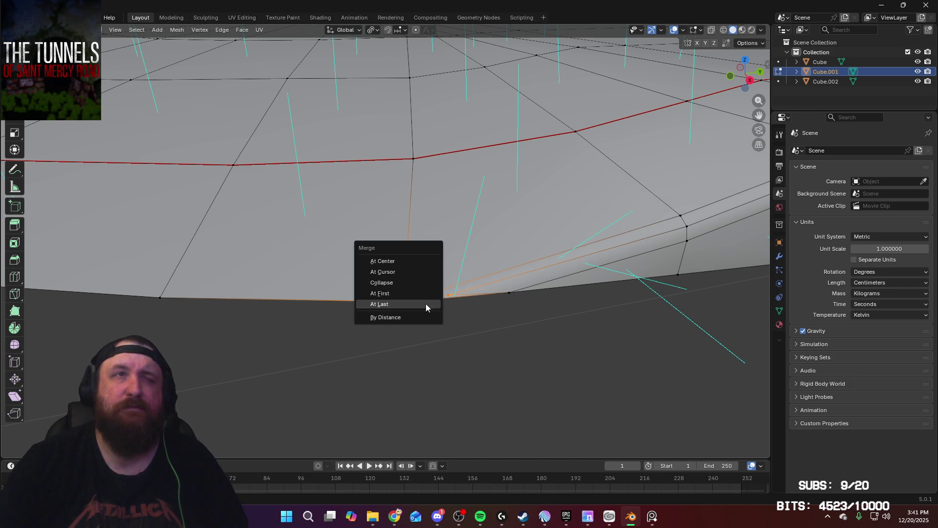
pyautogui.click(426, 303)
pyautogui.click(509, 292)
pyautogui.keyDown('shift'); pyautogui.click(404, 300); pyautogui.keyUp('shift')
pyautogui.press('m')
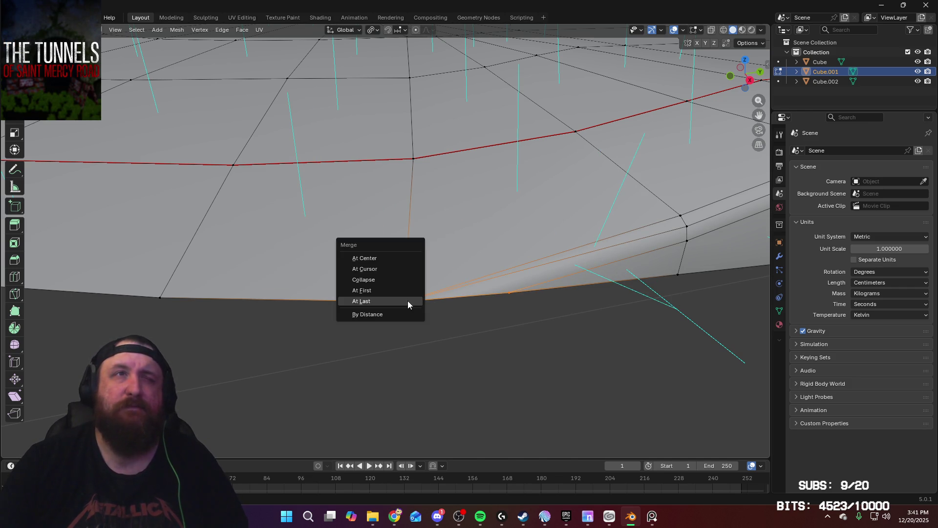
pyautogui.click(409, 303)
# Slide the merged corner vertex slightly along its edge
pyautogui.moveTo(470, 271)
pyautogui.mouseDown(button='middle')
pyautogui.moveTo(459, 309)
pyautogui.moveTo(462, 278)
pyautogui.moveTo(432, 275)
pyautogui.mouseUp(button='middle')
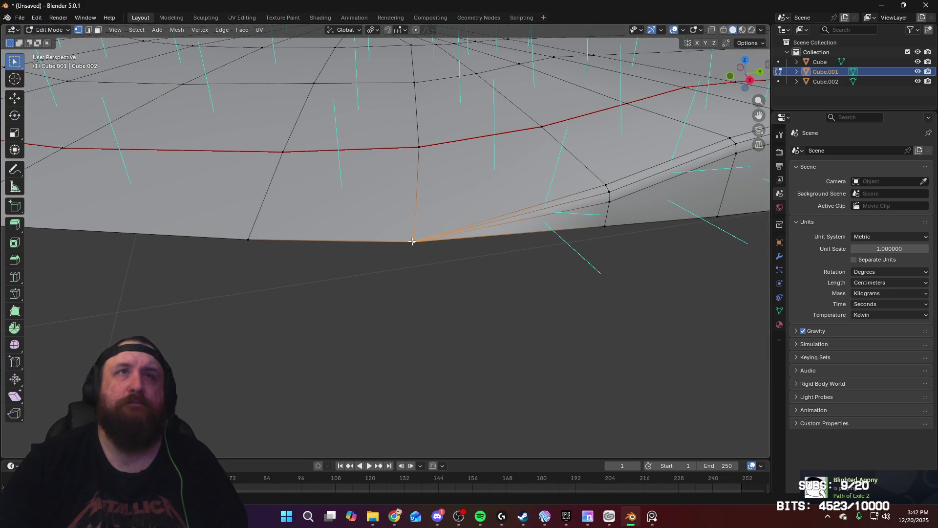
pyautogui.hotkey('shift', 'v')
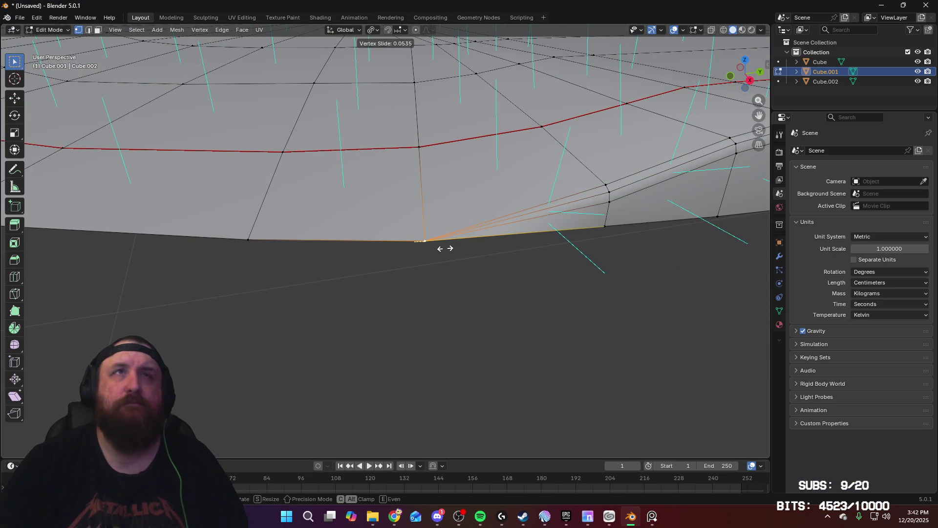
pyautogui.click(445, 247)
pyautogui.scroll(-5, 450, 251)
# Inspect the slab's rounded-end shading in Object Mode from several angles
pyautogui.press('Tab')
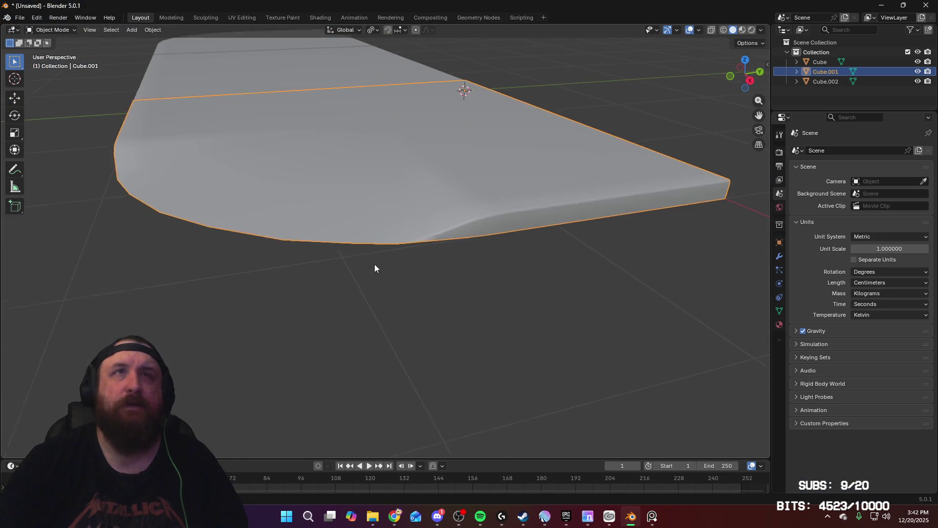
pyautogui.moveTo(375, 268)
pyautogui.mouseDown(button='middle')
pyautogui.moveTo(435, 279)
pyautogui.moveTo(415, 281)
pyautogui.mouseUp(button='middle')
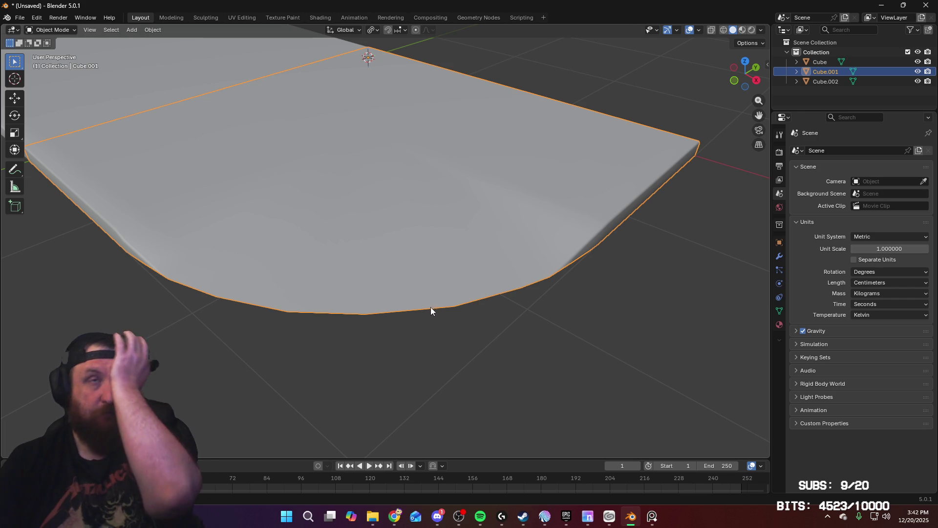
pyautogui.moveTo(492, 268)
pyautogui.mouseDown(button='middle')
pyautogui.moveTo(474, 263)
pyautogui.moveTo(482, 270)
pyautogui.mouseUp(button='middle')
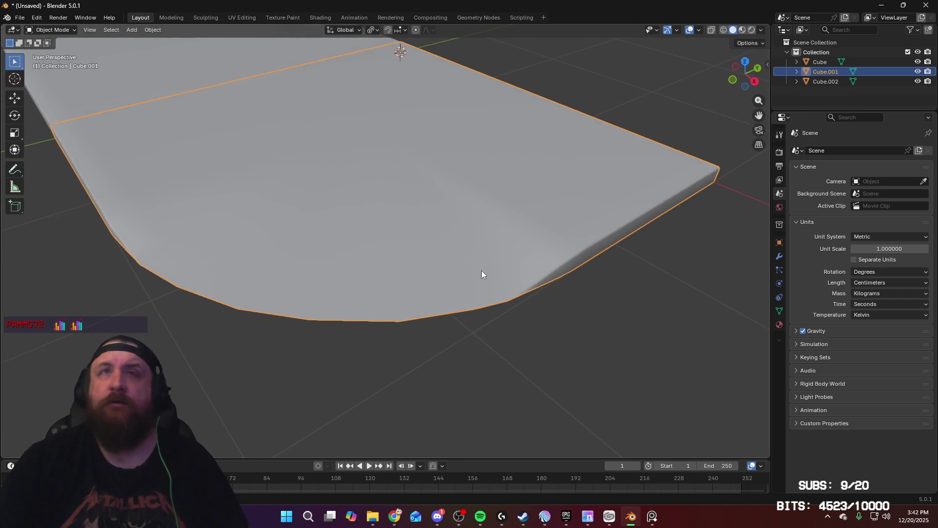
pyautogui.press('Tab')
pyautogui.scroll(3, 611, 295)
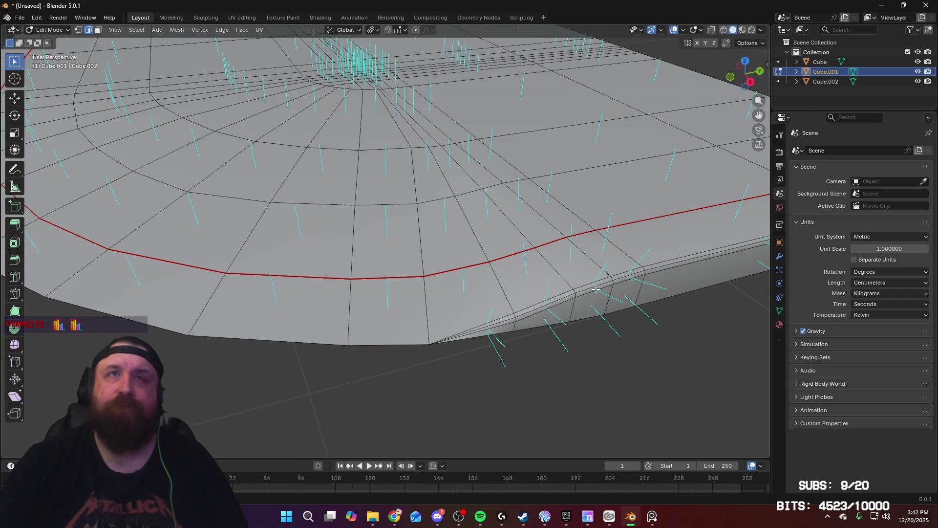
pyautogui.press('Tab')
pyautogui.scroll(-5, 316, 201)
pyautogui.moveTo(308, 232); pyautogui.dragTo(340, 178, button='middle')
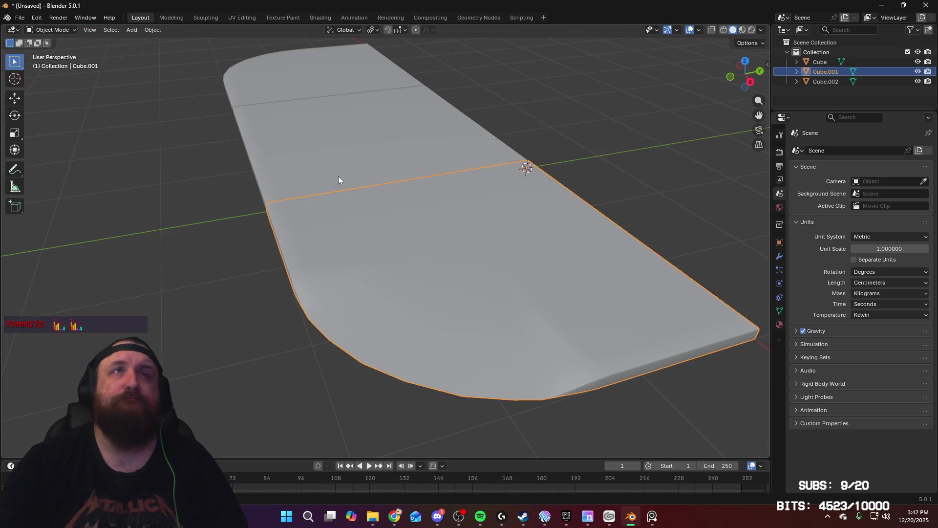
# Select the slab object and, in Edit Mode, select the lower curb edge loop
pyautogui.keyDown('shift'); pyautogui.click(304, 57); pyautogui.keyUp('shift')
pyautogui.keyDown('shift'); pyautogui.click(303, 58); pyautogui.keyUp('shift')
pyautogui.scroll(6, 377, 253)
pyautogui.press('Tab')
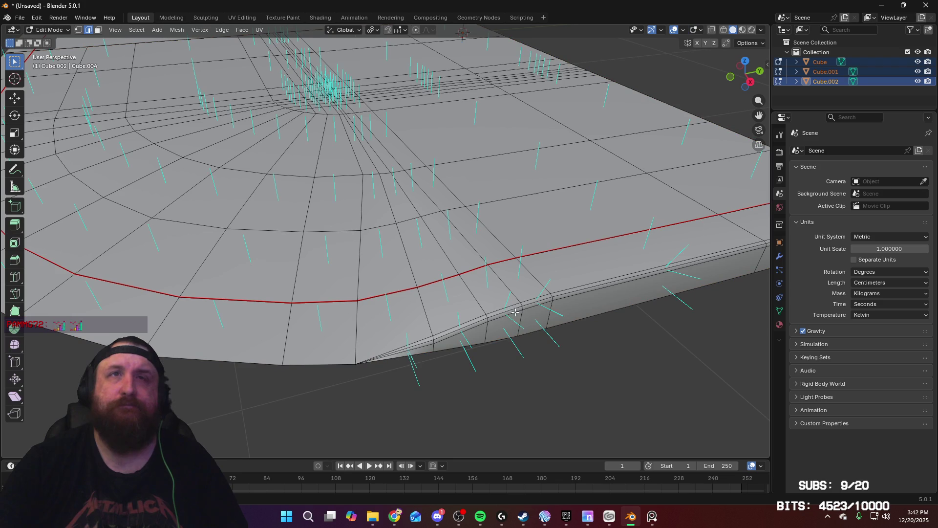
pyautogui.keyDown('alt'); pyautogui.click(526, 304); pyautogui.keyUp('alt')
pyautogui.moveTo(259, 343)
pyautogui.mouseDown(button='middle')
pyautogui.moveTo(335, 335)
pyautogui.moveTo(241, 335)
pyautogui.mouseUp(button='middle')
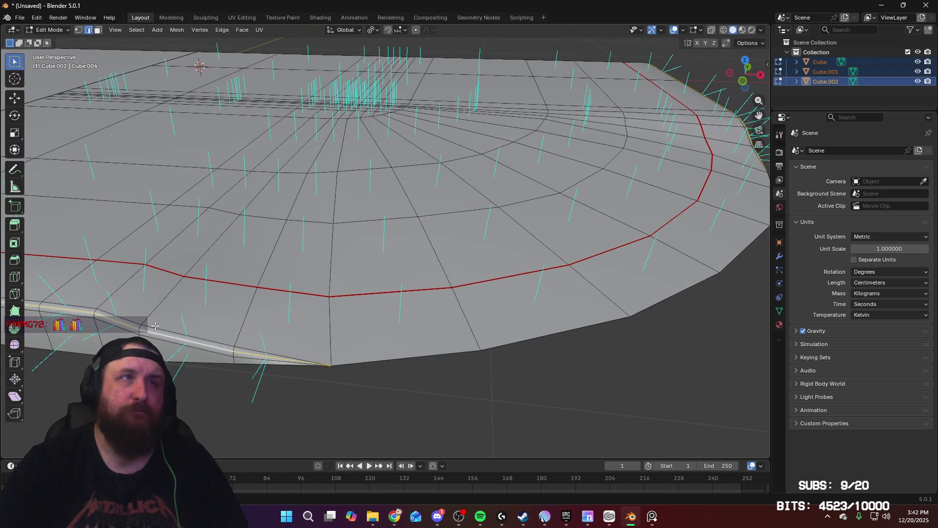
pyautogui.moveTo(155, 325); pyautogui.dragTo(451, 337, button='middle')
pyautogui.keyDown('alt'); pyautogui.click(409, 327); pyautogui.keyUp('alt')
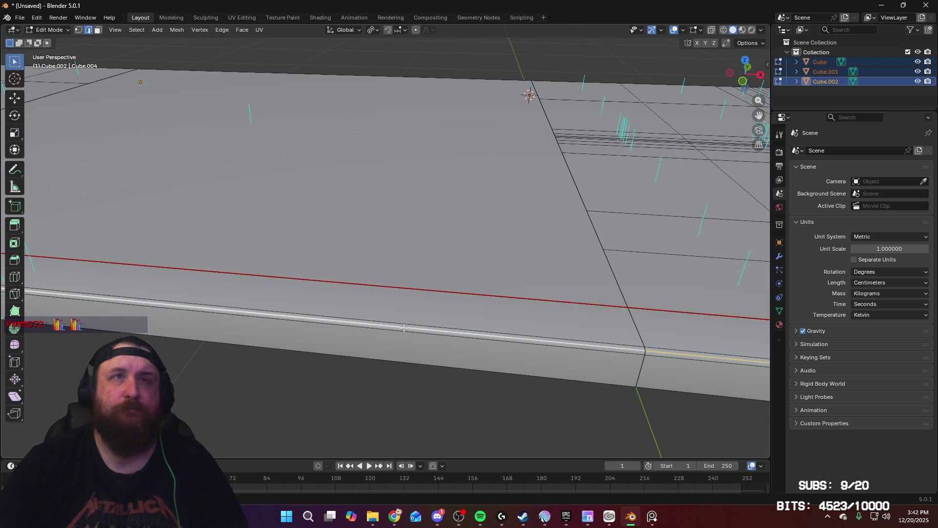
# Mark the selected lower curb loop as a seam and return to Object Mode
pyautogui.keyDown('shift'); pyautogui.moveTo(244, 326); pyautogui.dragTo(737, 382, button='middle'); pyautogui.keyUp('shift')
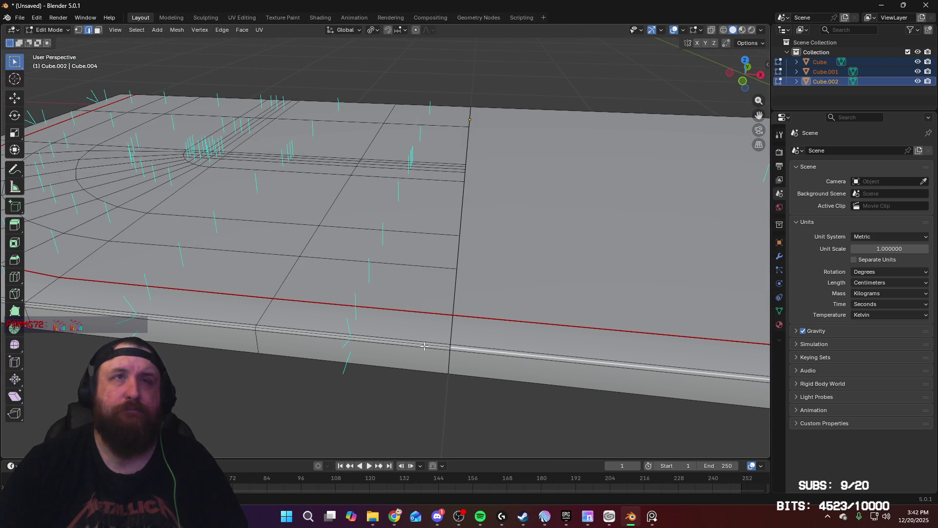
pyautogui.moveTo(244, 323)
pyautogui.mouseDown(button='middle')
pyautogui.moveTo(357, 322)
pyautogui.moveTo(265, 318)
pyautogui.mouseUp(button='middle')
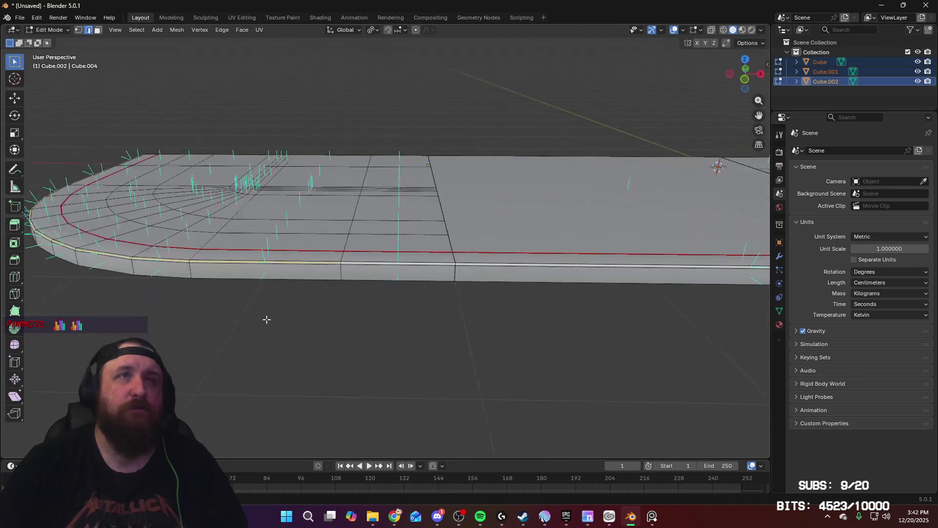
pyautogui.rightClick(531, 336)
pyautogui.click(532, 335)
pyautogui.moveTo(546, 300)
pyautogui.mouseDown(button='middle')
pyautogui.moveTo(569, 347)
pyautogui.moveTo(471, 327)
pyautogui.moveTo(502, 328)
pyautogui.moveTo(519, 348)
pyautogui.moveTo(484, 358)
pyautogui.moveTo(486, 325)
pyautogui.moveTo(488, 335)
pyautogui.moveTo(476, 330)
pyautogui.mouseUp(button='middle')
pyautogui.scroll(-5, 552, 325)
pyautogui.press('Tab')
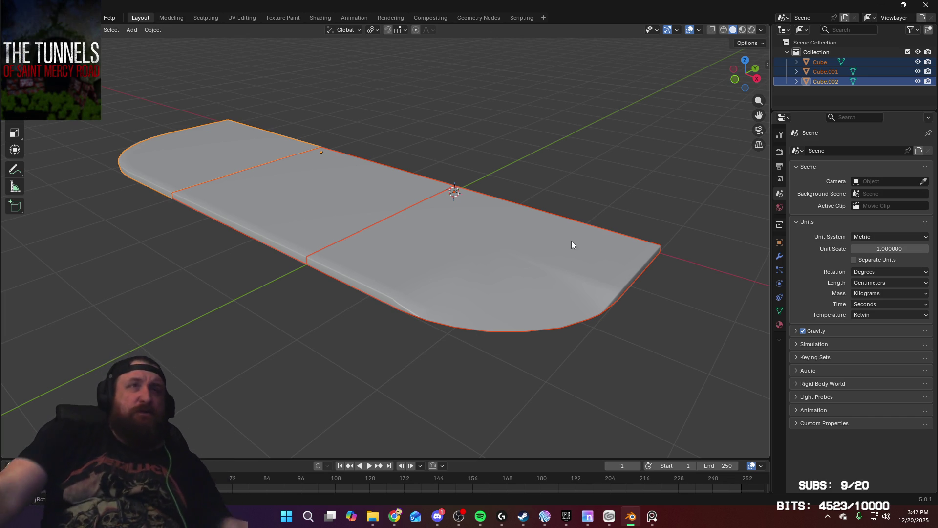
# Check the slab's material slots and start an FBX export
pyautogui.moveTo(577, 214)
pyautogui.mouseDown(button='middle')
pyautogui.moveTo(493, 220)
pyautogui.moveTo(537, 190)
pyautogui.moveTo(494, 200)
pyautogui.mouseUp(button='middle')
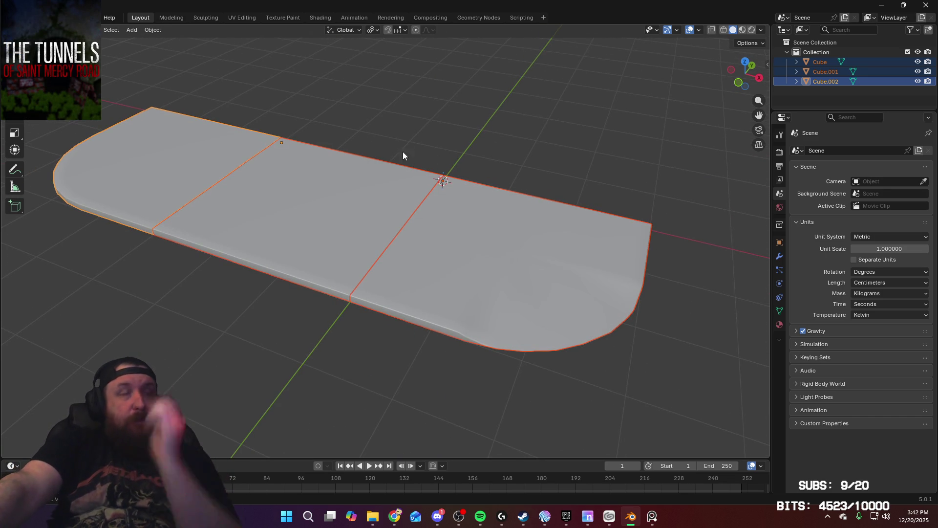
pyautogui.click(22, 17)
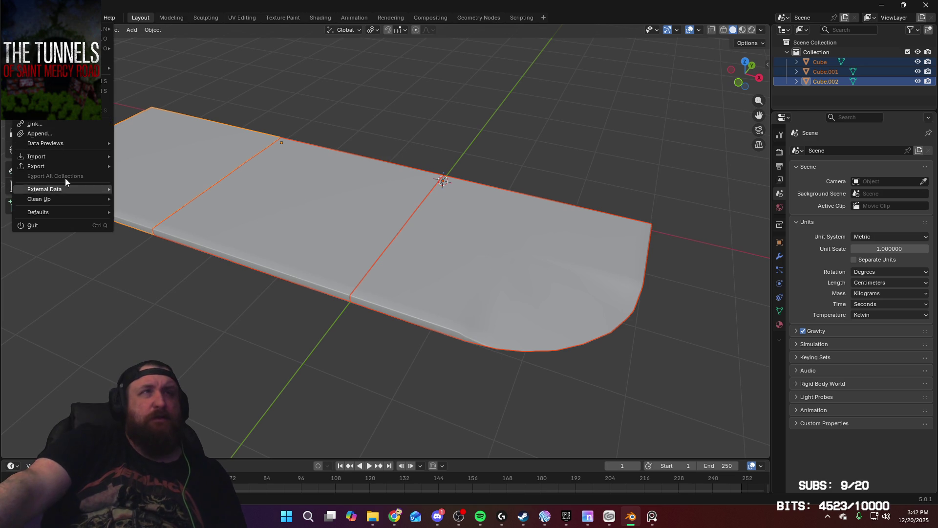
pyautogui.moveTo(72, 168)
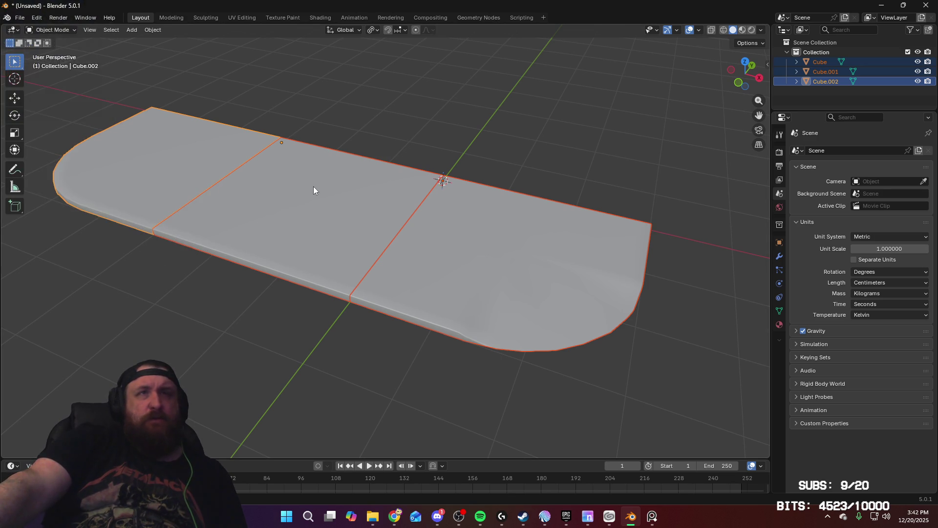
pyautogui.click(780, 324)
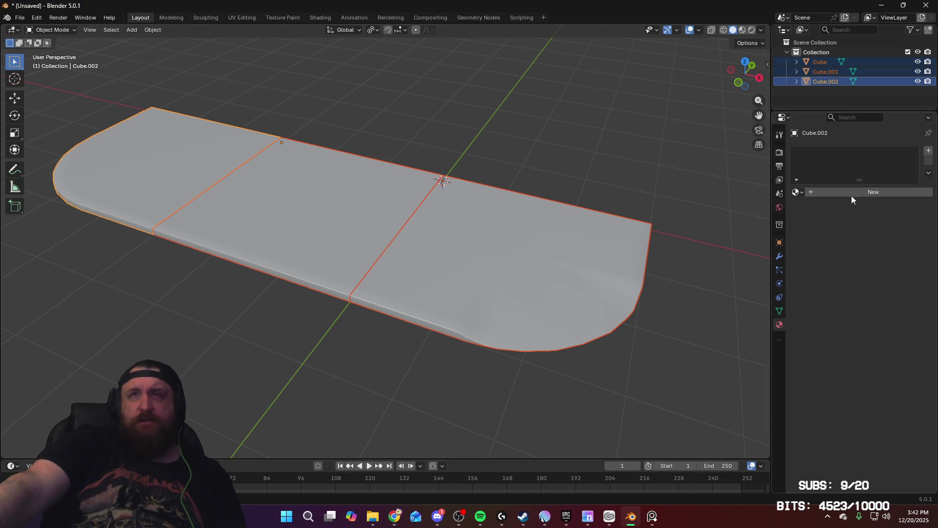
pyautogui.moveTo(394, 230); pyautogui.dragTo(405, 231, button='middle')
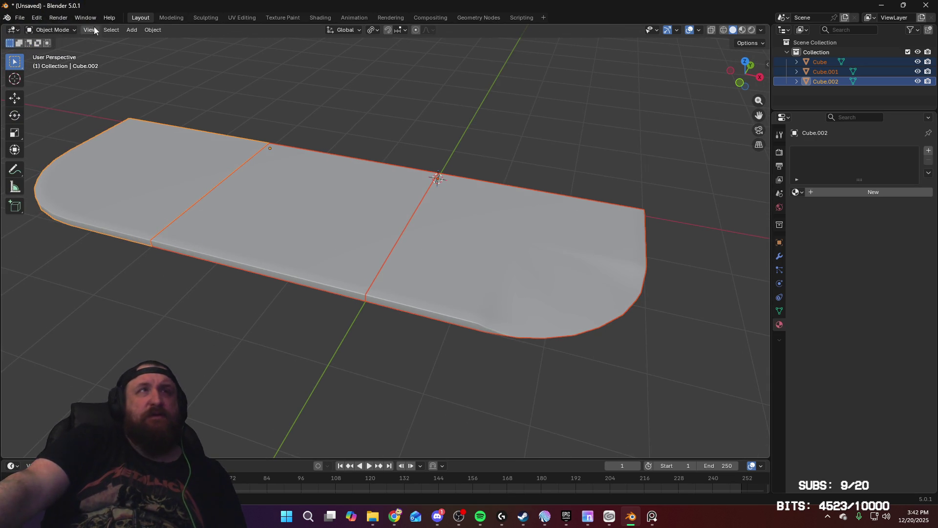
pyautogui.click(20, 19)
pyautogui.moveTo(69, 163)
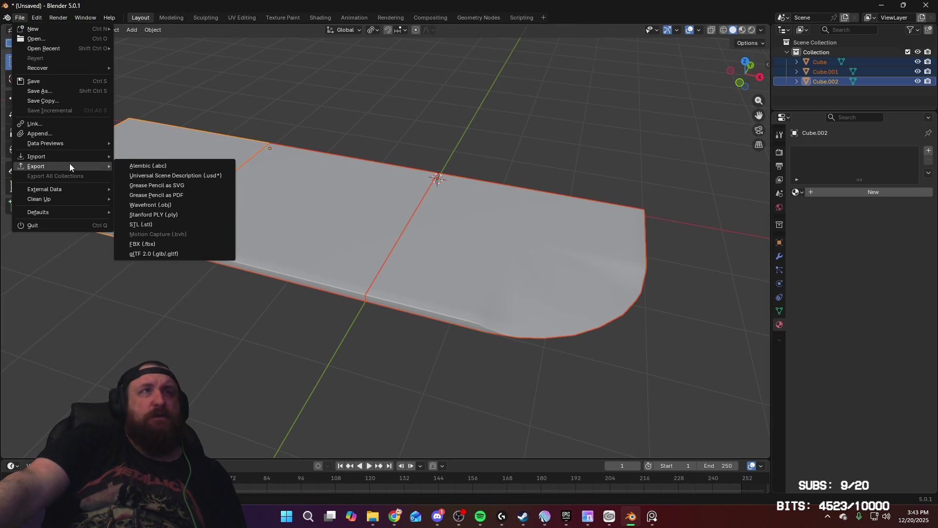
pyautogui.click(166, 243)
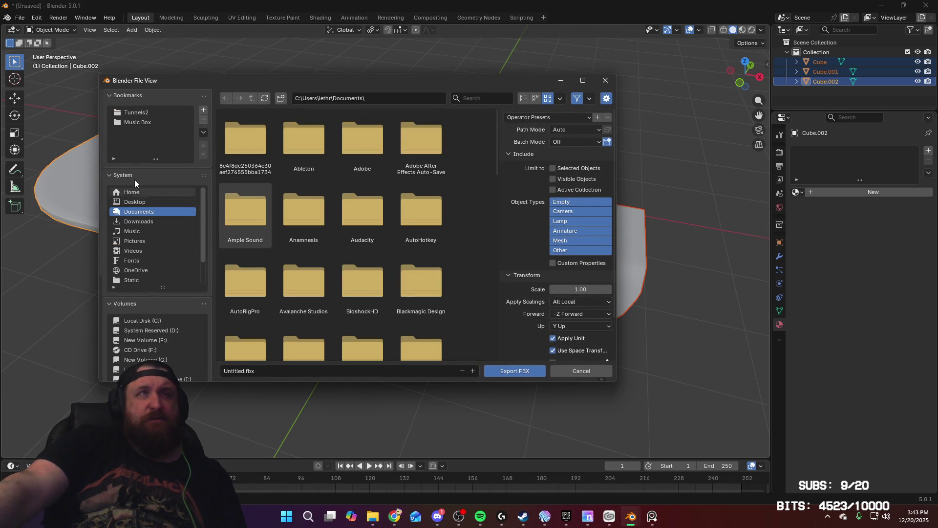
# Create and enter a new Town folder inside Tunnels2\Static\Locations
pyautogui.click(148, 112)
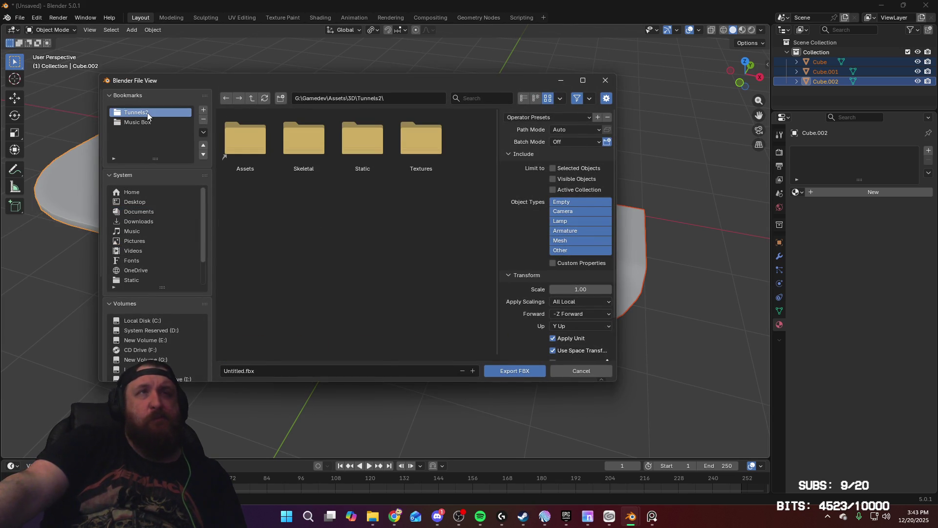
pyautogui.doubleClick(370, 148)
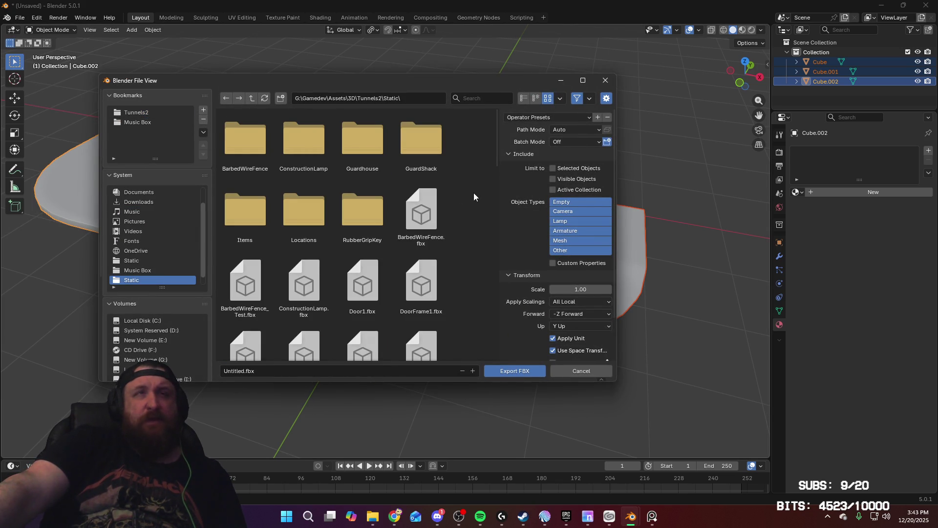
pyautogui.doubleClick(303, 210)
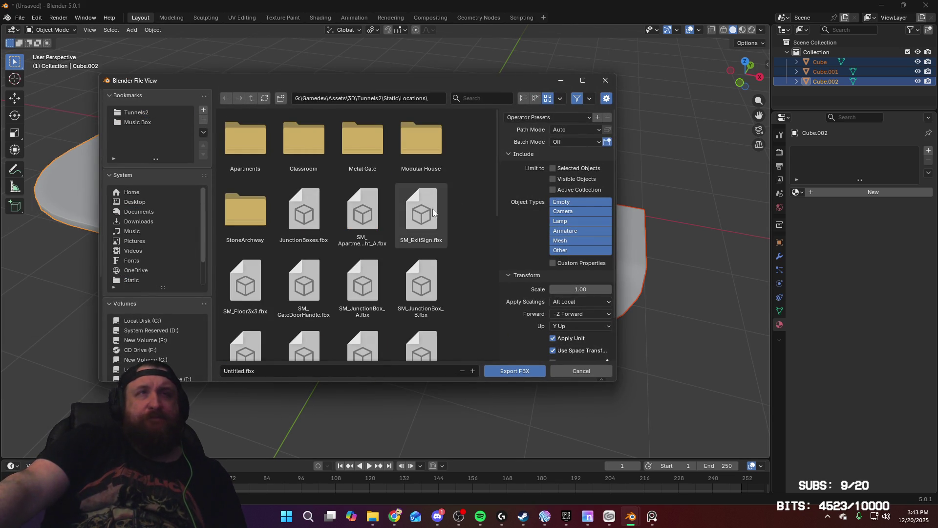
pyautogui.rightClick(468, 214)
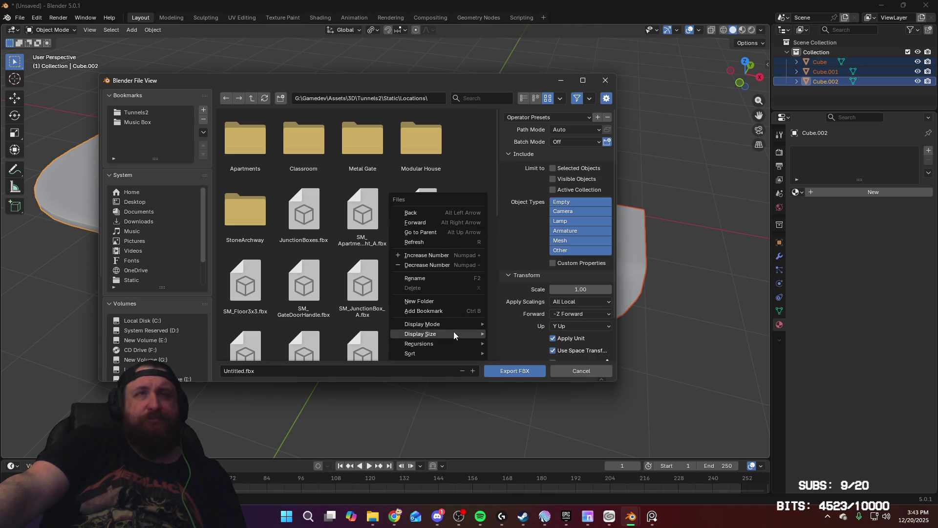
pyautogui.click(451, 301)
pyautogui.write('Tow')
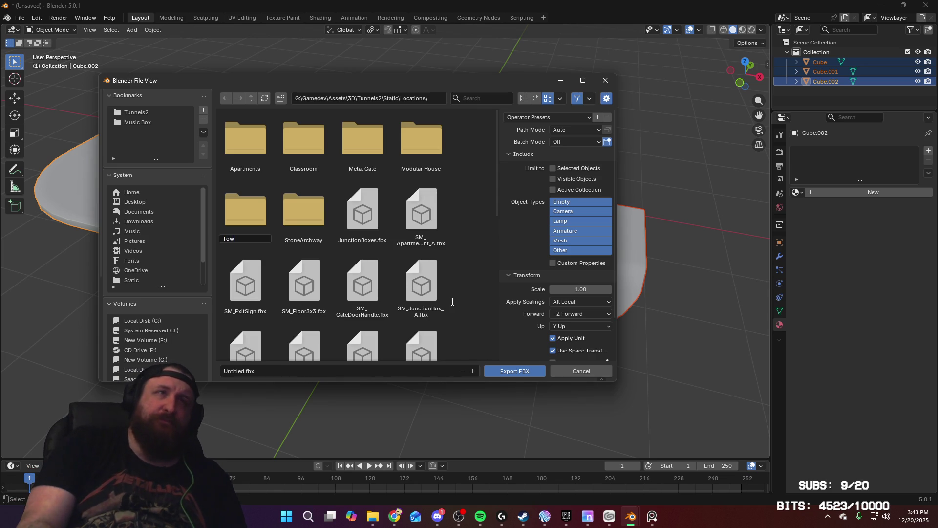
pyautogui.write('n')
pyautogui.press('Return')
pyautogui.doubleClick(303, 235)
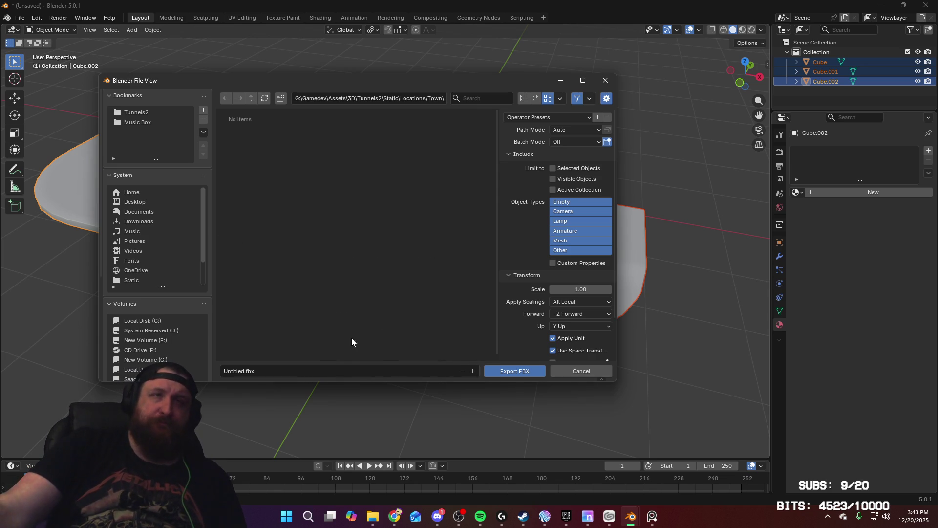
# Export the slab as Sidewalk.fbx using the OnionUnreal preset
pyautogui.click(341, 370)
pyautogui.write('Sidewa')
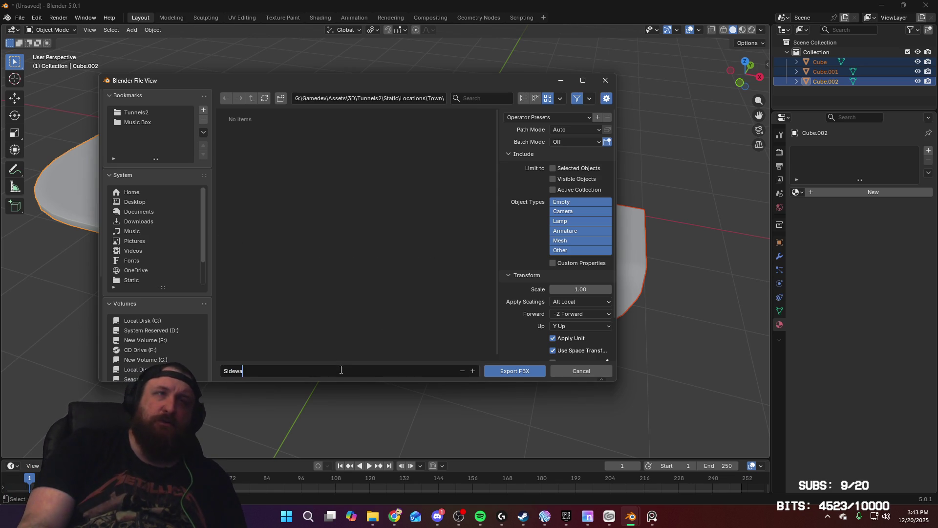
pyautogui.write('lk')
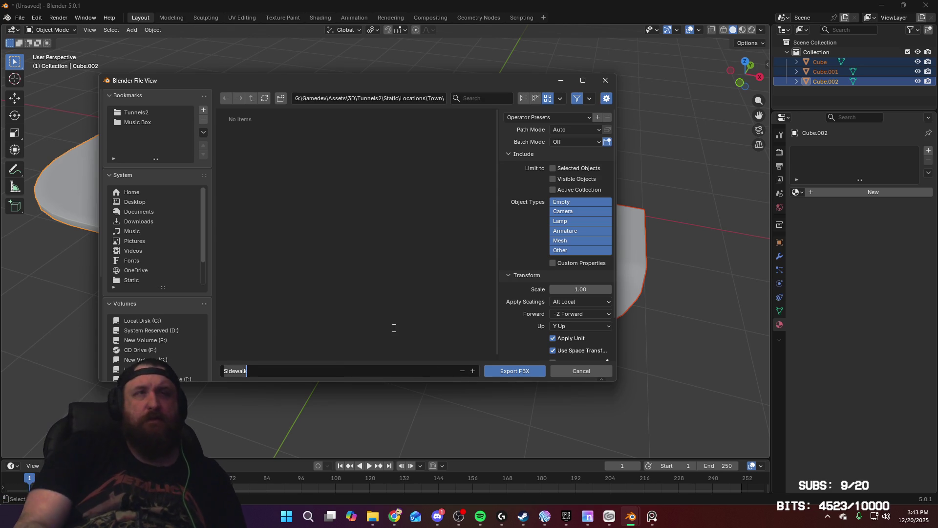
pyautogui.press('BackSpace')
pyautogui.press('BackSpace')
pyautogui.press('BackSpace')
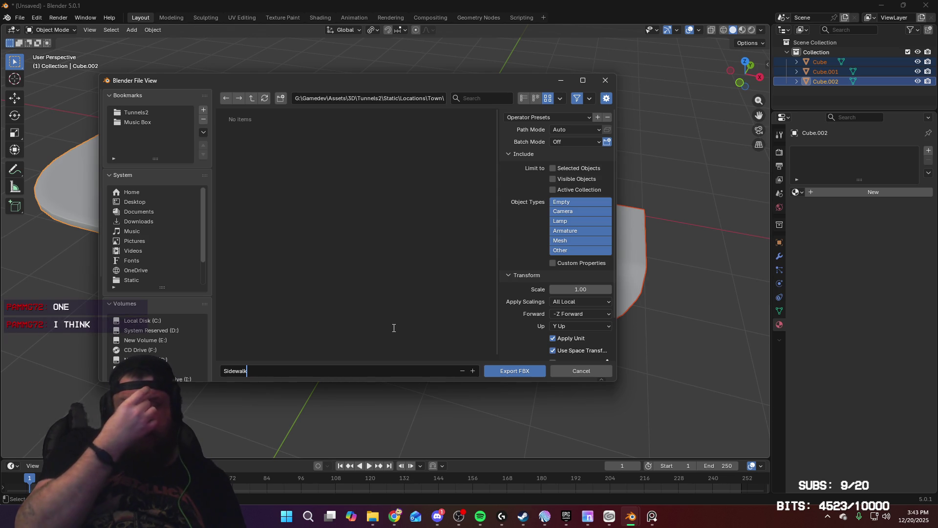
pyautogui.click(575, 117)
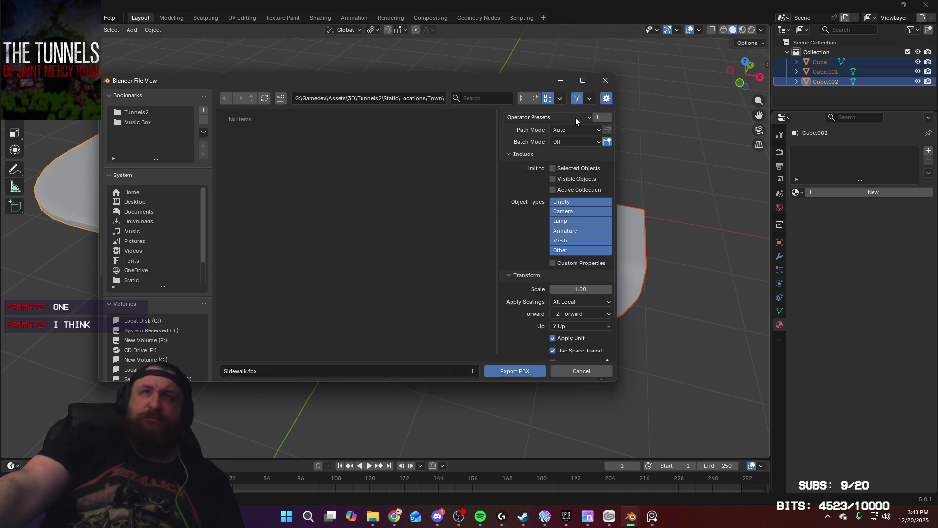
pyautogui.click(576, 117)
pyautogui.click(562, 139)
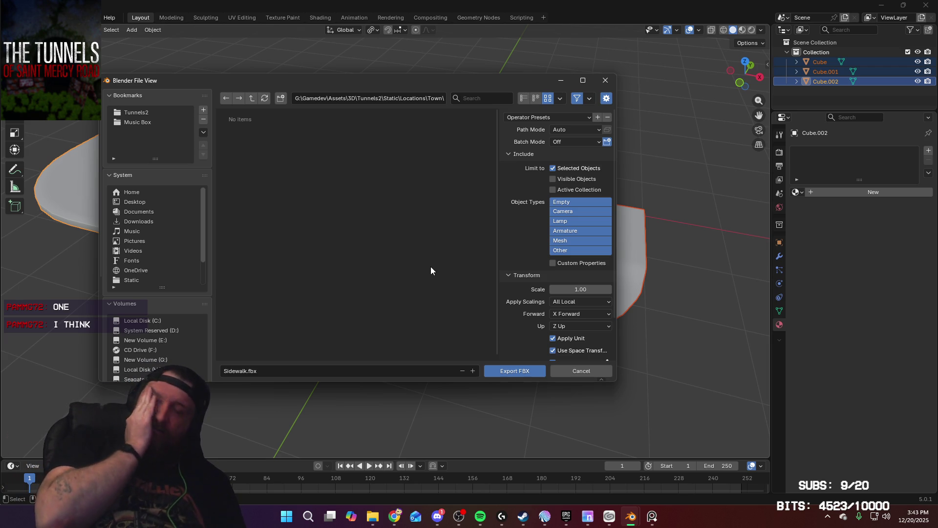
pyautogui.click(530, 370)
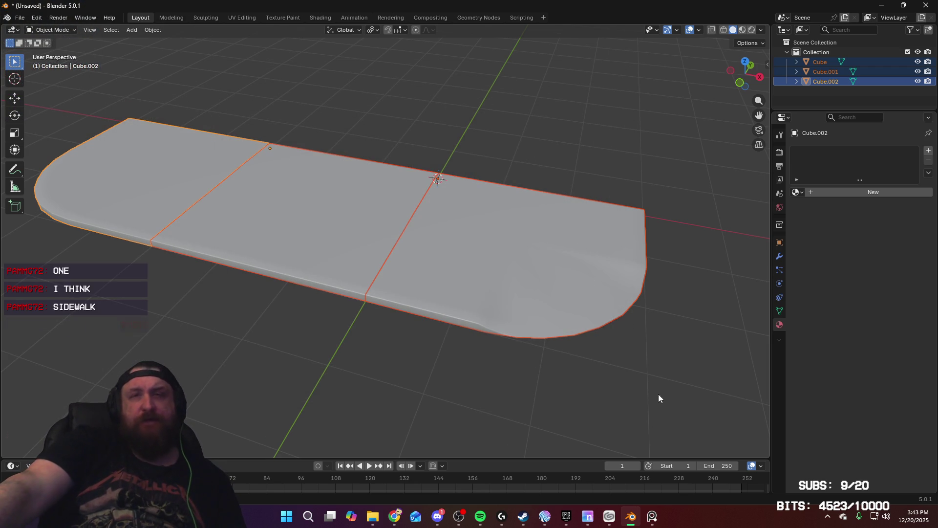
# Launch Substance 3D Painter 2024 from the Steam library
pyautogui.click(522, 516)
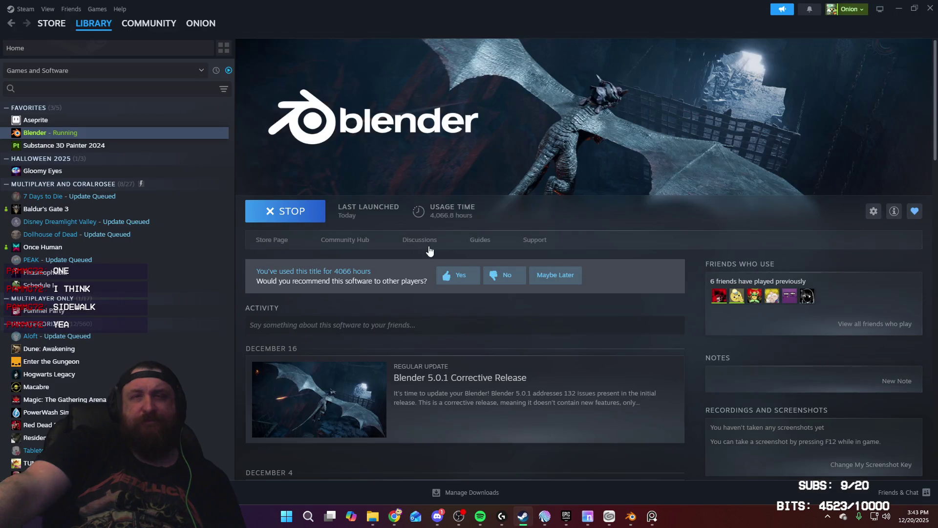
pyautogui.click(106, 146)
pyautogui.click(279, 214)
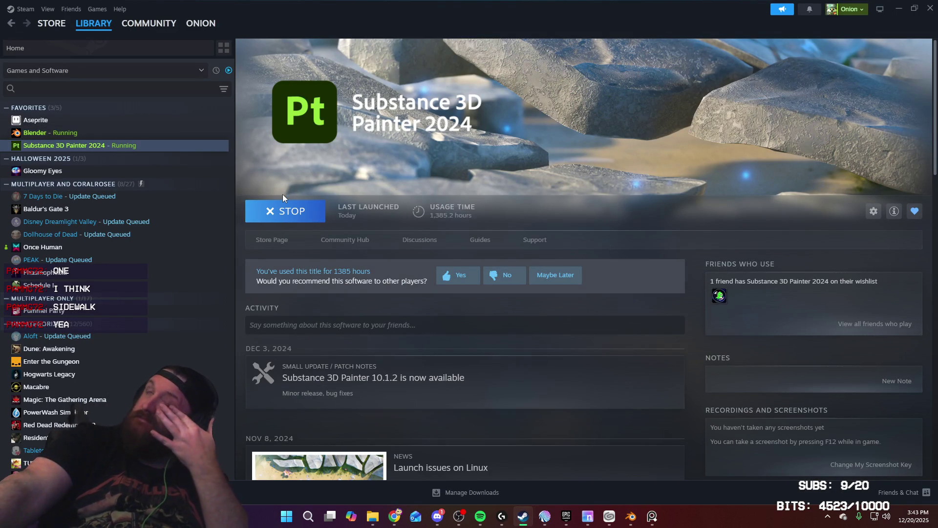
# Return to Blender and switch to the UV Editing workspace with the slab in view
pyautogui.click(635, 517)
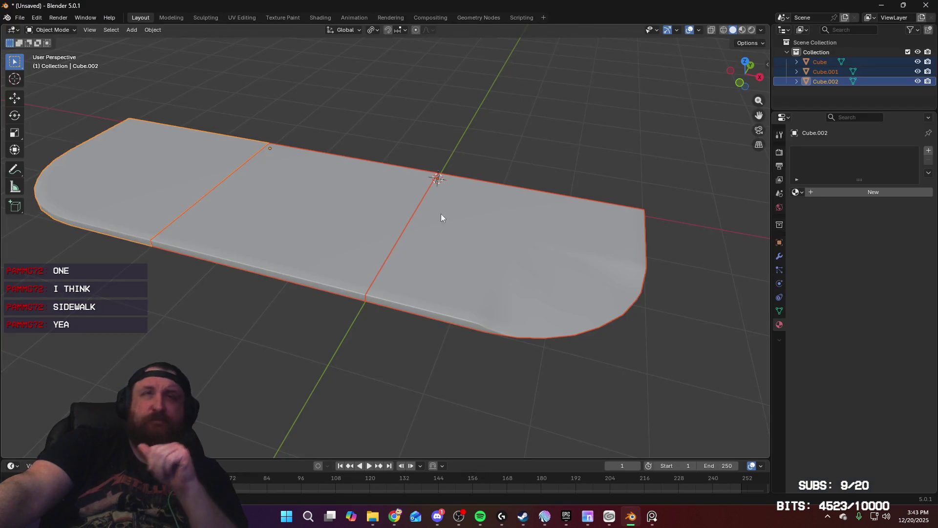
pyautogui.moveTo(441, 213)
pyautogui.mouseDown(button='middle')
pyautogui.moveTo(432, 121)
pyautogui.moveTo(362, 21)
pyautogui.mouseUp(button='middle')
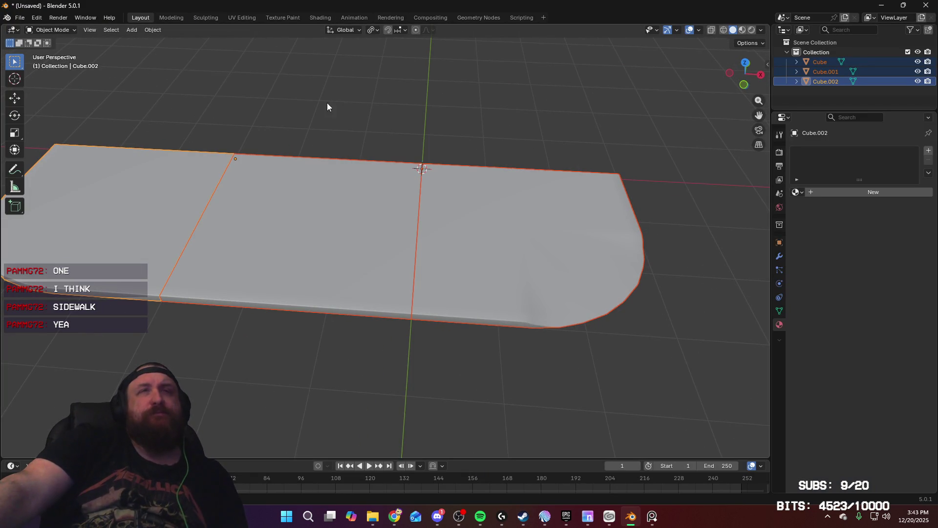
pyautogui.keyDown('shift'); pyautogui.moveTo(327, 105); pyautogui.dragTo(437, 108, button='middle'); pyautogui.keyUp('shift')
pyautogui.click(250, 20)
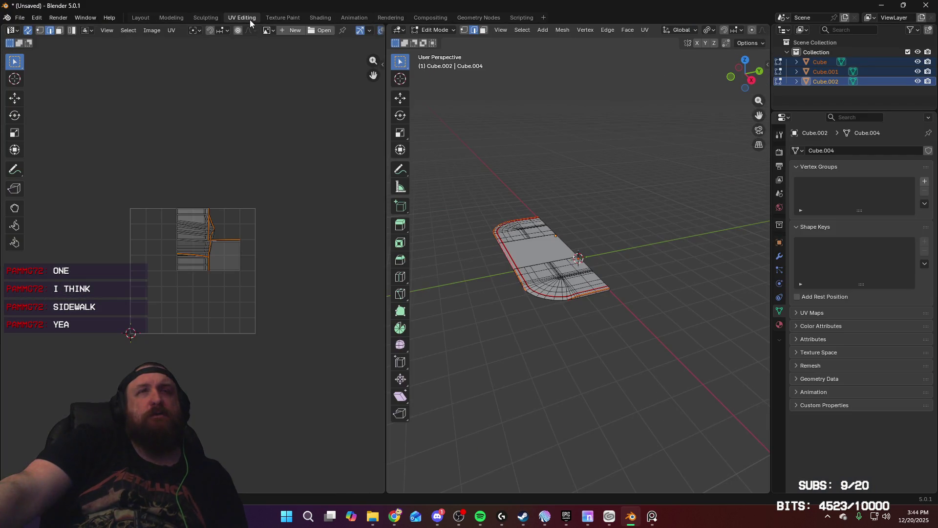
pyautogui.moveTo(534, 191); pyautogui.dragTo(617, 224, button='middle')
pyautogui.scroll(3, 624, 190)
pyautogui.scroll(-2, 624, 182)
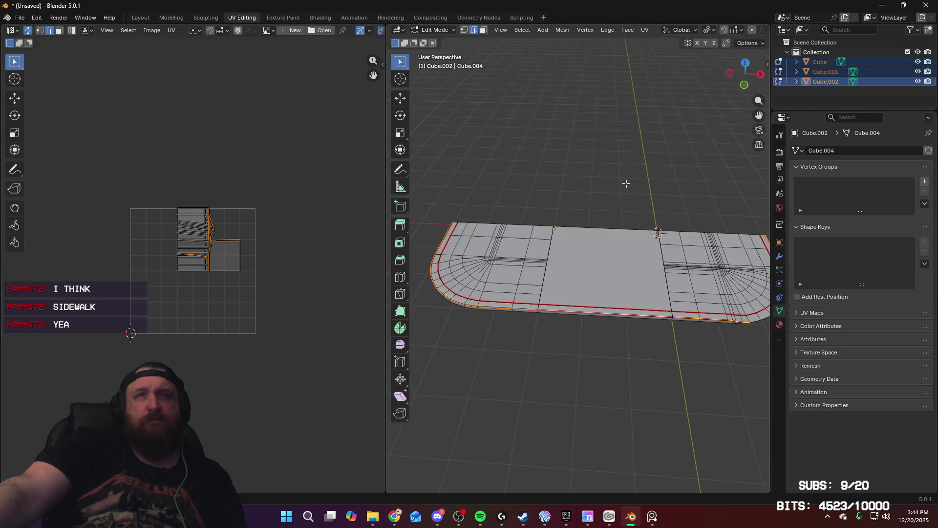
# Select the whole sidewalk mesh and unwrap it Angle Based into UV islands
pyautogui.press('a')
pyautogui.press('u')
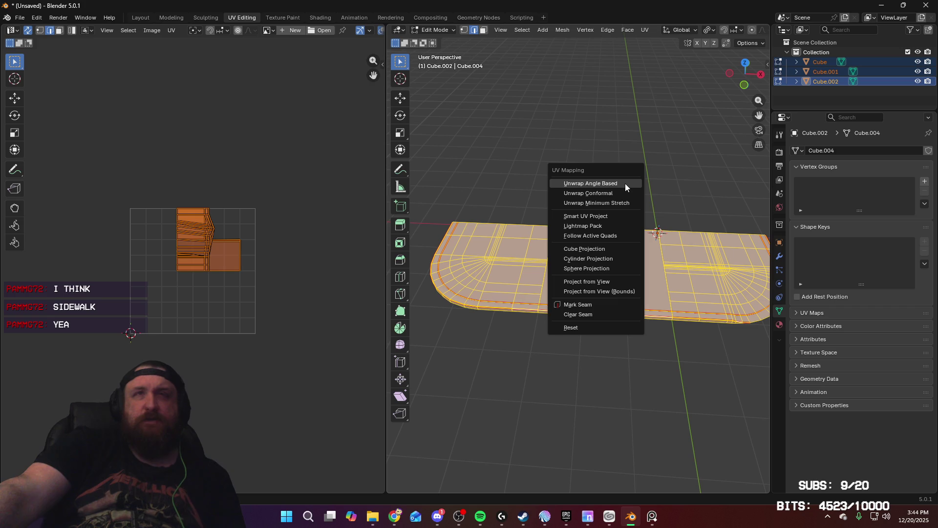
pyautogui.click(625, 183)
pyautogui.scroll(5, 272, 183)
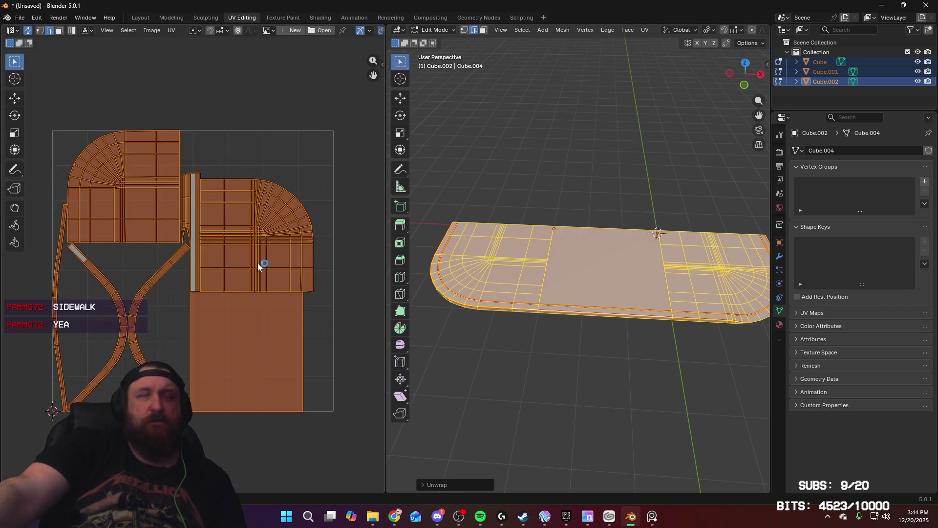
pyautogui.scroll(-1, 320, 250)
pyautogui.moveTo(299, 251)
pyautogui.mouseDown(button='middle')
pyautogui.moveTo(246, 252)
pyautogui.moveTo(292, 225)
pyautogui.mouseUp(button='middle')
pyautogui.scroll(-1, 248, 239)
pyautogui.scroll(2, 251, 224)
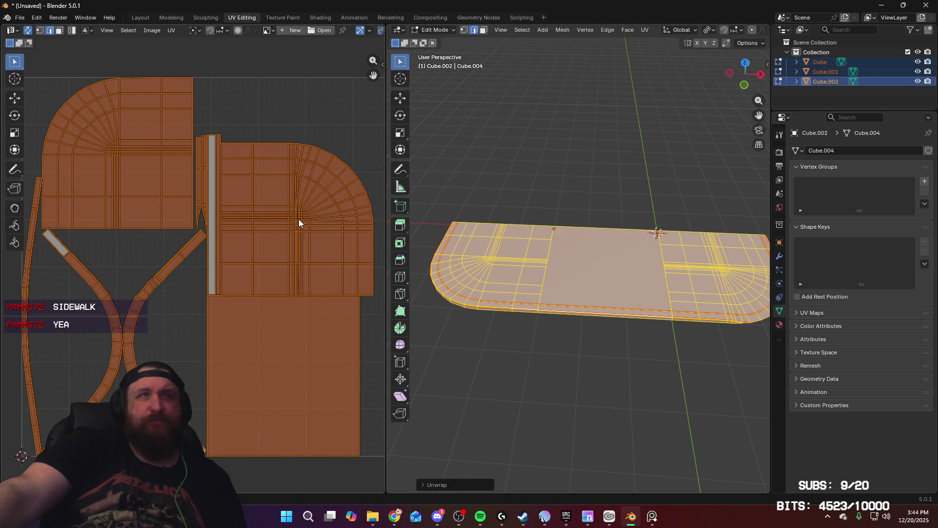
pyautogui.scroll(2, 290, 205)
pyautogui.moveTo(284, 146); pyautogui.dragTo(286, 145, button='middle')
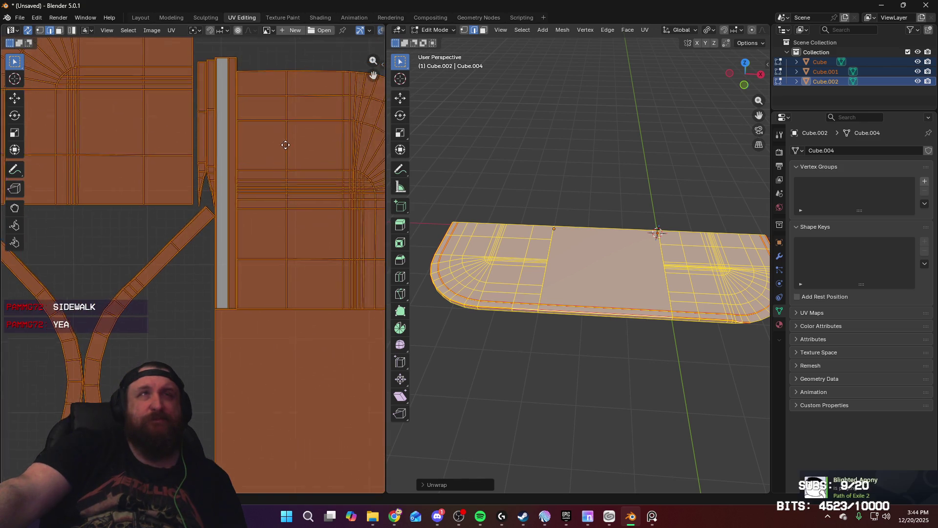
pyautogui.scroll(-1, 285, 146)
# Raise the unwrap island margin to 0.007 and return to the Layout workspace
pyautogui.click(423, 485)
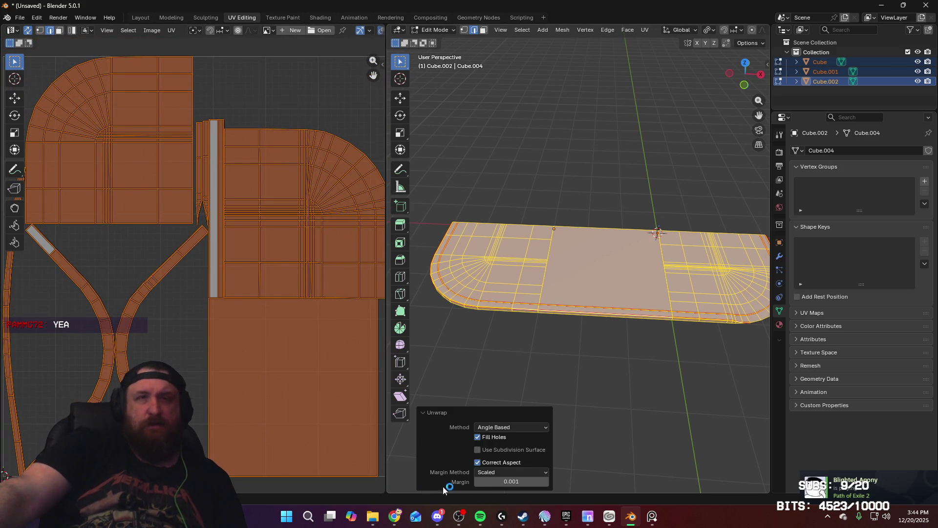
pyautogui.moveTo(511, 481); pyautogui.dragTo(518, 481)
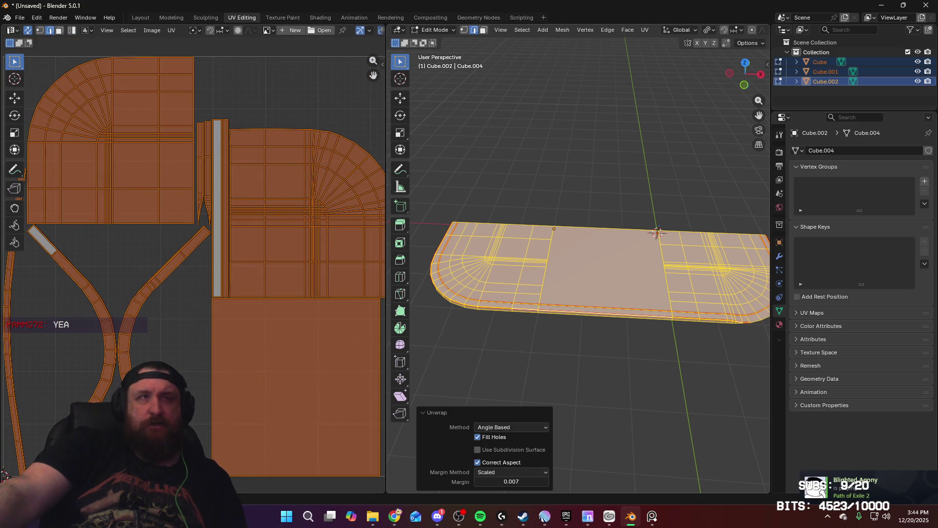
pyautogui.press('Home')
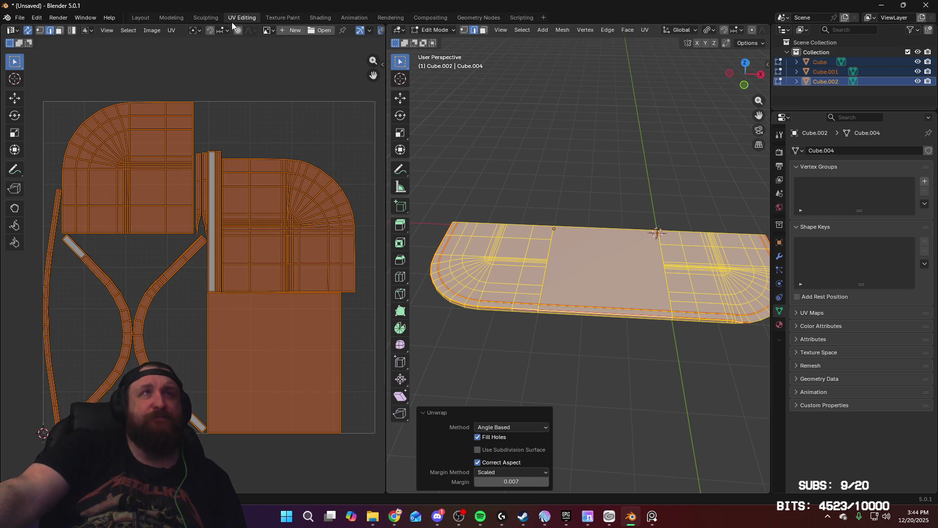
pyautogui.click(141, 18)
pyautogui.moveTo(450, 147); pyautogui.dragTo(400, 140, button='middle')
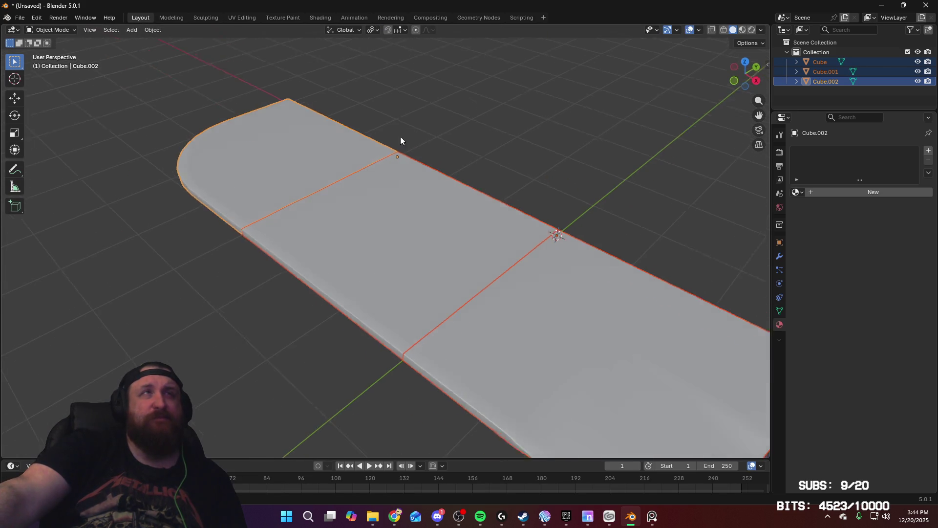
# Save the scene as Sidewalk.blend in the Locations/Town folder
pyautogui.click(20, 18)
pyautogui.click(63, 92)
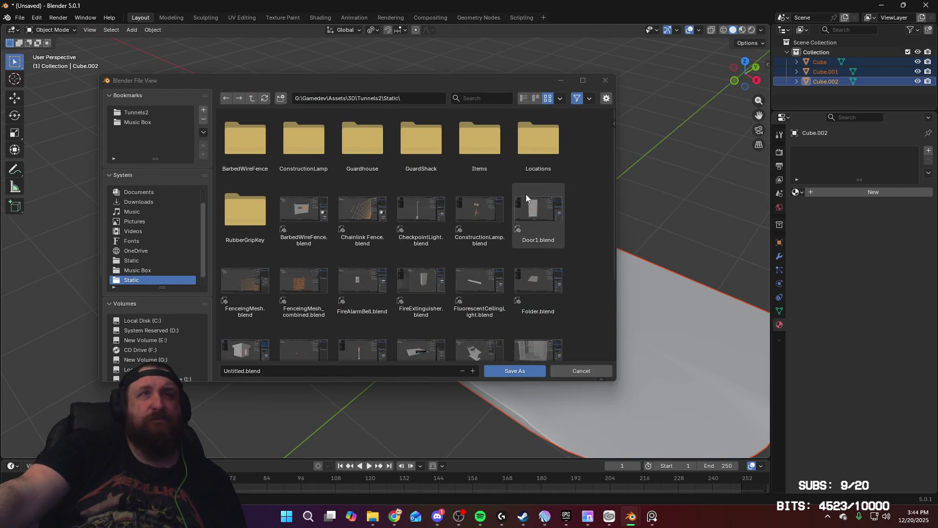
pyautogui.doubleClick(523, 155)
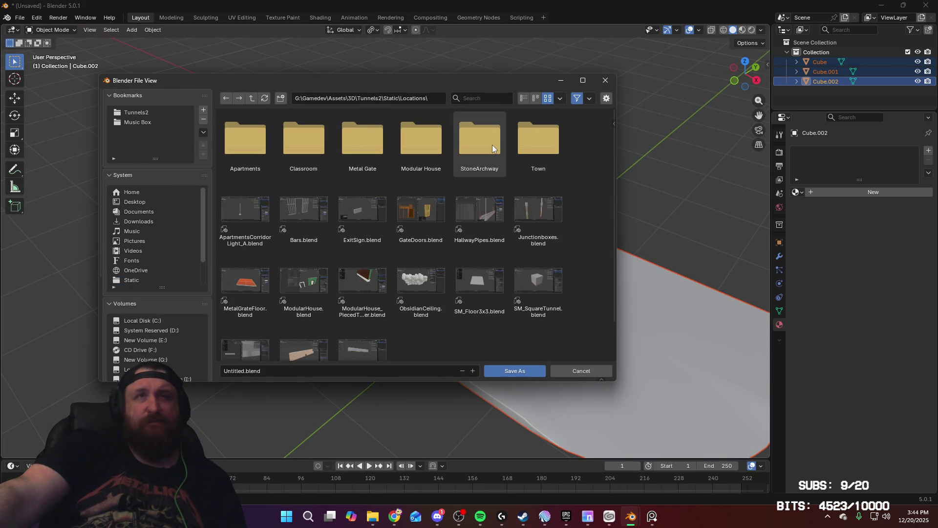
pyautogui.click(535, 144)
pyautogui.doubleClick(535, 143)
pyautogui.click(347, 370)
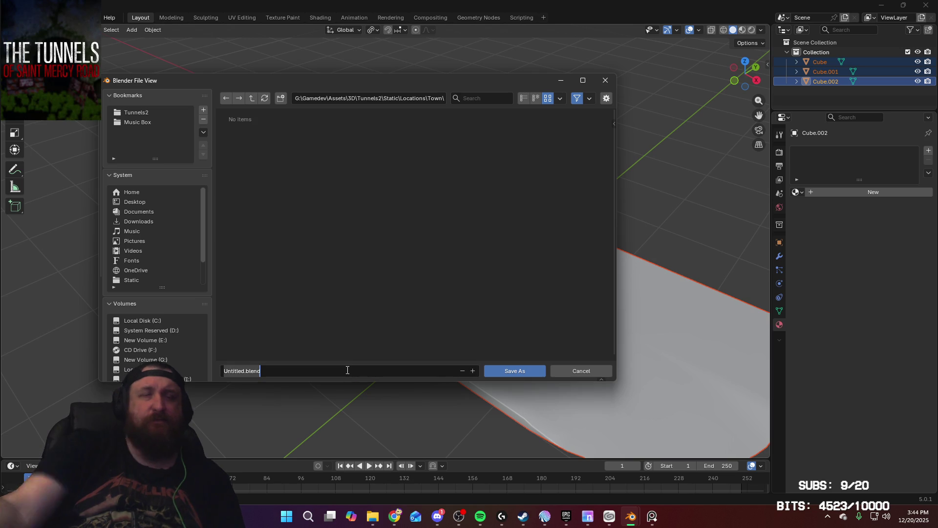
pyautogui.write('sidewalk')
pyautogui.press('Return')
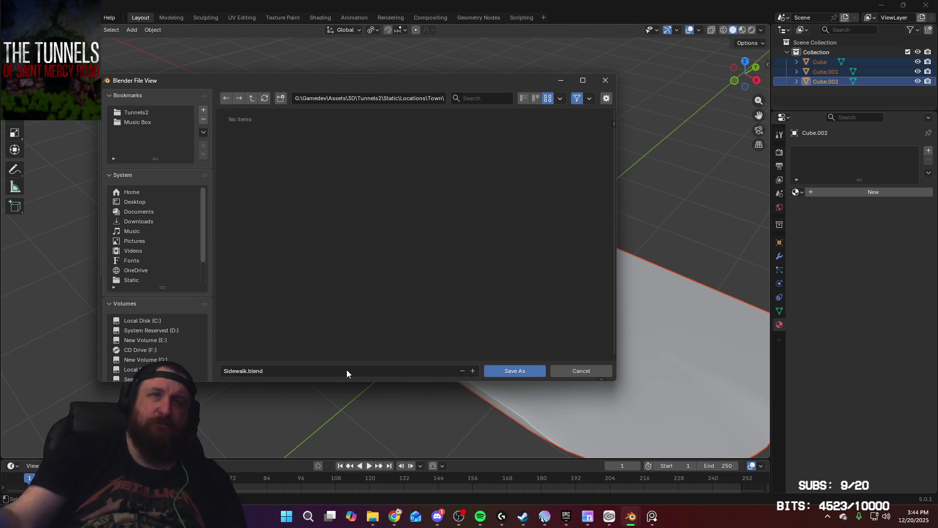
pyautogui.click(520, 370)
# Export the slab as Sidewalk.fbx in the same Town folder
pyautogui.moveTo(550, 241)
pyautogui.mouseDown(button='middle')
pyautogui.moveTo(523, 231)
pyautogui.moveTo(521, 180)
pyautogui.moveTo(502, 183)
pyautogui.mouseUp(button='middle')
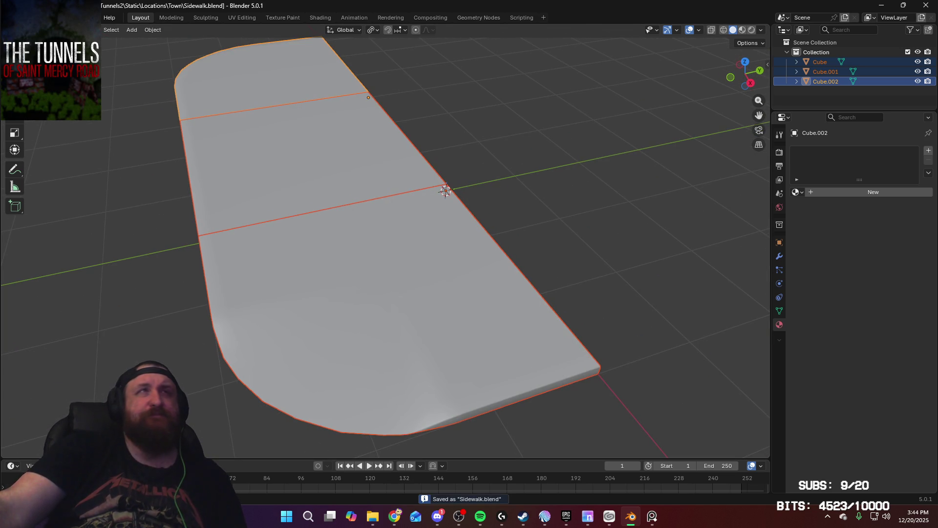
pyautogui.click(20, 17)
pyautogui.moveTo(98, 165)
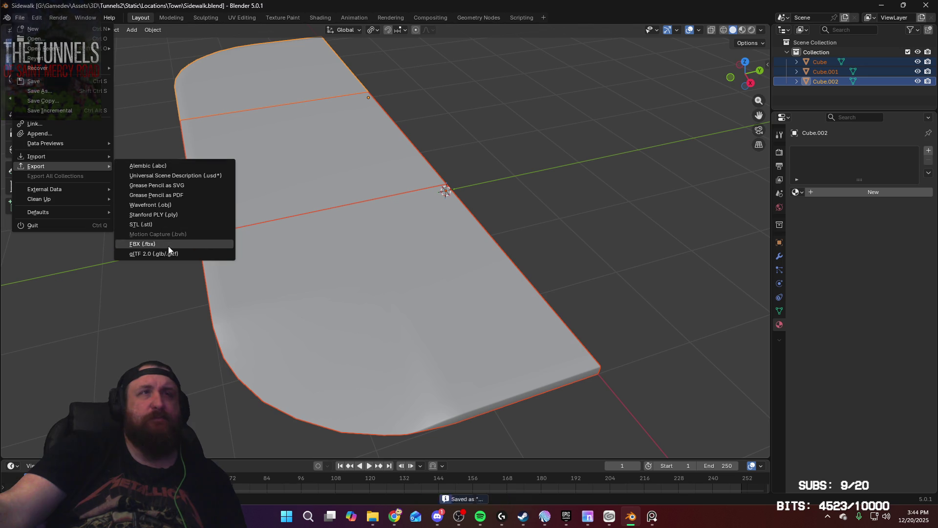
pyautogui.click(171, 243)
pyautogui.click(232, 157)
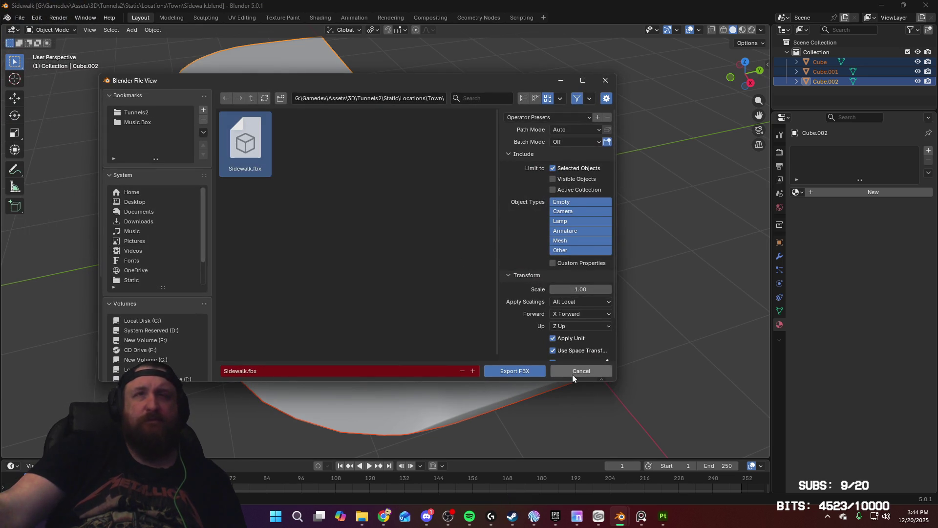
pyautogui.click(534, 372)
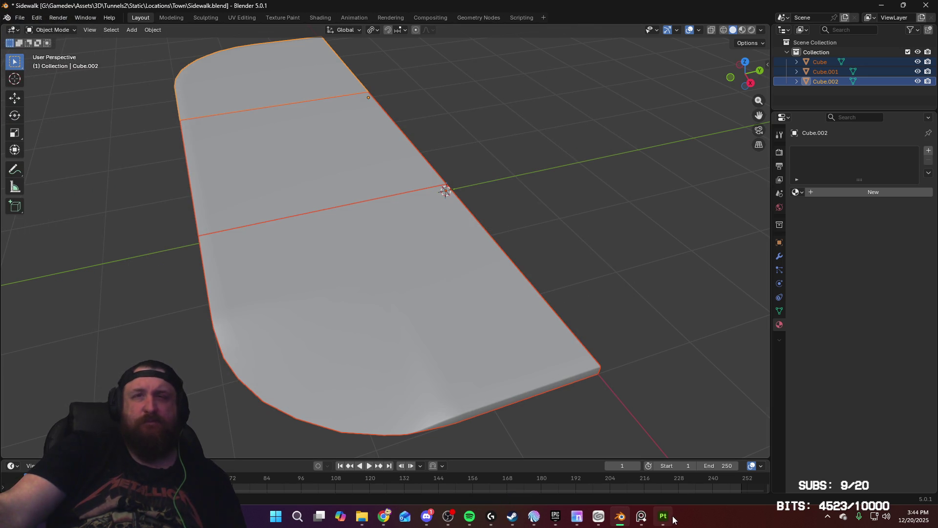
# Switch to Substance 3D Painter, dismiss the Home screen and start a new project
pyautogui.click(667, 519)
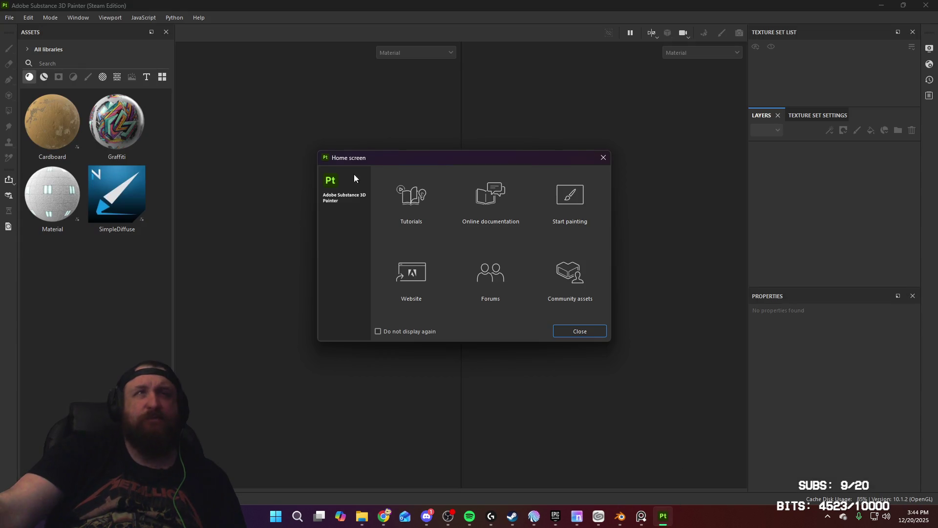
pyautogui.click(589, 332)
pyautogui.click(7, 15)
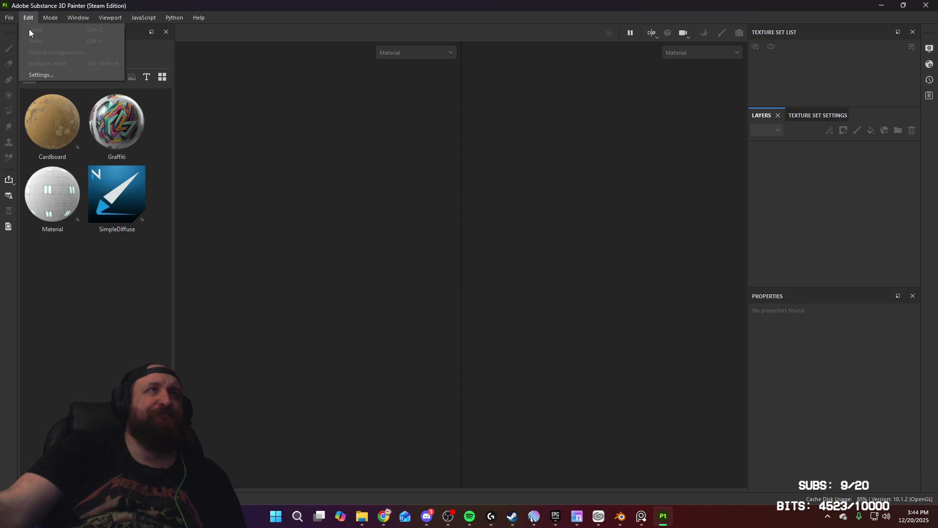
pyautogui.click(482, 153)
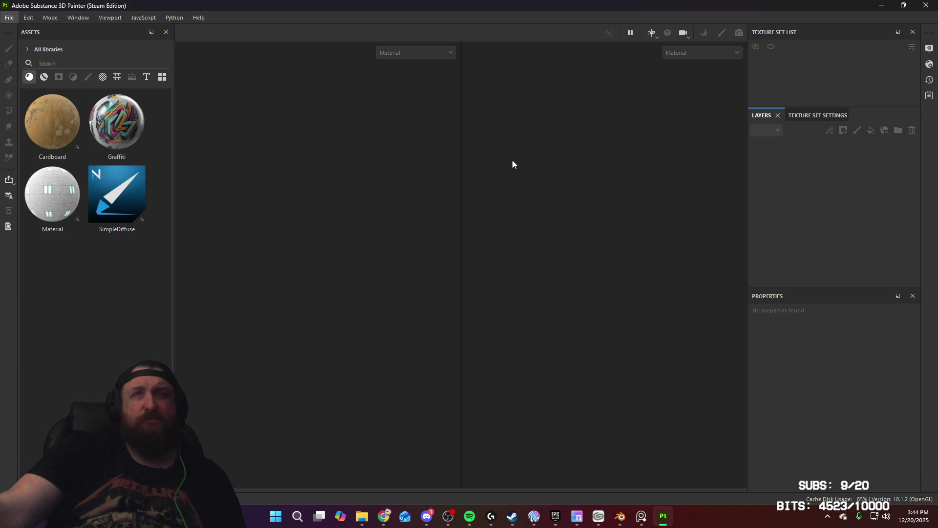
pyautogui.hotkey('ctrl', 'n')
# Create the project from Locations/Town/Sidewalk.fbx and search the assets for 'concrete'
pyautogui.click(564, 146)
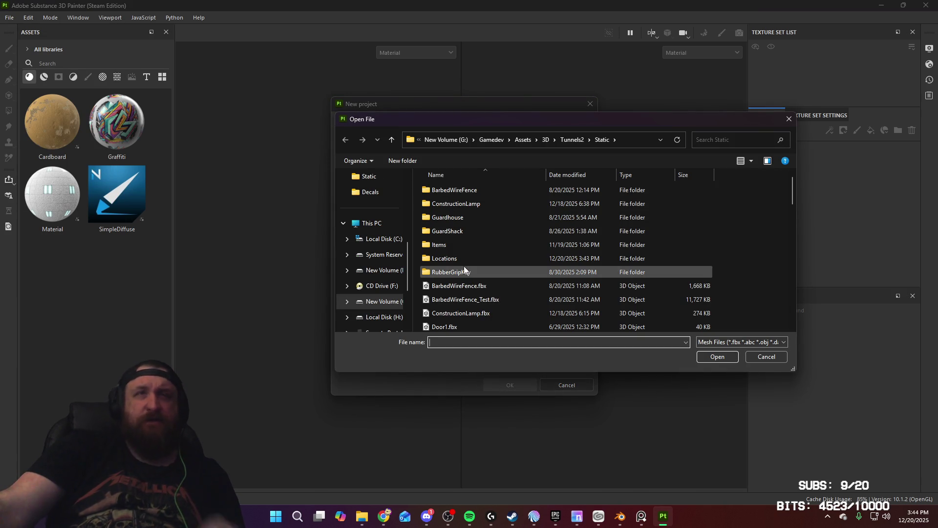
pyautogui.doubleClick(465, 258)
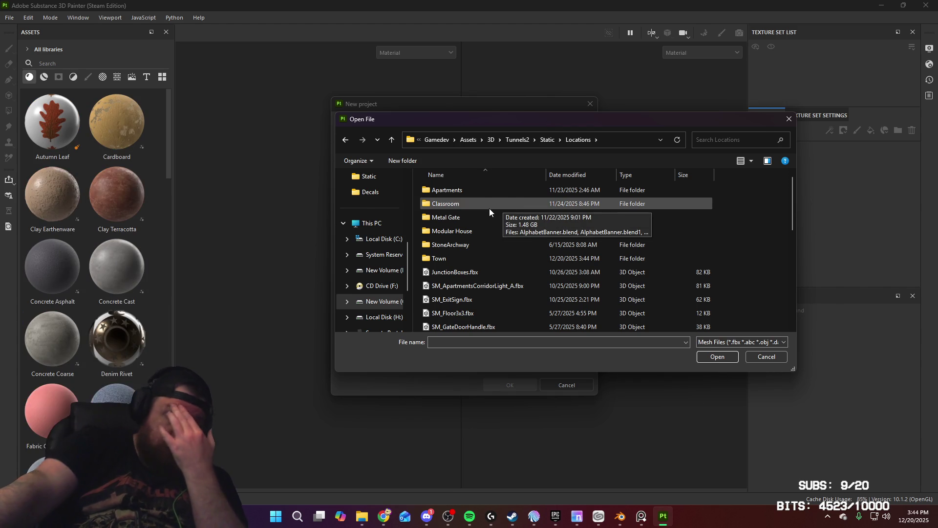
pyautogui.moveTo(485, 213)
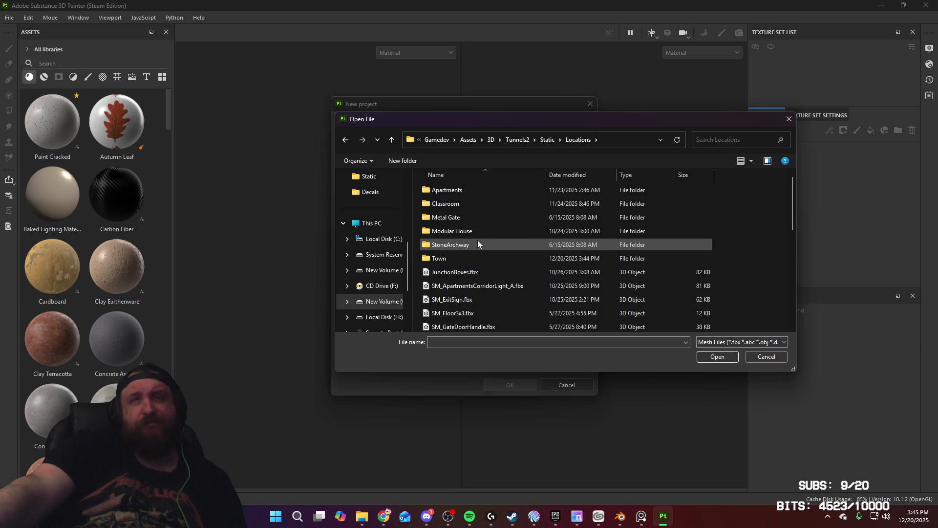
pyautogui.moveTo(468, 257)
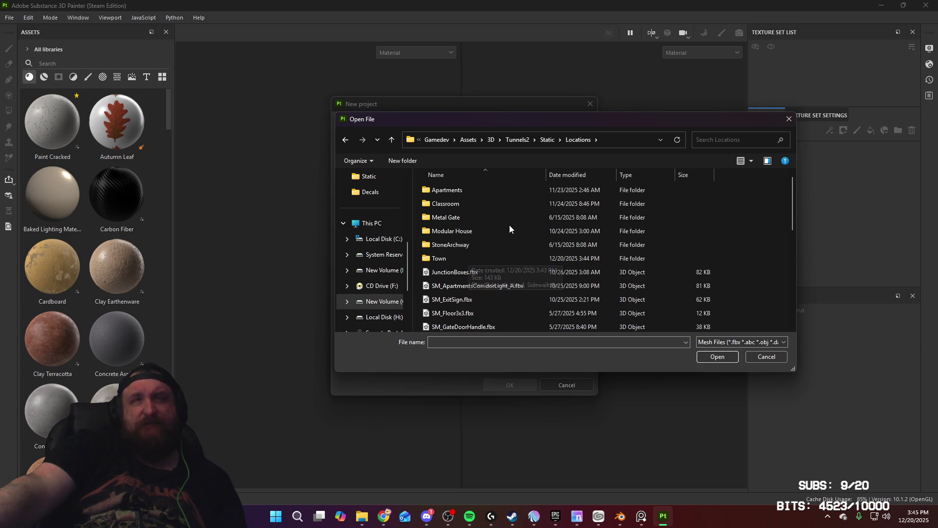
pyautogui.doubleClick(485, 258)
pyautogui.click(482, 191)
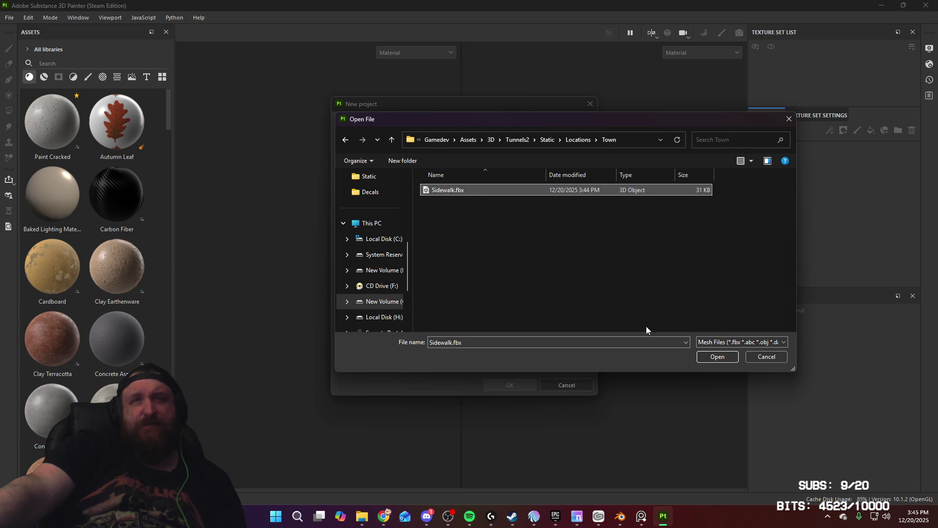
pyautogui.click(703, 357)
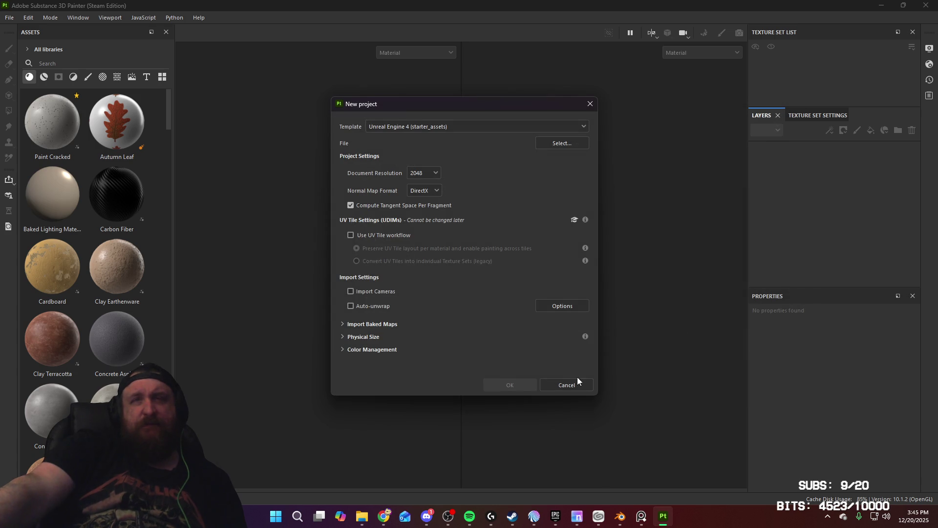
pyautogui.click(520, 386)
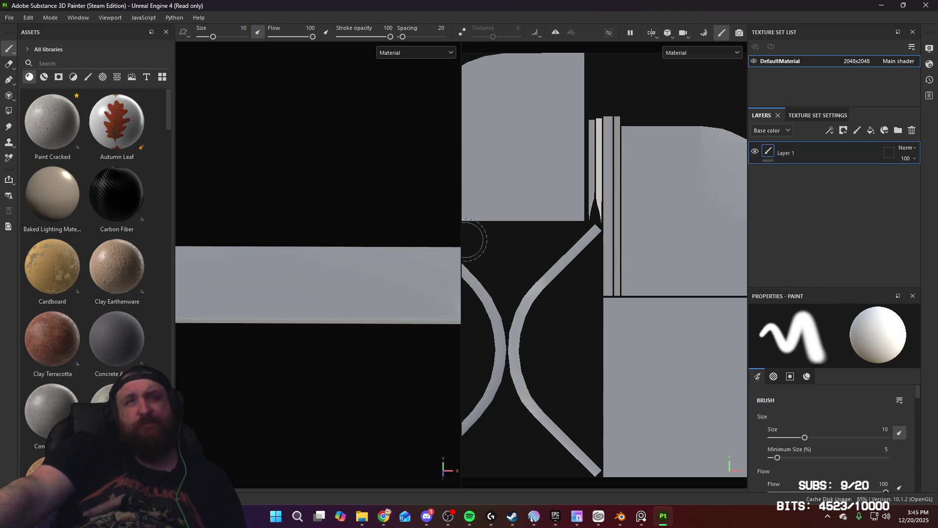
pyautogui.moveTo(372, 277)
pyautogui.keyDown('alt'); pyautogui.mouseDown()
pyautogui.moveTo(308, 262)
pyautogui.moveTo(296, 222)
pyautogui.moveTo(312, 266)
pyautogui.moveTo(421, 262)
pyautogui.moveTo(346, 266)
pyautogui.moveTo(284, 254)
pyautogui.mouseUp(); pyautogui.keyUp('alt')
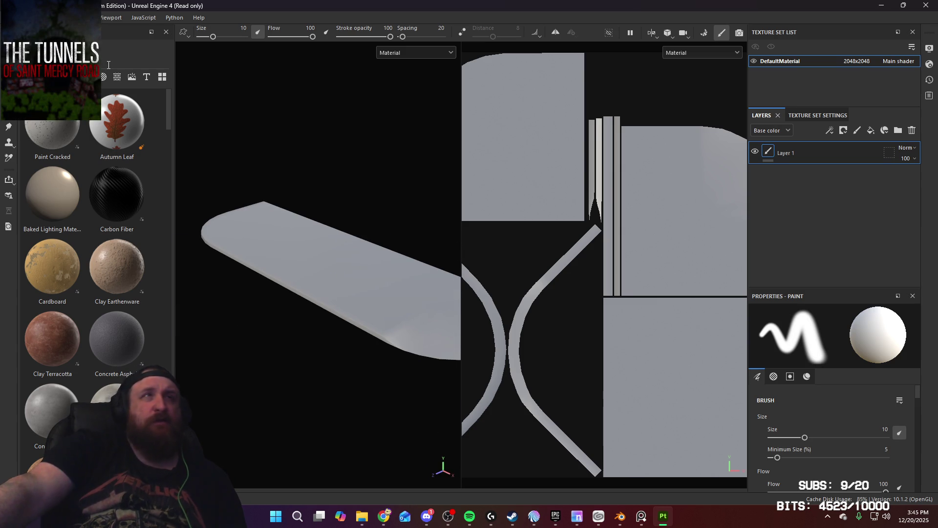
pyautogui.write('concrete')
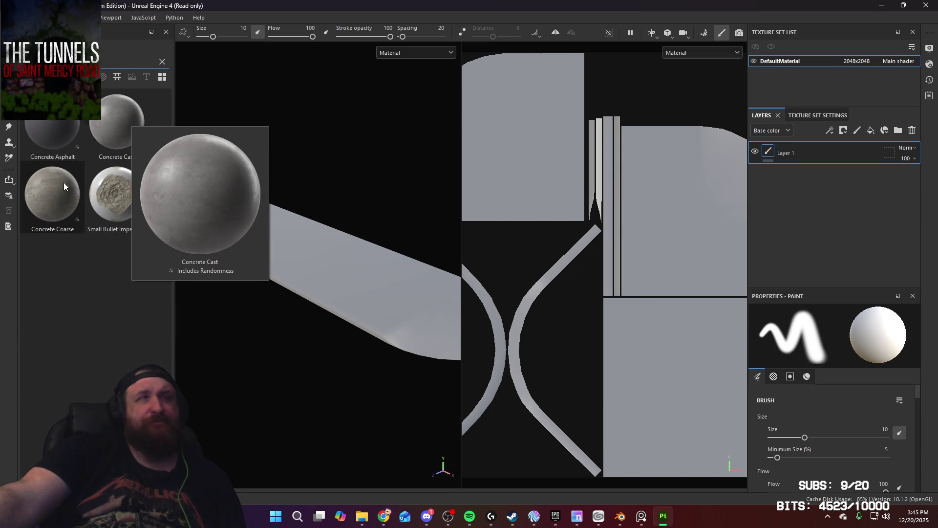
# Drop Concrete Coarse onto the slab and apply the Dune Coarse Concrete preset
pyautogui.moveTo(64, 183)
pyautogui.mouseDown()
pyautogui.moveTo(347, 268)
pyautogui.moveTo(392, 310)
pyautogui.moveTo(382, 244)
pyautogui.moveTo(356, 249)
pyautogui.mouseUp()
pyautogui.moveTo(356, 250)
pyautogui.keyDown('alt'); pyautogui.mouseDown(button='right')
pyautogui.moveTo(364, 207)
pyautogui.moveTo(362, 229)
pyautogui.mouseUp(button='right'); pyautogui.keyUp('alt')
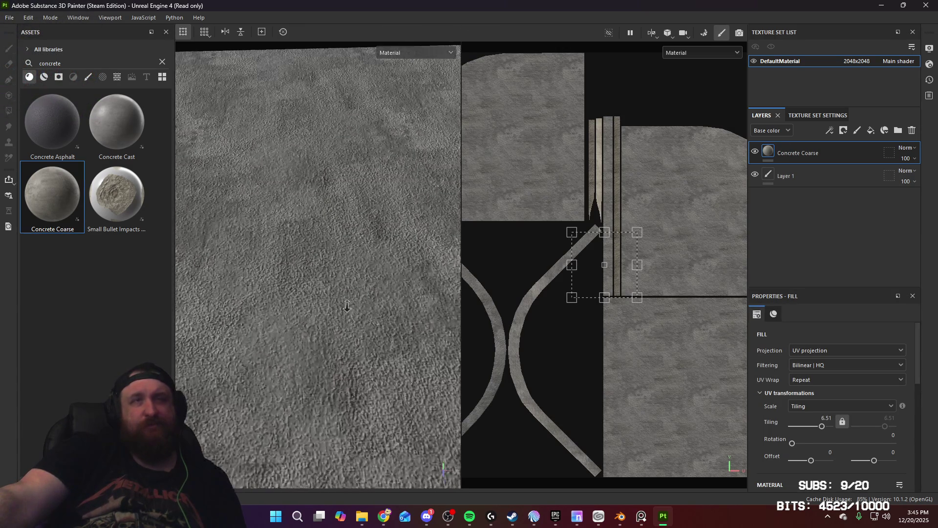
pyautogui.keyDown('alt'); pyautogui.moveTo(361, 229); pyautogui.dragTo(323, 254); pyautogui.keyUp('alt')
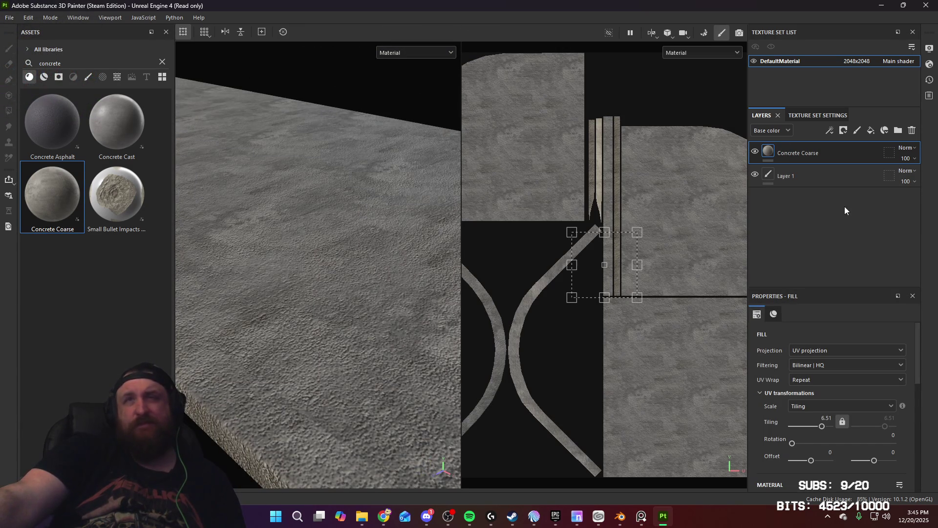
pyautogui.click(774, 314)
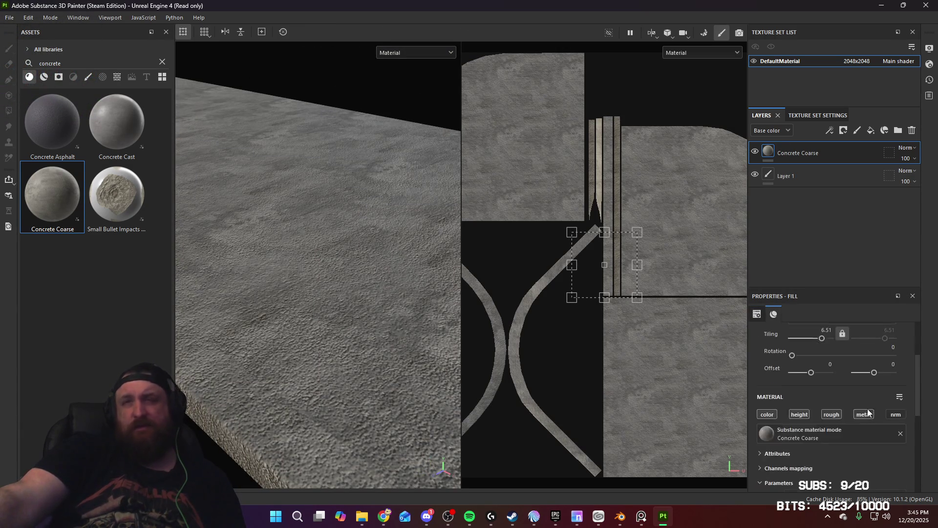
pyautogui.click(887, 436)
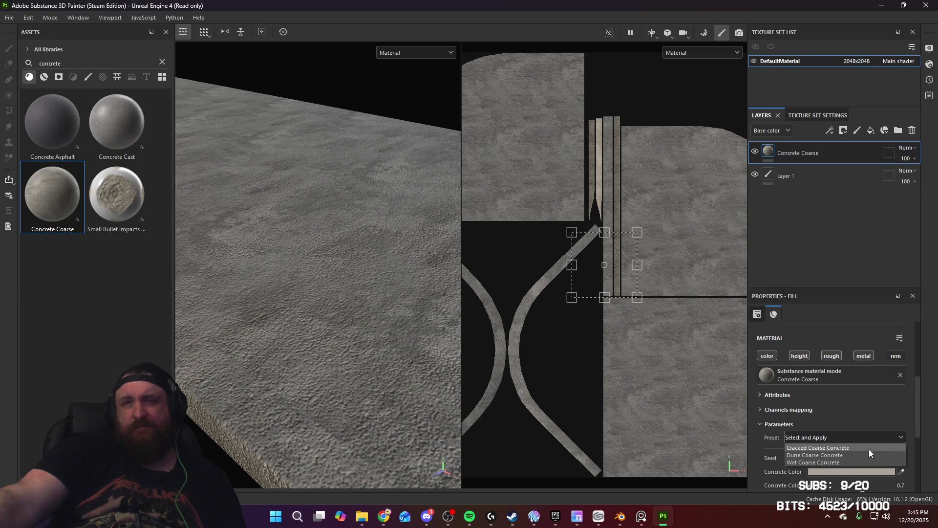
pyautogui.click(849, 455)
# Switch the Concrete Coarse fill to Tri-planar projection
pyautogui.moveTo(378, 289)
pyautogui.keyDown('alt'); pyautogui.mouseDown()
pyautogui.moveTo(387, 318)
pyautogui.moveTo(393, 292)
pyautogui.moveTo(368, 272)
pyautogui.moveTo(327, 274)
pyautogui.moveTo(358, 291)
pyautogui.mouseUp(); pyautogui.keyUp('alt')
pyautogui.scroll(5, 802, 391)
pyautogui.click(855, 365)
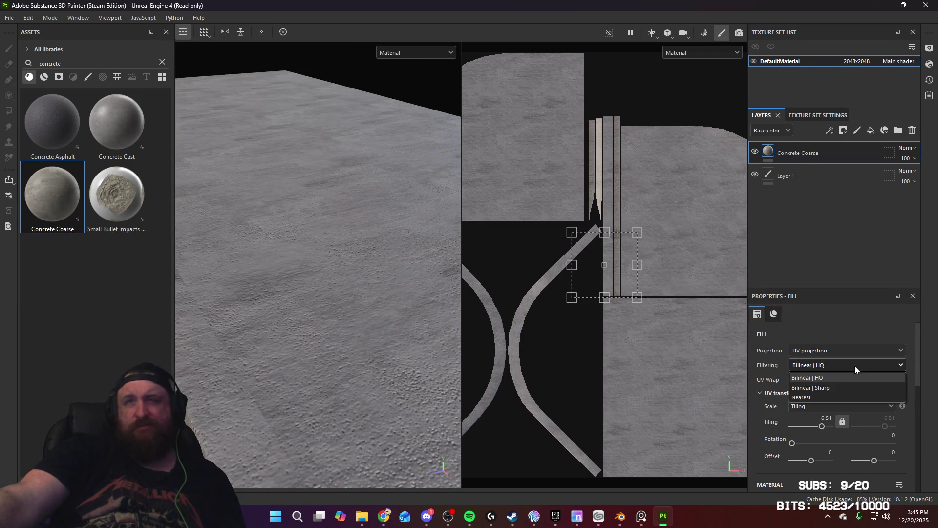
pyautogui.click(863, 354)
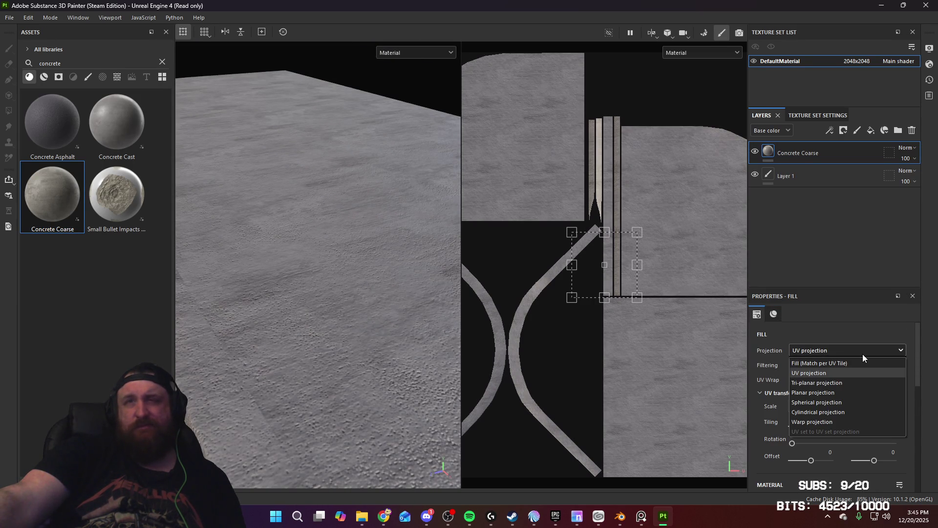
pyautogui.click(857, 384)
pyautogui.moveTo(382, 333)
pyautogui.keyDown('alt'); pyautogui.mouseDown()
pyautogui.moveTo(368, 324)
pyautogui.moveTo(381, 280)
pyautogui.moveTo(450, 362)
pyautogui.moveTo(379, 387)
pyautogui.moveTo(356, 352)
pyautogui.moveTo(366, 342)
pyautogui.moveTo(350, 311)
pyautogui.moveTo(377, 266)
pyautogui.moveTo(360, 234)
pyautogui.moveTo(397, 259)
pyautogui.mouseUp(); pyautogui.keyUp('alt')
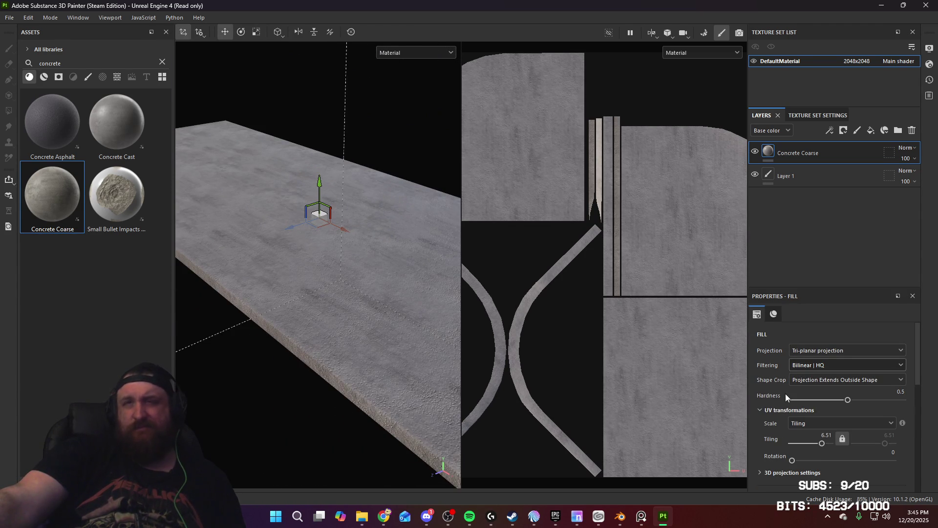
# Try a darker damaged concrete preset, then settle on a lighter undamaged one
pyautogui.scroll(-5, 777, 395)
pyautogui.click(856, 362)
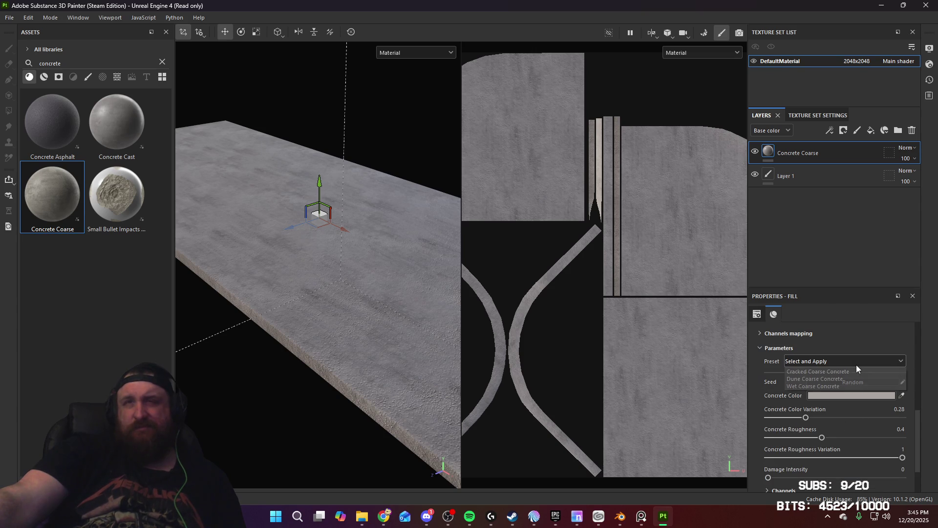
pyautogui.click(841, 385)
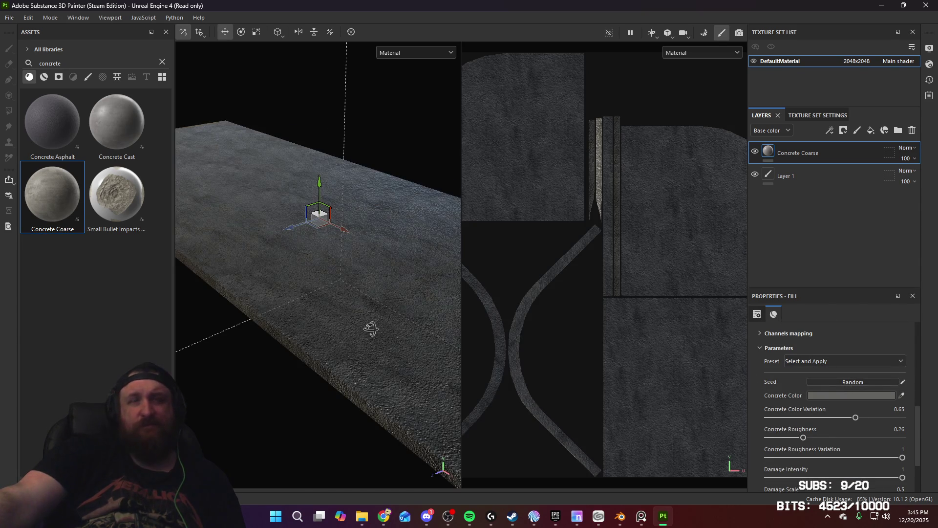
pyautogui.moveTo(371, 329)
pyautogui.keyDown('alt'); pyautogui.mouseDown()
pyautogui.moveTo(383, 376)
pyautogui.moveTo(345, 415)
pyautogui.moveTo(360, 328)
pyautogui.moveTo(350, 293)
pyautogui.moveTo(371, 323)
pyautogui.mouseUp(); pyautogui.keyUp('alt')
pyautogui.click(829, 364)
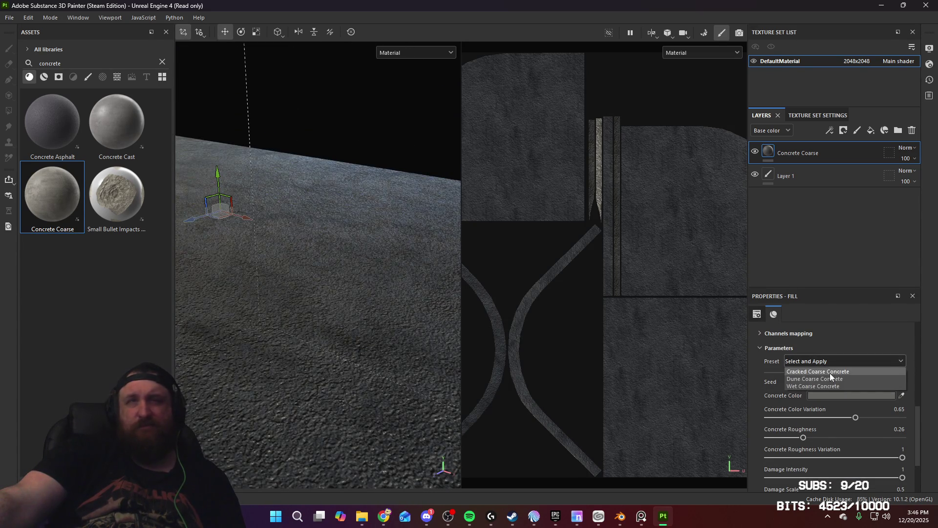
pyautogui.click(830, 374)
pyautogui.moveTo(439, 345)
pyautogui.keyDown('alt'); pyautogui.mouseDown()
pyautogui.moveTo(360, 345)
pyautogui.moveTo(335, 203)
pyautogui.moveTo(669, 342)
pyautogui.mouseUp(); pyautogui.keyUp('alt')
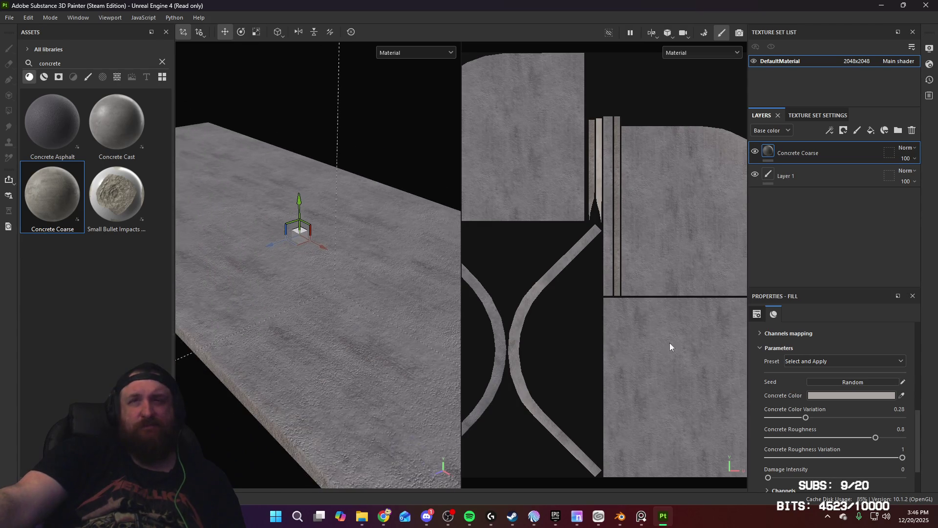
# Set concrete colour variation to 0.26, roughness 0.65 and roughness variation 1
pyautogui.moveTo(805, 419)
pyautogui.mouseDown()
pyautogui.moveTo(841, 420)
pyautogui.moveTo(805, 423)
pyautogui.mouseUp()
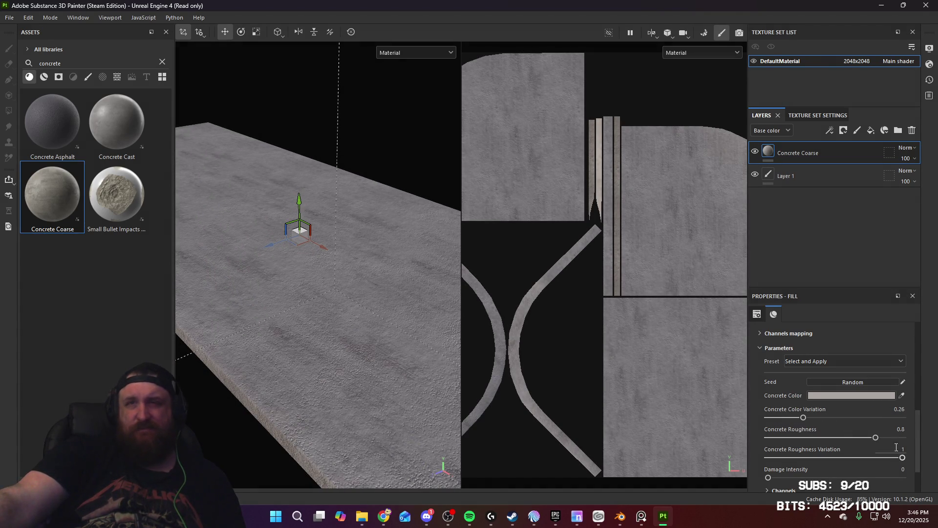
pyautogui.scroll(-3, 886, 453)
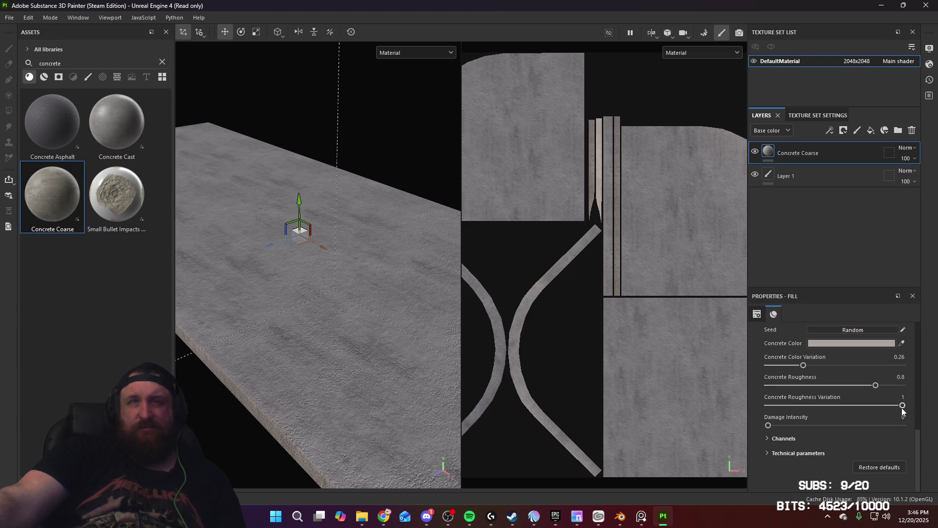
pyautogui.moveTo(819, 406)
pyautogui.mouseDown()
pyautogui.moveTo(799, 406)
pyautogui.moveTo(899, 406)
pyautogui.moveTo(792, 383)
pyautogui.moveTo(856, 386)
pyautogui.mouseUp()
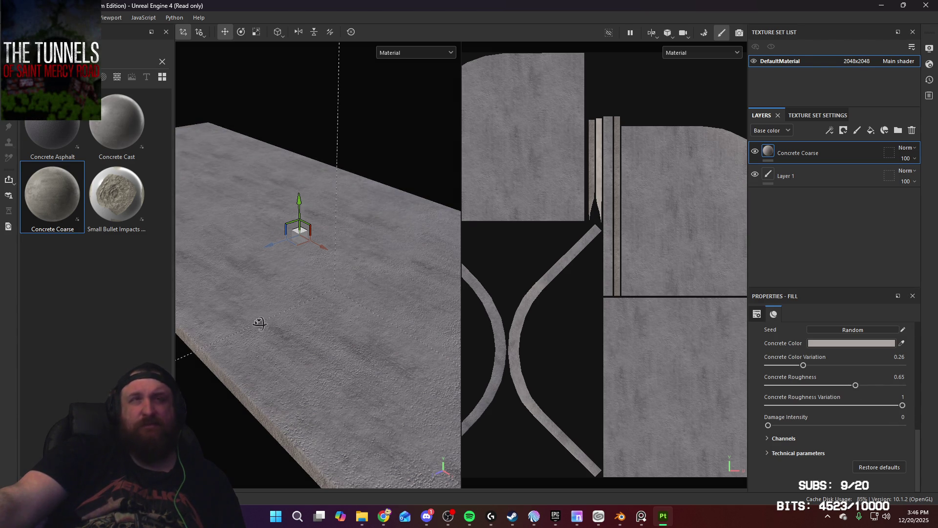
pyautogui.moveTo(260, 323)
pyautogui.keyDown('alt'); pyautogui.mouseDown()
pyautogui.moveTo(306, 302)
pyautogui.moveTo(232, 305)
pyautogui.mouseUp(); pyautogui.keyUp('alt')
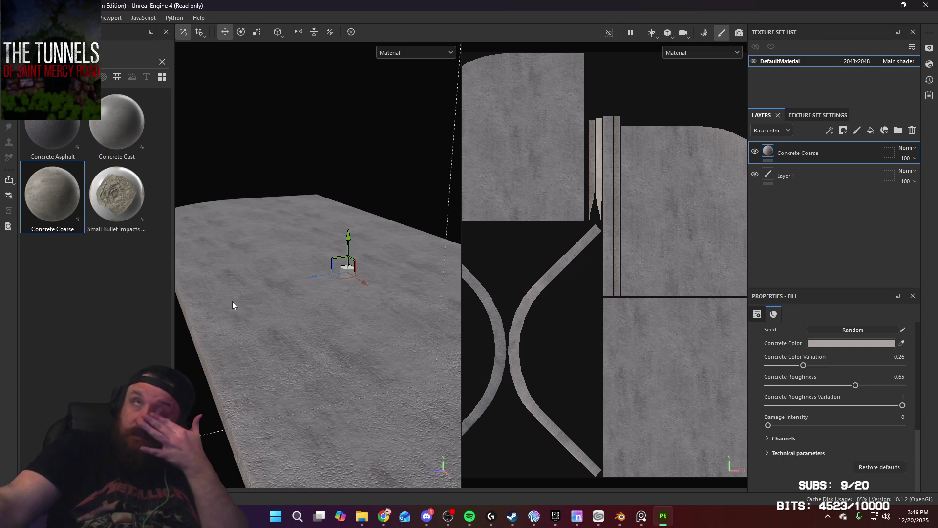
# Change the Concrete Color swatch to the warmer beige AAA397
pyautogui.click(833, 342)
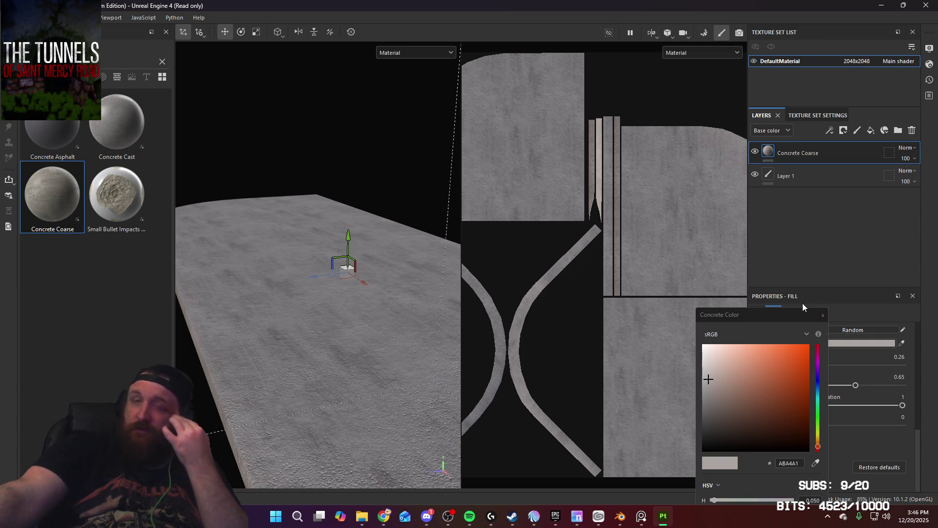
pyautogui.click(818, 441)
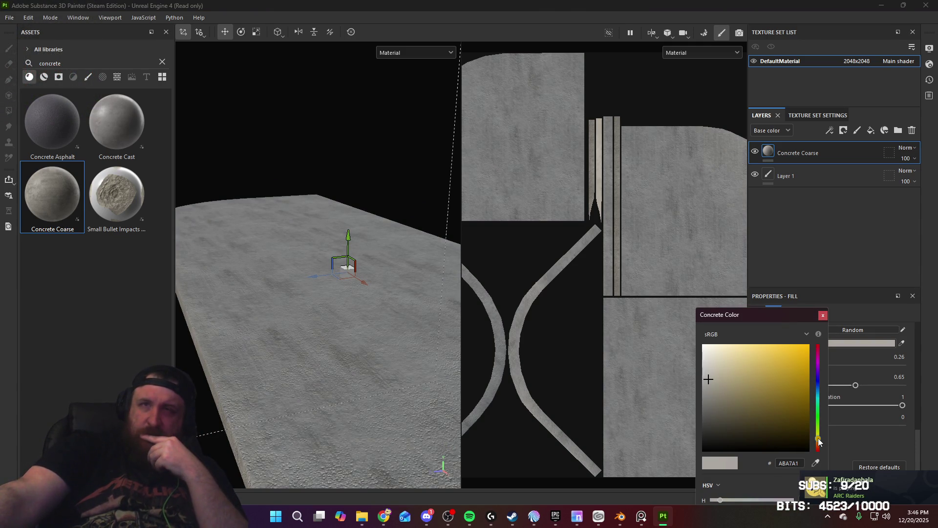
pyautogui.click(715, 379)
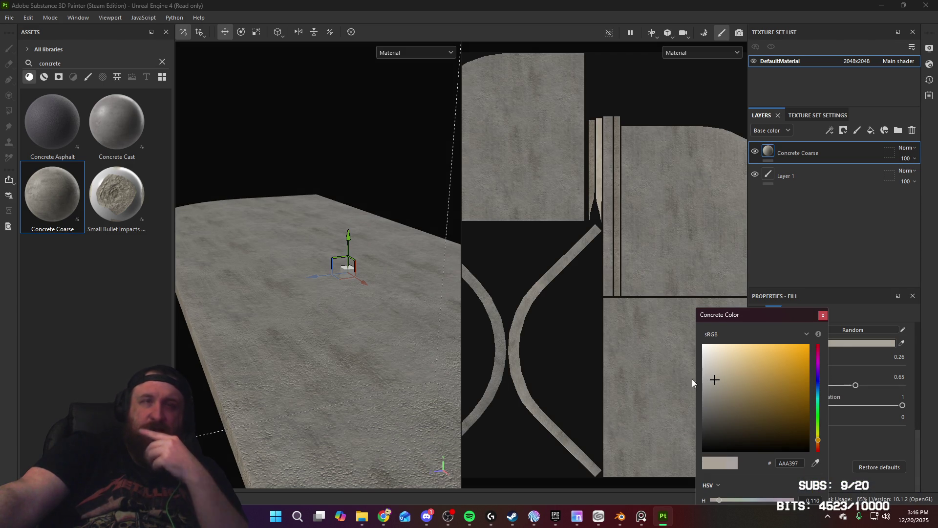
pyautogui.moveTo(356, 313)
pyautogui.keyDown('alt'); pyautogui.mouseDown()
pyautogui.moveTo(389, 311)
pyautogui.moveTo(398, 283)
pyautogui.moveTo(335, 259)
pyautogui.moveTo(334, 243)
pyautogui.mouseUp(); pyautogui.keyUp('alt')
# Bring up PureRef, pan through the curb and storefront photos, and move the window aside
pyautogui.hotkey('alt', 'Tab')
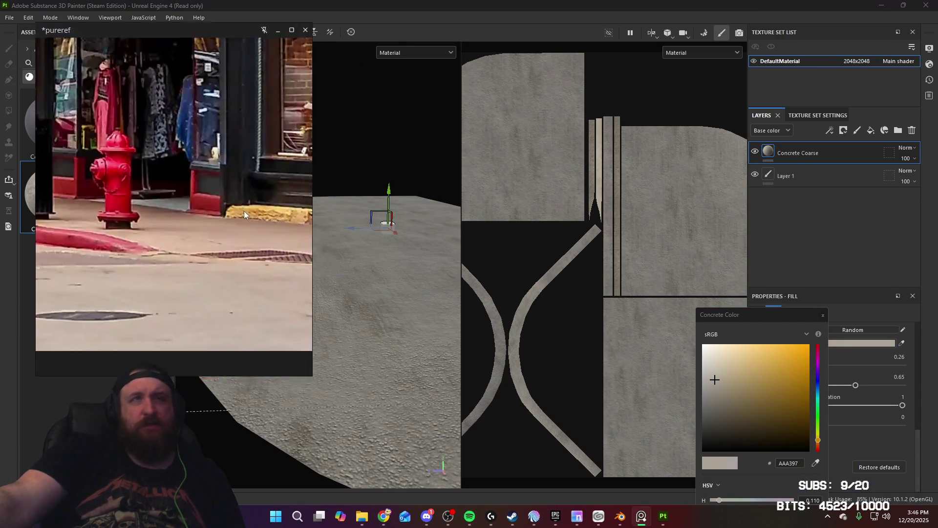
pyautogui.scroll(3, 373, 359)
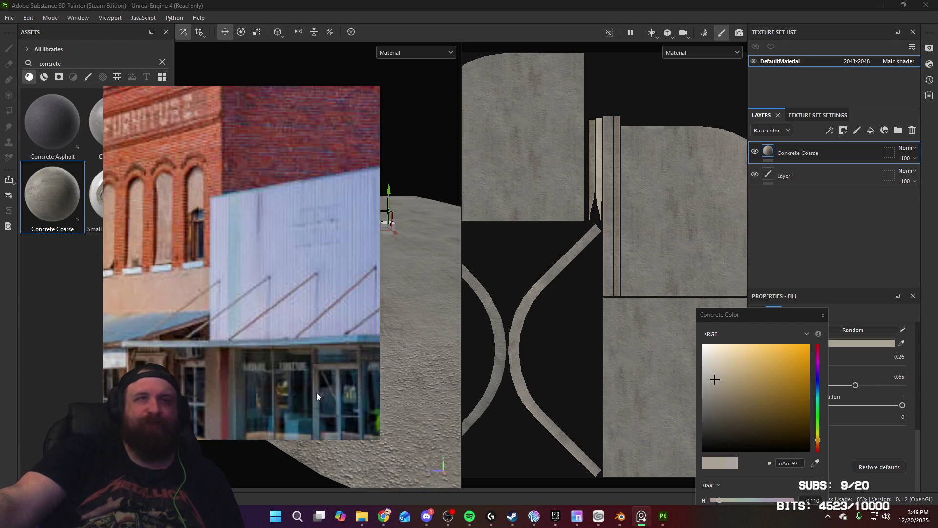
pyautogui.moveTo(316, 392); pyautogui.dragTo(293, 209, button='middle')
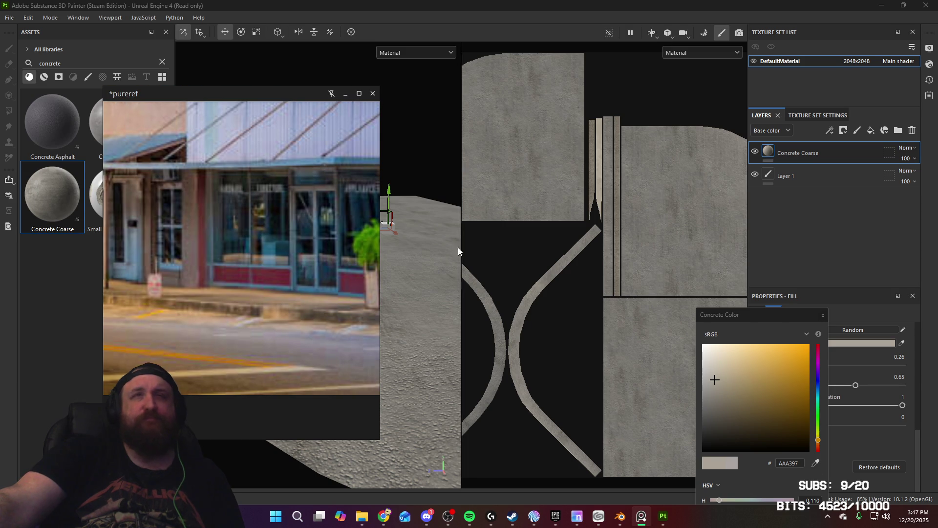
pyautogui.moveTo(458, 251)
pyautogui.keyDown('alt'); pyautogui.mouseDown()
pyautogui.moveTo(425, 283)
pyautogui.moveTo(415, 254)
pyautogui.mouseUp(); pyautogui.keyUp('alt')
# Orbit the slab to view it from above and from the side
pyautogui.moveTo(289, 252); pyautogui.dragTo(239, 431)
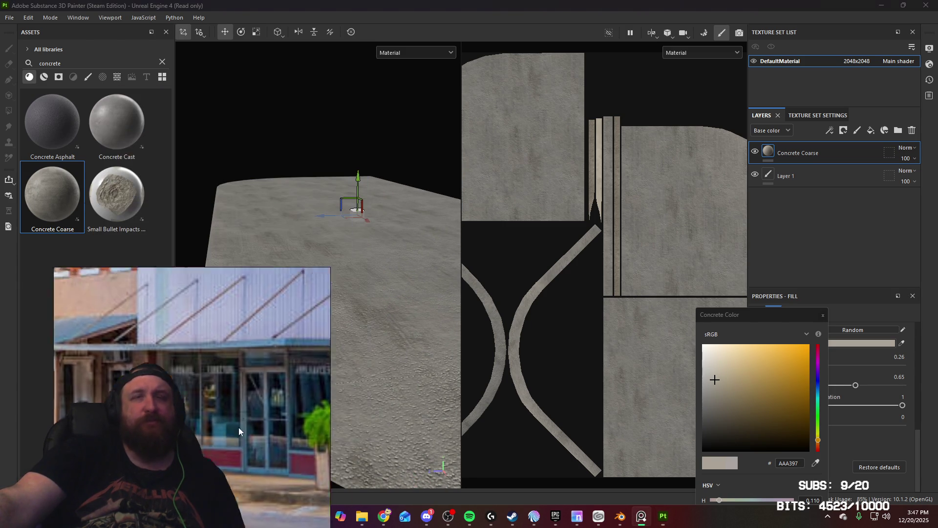
pyautogui.moveTo(327, 348)
pyautogui.keyDown('alt'); pyautogui.mouseDown()
pyautogui.moveTo(352, 377)
pyautogui.moveTo(295, 373)
pyautogui.moveTo(580, 345)
pyautogui.moveTo(310, 314)
pyautogui.moveTo(379, 314)
pyautogui.mouseUp(); pyautogui.keyUp('alt')
pyautogui.moveTo(379, 315)
pyautogui.keyDown('alt'); pyautogui.mouseDown(button='right')
pyautogui.moveTo(356, 258)
pyautogui.moveTo(353, 270)
pyautogui.mouseUp(button='right'); pyautogui.keyUp('alt')
pyautogui.moveTo(353, 271)
pyautogui.keyDown('alt'); pyautogui.mouseDown()
pyautogui.moveTo(433, 316)
pyautogui.moveTo(425, 362)
pyautogui.moveTo(367, 293)
pyautogui.moveTo(310, 308)
pyautogui.moveTo(353, 300)
pyautogui.mouseUp(); pyautogui.keyUp('alt')
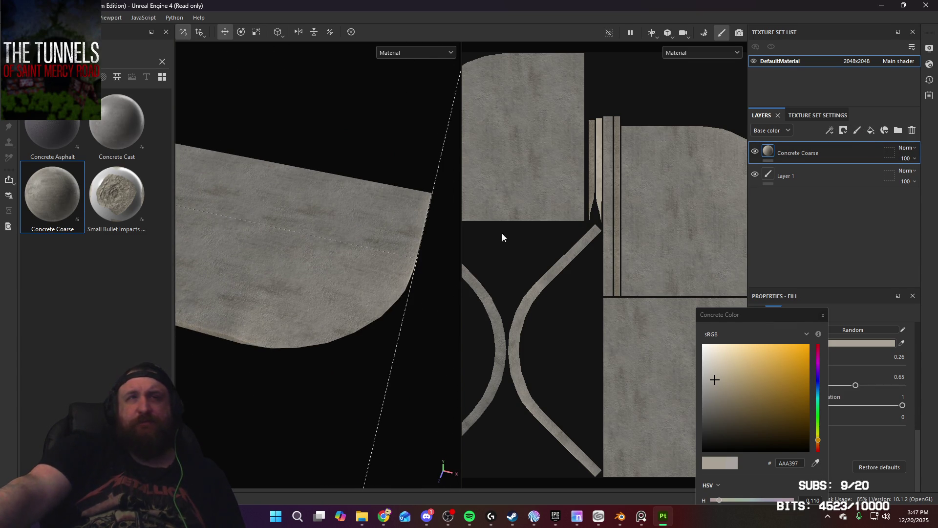
# Close the colour picker, expand the channel list, and try then undo a hue shift
pyautogui.moveTo(454, 232)
pyautogui.keyDown('alt'); pyautogui.mouseDown()
pyautogui.moveTo(394, 222)
pyautogui.moveTo(341, 184)
pyautogui.moveTo(381, 255)
pyautogui.moveTo(356, 282)
pyautogui.moveTo(391, 293)
pyautogui.mouseUp(); pyautogui.keyUp('alt')
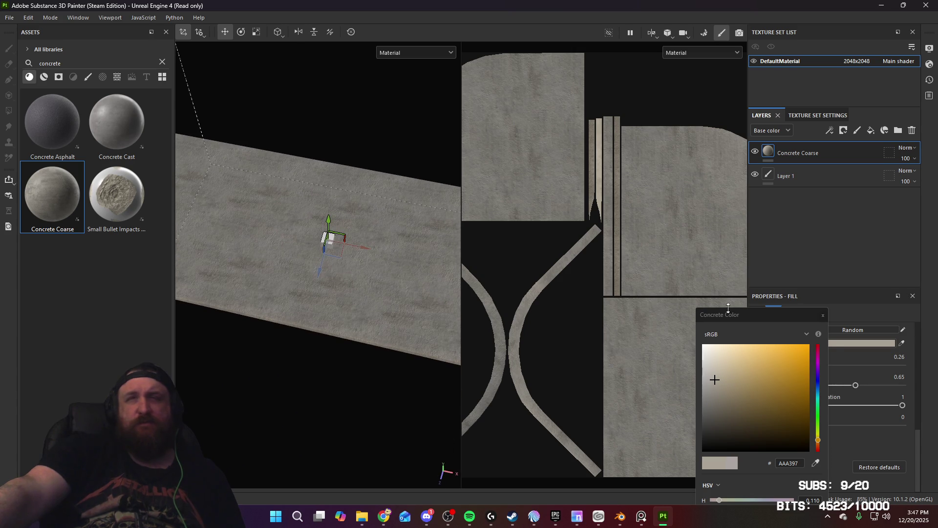
pyautogui.click(822, 315)
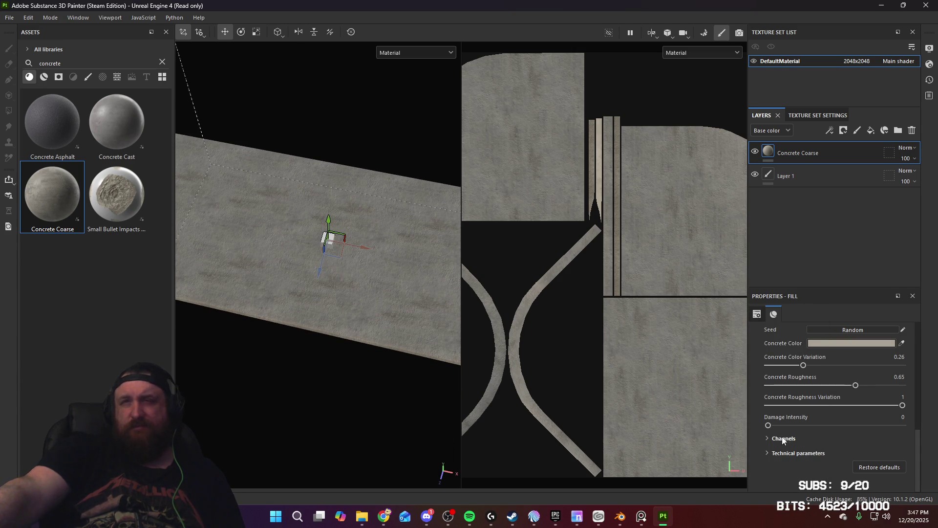
pyautogui.click(767, 439)
pyautogui.scroll(-5, 767, 452)
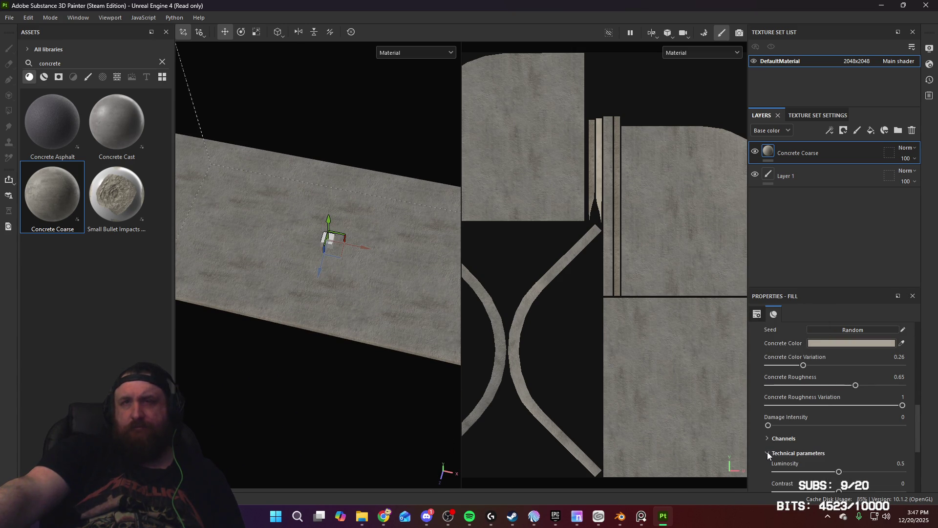
pyautogui.click(779, 372)
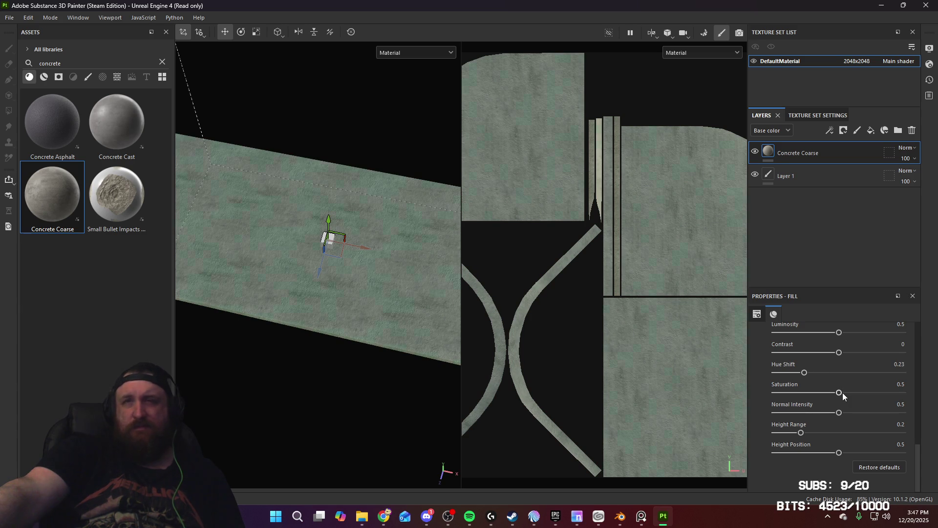
pyautogui.hotkey('ctrl', 'z')
# Lower contrast to -0.48, set luminosity to 0.5, and open the Concrete Color picker
pyautogui.scroll(1, 804, 380)
pyautogui.moveTo(840, 382); pyautogui.dragTo(811, 383)
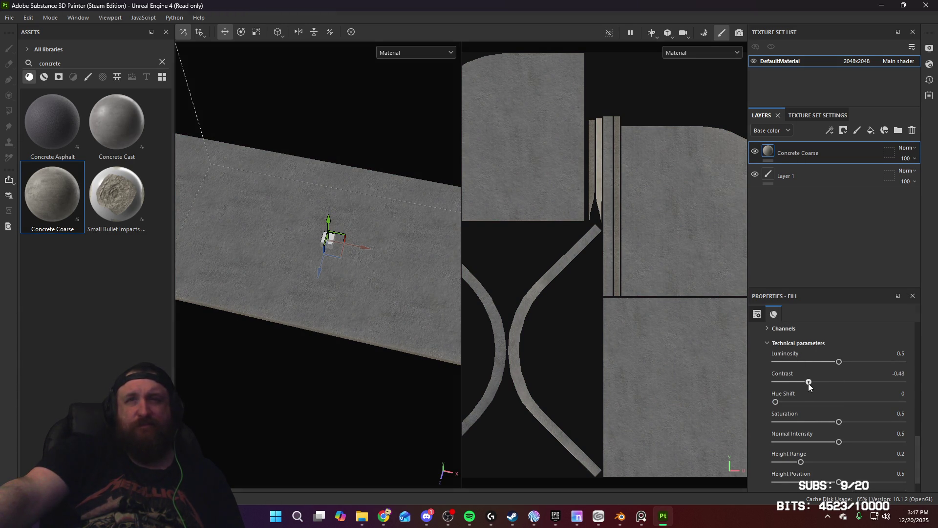
pyautogui.moveTo(347, 296)
pyautogui.keyDown('alt'); pyautogui.mouseDown()
pyautogui.moveTo(373, 356)
pyautogui.moveTo(353, 282)
pyautogui.moveTo(359, 305)
pyautogui.moveTo(392, 321)
pyautogui.moveTo(382, 335)
pyautogui.moveTo(412, 304)
pyautogui.moveTo(409, 317)
pyautogui.moveTo(371, 254)
pyautogui.moveTo(379, 264)
pyautogui.mouseUp(); pyautogui.keyUp('alt')
pyautogui.scroll(3, 761, 379)
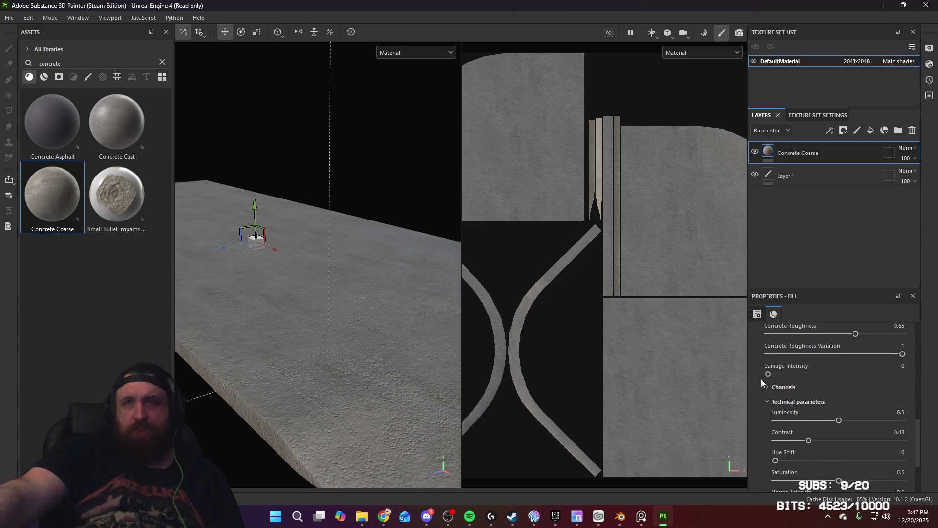
pyautogui.moveTo(841, 452)
pyautogui.mouseDown()
pyautogui.moveTo(863, 455)
pyautogui.moveTo(841, 449)
pyautogui.mouseUp()
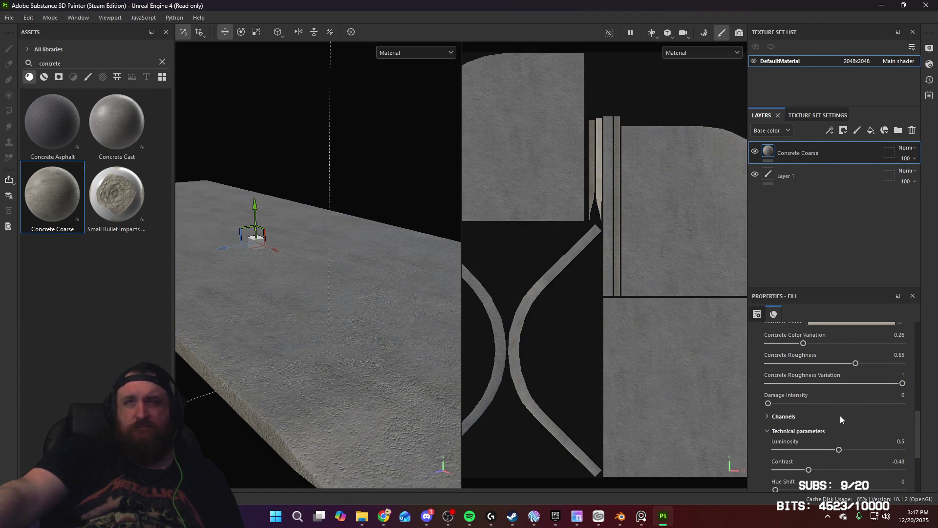
pyautogui.scroll(2, 840, 415)
pyautogui.click(855, 379)
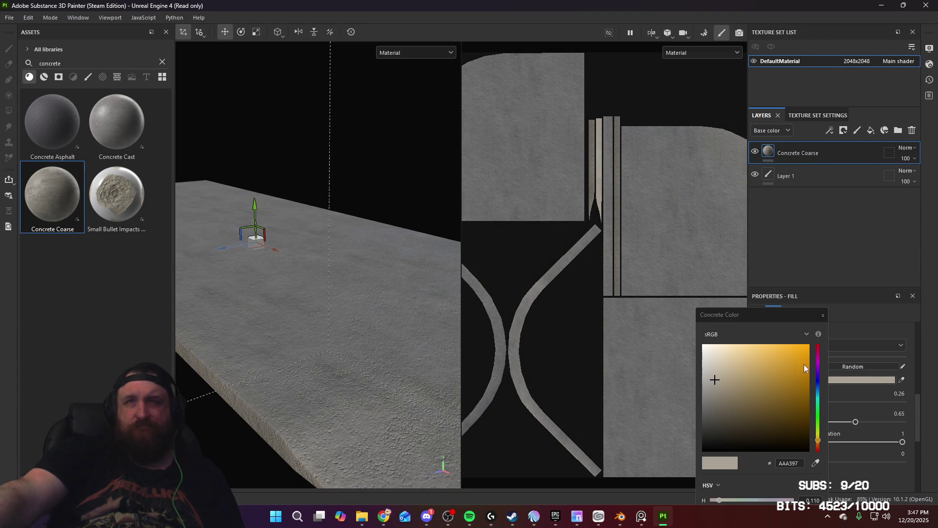
# Try a warmer beige concrete colour, then reset the swatch to its default grey
pyautogui.click(723, 379)
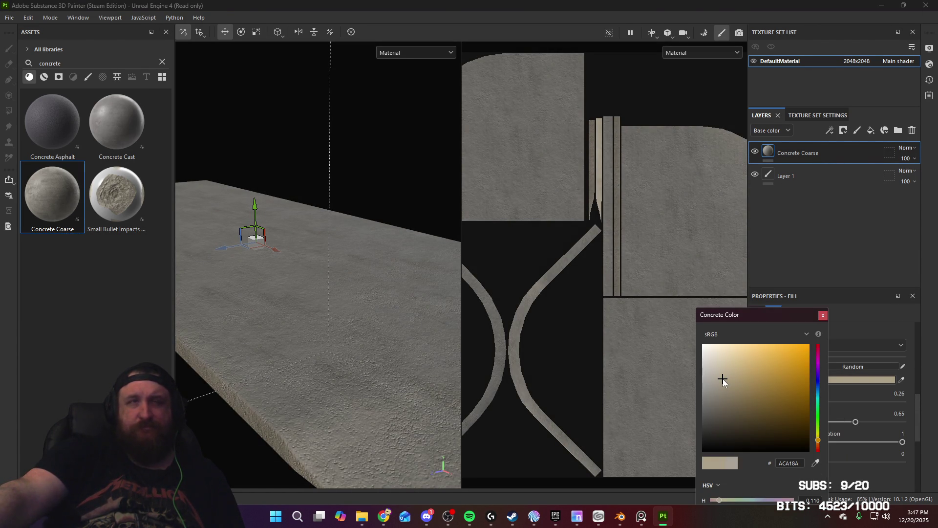
pyautogui.click(823, 315)
pyautogui.moveTo(320, 348)
pyautogui.keyDown('alt'); pyautogui.mouseDown()
pyautogui.moveTo(373, 352)
pyautogui.moveTo(327, 227)
pyautogui.moveTo(365, 308)
pyautogui.moveTo(345, 336)
pyautogui.moveTo(337, 321)
pyautogui.moveTo(320, 327)
pyautogui.moveTo(475, 272)
pyautogui.moveTo(382, 302)
pyautogui.moveTo(553, 329)
pyautogui.mouseUp(); pyautogui.keyUp('alt')
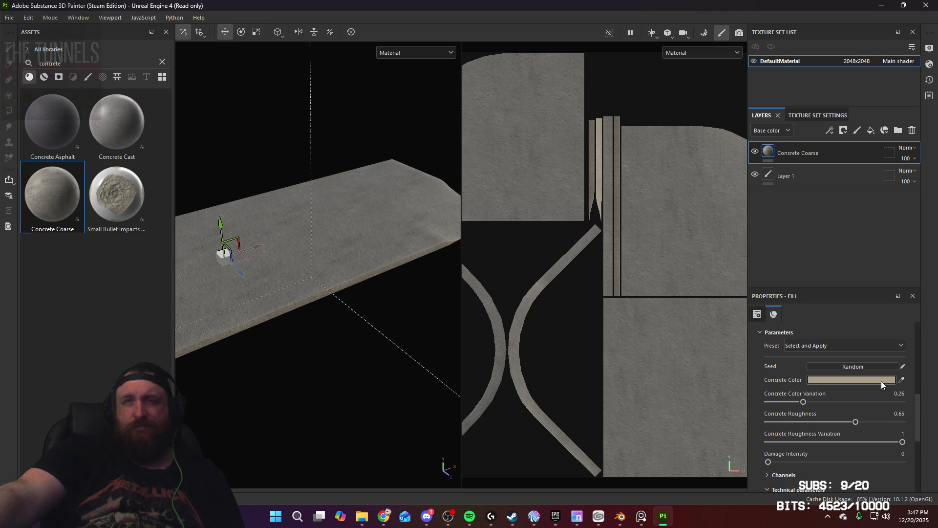
pyautogui.click(842, 386)
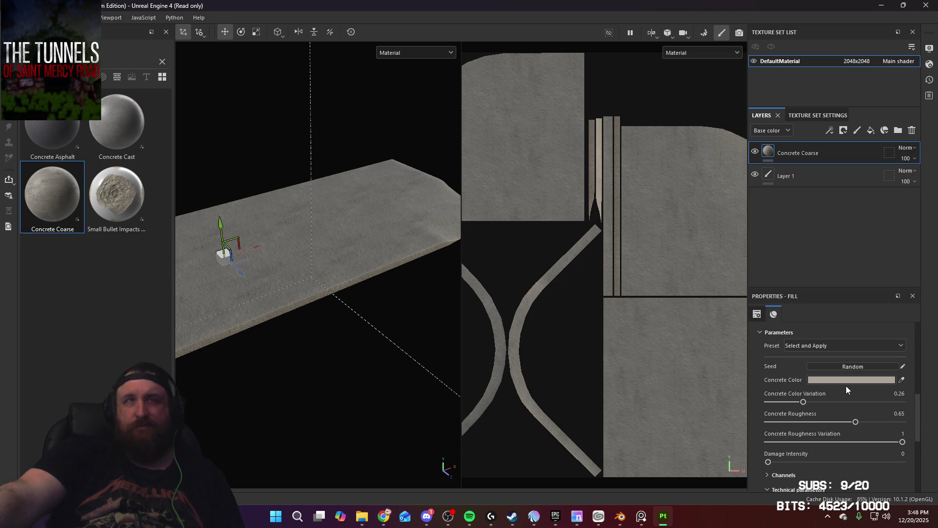
pyautogui.keyDown('alt'); pyautogui.moveTo(371, 300); pyautogui.dragTo(295, 250); pyautogui.keyUp('alt')
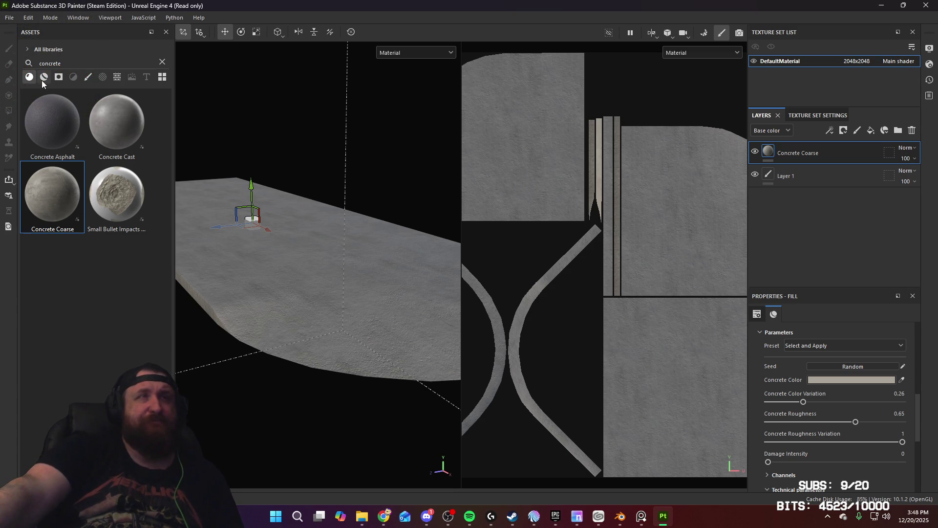
# Search the assets for 'paint', toggle the type filters, and add Fill layer 1 above Concrete Coarse
pyautogui.hotkey('ctrl', 'a')
pyautogui.write('p')
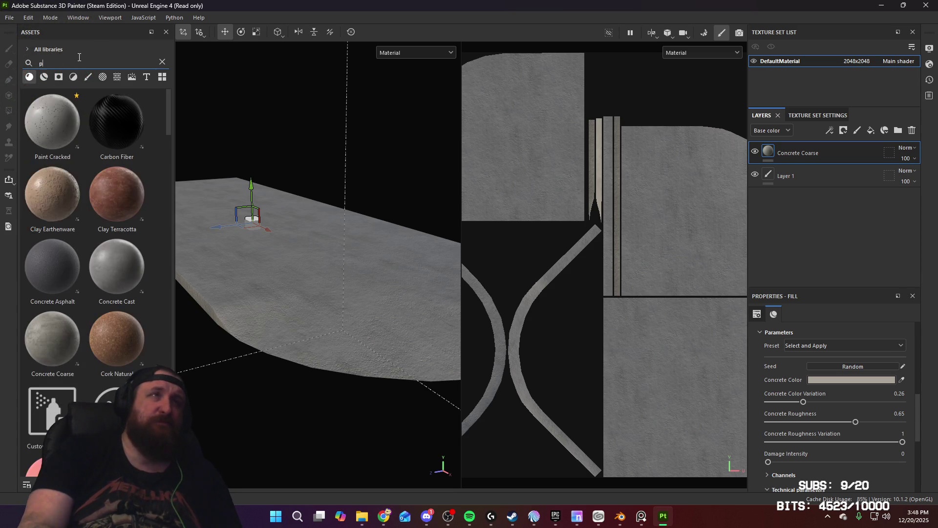
pyautogui.write('aint')
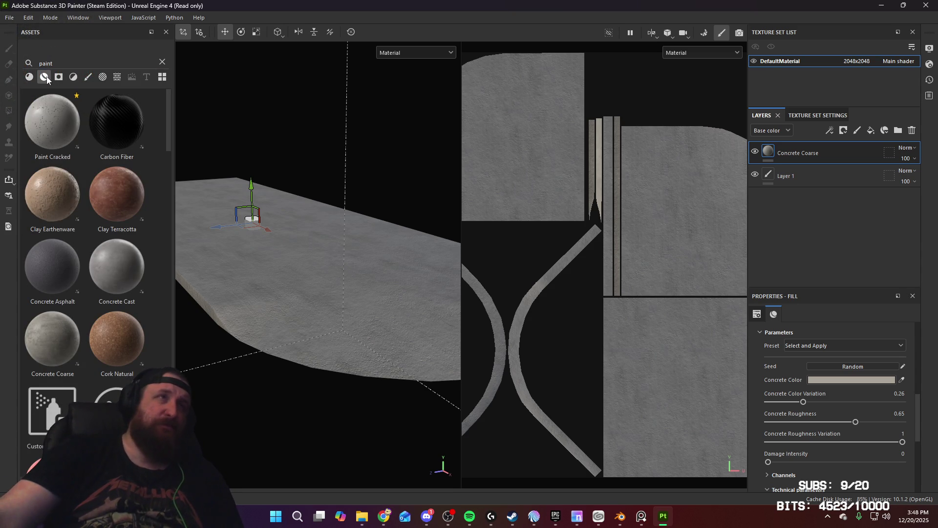
pyautogui.click(45, 78)
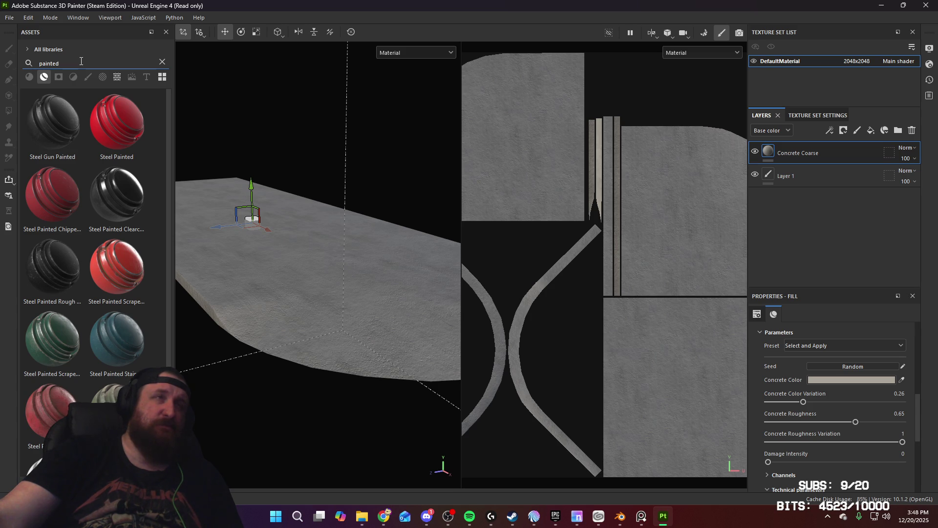
pyautogui.click(27, 77)
pyautogui.keyDown('alt'); pyautogui.moveTo(273, 196); pyautogui.dragTo(386, 222); pyautogui.keyUp('alt')
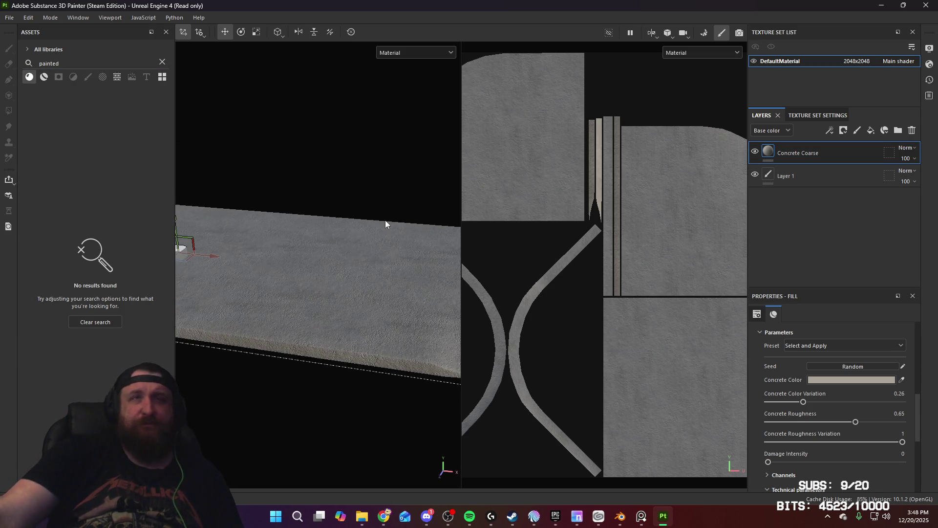
pyautogui.click(868, 133)
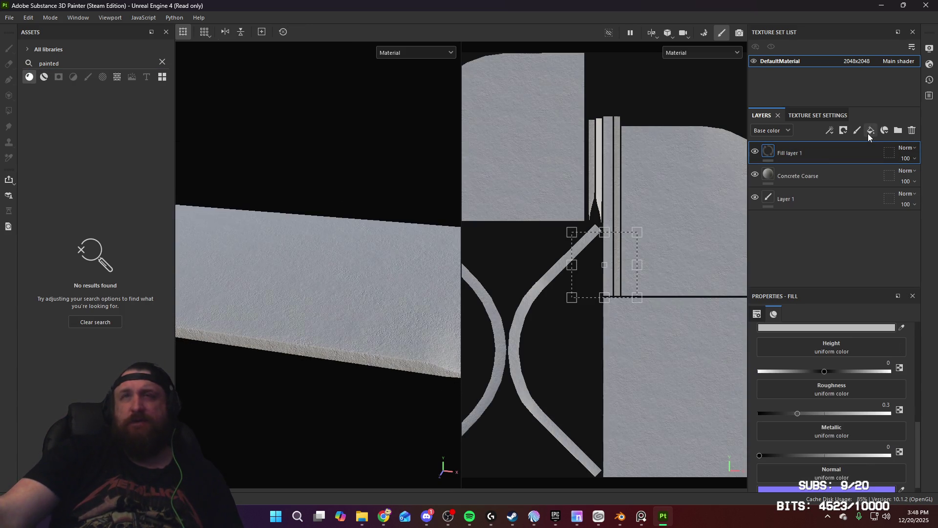
# Set Fill layer 1's base colour to dark red 940000 across the slab
pyautogui.click(841, 330)
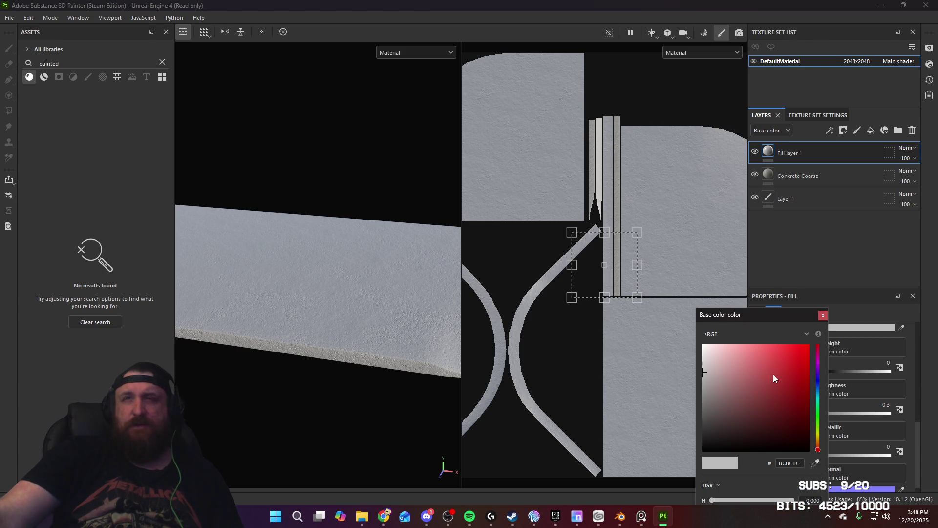
pyautogui.moveTo(773, 378); pyautogui.dragTo(811, 342)
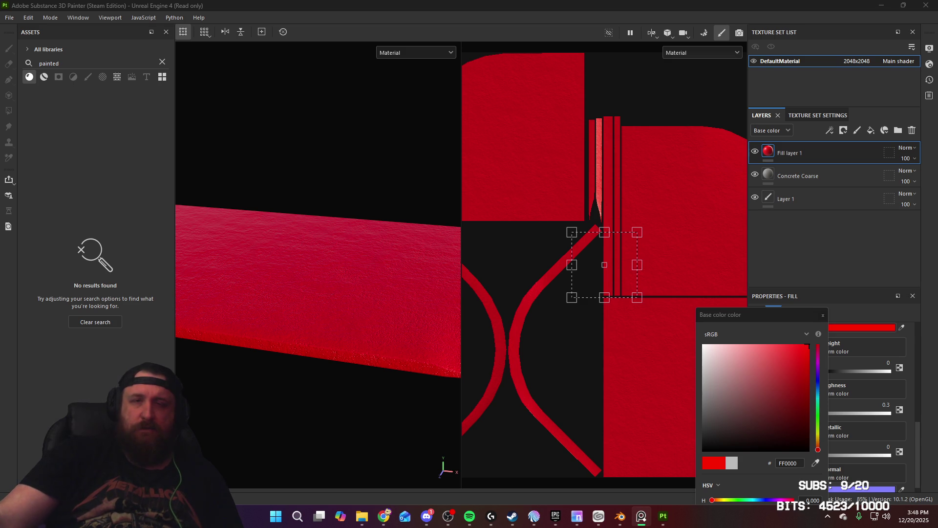
pyautogui.moveTo(386, 268)
pyautogui.keyDown('alt'); pyautogui.mouseDown()
pyautogui.moveTo(360, 266)
pyautogui.moveTo(384, 244)
pyautogui.mouseUp(); pyautogui.keyUp('alt')
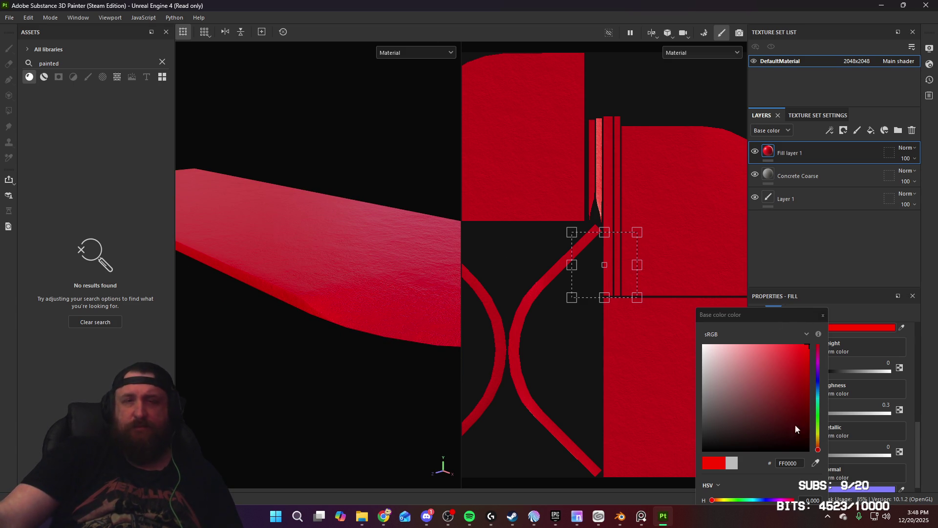
pyautogui.click(811, 392)
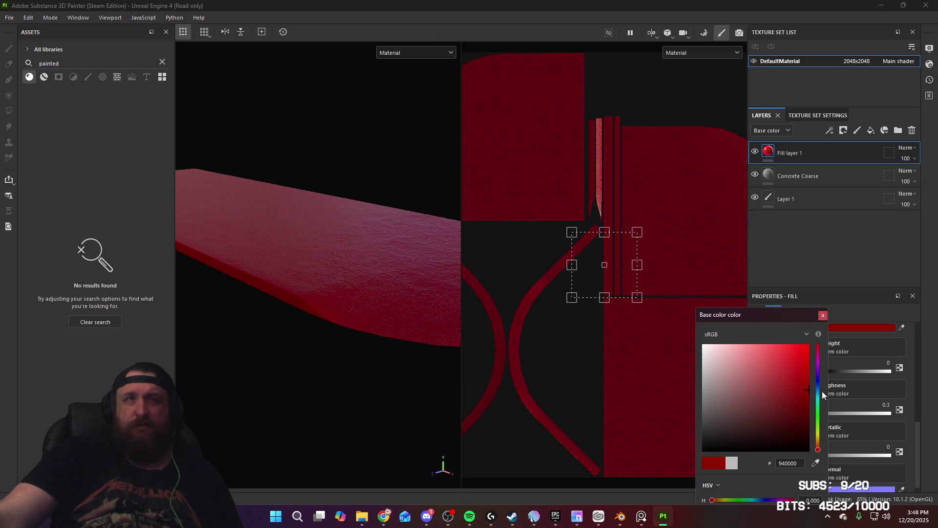
pyautogui.click(823, 315)
pyautogui.moveTo(383, 274)
pyautogui.keyDown('alt'); pyautogui.mouseDown()
pyautogui.moveTo(268, 306)
pyautogui.moveTo(417, 299)
pyautogui.moveTo(329, 324)
pyautogui.mouseUp(); pyautogui.keyUp('alt')
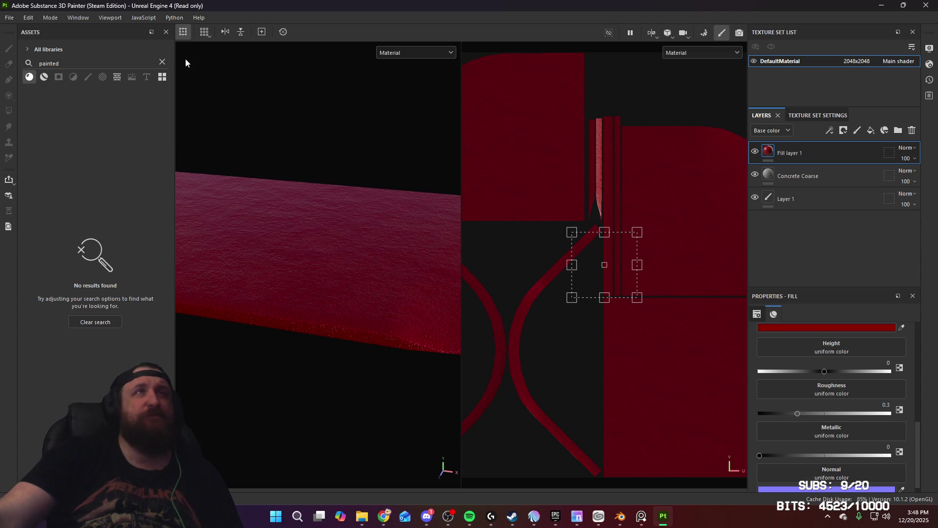
# Switch off the rough and metal channels on Fill layer 1, leaving colour, height and normal
pyautogui.click(843, 131)
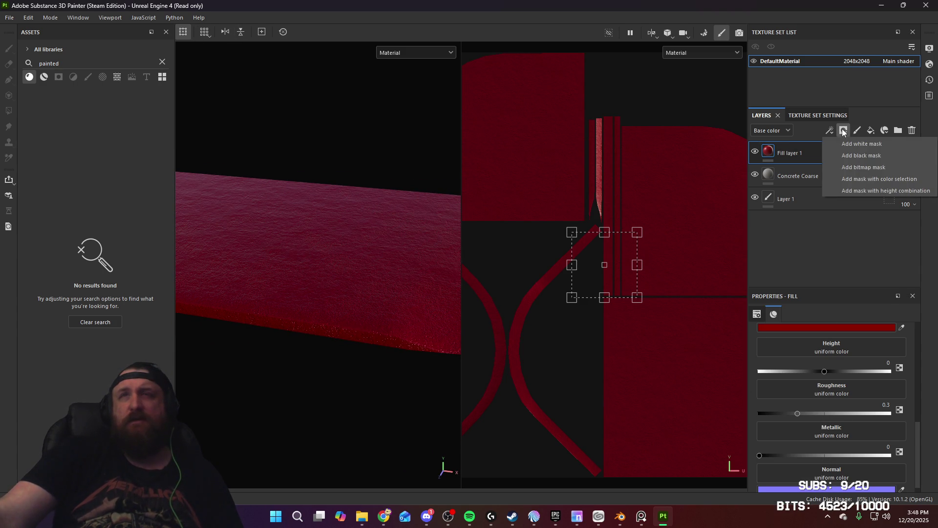
pyautogui.scroll(5, 851, 401)
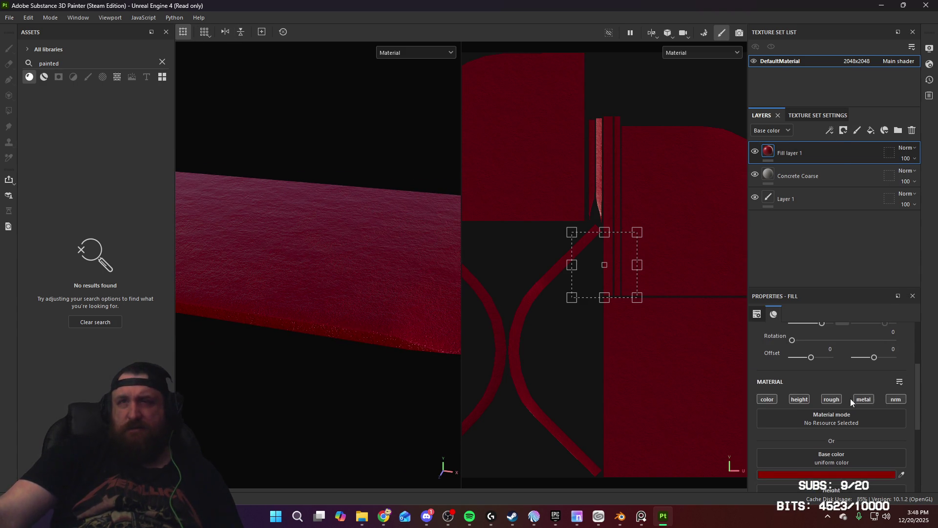
pyautogui.click(836, 399)
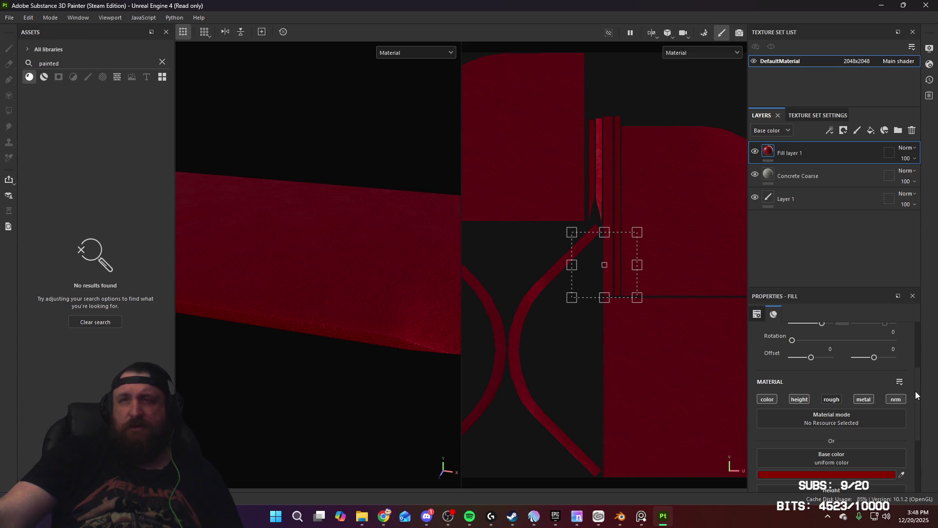
pyautogui.scroll(-2, 821, 467)
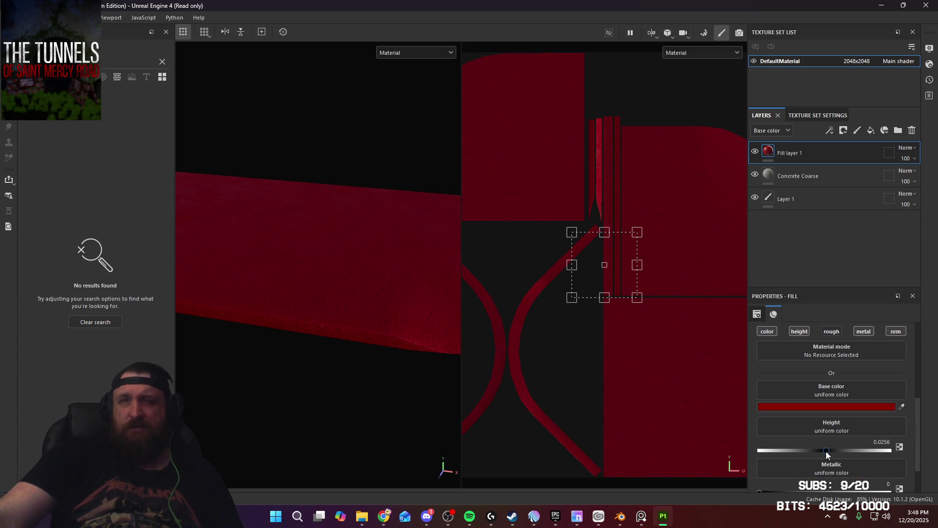
pyautogui.click(862, 334)
pyautogui.keyDown('alt'); pyautogui.moveTo(383, 300); pyautogui.dragTo(337, 293); pyautogui.keyUp('alt')
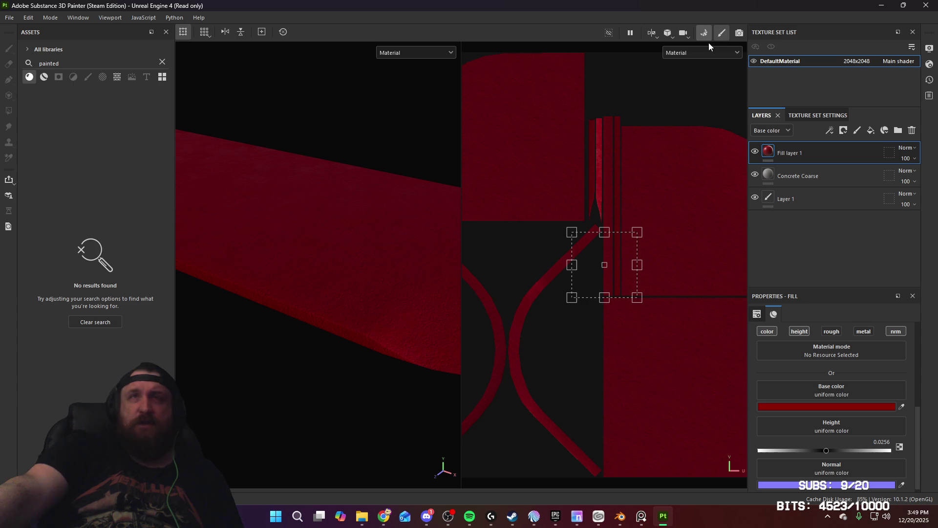
# Bake the seven mesh maps at 2048 from Sidewalk.fbx with 0.0005 max frontal distance
pyautogui.hotkey('ctrl', 'shift', 'b')
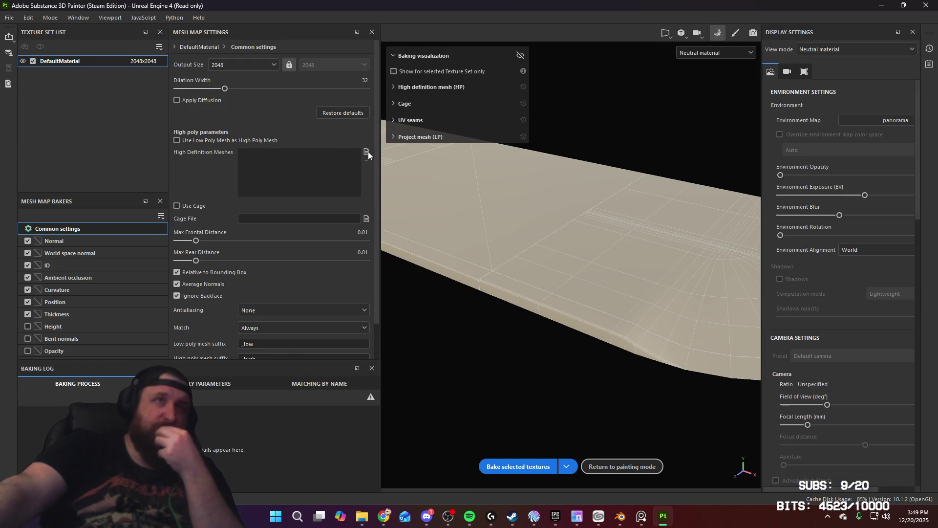
pyautogui.click(367, 152)
pyautogui.click(192, 93)
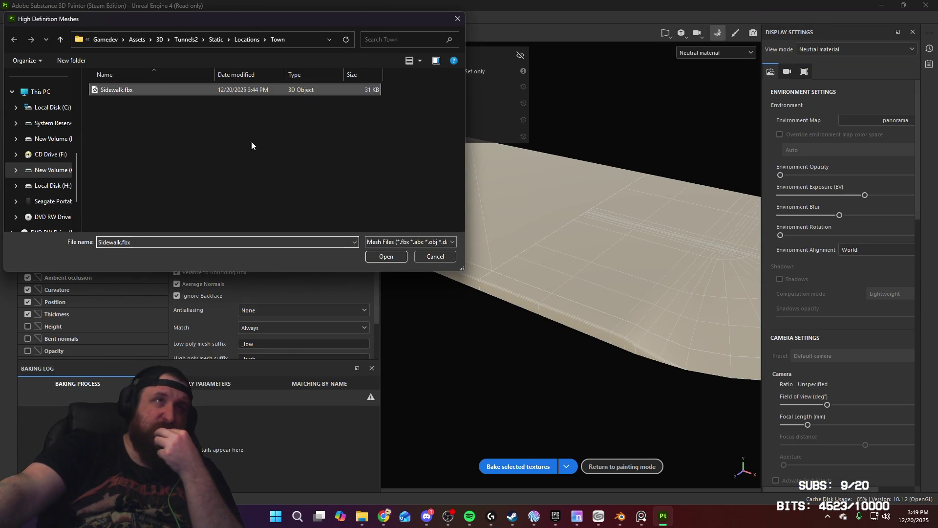
pyautogui.click(386, 257)
pyautogui.moveTo(191, 241); pyautogui.dragTo(180, 243)
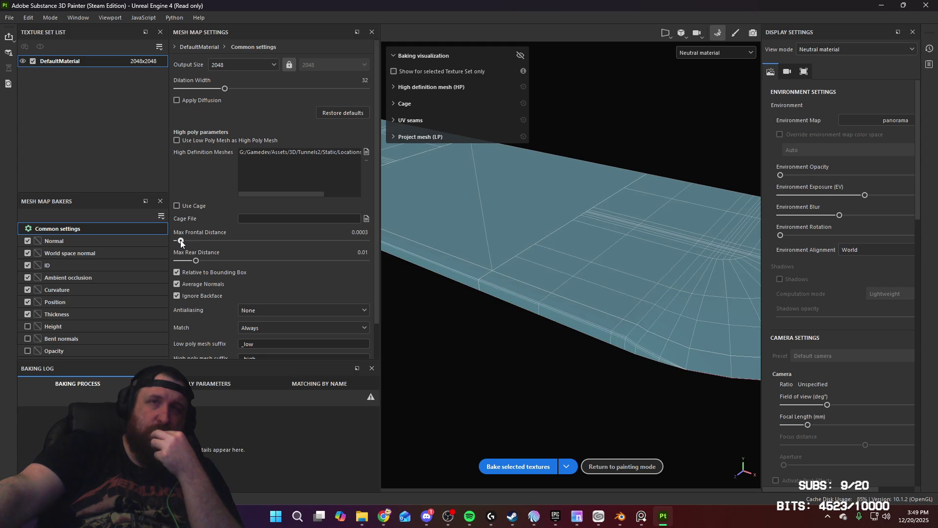
pyautogui.click(498, 469)
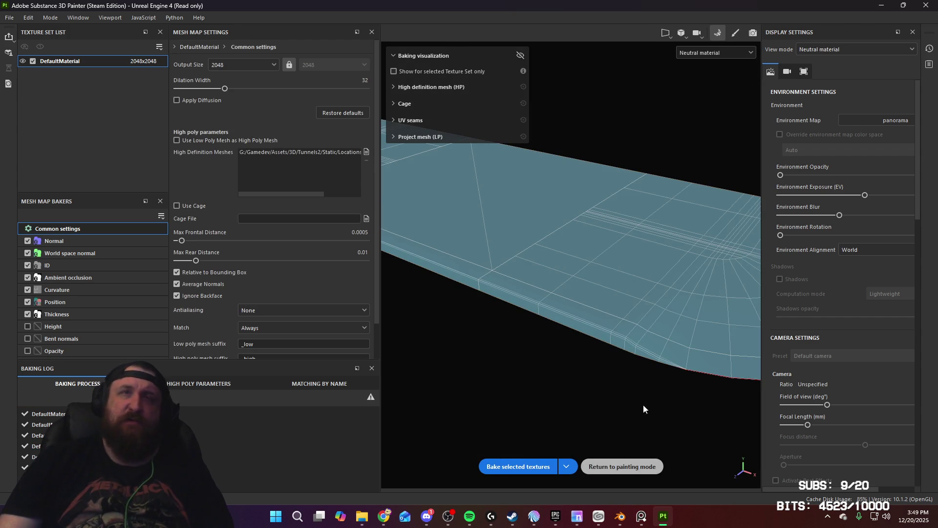
pyautogui.click(621, 466)
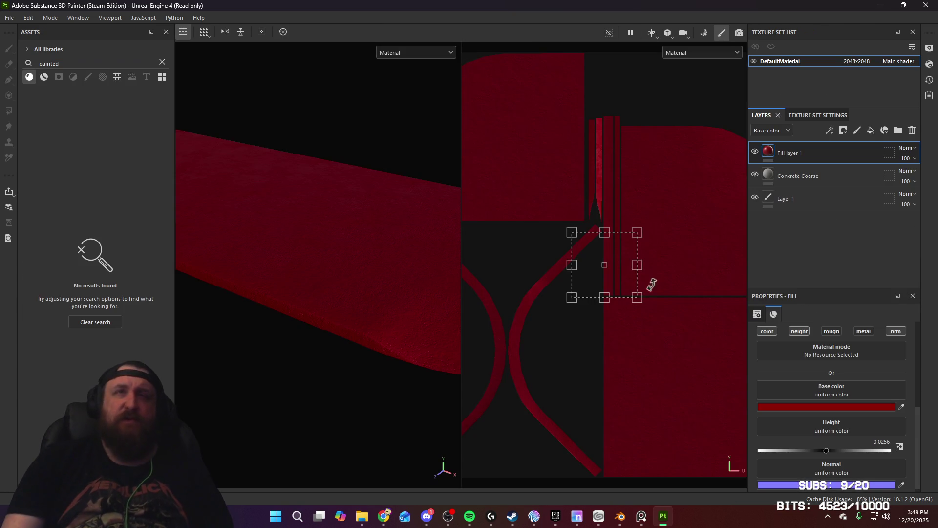
# Add a black mask to Fill layer 1 and set Polygon Fill to UV chunk mode
pyautogui.click(843, 130)
pyautogui.click(868, 151)
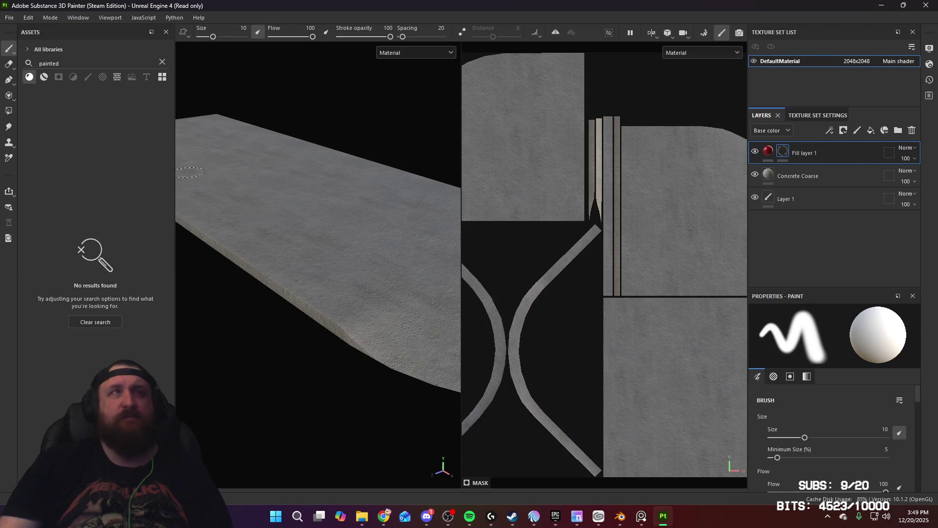
pyautogui.click(9, 111)
pyautogui.moveTo(328, 237)
pyautogui.keyDown('alt'); pyautogui.mouseDown()
pyautogui.moveTo(394, 251)
pyautogui.moveTo(244, 245)
pyautogui.moveTo(291, 245)
pyautogui.mouseUp(); pyautogui.keyUp('alt')
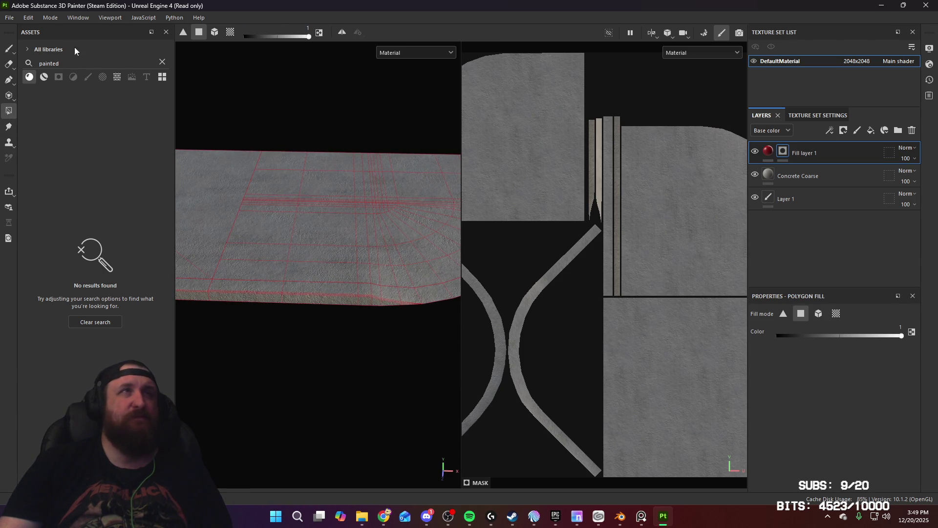
pyautogui.click(230, 33)
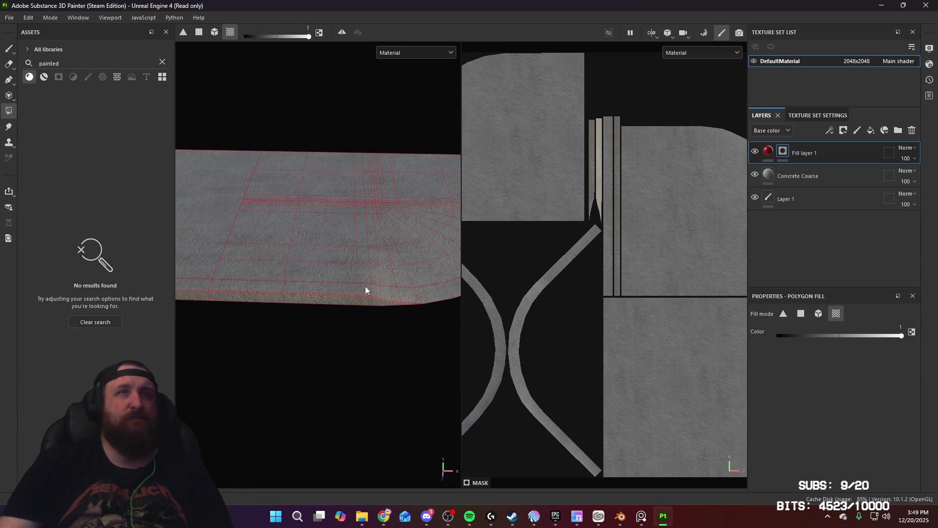
# Fill the slab's bottom edge strip and light curb edge strips red on the mask
pyautogui.click(351, 292)
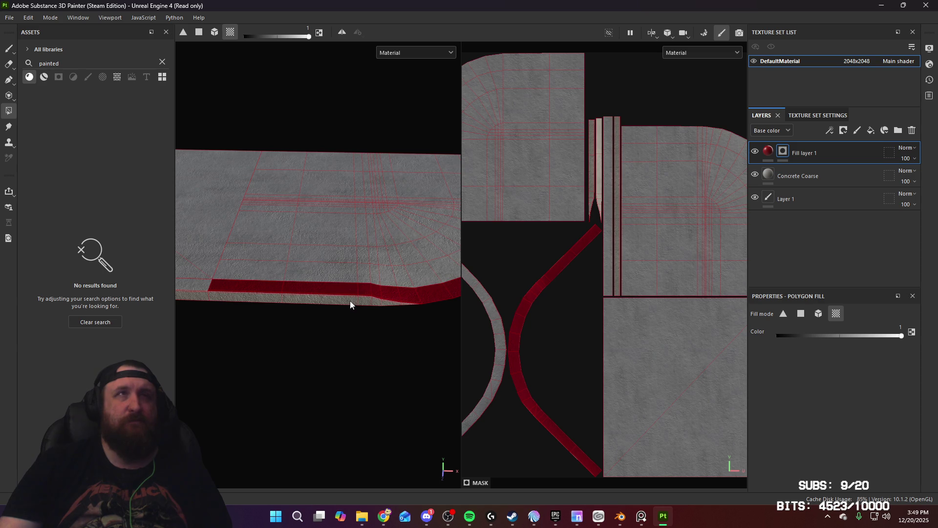
pyautogui.click(350, 304)
pyautogui.moveTo(394, 285)
pyautogui.keyDown('alt'); pyautogui.mouseDown()
pyautogui.moveTo(347, 293)
pyautogui.moveTo(125, 251)
pyautogui.moveTo(327, 266)
pyautogui.moveTo(246, 269)
pyautogui.mouseUp(); pyautogui.keyUp('alt')
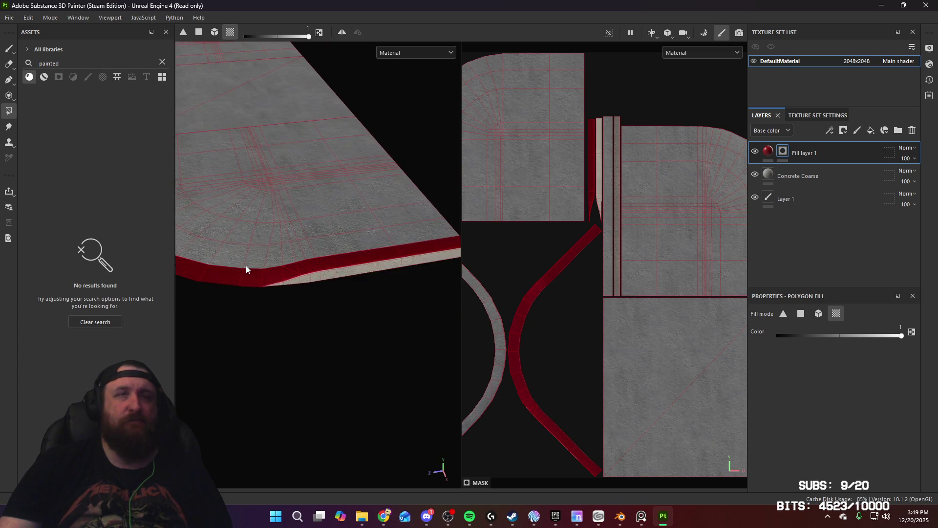
pyautogui.click(365, 274)
# In polygon mode with fill value 0, clear red from the first curb edge polygons
pyautogui.press('2')
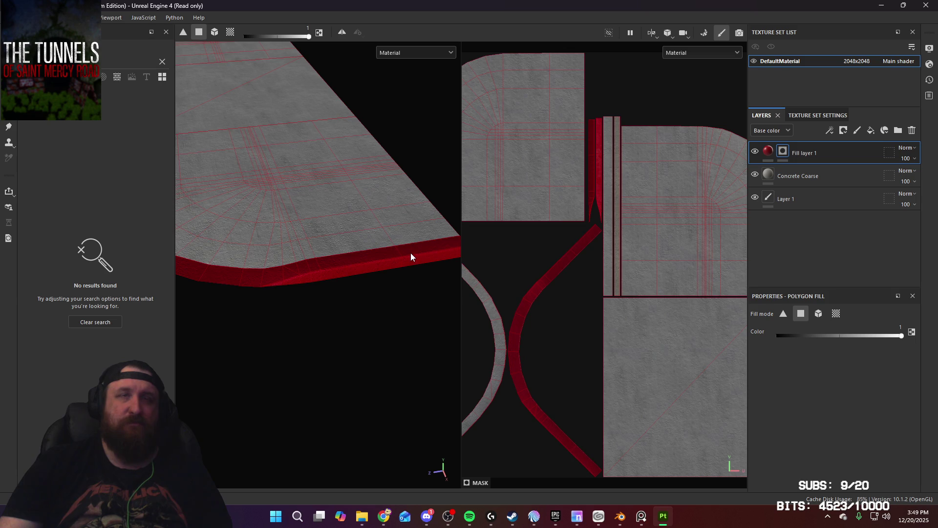
pyautogui.click(809, 336)
pyautogui.moveTo(410, 249)
pyautogui.keyDown('alt'); pyautogui.mouseDown()
pyautogui.moveTo(391, 249)
pyautogui.moveTo(342, 337)
pyautogui.moveTo(279, 279)
pyautogui.mouseUp(); pyautogui.keyUp('alt')
pyautogui.click(313, 299)
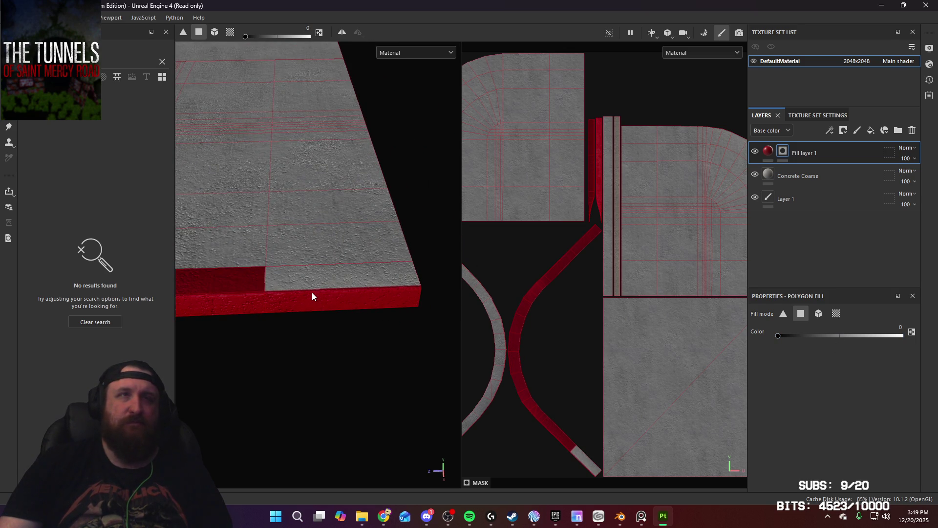
pyautogui.click(313, 304)
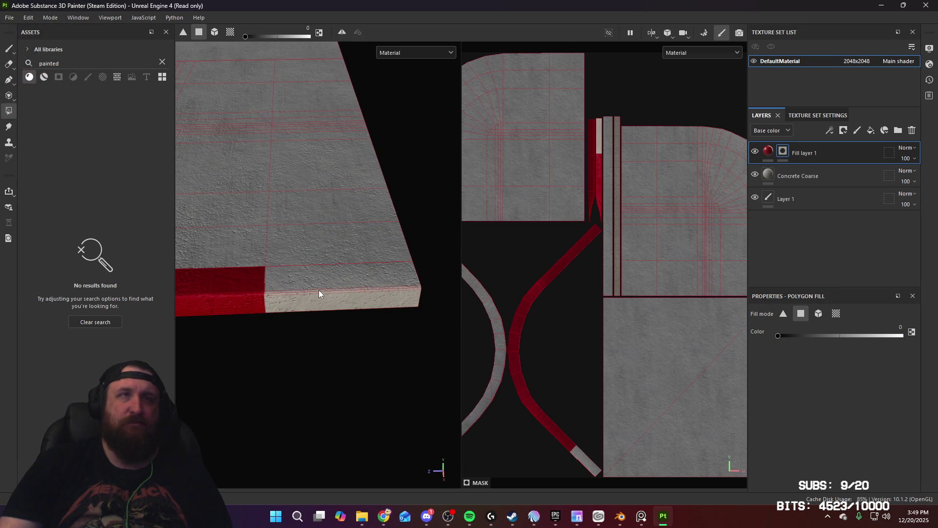
pyautogui.moveTo(319, 296)
pyautogui.keyDown('alt'); pyautogui.mouseDown()
pyautogui.moveTo(264, 139)
pyautogui.moveTo(289, 318)
pyautogui.moveTo(373, 262)
pyautogui.moveTo(343, 295)
pyautogui.moveTo(396, 283)
pyautogui.mouseUp(); pyautogui.keyUp('alt')
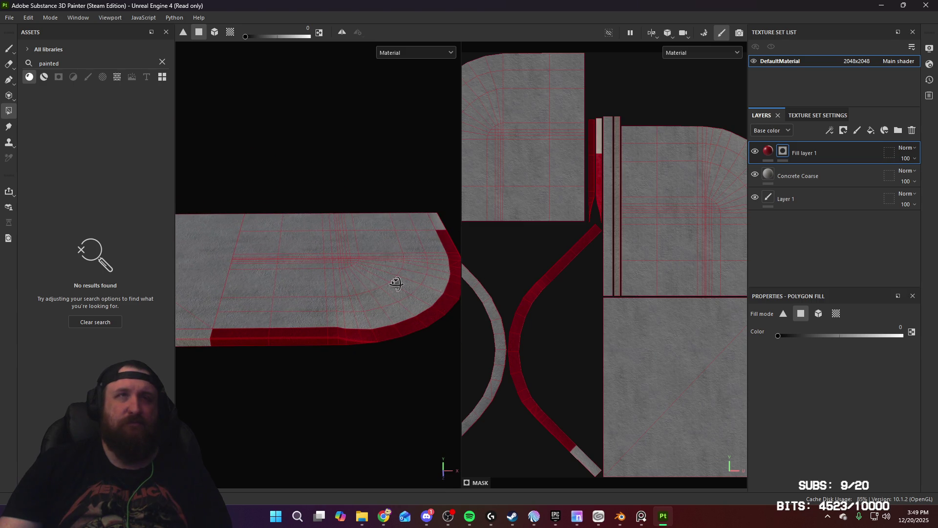
pyautogui.click(253, 338)
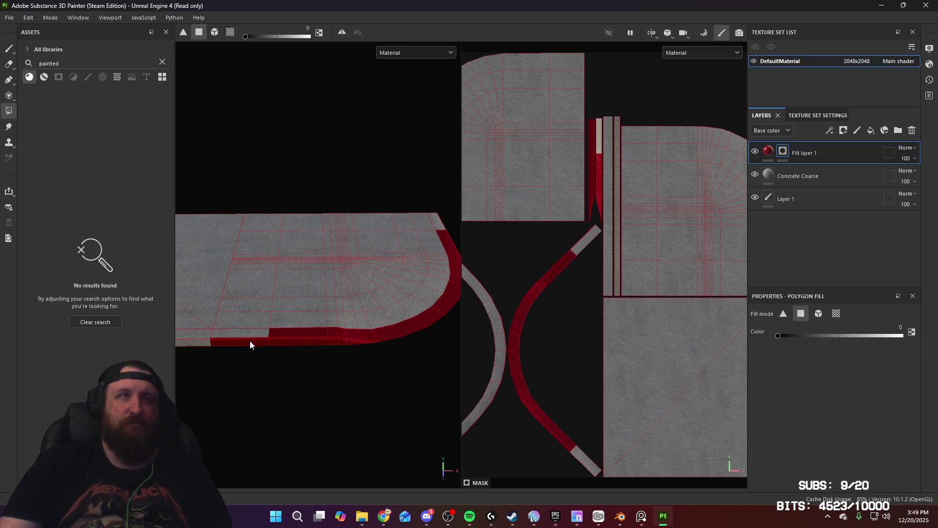
pyautogui.click(238, 340)
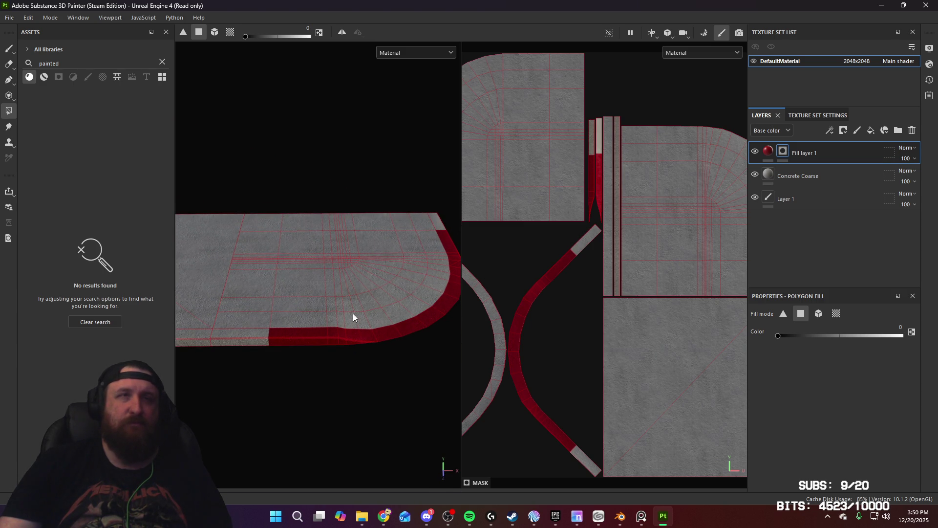
# Clear red from the remaining edge polygons, leaving only a few red curb strips
pyautogui.moveTo(353, 317)
pyautogui.keyDown('alt'); pyautogui.mouseDown()
pyautogui.moveTo(366, 315)
pyautogui.moveTo(280, 294)
pyautogui.moveTo(329, 383)
pyautogui.moveTo(410, 337)
pyautogui.moveTo(287, 345)
pyautogui.mouseUp(); pyautogui.keyUp('alt')
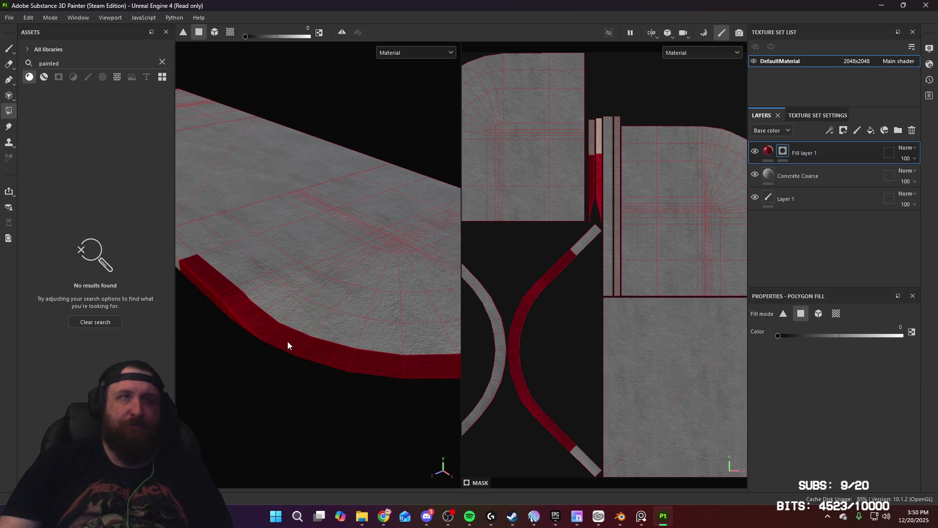
pyautogui.click(288, 345)
pyautogui.click(372, 362)
pyautogui.click(327, 359)
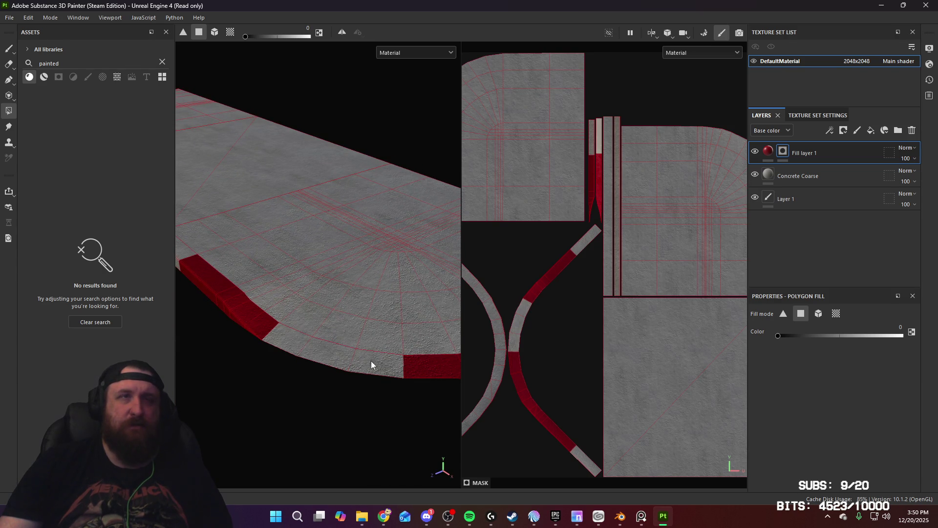
pyautogui.keyDown('alt'); pyautogui.moveTo(372, 364); pyautogui.dragTo(283, 360); pyautogui.keyUp('alt')
pyautogui.click(335, 364)
pyautogui.click(378, 363)
pyautogui.click(406, 360)
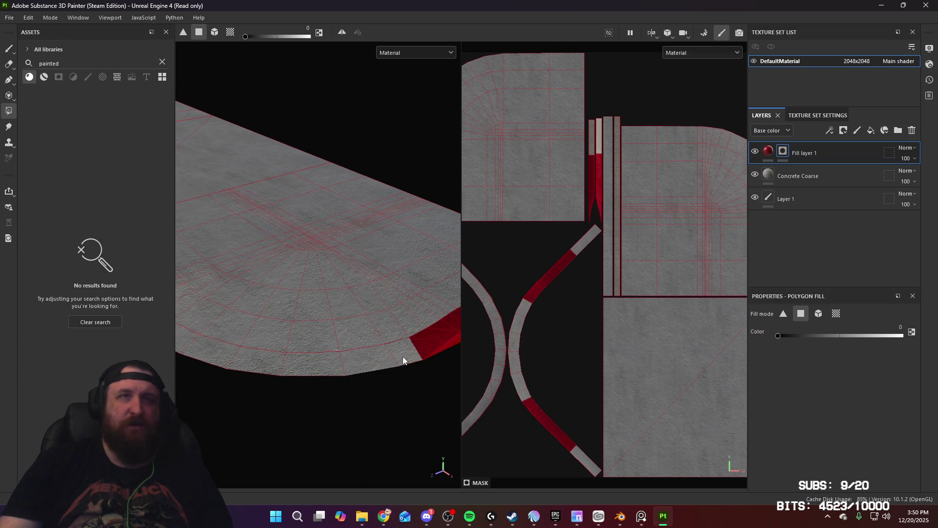
pyautogui.moveTo(406, 360)
pyautogui.keyDown('alt'); pyautogui.mouseDown()
pyautogui.moveTo(371, 352)
pyautogui.moveTo(430, 337)
pyautogui.moveTo(496, 295)
pyautogui.moveTo(336, 293)
pyautogui.mouseUp(); pyautogui.keyUp('alt')
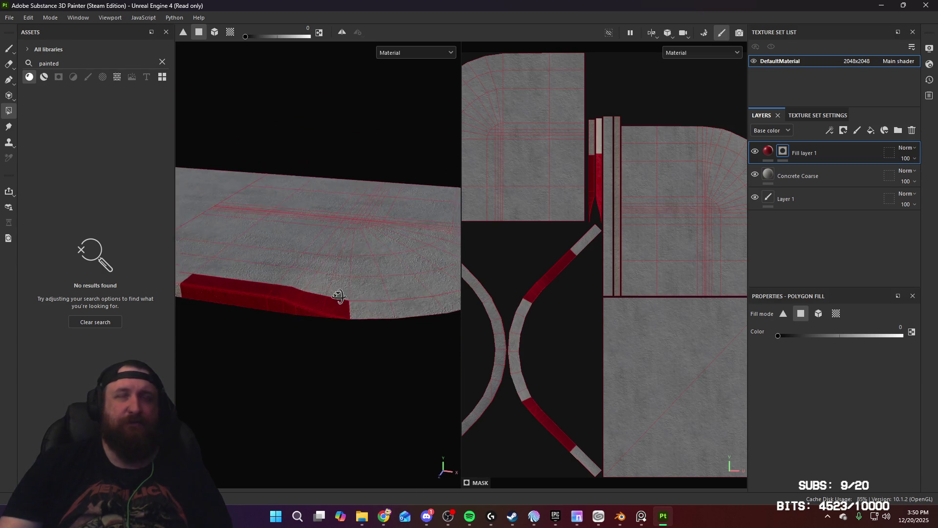
pyautogui.moveTo(335, 258)
pyautogui.keyDown('alt'); pyautogui.mouseDown(button='right')
pyautogui.moveTo(314, 373)
pyautogui.moveTo(342, 389)
pyautogui.mouseUp(button='right'); pyautogui.keyUp('alt')
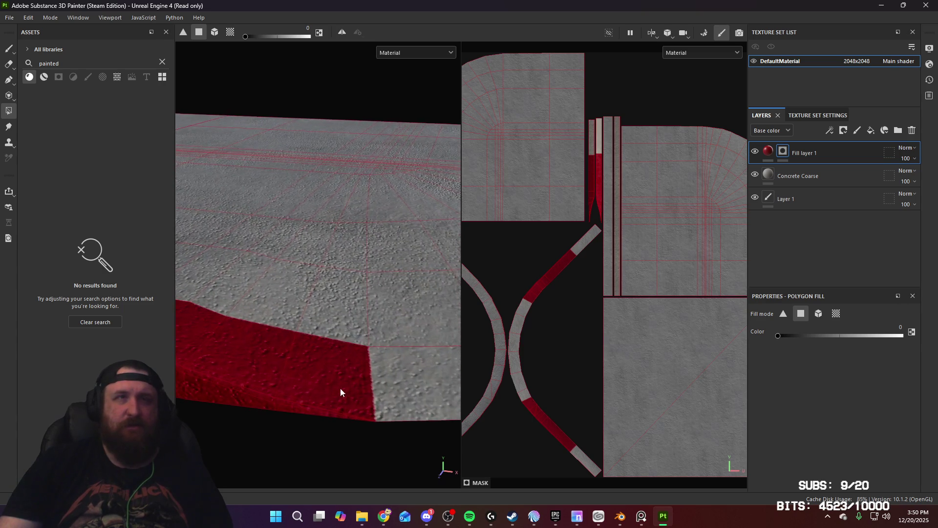
pyautogui.moveTo(342, 389)
pyautogui.keyDown('alt'); pyautogui.mouseDown()
pyautogui.moveTo(351, 335)
pyautogui.moveTo(341, 310)
pyautogui.moveTo(234, 312)
pyautogui.moveTo(256, 278)
pyautogui.moveTo(309, 289)
pyautogui.moveTo(389, 346)
pyautogui.moveTo(362, 306)
pyautogui.mouseUp(); pyautogui.keyUp('alt')
pyautogui.moveTo(362, 306)
pyautogui.keyDown('alt'); pyautogui.mouseDown(button='right')
pyautogui.moveTo(313, 221)
pyautogui.moveTo(527, 490)
pyautogui.mouseUp(button='right'); pyautogui.keyUp('alt')
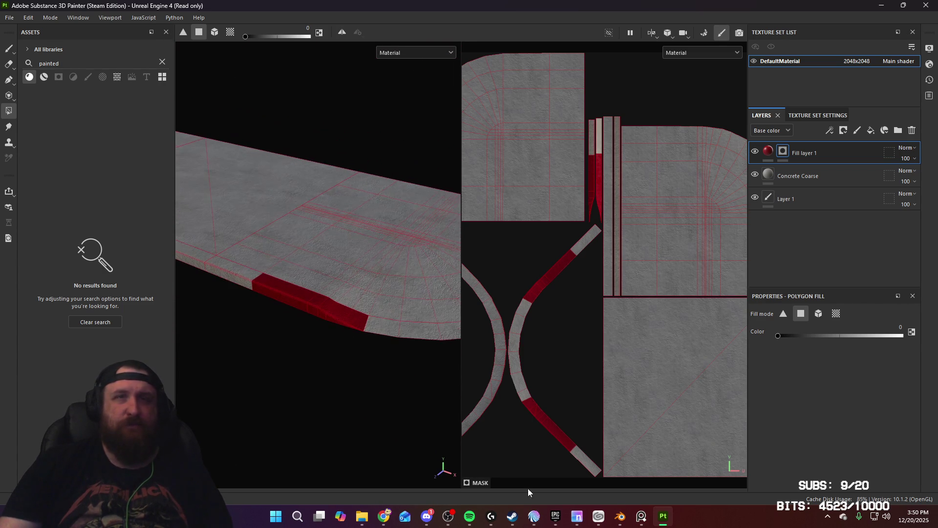
# Duplicate the sidewalk Collection as Collection.001 and hide the original
pyautogui.click(619, 516)
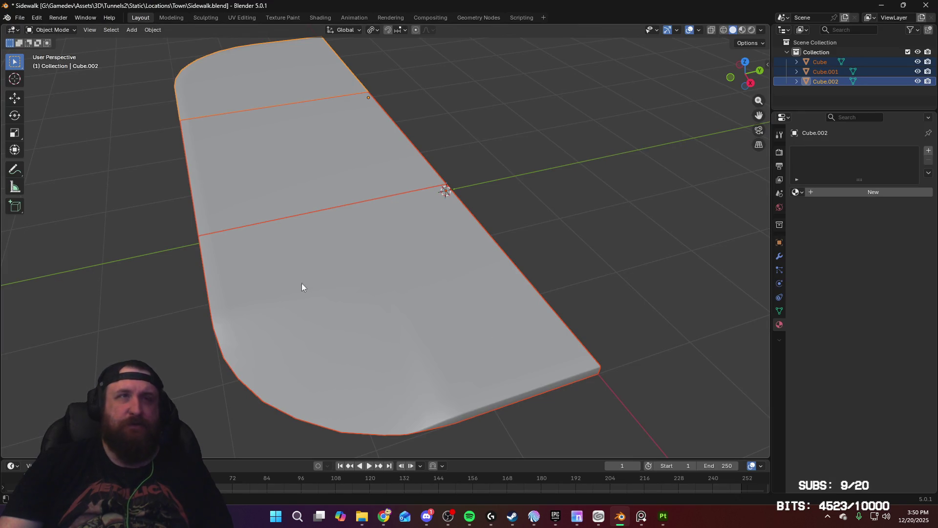
pyautogui.moveTo(320, 257)
pyautogui.mouseDown(button='middle')
pyautogui.moveTo(369, 251)
pyautogui.moveTo(381, 321)
pyautogui.mouseUp(button='middle')
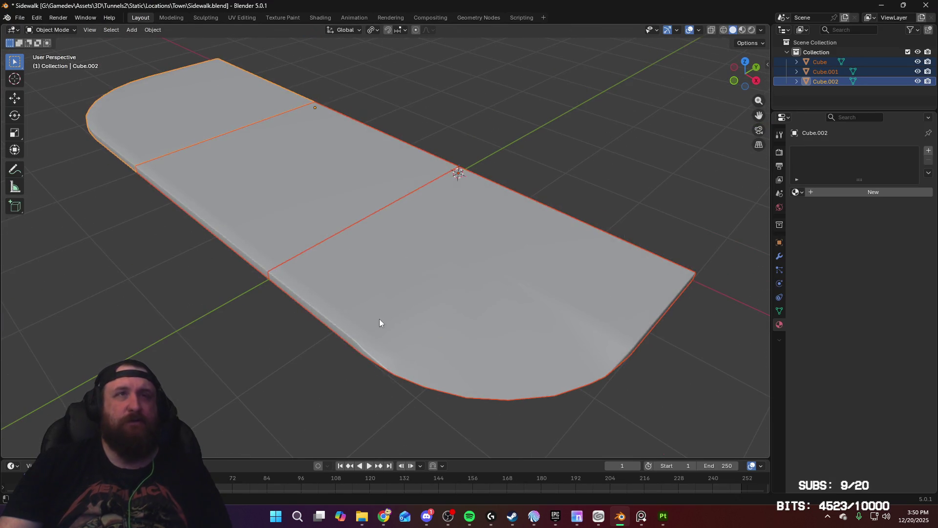
pyautogui.press('Tab')
pyautogui.rightClick(825, 54)
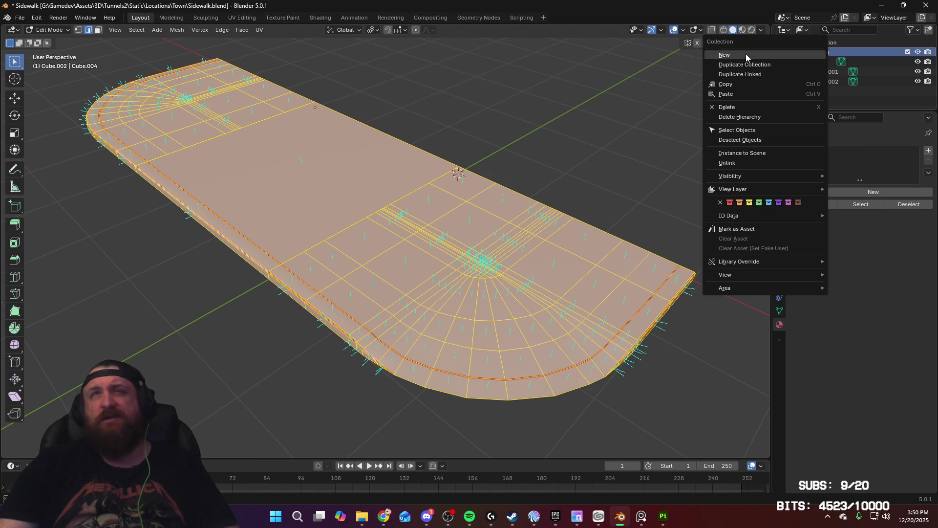
pyautogui.click(753, 69)
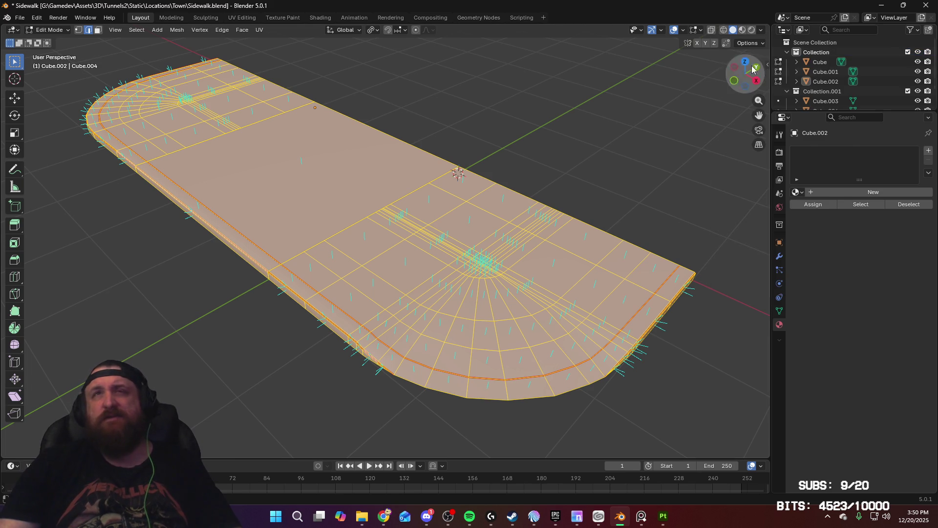
pyautogui.click(918, 52)
pyautogui.click(822, 91)
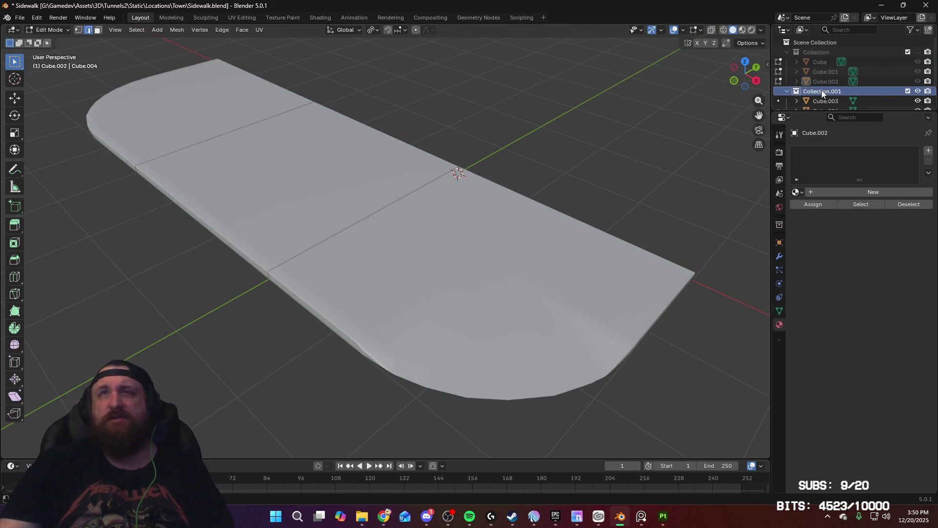
pyautogui.press('Tab')
# Select the three copied sidewalk pieces in Edit Mode and pick the long side edge loop
pyautogui.click(448, 251)
pyautogui.keyDown('shift'); pyautogui.click(293, 178); pyautogui.keyUp('shift')
pyautogui.keyDown('shift'); pyautogui.click(348, 212); pyautogui.keyUp('shift')
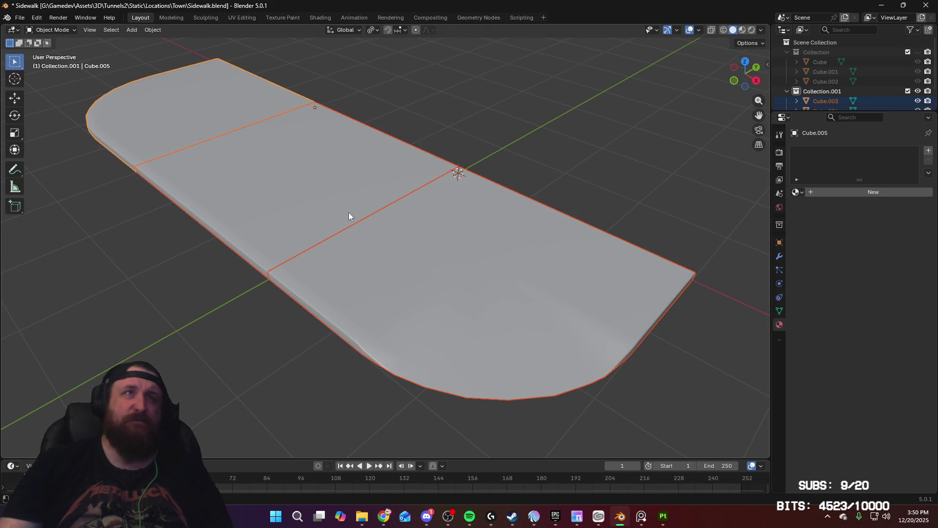
pyautogui.press('Tab')
pyautogui.moveTo(356, 325)
pyautogui.mouseDown(button='middle')
pyautogui.moveTo(387, 279)
pyautogui.moveTo(479, 265)
pyautogui.moveTo(368, 270)
pyautogui.moveTo(496, 239)
pyautogui.moveTo(494, 215)
pyautogui.moveTo(463, 227)
pyautogui.moveTo(455, 217)
pyautogui.moveTo(440, 147)
pyautogui.moveTo(418, 447)
pyautogui.mouseUp(button='middle')
pyautogui.scroll(5, 387, 278)
pyautogui.scroll(5, 497, 239)
pyautogui.scroll(-3, 482, 157)
pyautogui.moveTo(454, 366)
pyautogui.mouseDown(button='middle')
pyautogui.moveTo(469, 317)
pyautogui.moveTo(452, 290)
pyautogui.moveTo(444, 302)
pyautogui.mouseUp(button='middle')
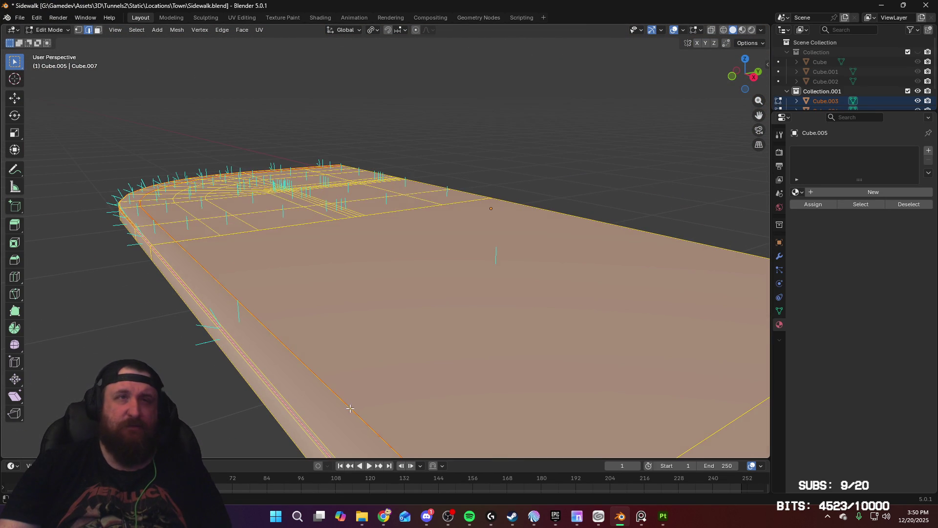
pyautogui.click(349, 411)
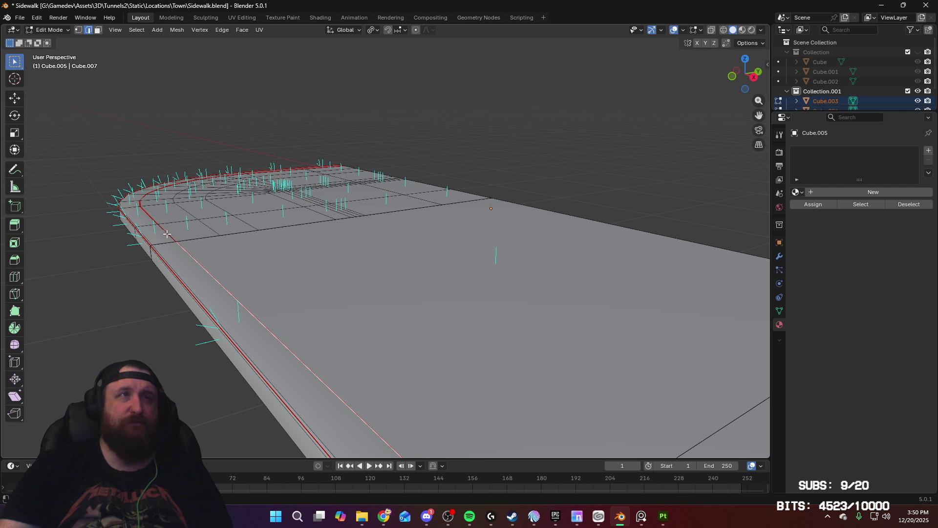
# Clear the seam from the selected edge loop
pyautogui.moveTo(437, 411)
pyautogui.keyDown('shift'); pyautogui.mouseDown(button='middle')
pyautogui.moveTo(441, 368)
pyautogui.moveTo(342, 361)
pyautogui.moveTo(323, 350)
pyautogui.mouseUp(button='middle'); pyautogui.keyUp('shift')
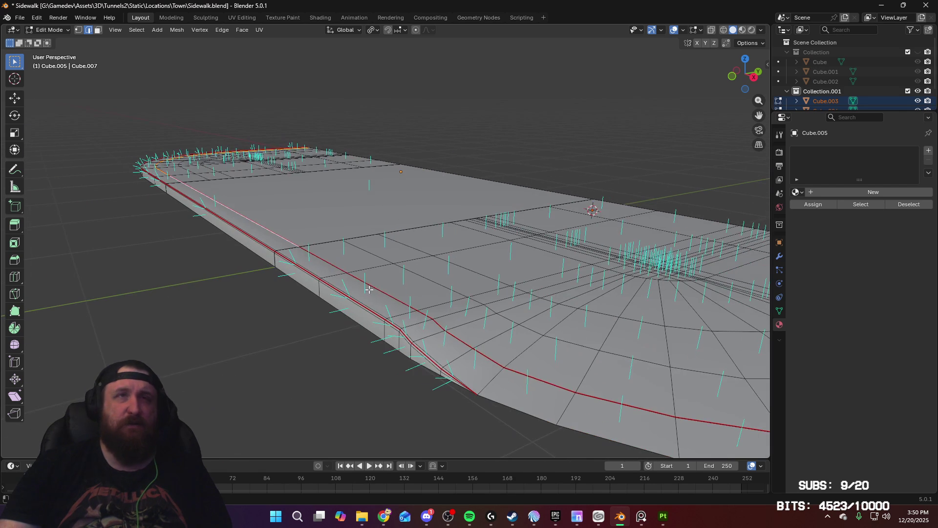
pyautogui.moveTo(641, 407)
pyautogui.mouseDown(button='middle')
pyautogui.moveTo(532, 387)
pyautogui.moveTo(500, 359)
pyautogui.mouseUp(button='middle')
pyautogui.rightClick(504, 345)
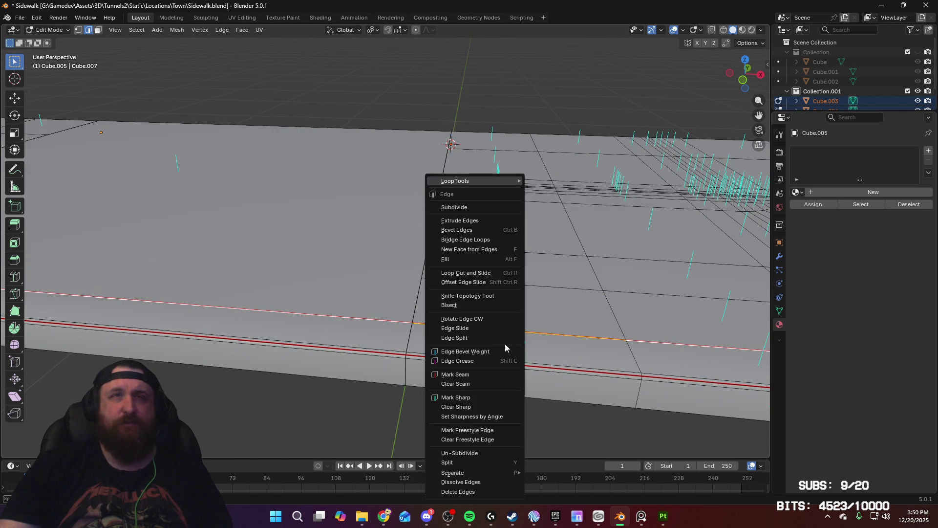
pyautogui.click(478, 383)
# Bevel the edge loop with Ctrl+B into two segments
pyautogui.scroll(-5, 489, 345)
pyautogui.moveTo(444, 335)
pyautogui.mouseDown(button='middle')
pyautogui.moveTo(446, 348)
pyautogui.moveTo(356, 350)
pyautogui.mouseUp(button='middle')
pyautogui.hotkey('ctrl', 'b')
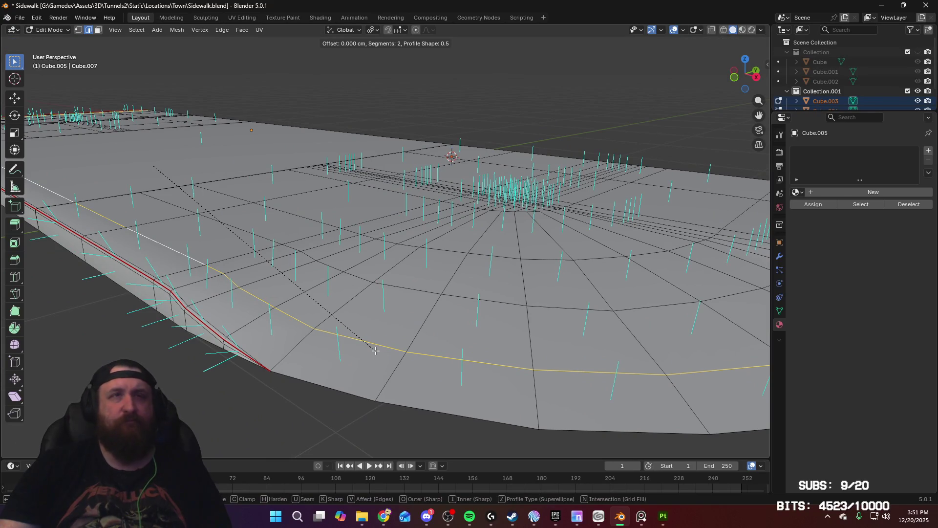
pyautogui.scroll(1, 376, 351)
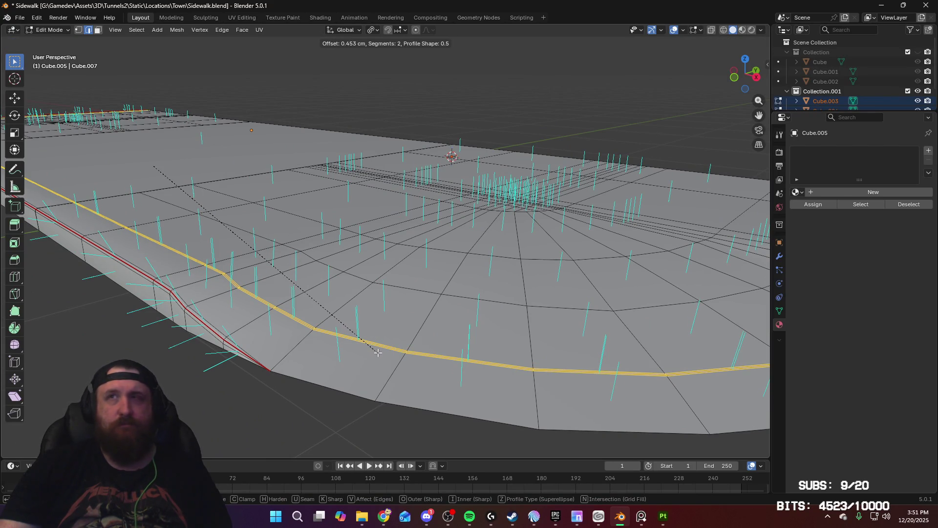
pyautogui.click(377, 352)
pyautogui.moveTo(377, 352)
pyautogui.mouseDown(button='middle')
pyautogui.moveTo(469, 383)
pyautogui.moveTo(521, 371)
pyautogui.moveTo(498, 369)
pyautogui.moveTo(505, 364)
pyautogui.mouseUp(button='middle')
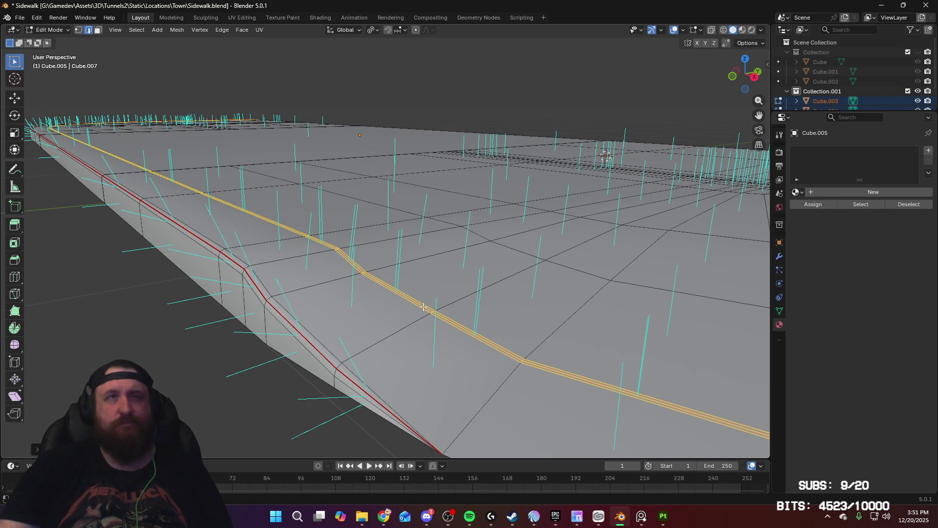
# Select the edge loop along the sidewalk top and inspect it, cancelling a trial vertical move
pyautogui.click(368, 268)
pyautogui.keyDown('alt'); pyautogui.click(359, 267); pyautogui.keyUp('alt')
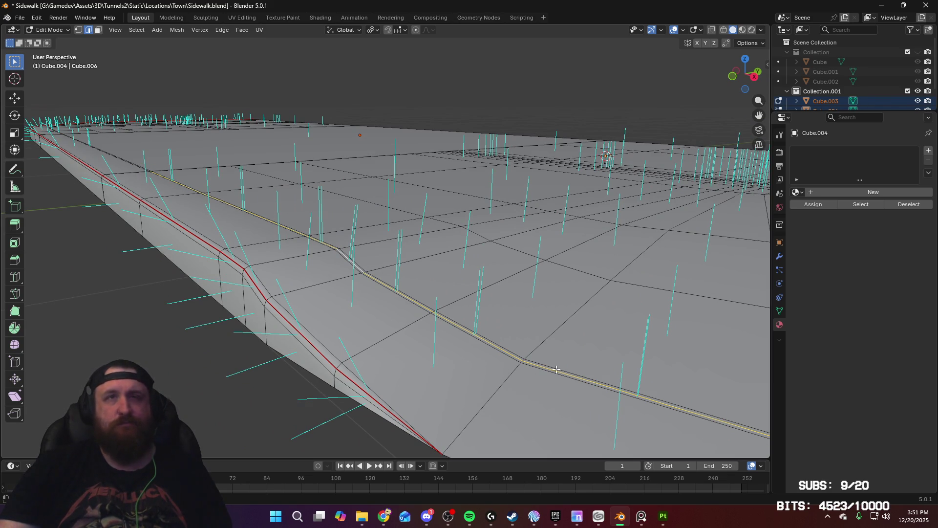
pyautogui.moveTo(632, 405)
pyautogui.keyDown('shift'); pyautogui.mouseDown(button='middle')
pyautogui.moveTo(597, 388)
pyautogui.moveTo(614, 393)
pyautogui.mouseUp(button='middle'); pyautogui.keyUp('shift')
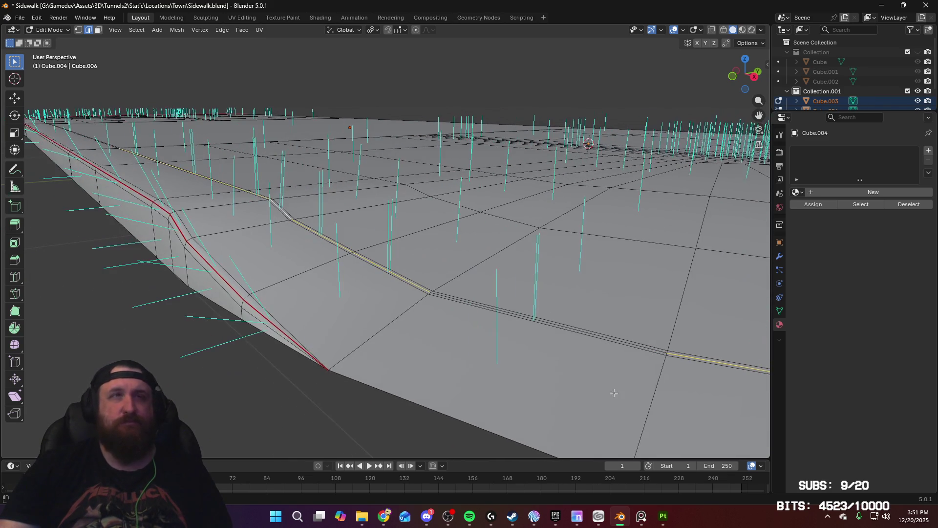
pyautogui.keyDown('shift'); pyautogui.moveTo(533, 350); pyautogui.dragTo(460, 354, button='middle'); pyautogui.keyUp('shift')
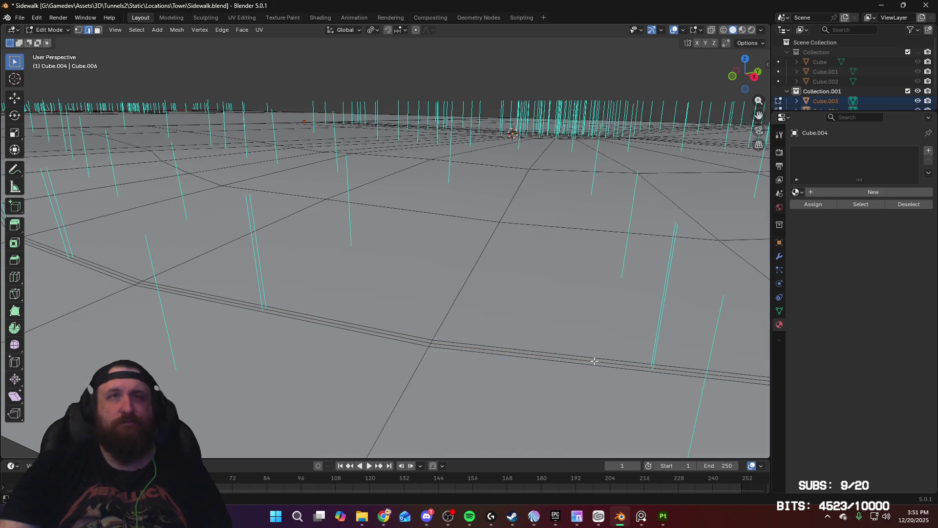
pyautogui.moveTo(465, 347); pyautogui.dragTo(527, 352, button='middle')
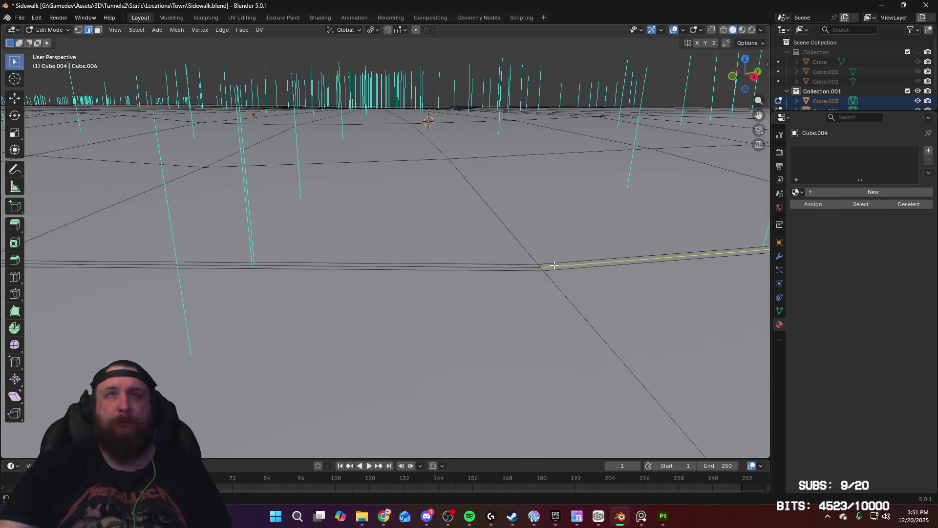
pyautogui.moveTo(620, 285)
pyautogui.mouseDown(button='middle')
pyautogui.moveTo(582, 296)
pyautogui.moveTo(557, 262)
pyautogui.mouseUp(button='middle')
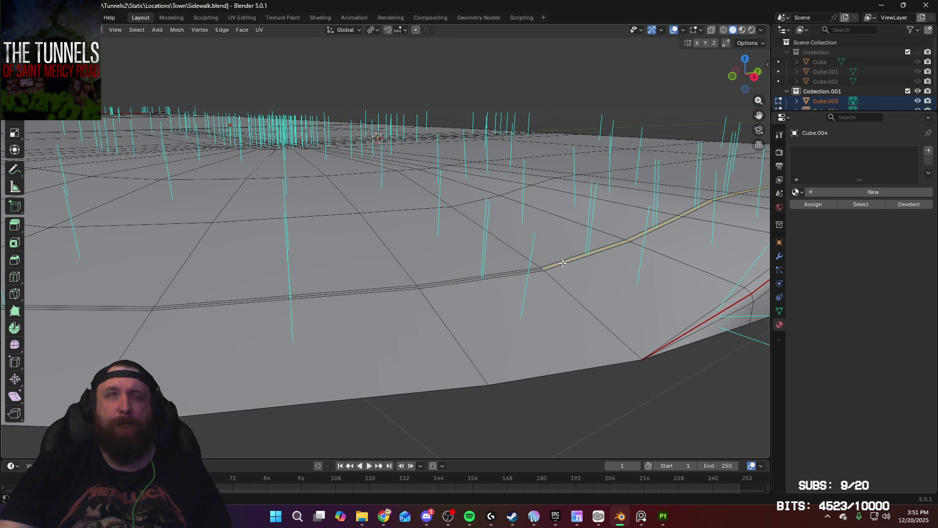
pyautogui.scroll(3, 603, 282)
pyautogui.moveTo(532, 294); pyautogui.dragTo(510, 286, button='middle')
pyautogui.press('g')
pyautogui.press('z')
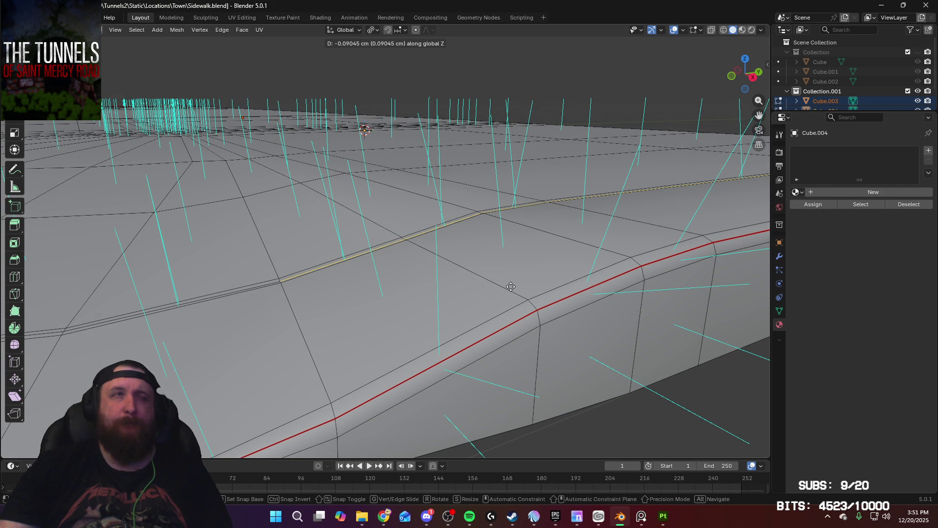
pyautogui.rightClick(510, 286)
# Reselect the long edge loop along the sidewalk and frame it with numpad period
pyautogui.press('Tab')
pyautogui.moveTo(510, 286)
pyautogui.mouseDown(button='middle')
pyautogui.moveTo(458, 279)
pyautogui.moveTo(661, 382)
pyautogui.mouseUp(button='middle')
pyautogui.press('Tab')
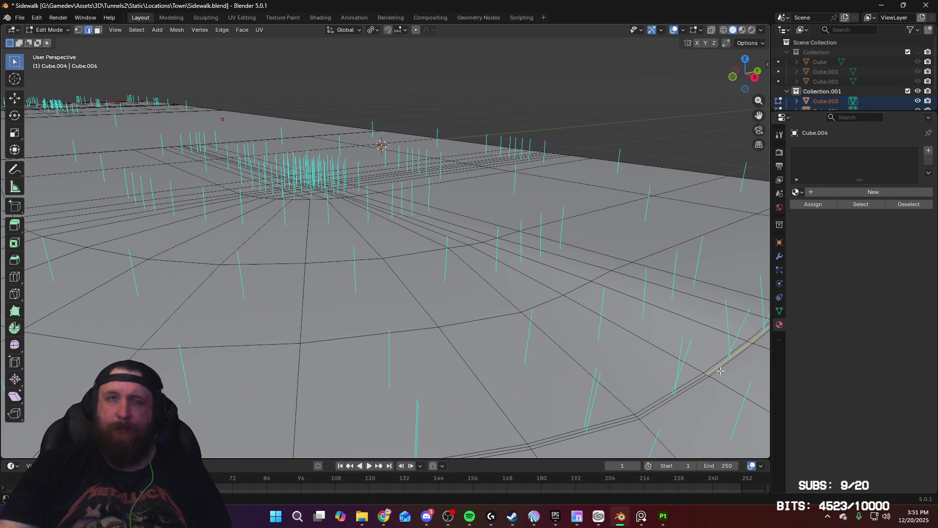
pyautogui.keyDown('alt'); pyautogui.click(719, 371); pyautogui.keyUp('alt')
pyautogui.press('KP_Decimal')
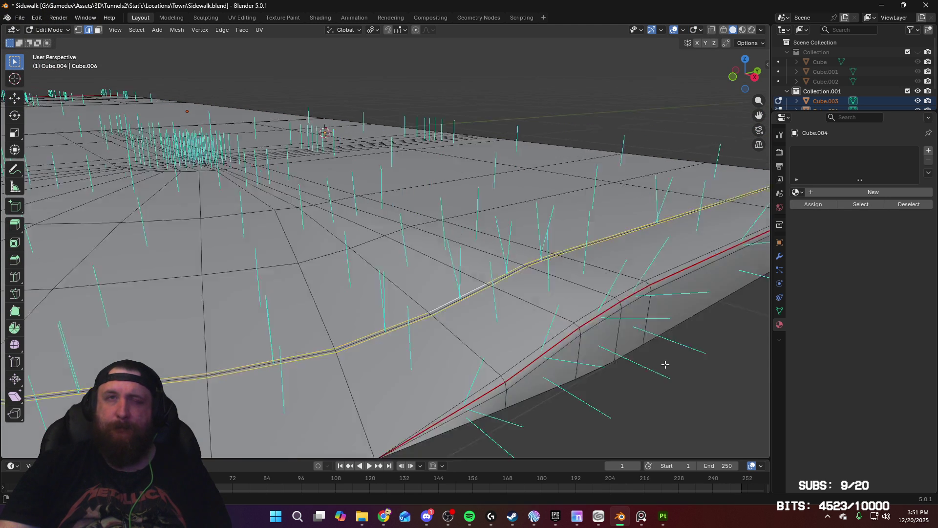
pyautogui.moveTo(575, 353); pyautogui.dragTo(518, 387, button='middle')
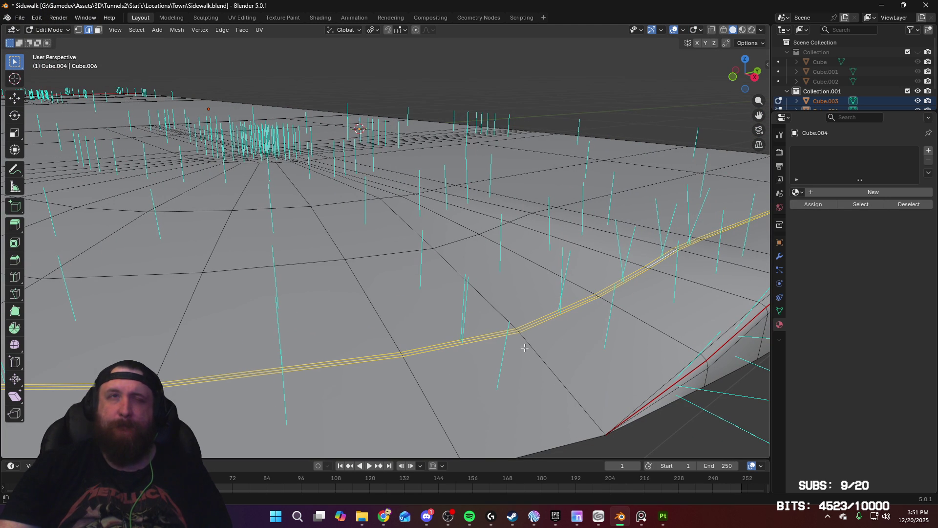
# Ctrl+box-drag over the loop's curved stretches around the corner to deselect them
pyautogui.keyDown('ctrl'); pyautogui.moveTo(430, 393); pyautogui.dragTo(429, 394); pyautogui.keyUp('ctrl')
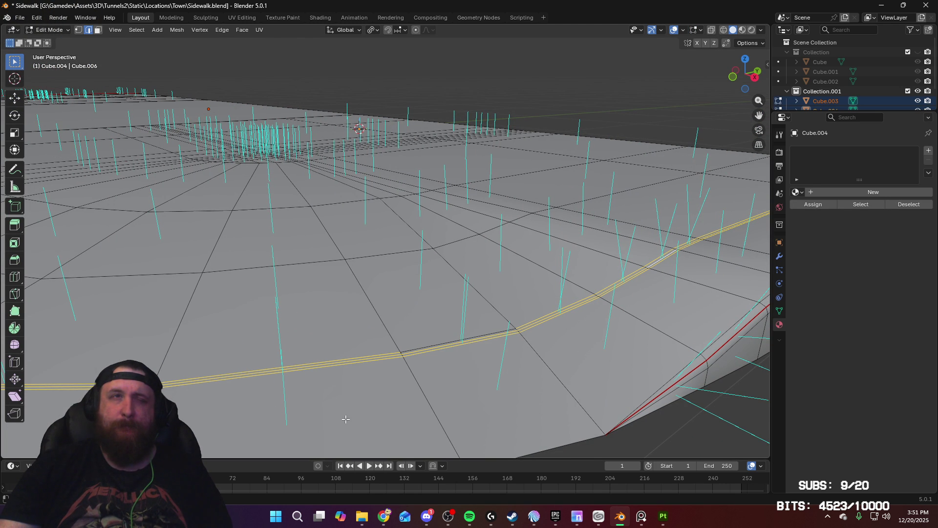
pyautogui.keyDown('ctrl'); pyautogui.moveTo(411, 325); pyautogui.dragTo(401, 332); pyautogui.keyUp('ctrl')
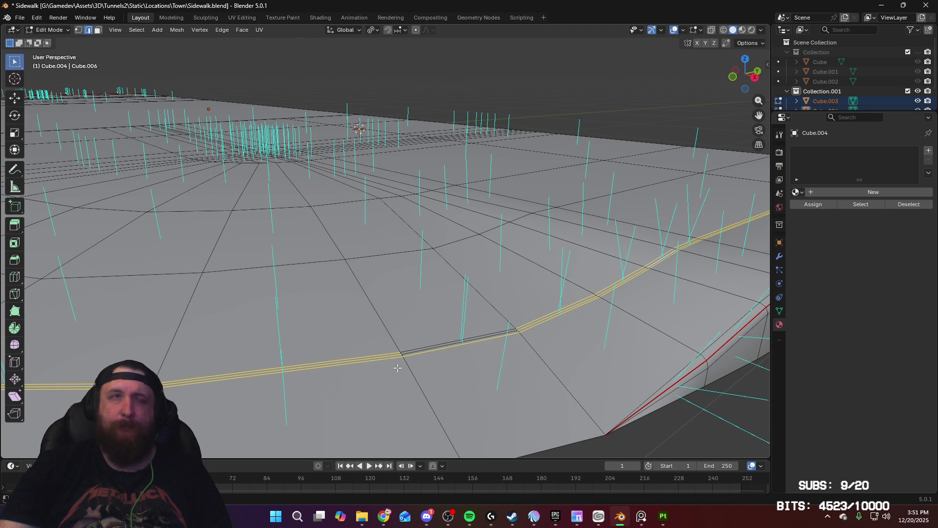
pyautogui.keyDown('ctrl'); pyautogui.moveTo(547, 413); pyautogui.dragTo(397, 325); pyautogui.keyUp('ctrl')
pyautogui.moveTo(401, 371)
pyautogui.mouseDown(button='middle')
pyautogui.moveTo(369, 400)
pyautogui.moveTo(473, 385)
pyautogui.moveTo(530, 421)
pyautogui.moveTo(618, 408)
pyautogui.mouseUp(button='middle')
pyautogui.moveTo(619, 408)
pyautogui.mouseDown()
pyautogui.moveTo(494, 346)
pyautogui.moveTo(363, 261)
pyautogui.moveTo(293, 250)
pyautogui.mouseUp()
pyautogui.moveTo(650, 367)
pyautogui.keyDown('ctrl'); pyautogui.mouseDown()
pyautogui.moveTo(530, 342)
pyautogui.moveTo(524, 300)
pyautogui.mouseUp(); pyautogui.keyUp('ctrl')
pyautogui.moveTo(418, 334); pyautogui.dragTo(499, 351, button='middle')
pyautogui.keyDown('ctrl'); pyautogui.moveTo(521, 357); pyautogui.dragTo(395, 277); pyautogui.keyUp('ctrl')
pyautogui.moveTo(481, 358)
pyautogui.keyDown('ctrl'); pyautogui.mouseDown()
pyautogui.moveTo(401, 329)
pyautogui.moveTo(396, 289)
pyautogui.mouseUp(); pyautogui.keyUp('ctrl')
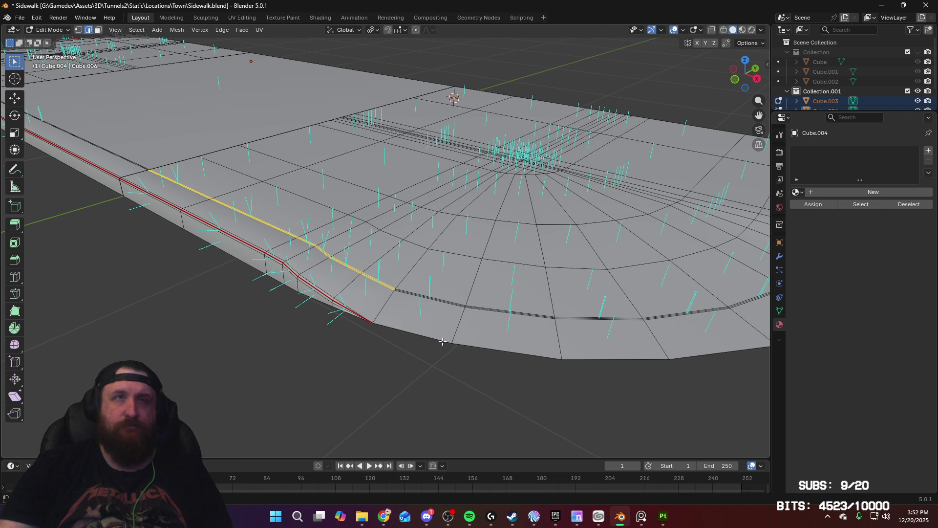
# Mark the straight curb-top edges as sharp and check the shading in Object Mode
pyautogui.scroll(4, 416, 363)
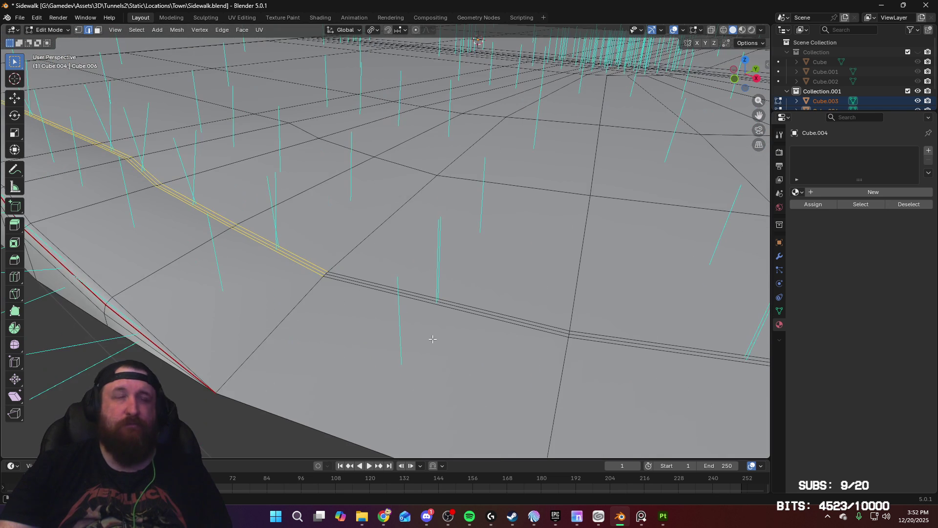
pyautogui.moveTo(379, 325); pyautogui.dragTo(383, 326, button='middle')
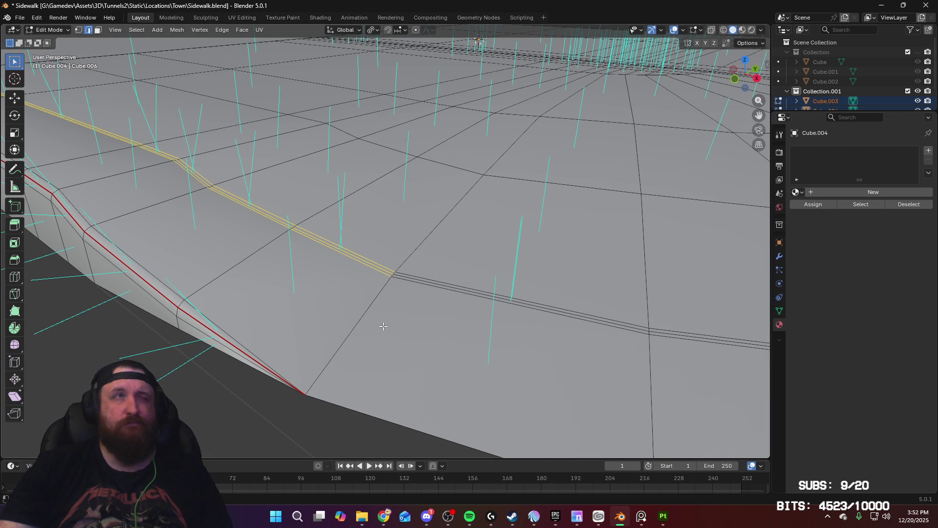
pyautogui.rightClick(384, 326)
pyautogui.click(374, 339)
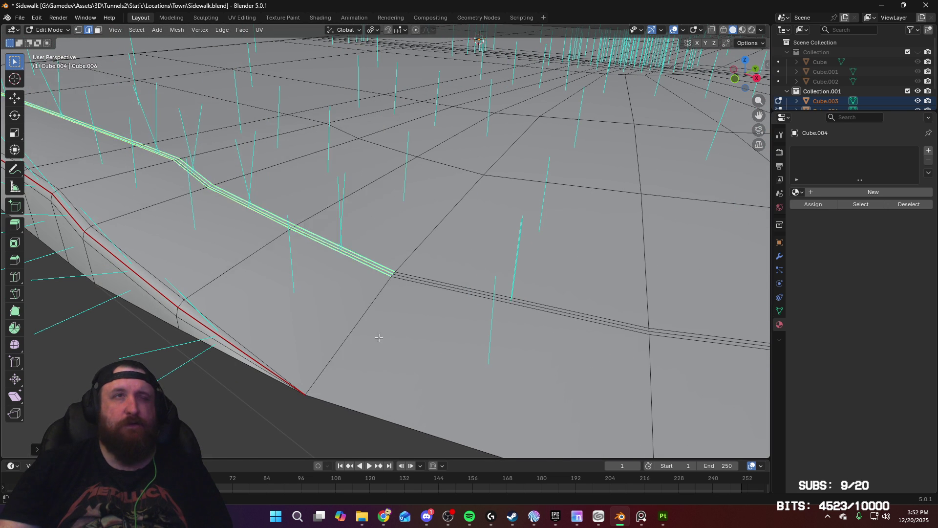
pyautogui.press('Tab')
pyautogui.scroll(-5, 414, 321)
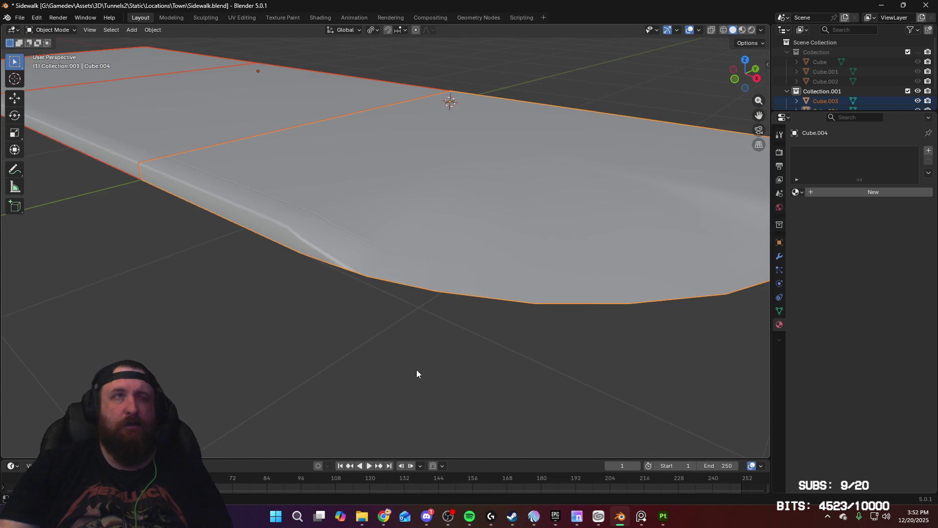
pyautogui.moveTo(433, 354)
pyautogui.mouseDown(button='middle')
pyautogui.moveTo(267, 355)
pyautogui.moveTo(318, 362)
pyautogui.moveTo(358, 348)
pyautogui.mouseUp(button='middle')
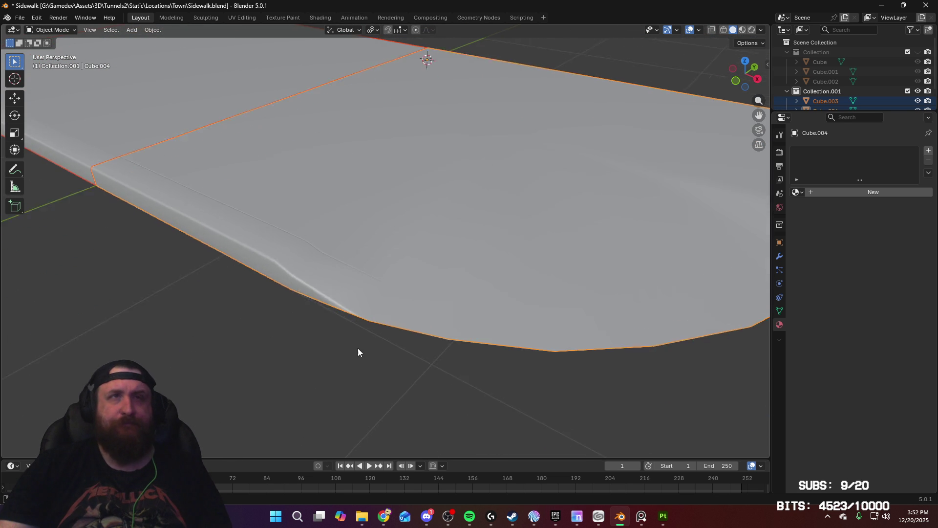
pyautogui.scroll(4, 382, 348)
# Back in Edit Mode, select the crossing edge running down to the slab's outer edge
pyautogui.press('Tab')
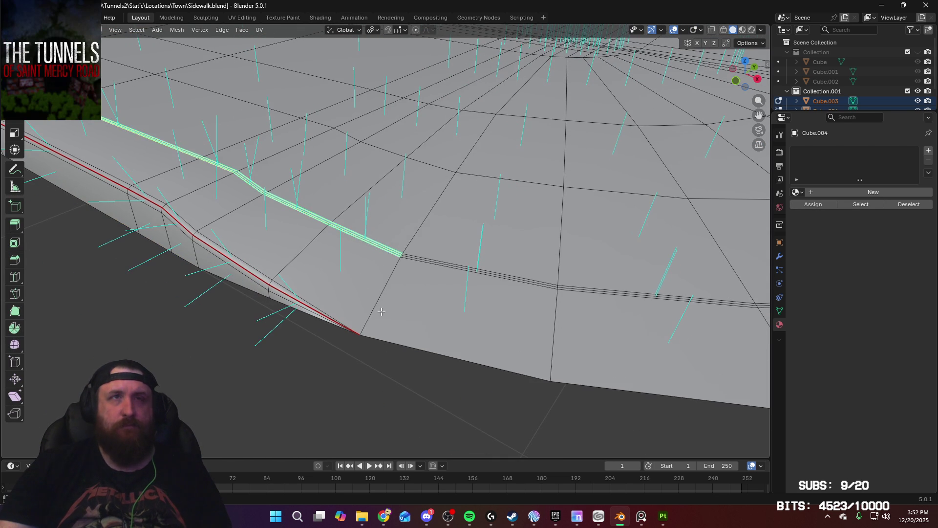
pyautogui.keyDown('alt'); pyautogui.click(378, 303); pyautogui.keyUp('alt')
pyautogui.scroll(5, 412, 352)
pyautogui.keyDown('shift'); pyautogui.click(428, 283); pyautogui.keyUp('shift')
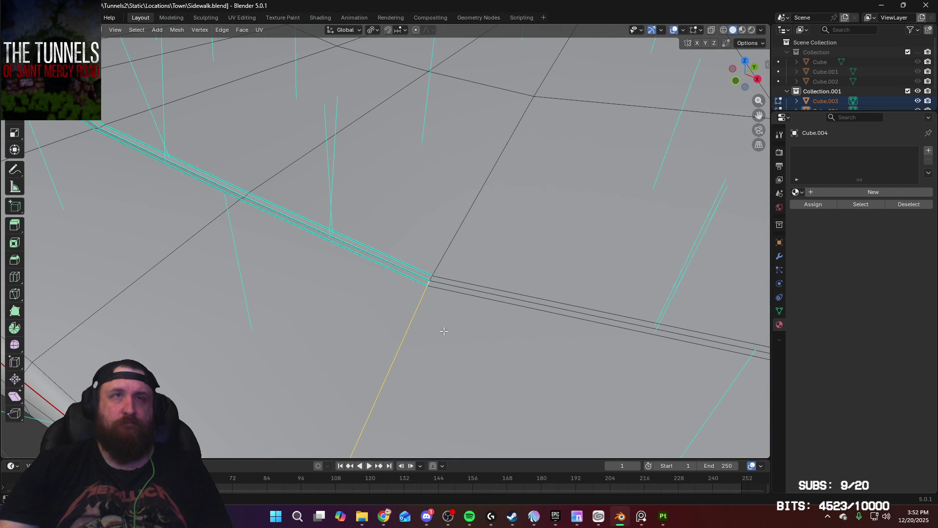
# Bevel the crossing edge at the curb corner into two segments at about 0.203 cm
pyautogui.hotkey('ctrl', 'b')
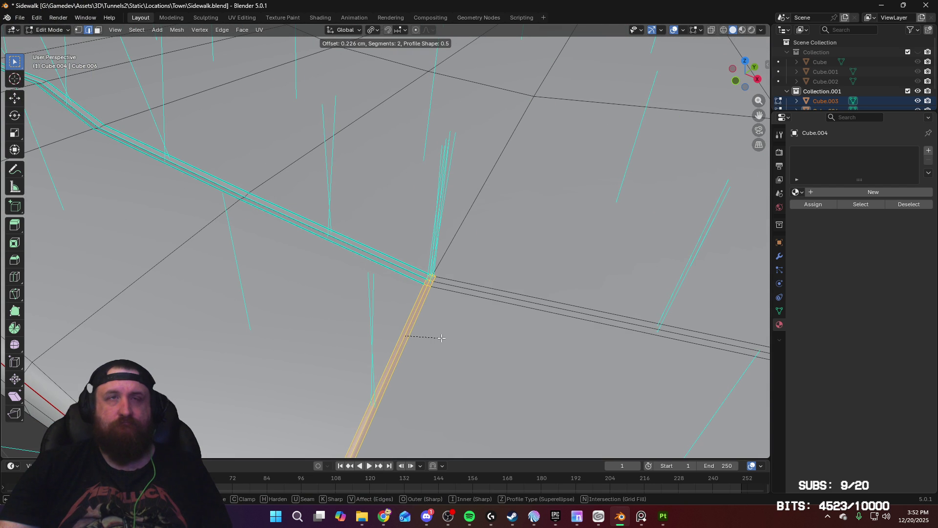
pyautogui.click(441, 338)
pyautogui.scroll(-4, 442, 358)
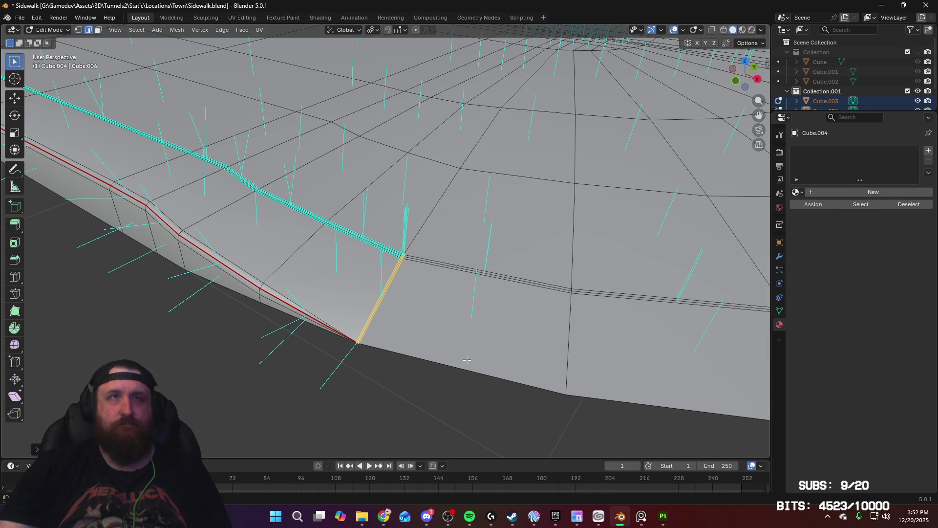
pyautogui.moveTo(465, 360); pyautogui.dragTo(339, 360, button='middle')
pyautogui.moveTo(512, 325); pyautogui.dragTo(378, 360, button='middle')
pyautogui.scroll(8, 386, 352)
pyautogui.scroll(-8, 405, 354)
pyautogui.moveTo(397, 364); pyautogui.dragTo(517, 375, button='middle')
pyautogui.scroll(2, 516, 384)
pyautogui.scroll(6, 516, 385)
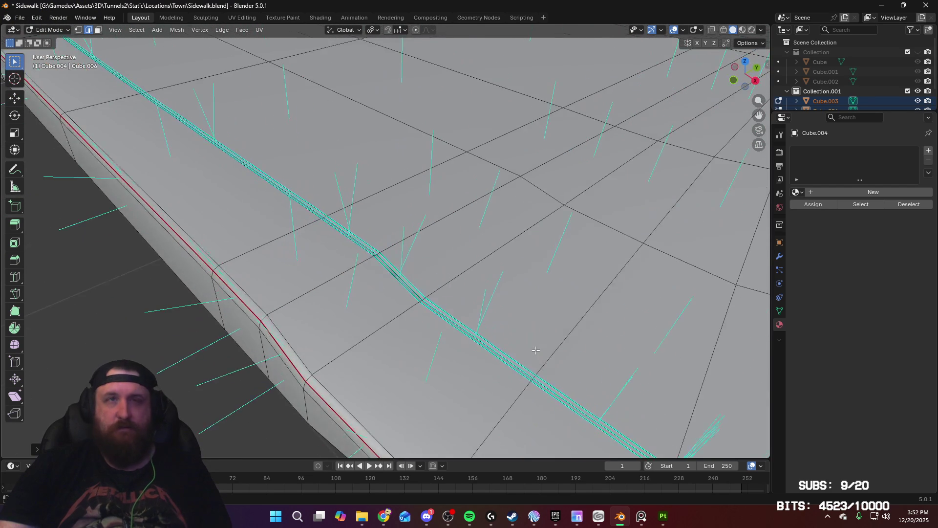
pyautogui.scroll(-5, 555, 373)
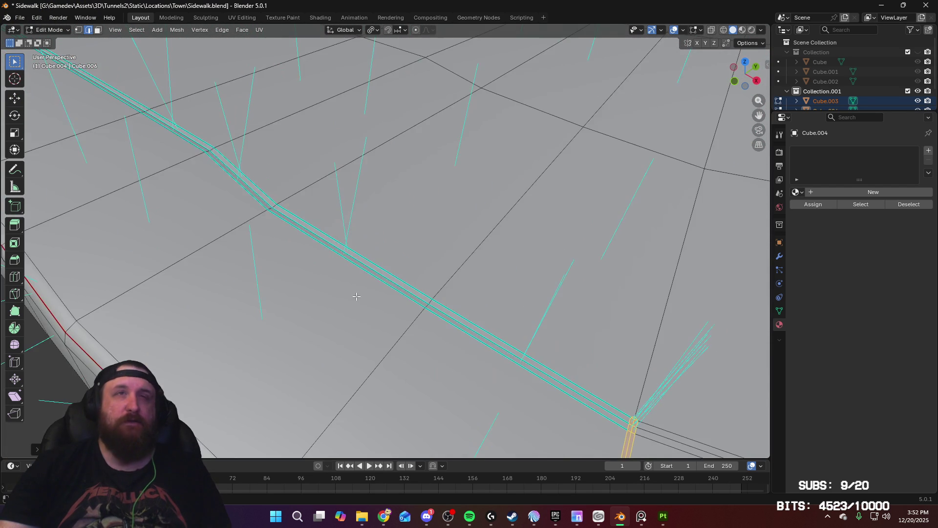
pyautogui.scroll(5, 513, 367)
pyautogui.scroll(-6, 435, 360)
pyautogui.moveTo(560, 357)
pyautogui.mouseDown(button='middle')
pyautogui.moveTo(530, 266)
pyautogui.moveTo(496, 268)
pyautogui.mouseUp(button='middle')
# Select the nearby edge at the slab corner and bevel it the same way
pyautogui.click(450, 243)
pyautogui.scroll(8, 450, 243)
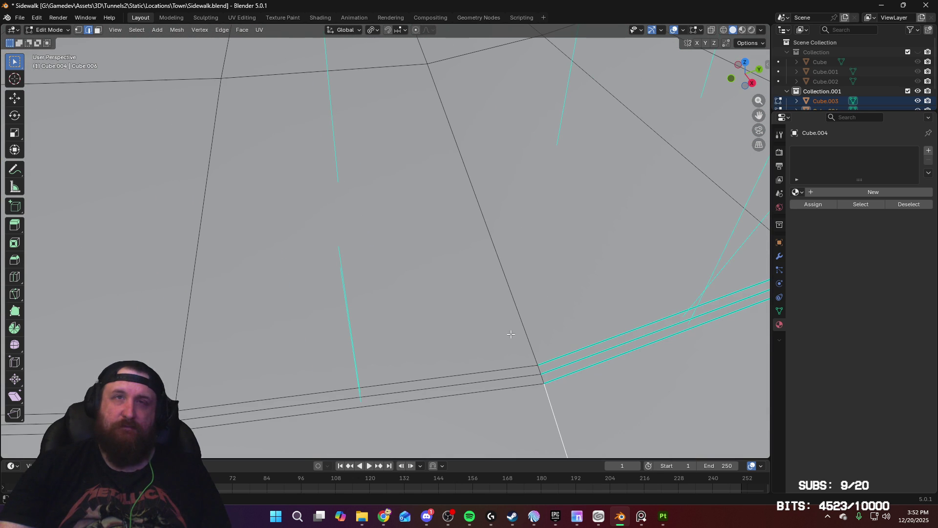
pyautogui.press('KP_Decimal')
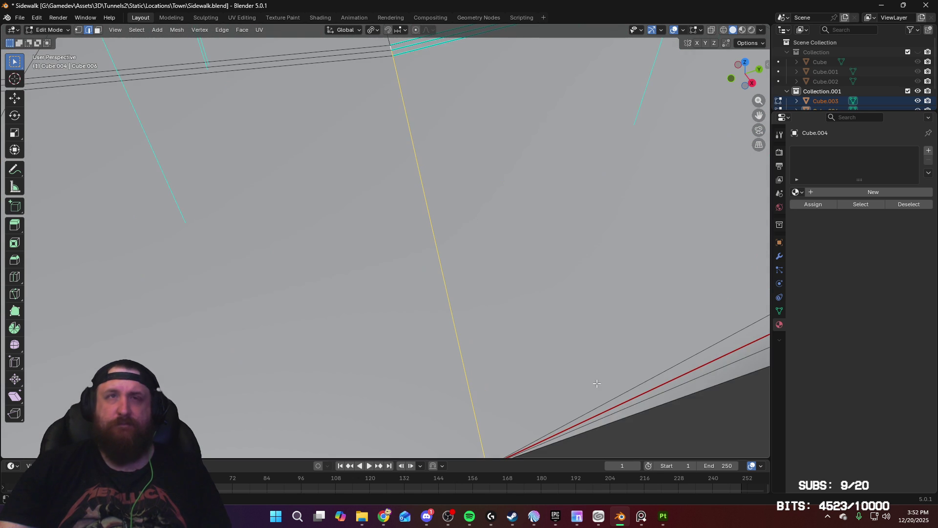
pyautogui.hotkey('ctrl', 'b')
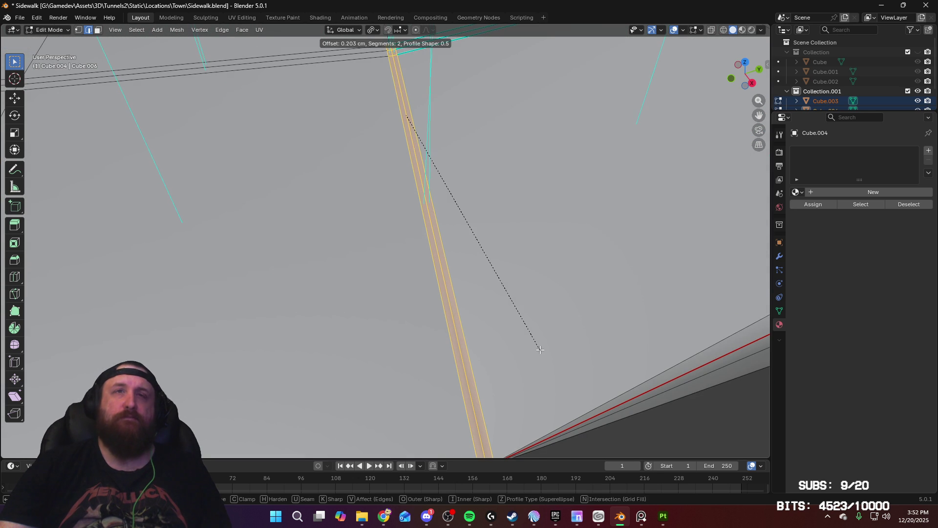
pyautogui.click(537, 345)
pyautogui.press('KP_Decimal')
# In vertex mode, merge the doubled vertices at the bevel's end into the last selected one
pyautogui.press('1')
pyautogui.click(493, 377)
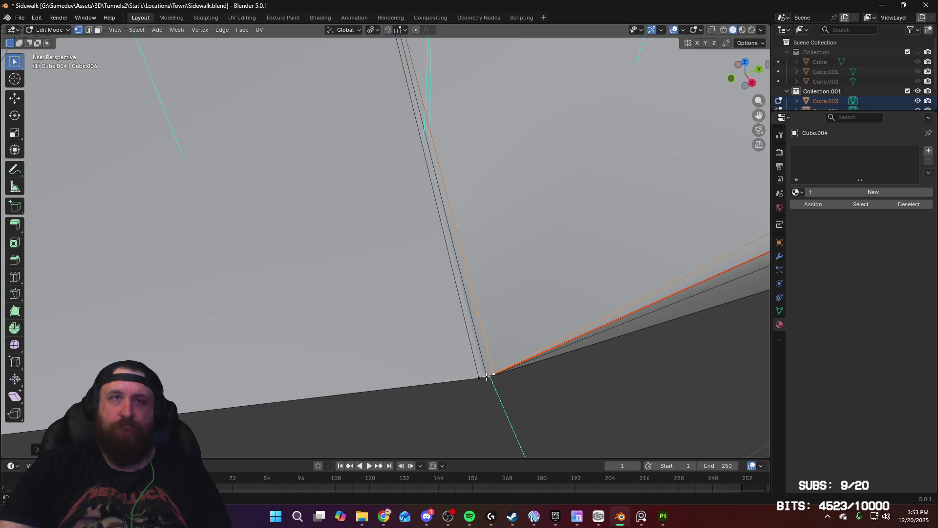
pyautogui.click(491, 374)
pyautogui.keyDown('shift'); pyautogui.click(485, 376); pyautogui.keyUp('shift')
pyautogui.press('m')
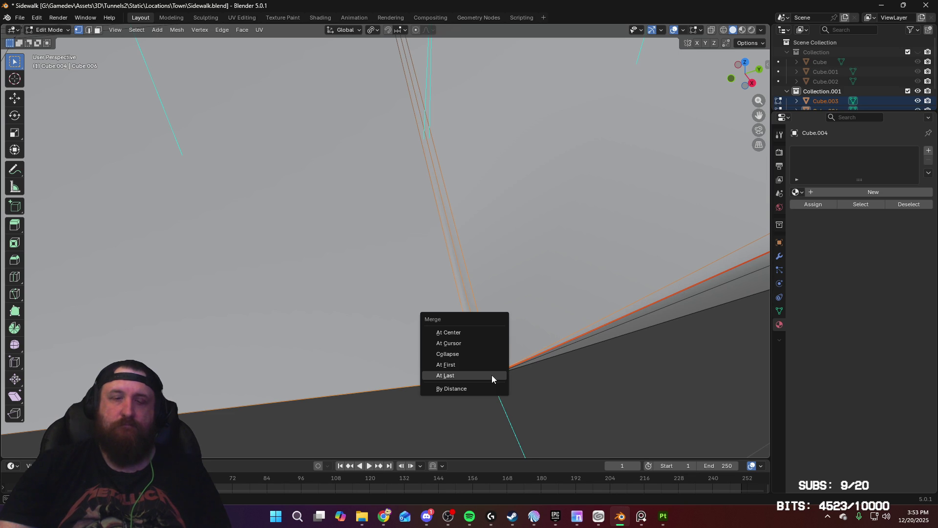
pyautogui.click(492, 374)
pyautogui.moveTo(491, 374)
pyautogui.mouseDown(button='middle')
pyautogui.moveTo(360, 371)
pyautogui.moveTo(473, 341)
pyautogui.mouseUp(button='middle')
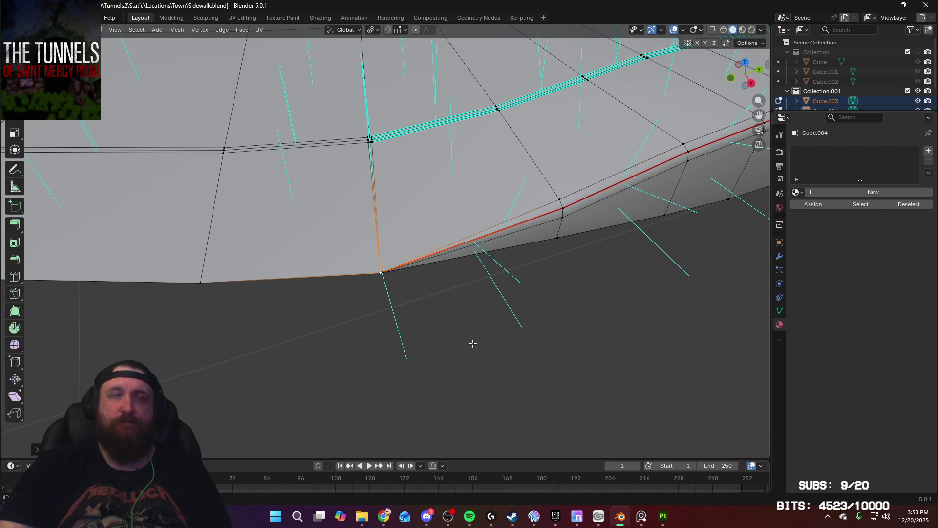
# Merge two more pairs of doubled vertices into the curb corner vertex
pyautogui.click(388, 277)
pyautogui.keyDown('shift'); pyautogui.click(381, 274); pyautogui.keyUp('shift')
pyautogui.press('m')
pyautogui.click(403, 290)
pyautogui.click(388, 276)
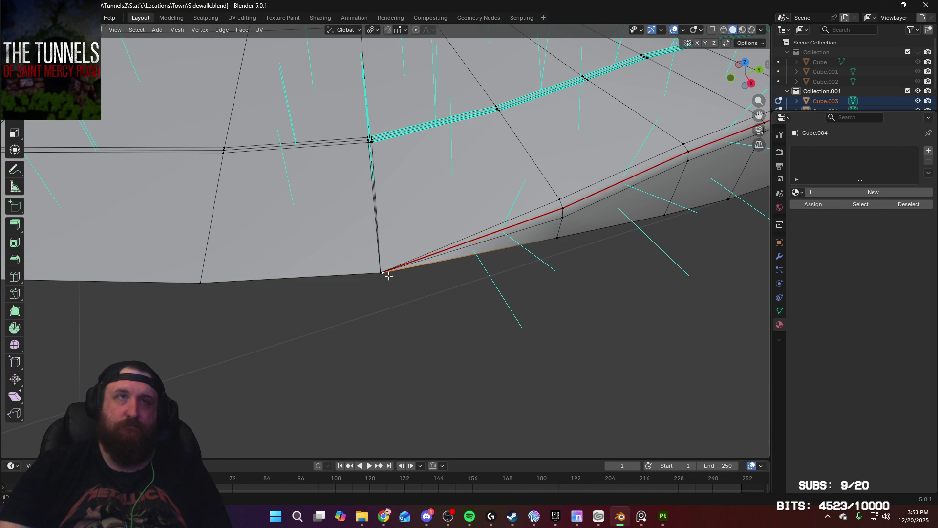
pyautogui.keyDown('shift'); pyautogui.click(381, 273); pyautogui.keyUp('shift')
pyautogui.press('m')
pyautogui.click(393, 278)
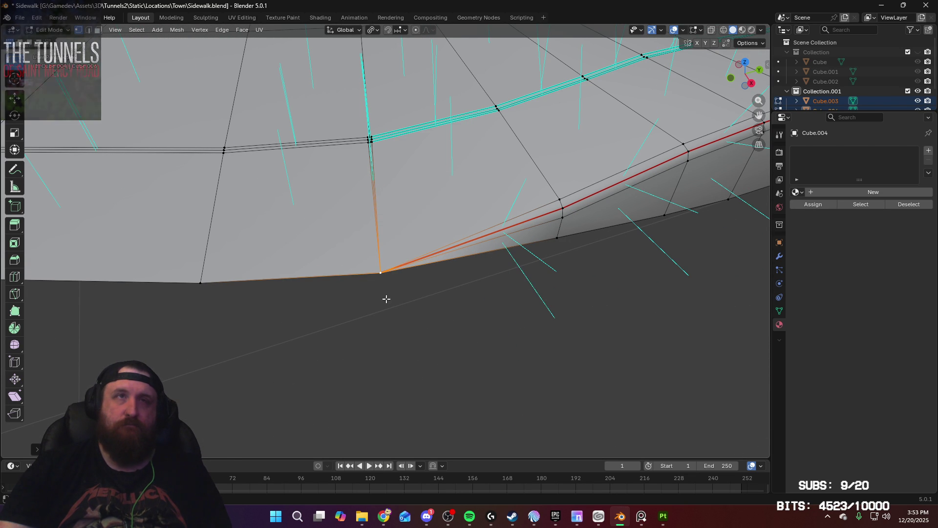
pyautogui.moveTo(271, 308)
pyautogui.mouseDown(button='middle')
pyautogui.moveTo(425, 324)
pyautogui.moveTo(412, 323)
pyautogui.mouseUp(button='middle')
pyautogui.scroll(4, 412, 323)
pyautogui.moveTo(413, 289); pyautogui.dragTo(452, 320, button='middle')
# Select the long edge running into the corner and merge the doubled corner vertices
pyautogui.click(498, 338)
pyautogui.keyDown('shift'); pyautogui.click(493, 335); pyautogui.keyUp('shift')
pyautogui.keyDown('shift'); pyautogui.click(491, 332); pyautogui.keyUp('shift')
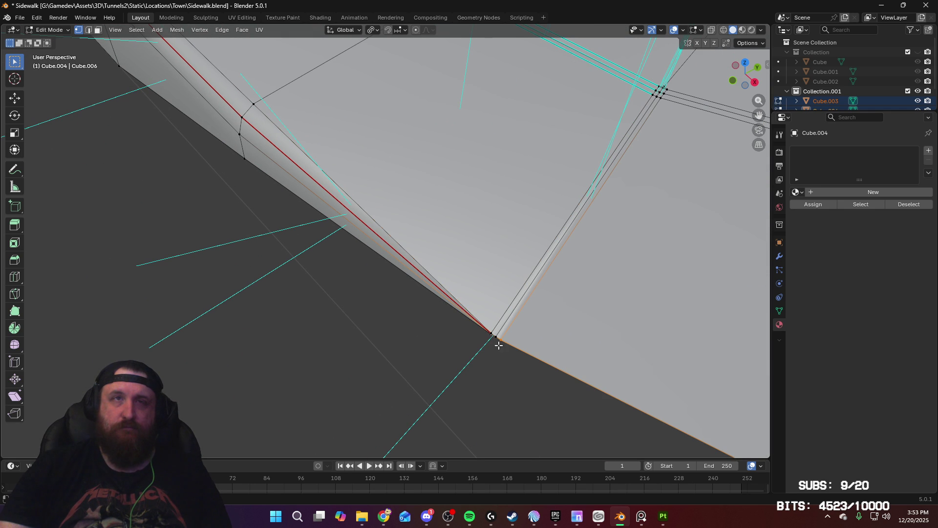
pyautogui.keyDown('shift'); pyautogui.click(491, 334); pyautogui.keyUp('shift')
pyautogui.press('m')
pyautogui.click(535, 343)
# Repeat Merge on the remaining corner edges until the corner is collapsed
pyautogui.click(491, 333)
pyautogui.keyDown('shift'); pyautogui.click(491, 333); pyautogui.keyUp('shift')
pyautogui.press('m')
pyautogui.click(507, 342)
pyautogui.click(491, 334)
pyautogui.keyDown('shift'); pyautogui.click(491, 335); pyautogui.keyUp('shift')
pyautogui.press('m')
pyautogui.click(505, 342)
pyautogui.scroll(-5, 509, 327)
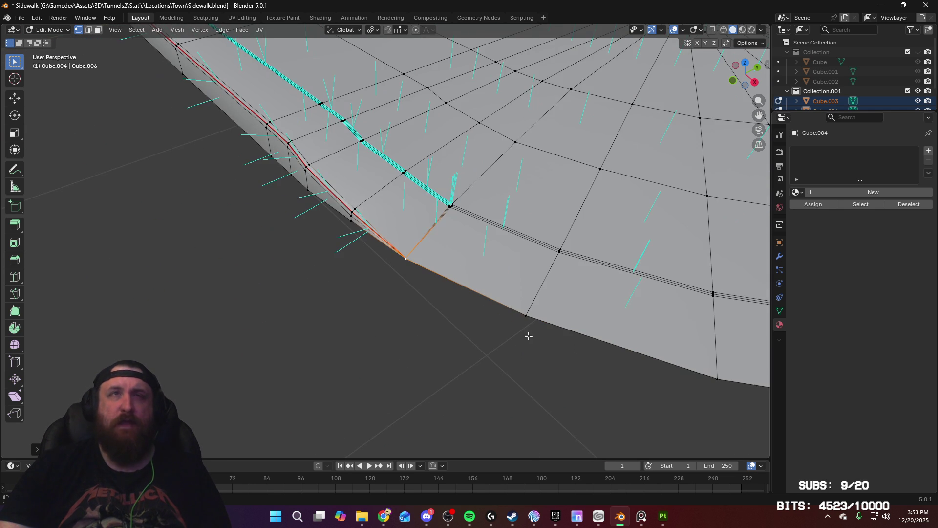
pyautogui.scroll(4, 511, 325)
pyautogui.scroll(2, 506, 315)
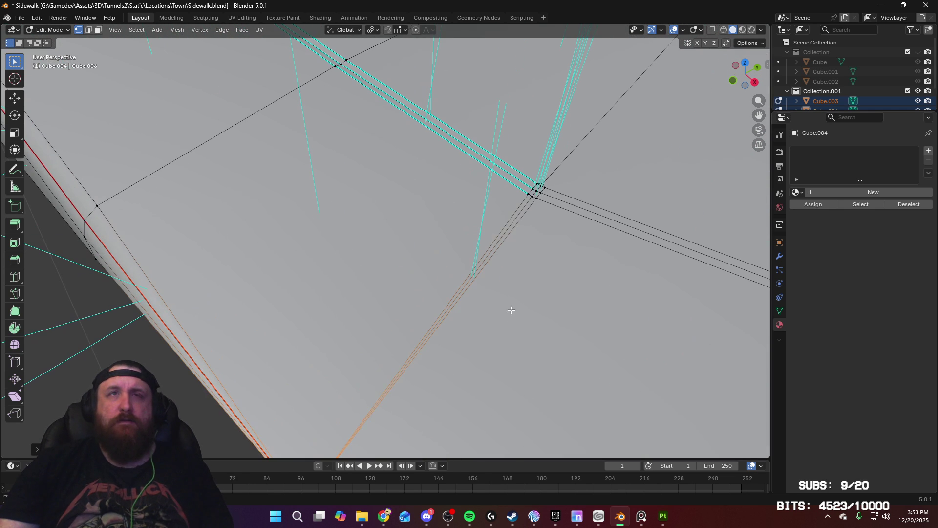
# In edge mode, select the diagonal edge pair at the corner and frame them
pyautogui.press('2')
pyautogui.click(531, 211)
pyautogui.click(524, 211)
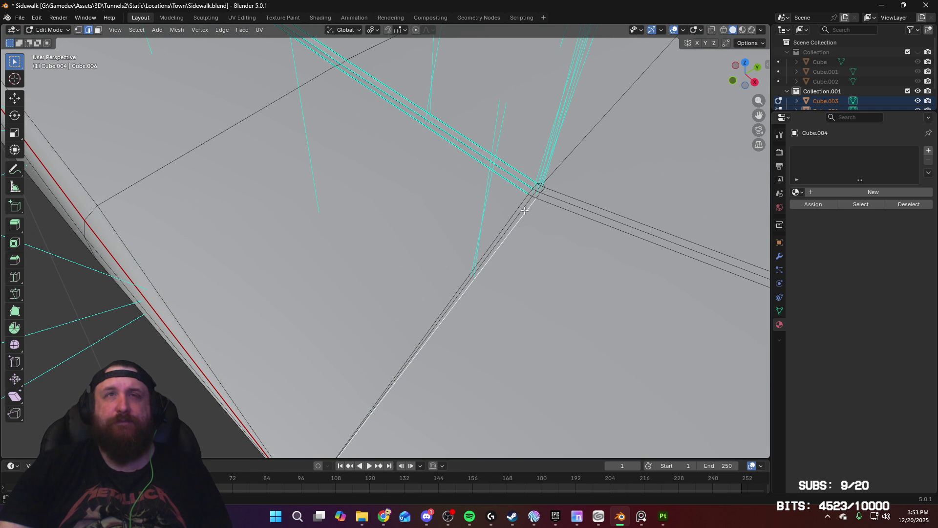
pyautogui.click(531, 194)
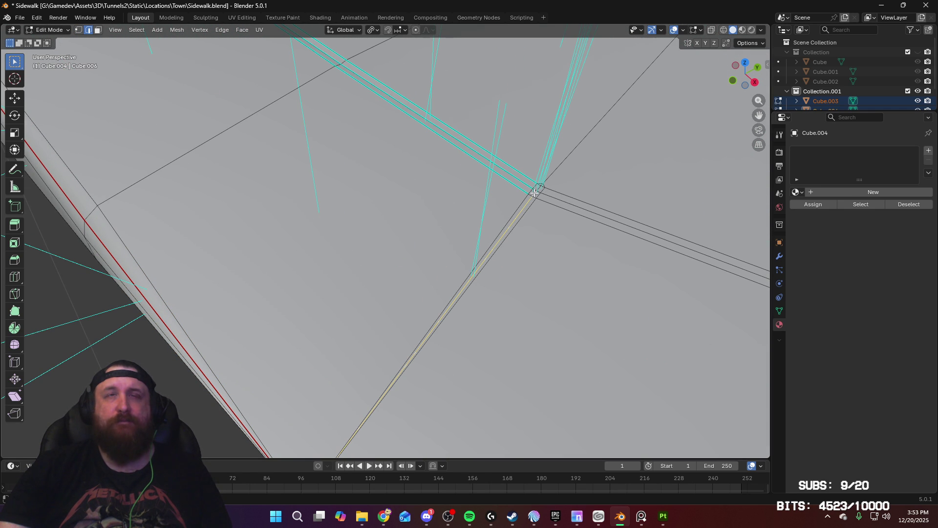
pyautogui.moveTo(571, 264); pyautogui.dragTo(456, 288, button='middle')
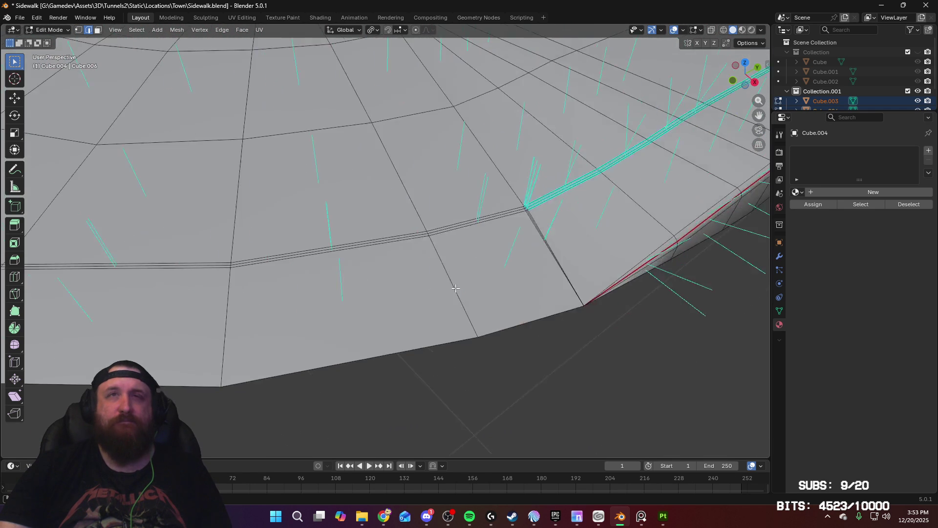
pyautogui.press('KP_Decimal')
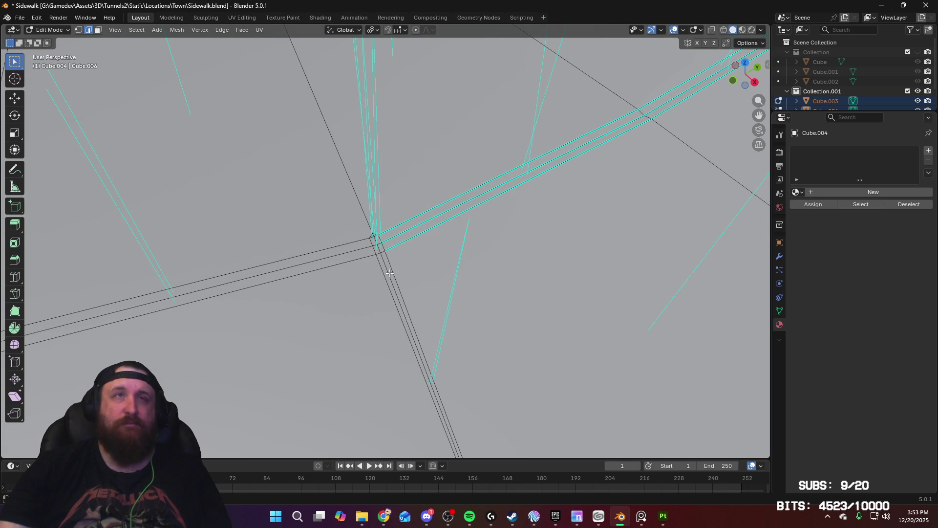
pyautogui.click(389, 272)
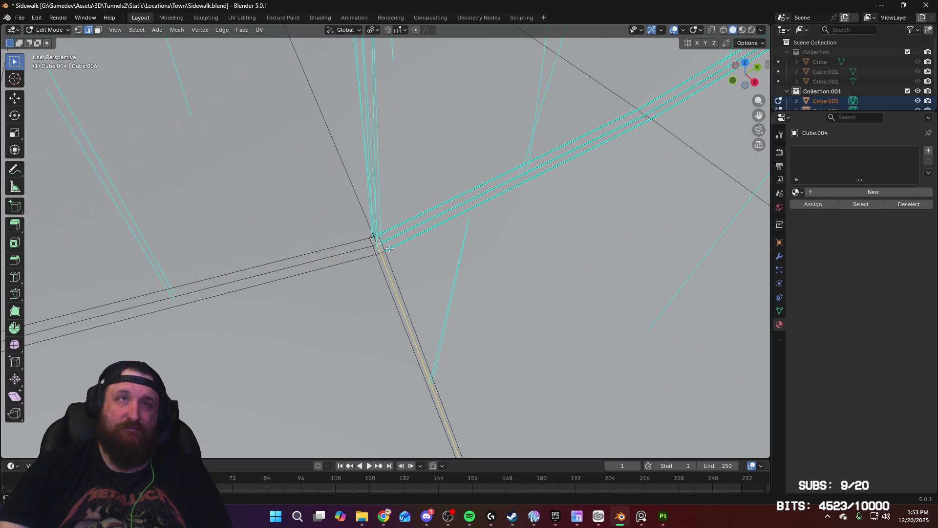
pyautogui.keyDown('shift'); pyautogui.click(389, 249); pyautogui.keyUp('shift')
pyautogui.press('KP_Decimal')
pyautogui.scroll(-5, 452, 319)
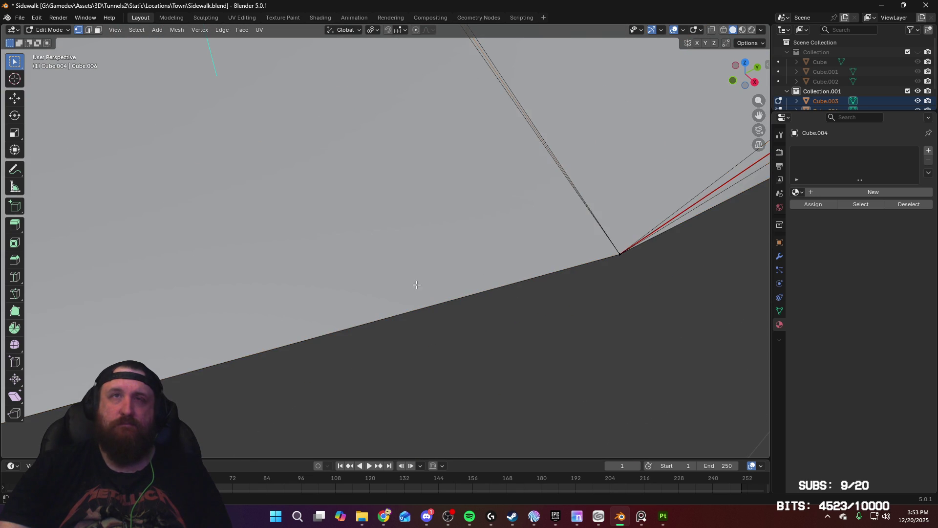
pyautogui.scroll(-5, 618, 253)
pyautogui.moveTo(389, 305)
pyautogui.mouseDown(button='middle')
pyautogui.moveTo(545, 309)
pyautogui.moveTo(539, 300)
pyautogui.mouseUp(button='middle')
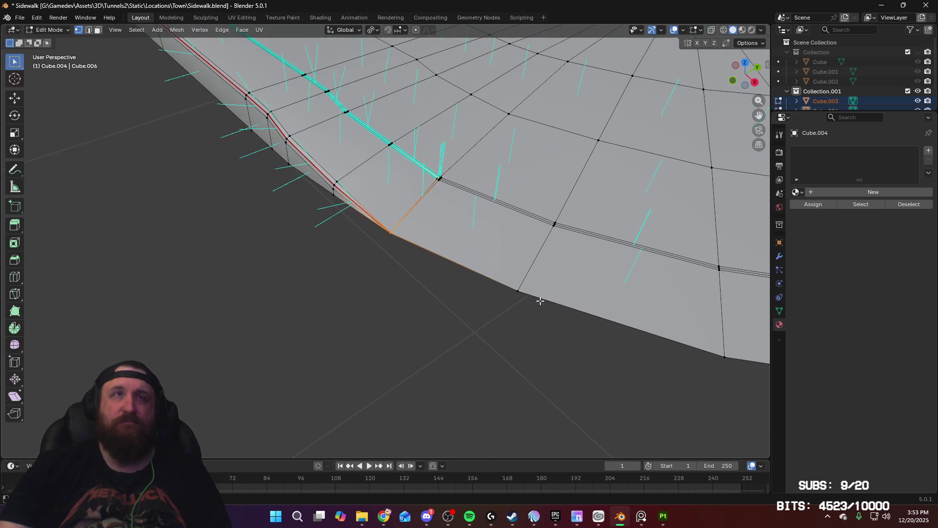
pyautogui.moveTo(387, 234); pyautogui.dragTo(384, 247, button='middle')
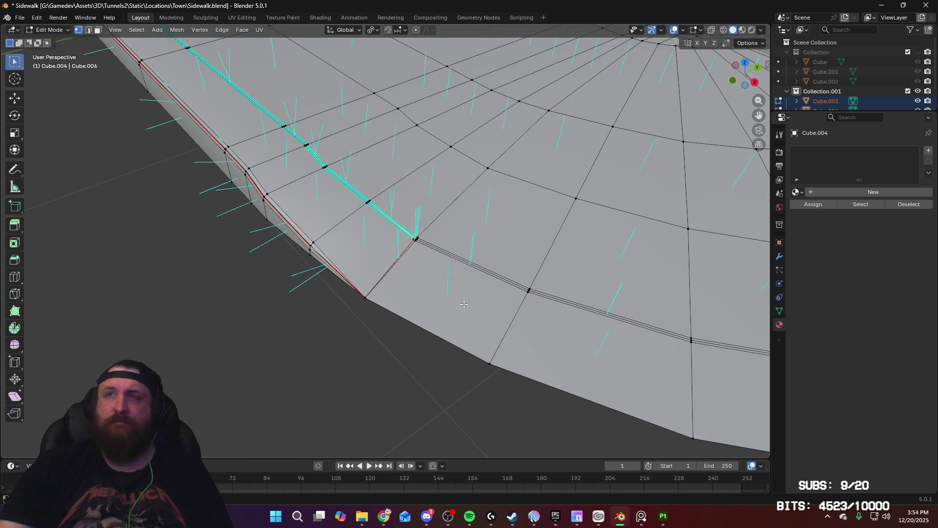
pyautogui.scroll(6, 472, 274)
# Nudge the corner selection slightly along Z with G Z and check it in Object Mode
pyautogui.press('g')
pyautogui.press('z')
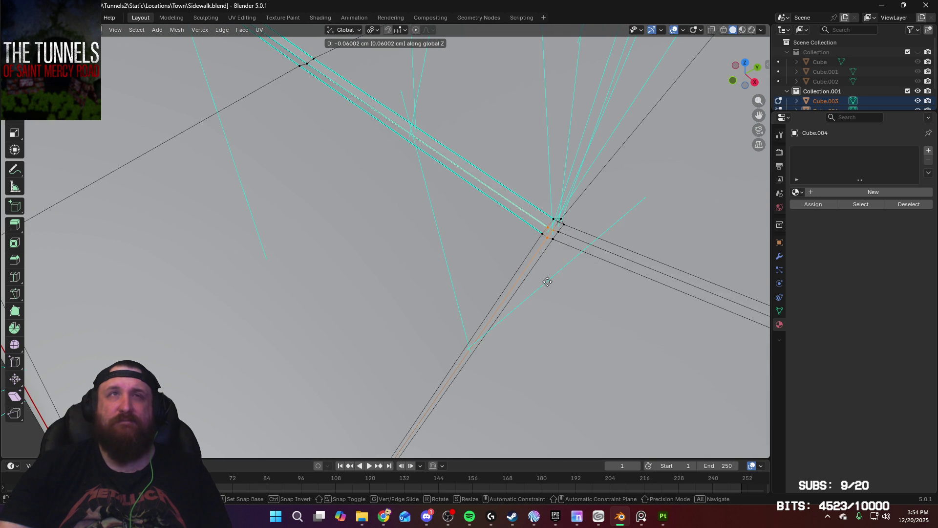
pyautogui.click(547, 284)
pyautogui.press('Tab')
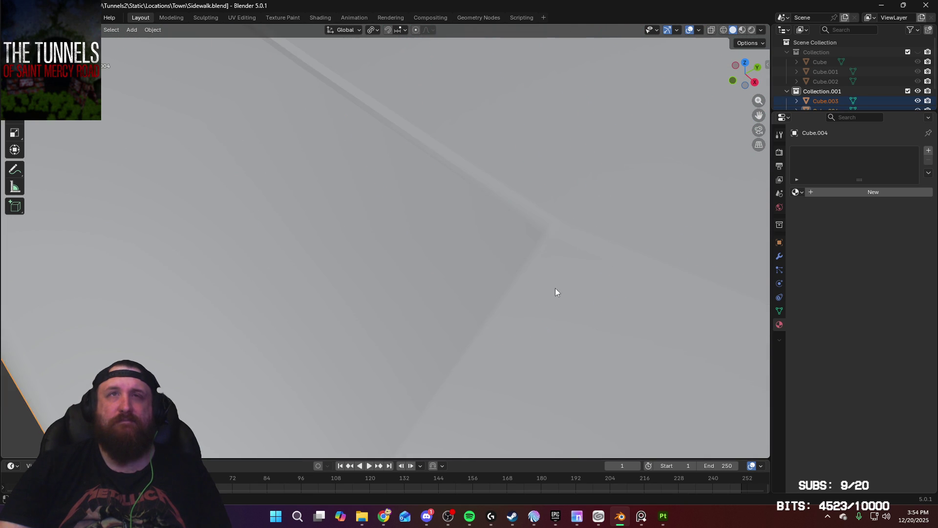
pyautogui.scroll(-3, 561, 274)
pyautogui.scroll(2, 559, 287)
pyautogui.press('Tab')
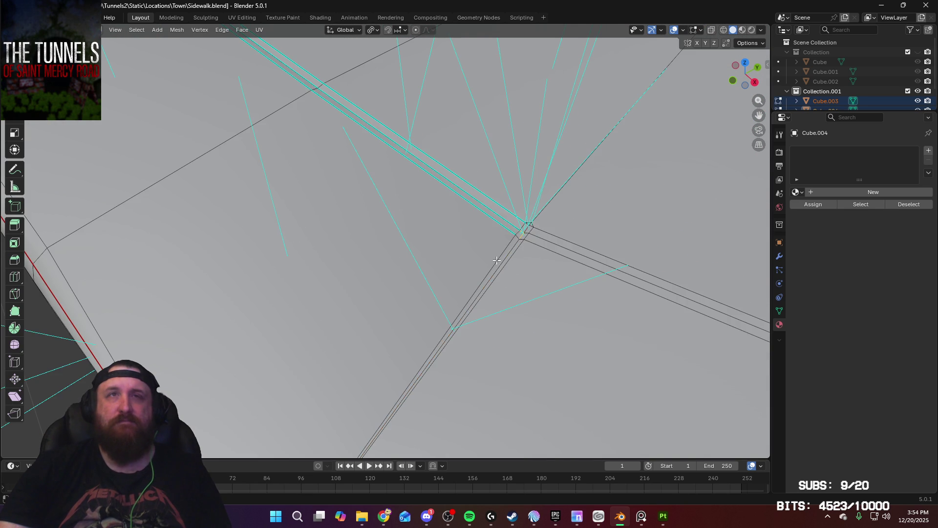
pyautogui.scroll(-2, 502, 262)
pyautogui.scroll(2, 498, 276)
pyautogui.scroll(-2, 497, 276)
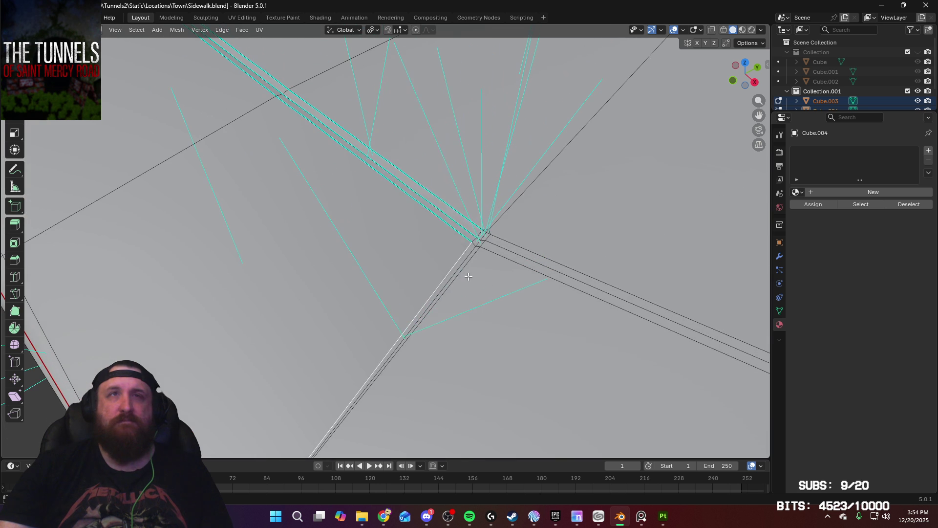
# Connect the corner vertices with a new edge and fix the edges meeting at the corner vertex
pyautogui.rightClick(443, 281)
pyautogui.click(440, 276)
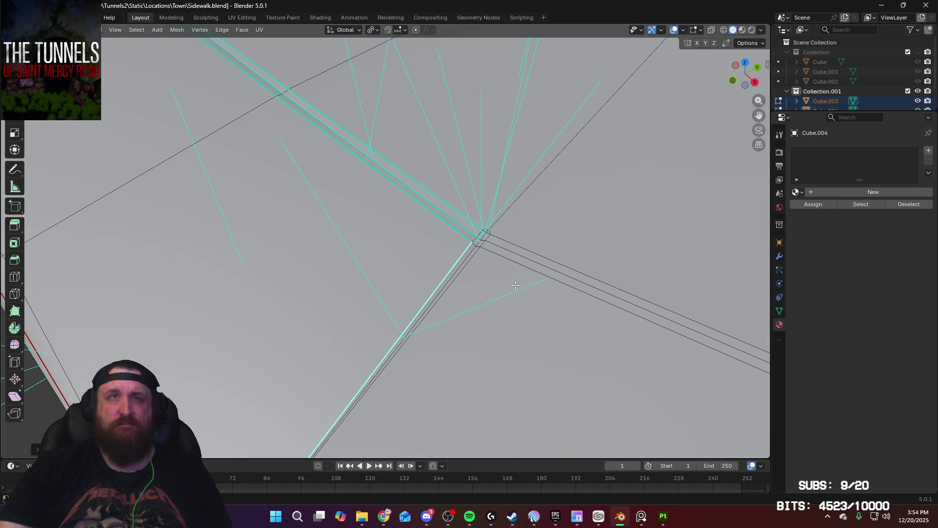
pyautogui.rightClick(476, 237)
pyautogui.click(453, 245)
pyautogui.rightClick(484, 235)
pyautogui.click(475, 238)
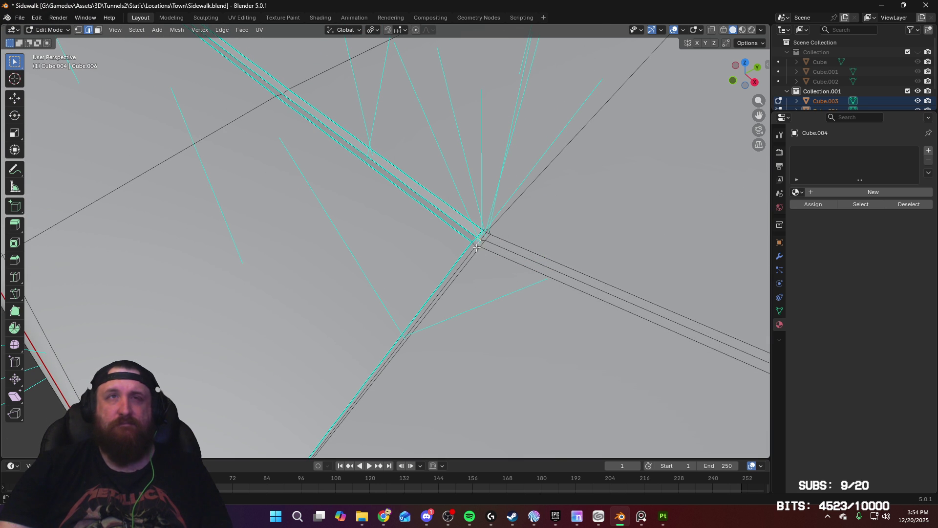
# Apply an edge operation to the corner edge loop, check shading, then select the edge below
pyautogui.keyDown('alt'); pyautogui.click(473, 251); pyautogui.keyUp('alt')
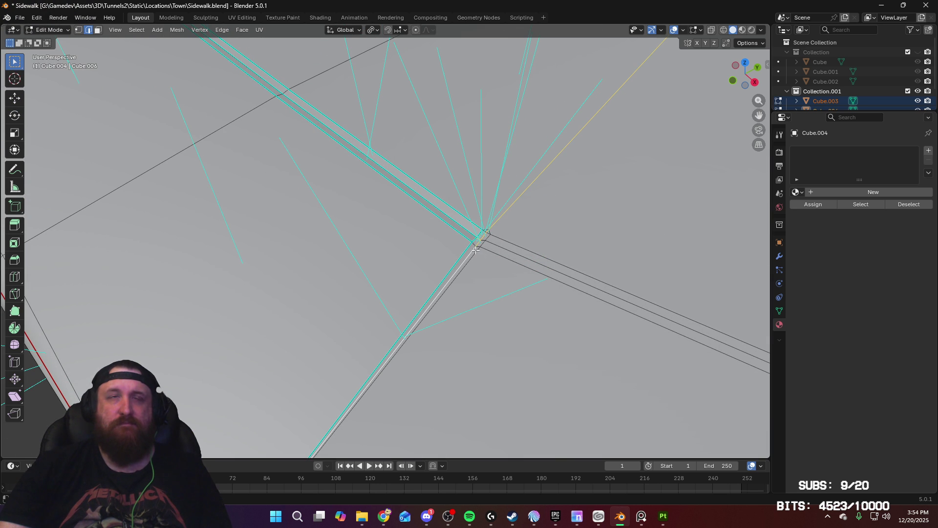
pyautogui.rightClick(468, 253)
pyautogui.click(470, 253)
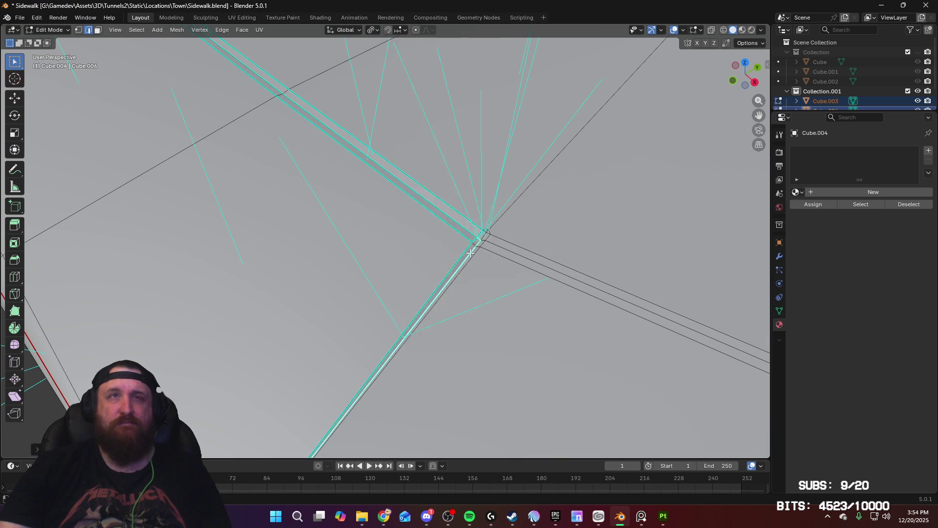
pyautogui.press('Tab')
pyautogui.moveTo(483, 259)
pyautogui.mouseDown(button='middle')
pyautogui.moveTo(474, 300)
pyautogui.moveTo(368, 295)
pyautogui.moveTo(471, 290)
pyautogui.moveTo(418, 265)
pyautogui.mouseUp(button='middle')
pyautogui.press('Tab')
pyautogui.moveTo(351, 241); pyautogui.dragTo(425, 238, button='middle')
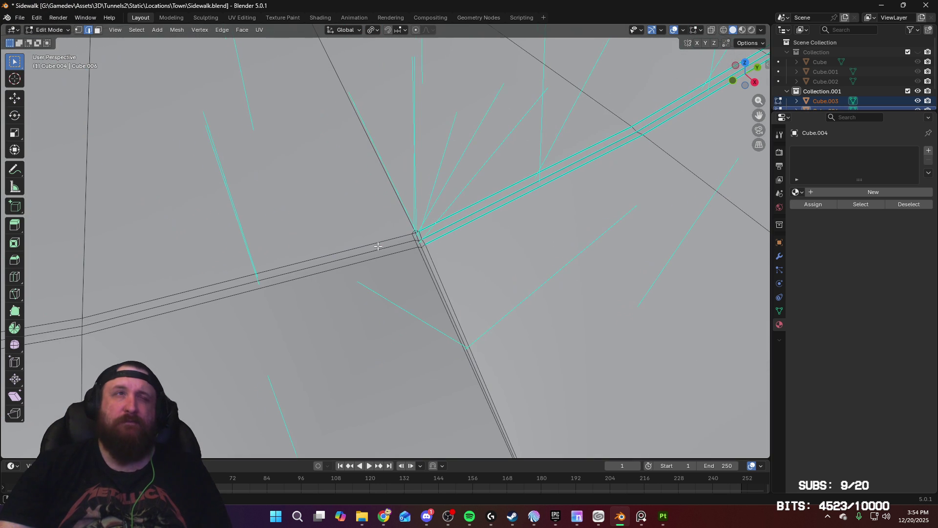
pyautogui.click(423, 251)
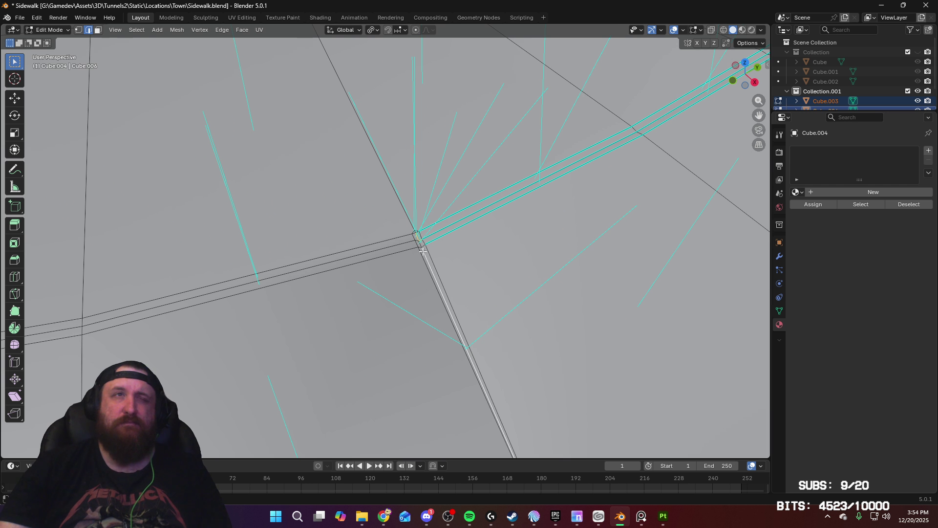
# Apply edge operations to the selected edge and the short corner edge, checking shading in Object Mode
pyautogui.rightClick(460, 281)
pyautogui.click(460, 281)
pyautogui.press('Tab')
pyautogui.press('Tab')
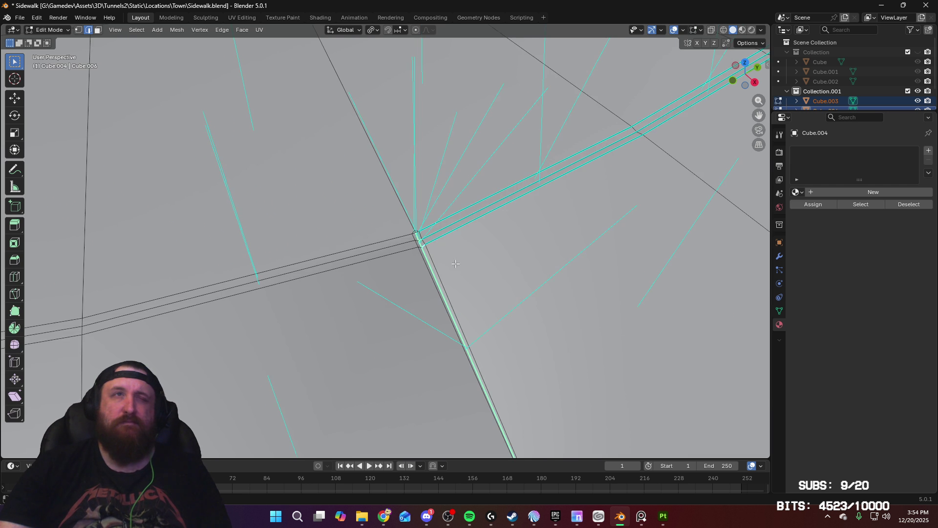
pyautogui.scroll(3, 438, 250)
pyautogui.click(460, 244)
pyautogui.rightClick(472, 259)
pyautogui.click(473, 259)
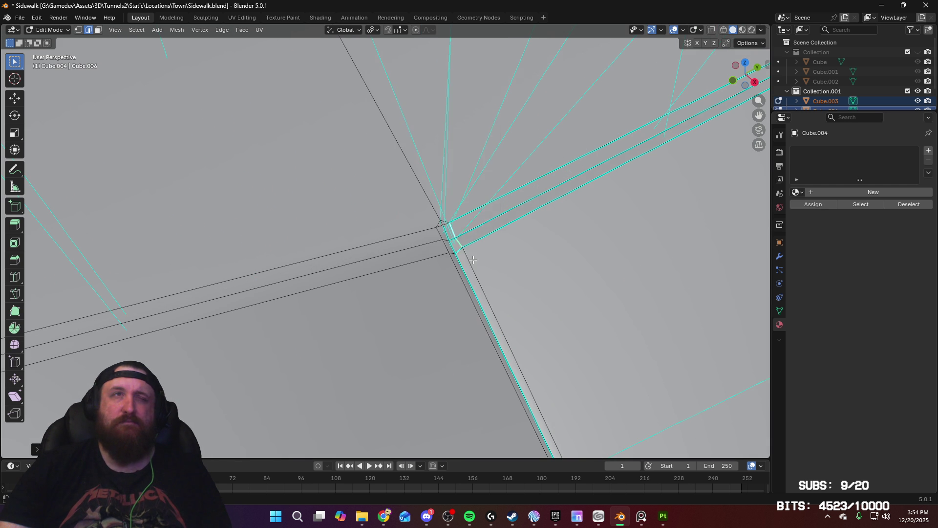
pyautogui.press('Tab')
# Apply another edge operation, nudge the selection along Z, and review the curved sidewalk's shading
pyautogui.press('Tab')
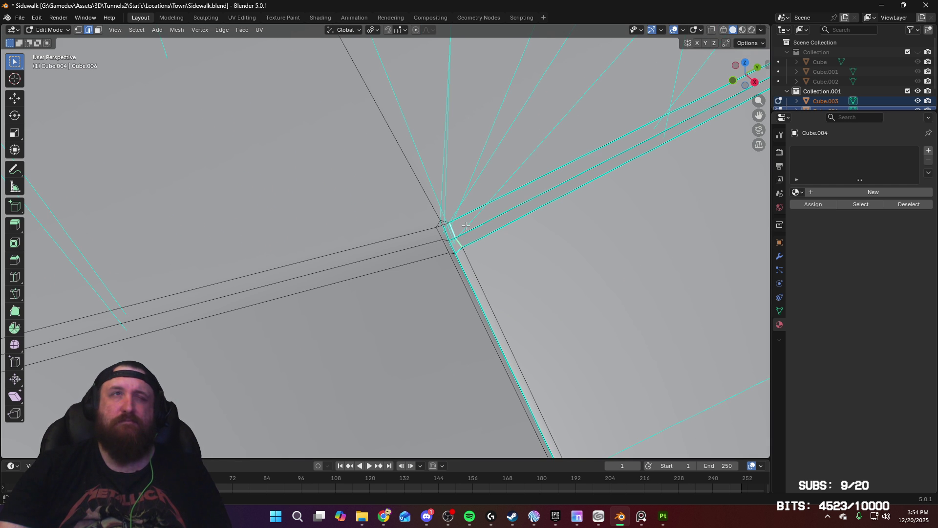
pyautogui.rightClick(479, 245)
pyautogui.click(480, 246)
pyautogui.press('Tab')
pyautogui.press('Tab')
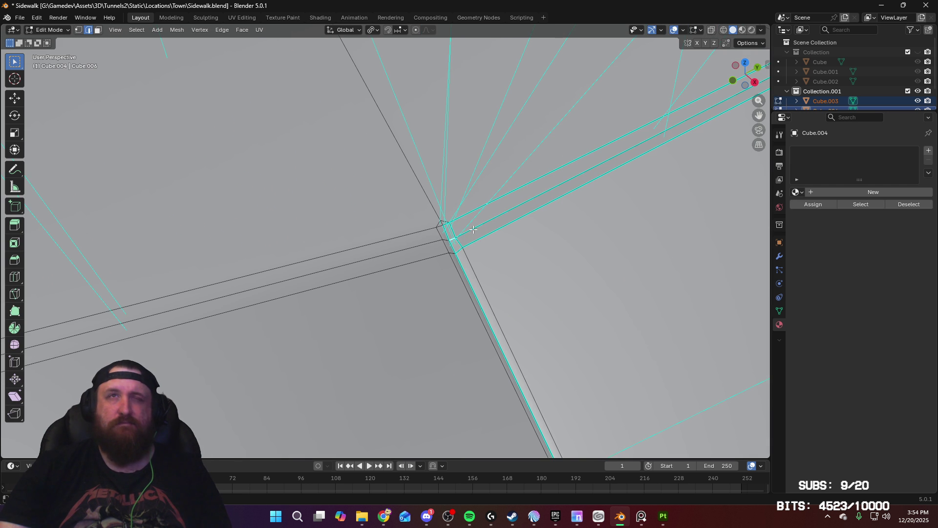
pyautogui.press('z')
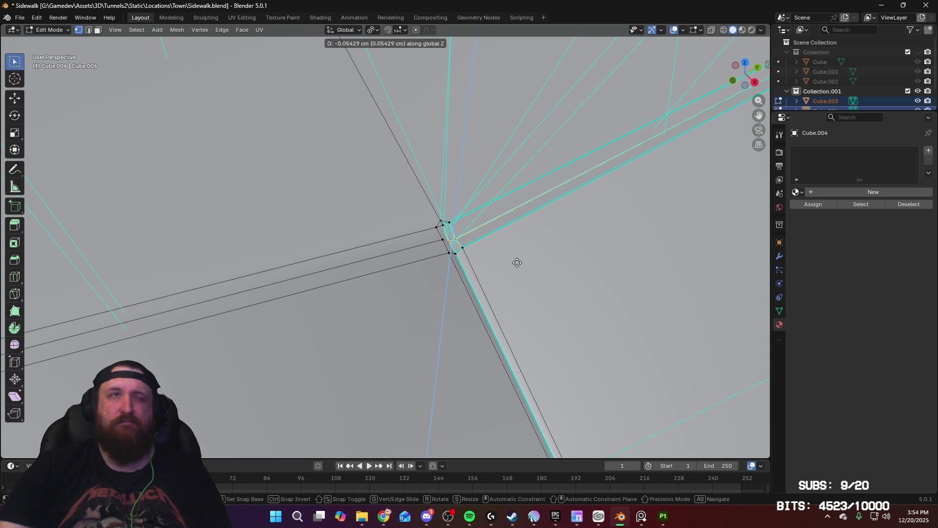
pyautogui.click(517, 262)
pyautogui.moveTo(347, 266)
pyautogui.mouseDown(button='middle')
pyautogui.moveTo(371, 303)
pyautogui.moveTo(435, 314)
pyautogui.mouseUp(button='middle')
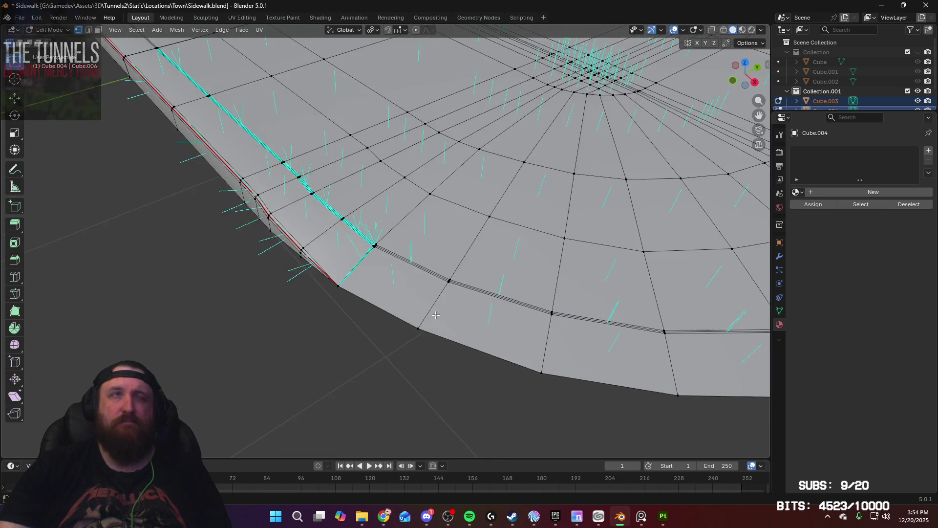
pyautogui.scroll(10, 435, 315)
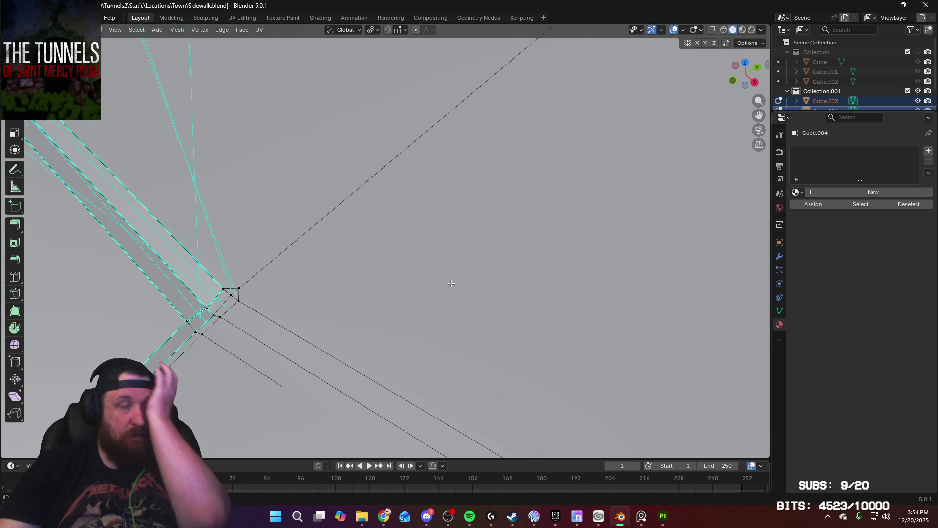
pyautogui.press('Tab')
pyautogui.moveTo(316, 322)
pyautogui.mouseDown(button='middle')
pyautogui.moveTo(380, 339)
pyautogui.moveTo(425, 332)
pyautogui.moveTo(336, 323)
pyautogui.moveTo(360, 272)
pyautogui.moveTo(403, 260)
pyautogui.moveTo(395, 254)
pyautogui.mouseUp(button='middle')
pyautogui.press('Tab')
# Mark the selected diagonal corner edges sharp and return to Object Mode
pyautogui.scroll(-5, 394, 250)
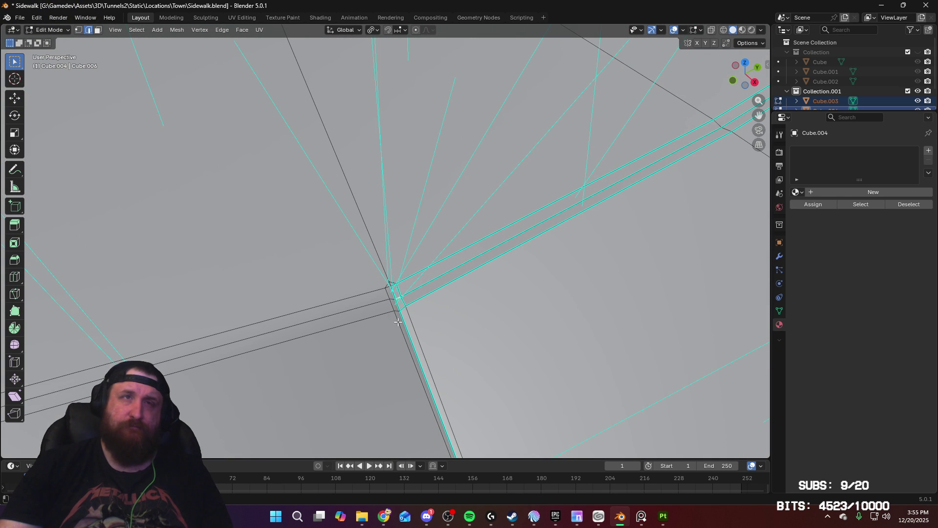
pyautogui.scroll(-10, 356, 353)
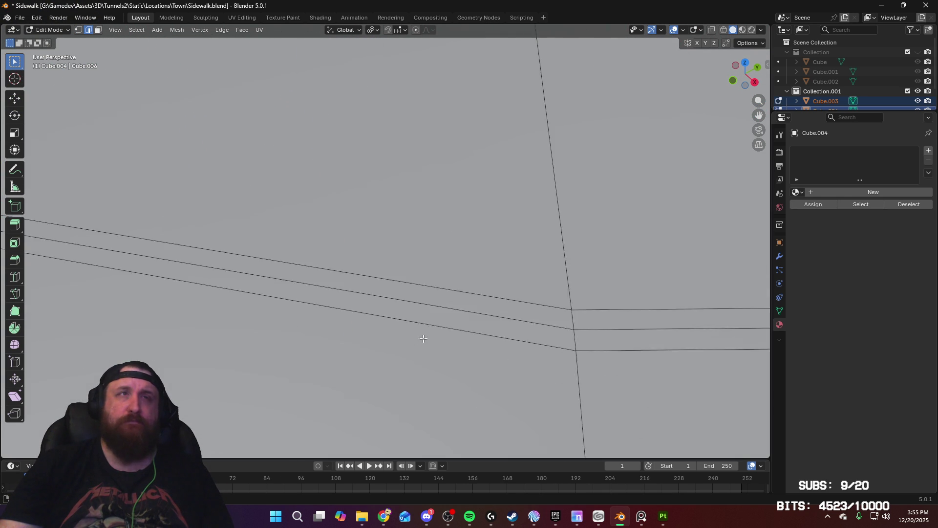
pyautogui.scroll(8, 405, 343)
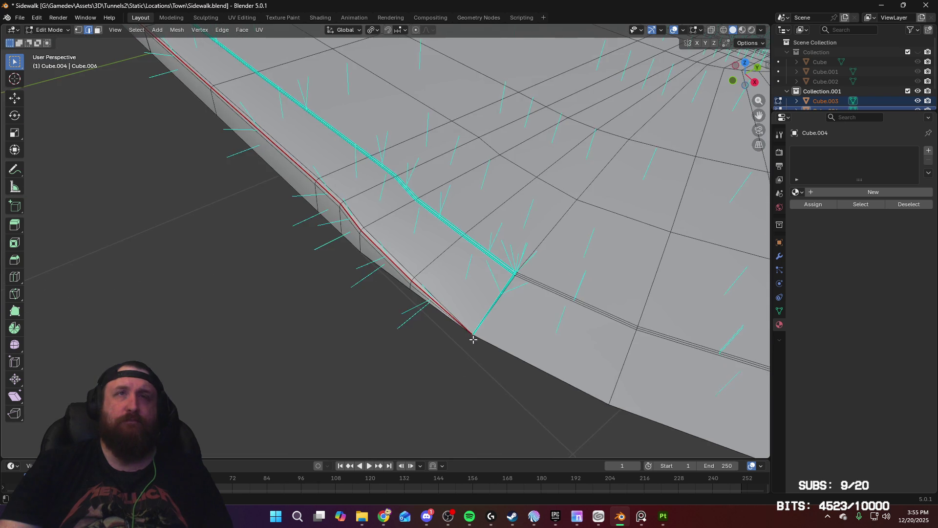
pyautogui.scroll(5, 518, 315)
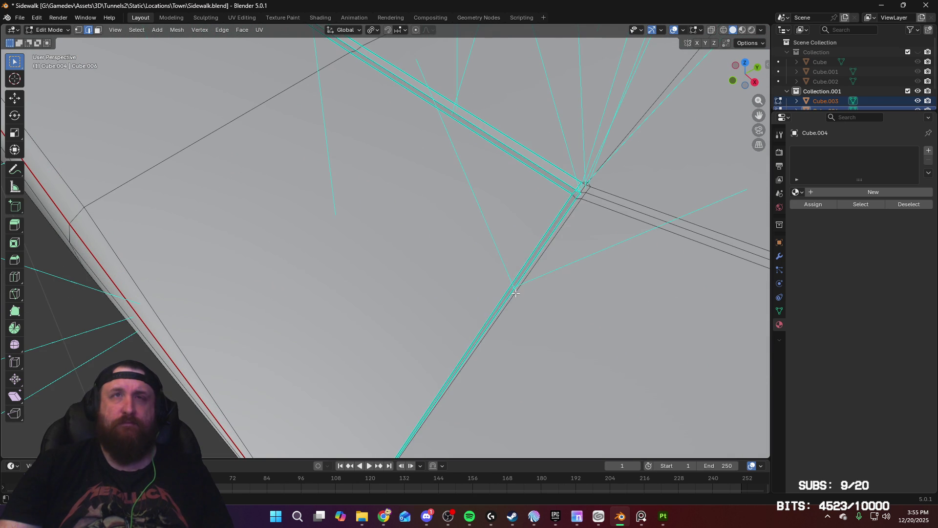
pyautogui.rightClick(516, 293)
pyautogui.click(543, 306)
pyautogui.press('Tab')
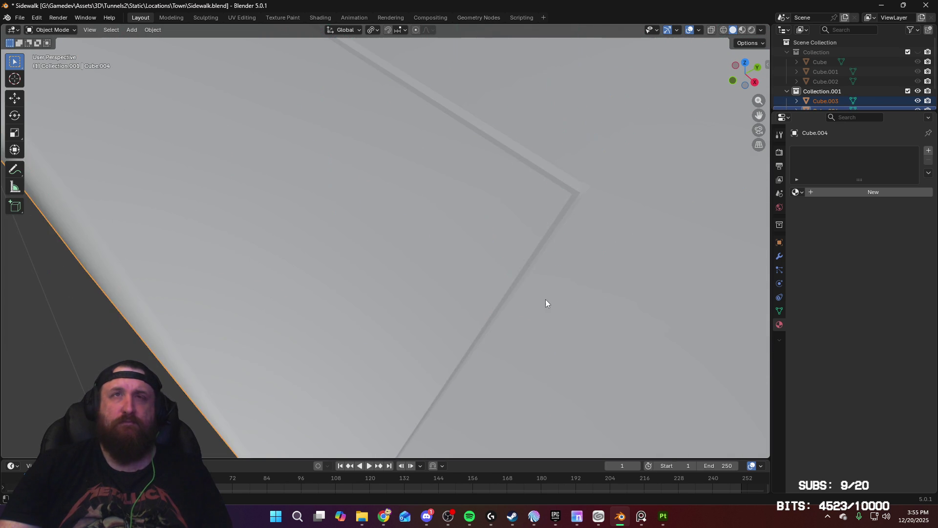
# Zoom in on the curb corner, Mark Sharp the short edge where the lines meet, and exit Edit Mode
pyautogui.scroll(-5, 593, 258)
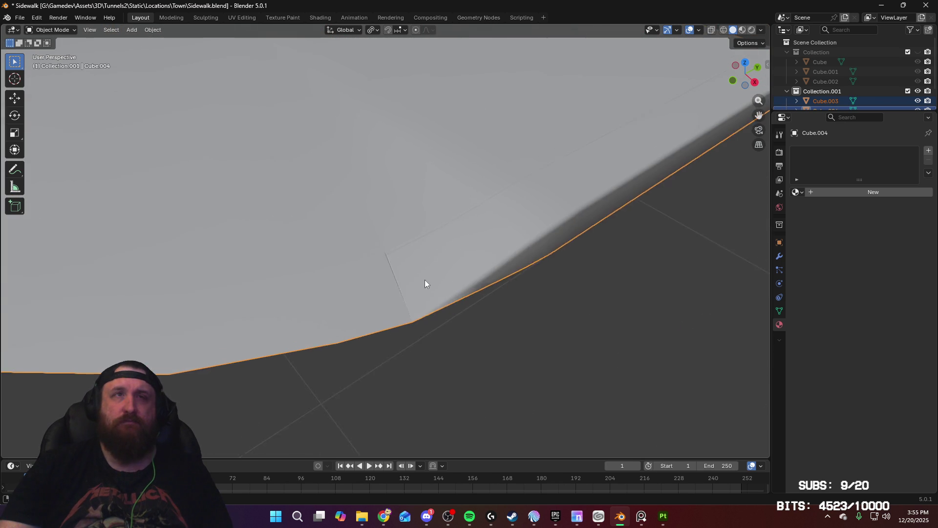
pyautogui.scroll(2, 456, 284)
pyautogui.scroll(2, 455, 284)
pyautogui.scroll(-4, 460, 266)
pyautogui.scroll(2, 458, 292)
pyautogui.scroll(2, 461, 283)
pyautogui.scroll(-3, 468, 264)
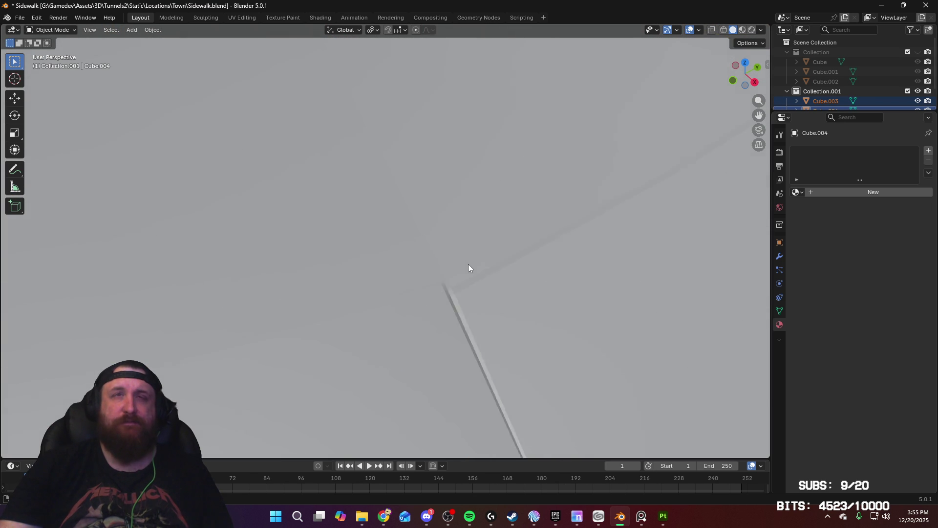
pyautogui.scroll(3, 470, 294)
pyautogui.press('Tab')
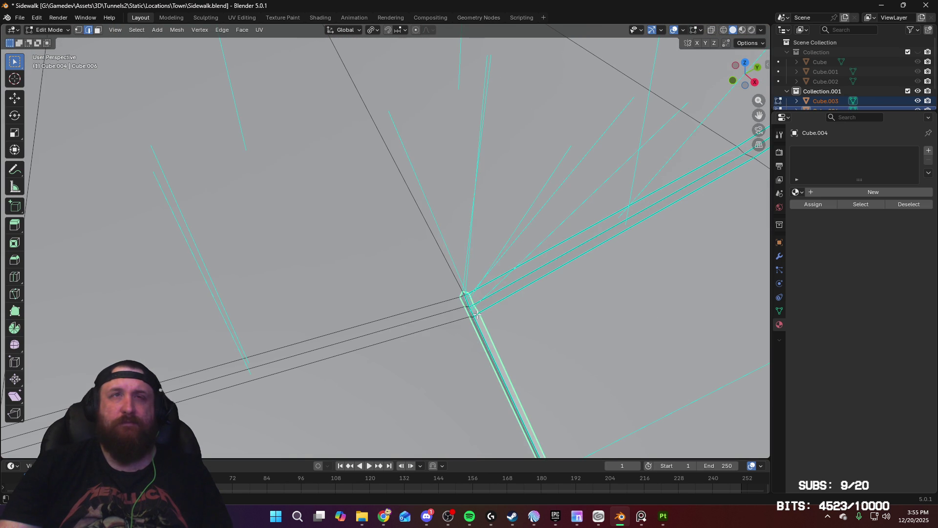
pyautogui.rightClick(483, 319)
pyautogui.click(474, 321)
pyautogui.press('Tab')
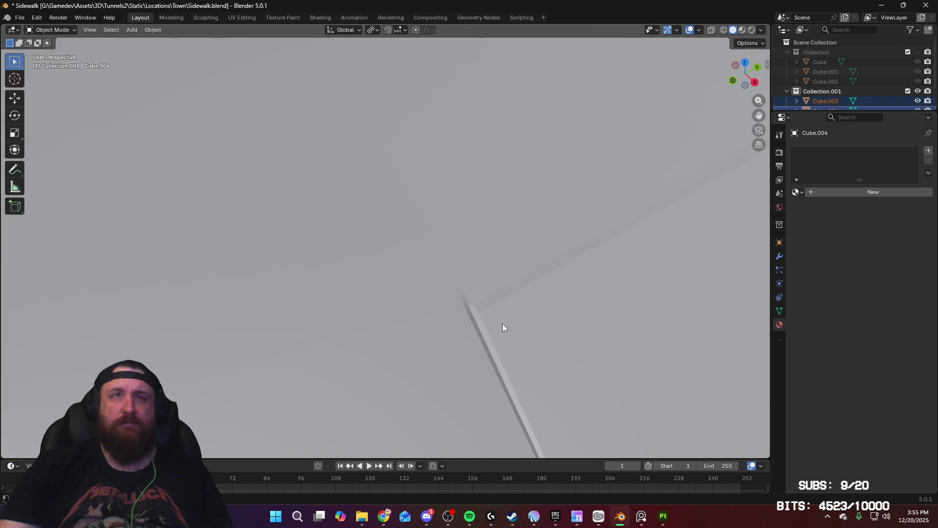
# Zoom out and pan to the slab's rounded end, then deselect everything
pyautogui.scroll(-5, 501, 320)
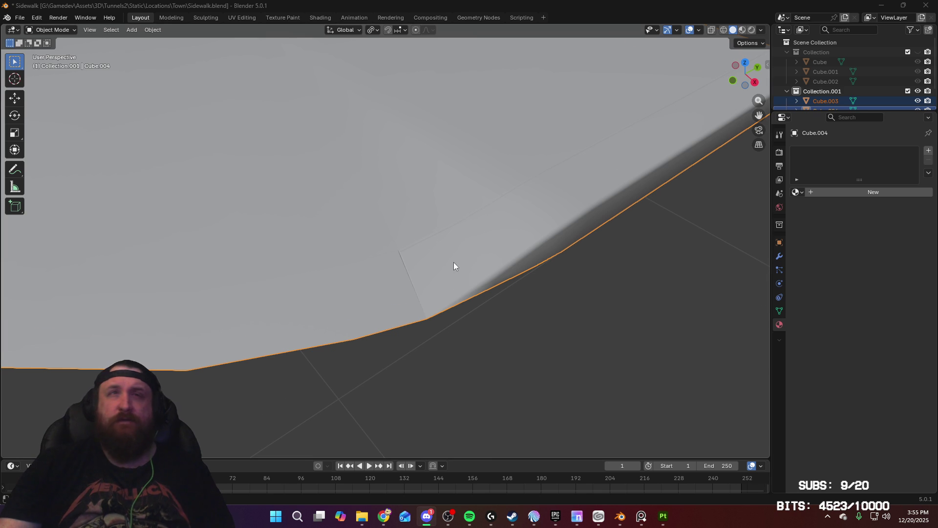
pyautogui.scroll(-3, 453, 274)
pyautogui.scroll(2, 409, 286)
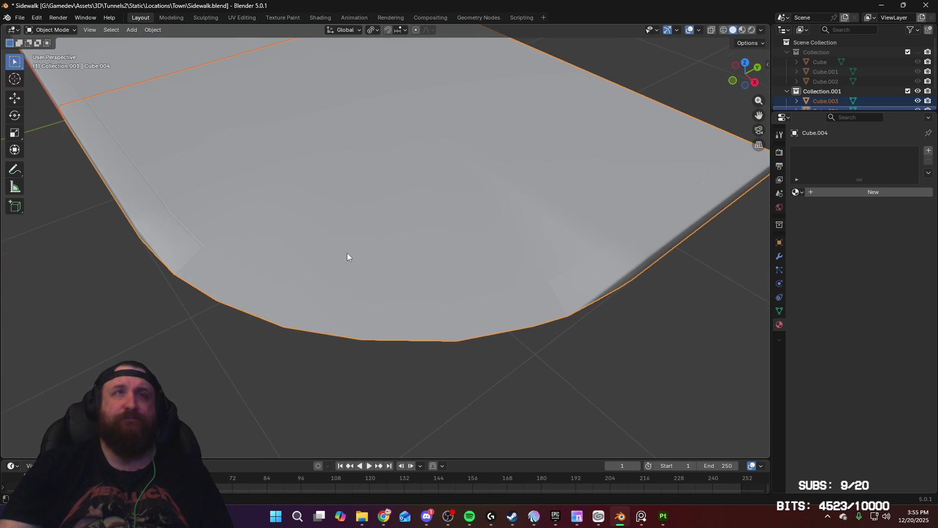
pyautogui.keyDown('shift'); pyautogui.moveTo(347, 255); pyautogui.dragTo(442, 316, button='middle'); pyautogui.keyUp('shift')
pyautogui.scroll(-4, 533, 337)
pyautogui.click(586, 408)
# Reselect both sidewalk meshes and bring up, then close, the Sidewalk.fbx FBX export
pyautogui.hotkey('ctrl', 'z')
pyautogui.click(19, 18)
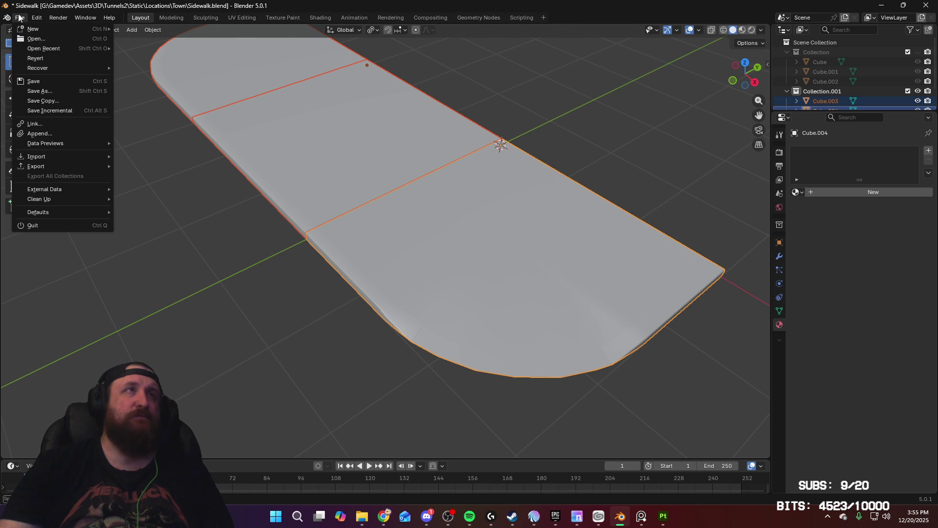
pyautogui.moveTo(73, 166)
pyautogui.click(169, 243)
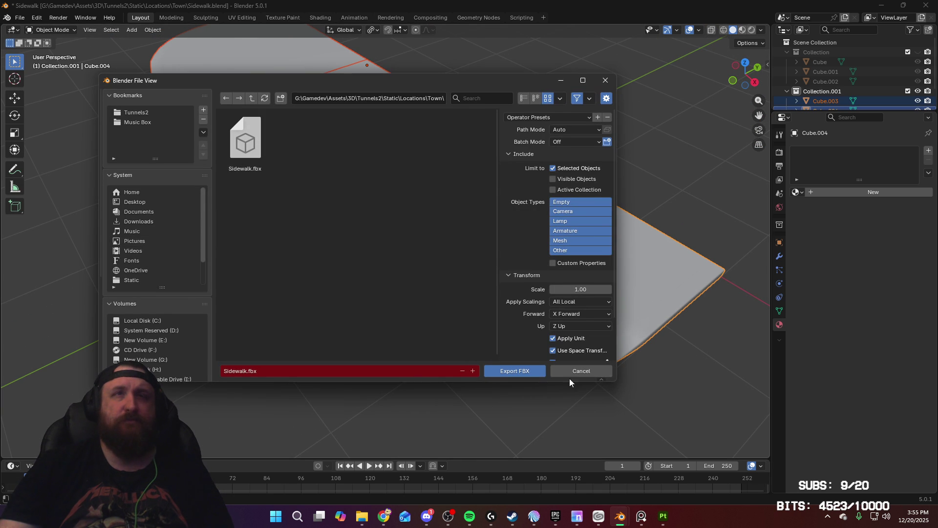
pyautogui.click(581, 370)
# Select the slab piece Cube.003 and enter Edit Mode facing its curb edge
pyautogui.moveTo(356, 266)
pyautogui.mouseDown(button='middle')
pyautogui.moveTo(439, 273)
pyautogui.moveTo(400, 260)
pyautogui.mouseUp(button='middle')
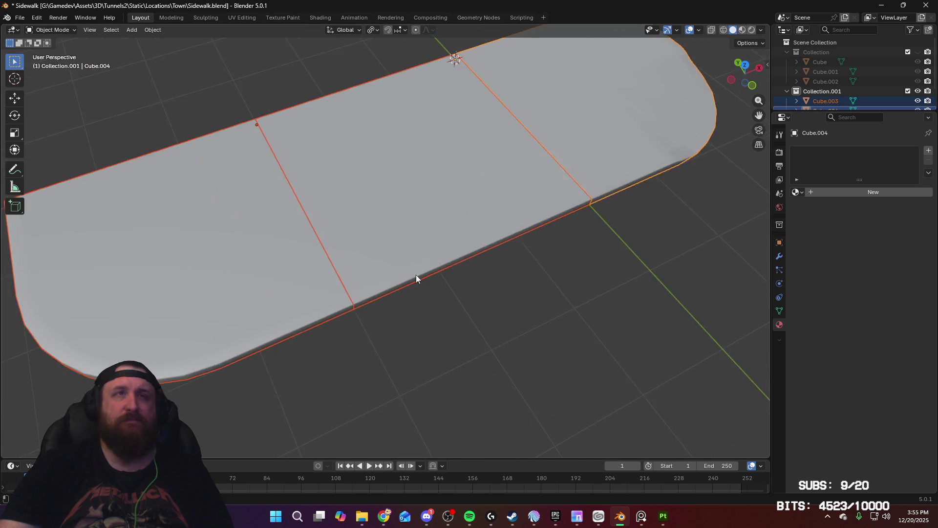
pyautogui.scroll(5, 446, 221)
pyautogui.click(447, 244)
pyautogui.press('Tab')
pyautogui.moveTo(380, 317); pyautogui.dragTo(460, 279, button='middle')
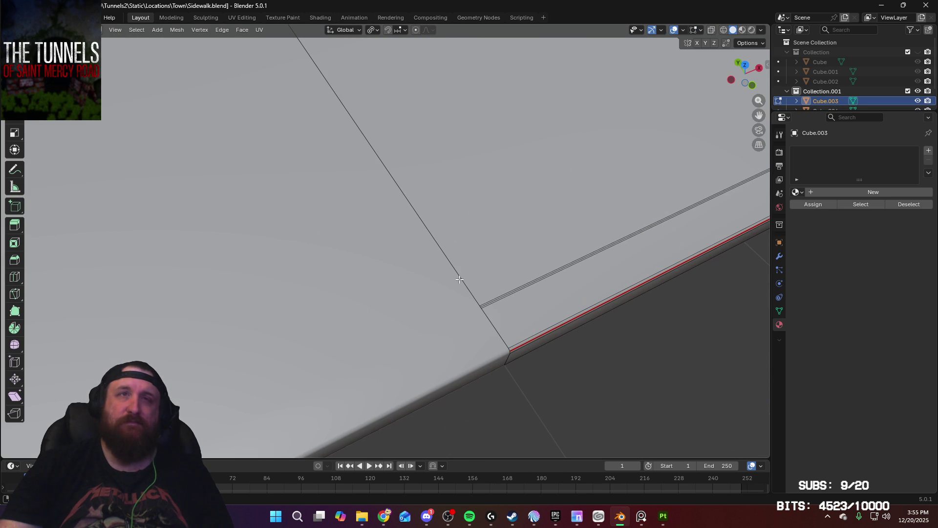
# Mark Cube.003's long curb bevel edge sharp and toggle Edit Mode to compare the shading
pyautogui.rightClick(525, 283)
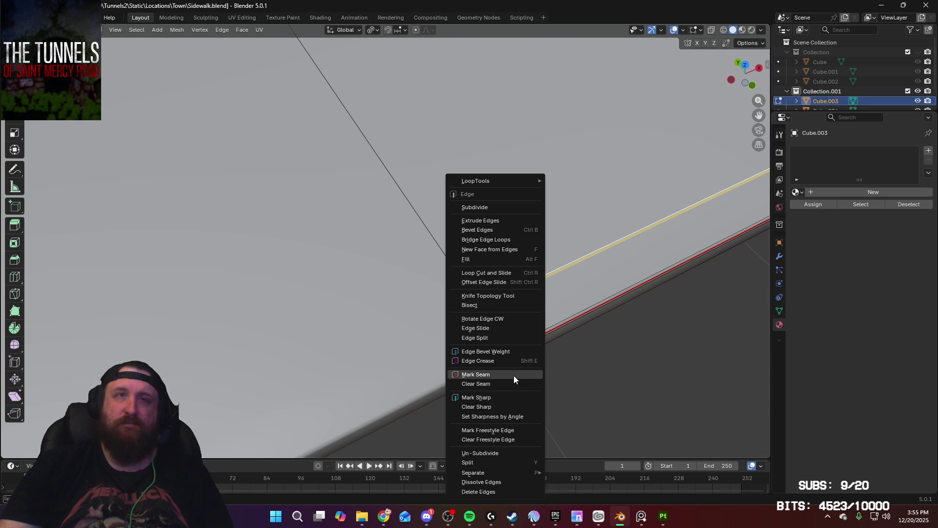
pyautogui.click(508, 397)
pyautogui.press('Tab')
pyautogui.moveTo(529, 326)
pyautogui.mouseDown(button='middle')
pyautogui.moveTo(462, 307)
pyautogui.moveTo(462, 293)
pyautogui.mouseUp(button='middle')
pyautogui.press('Tab')
pyautogui.press('Tab')
pyautogui.press('Tab')
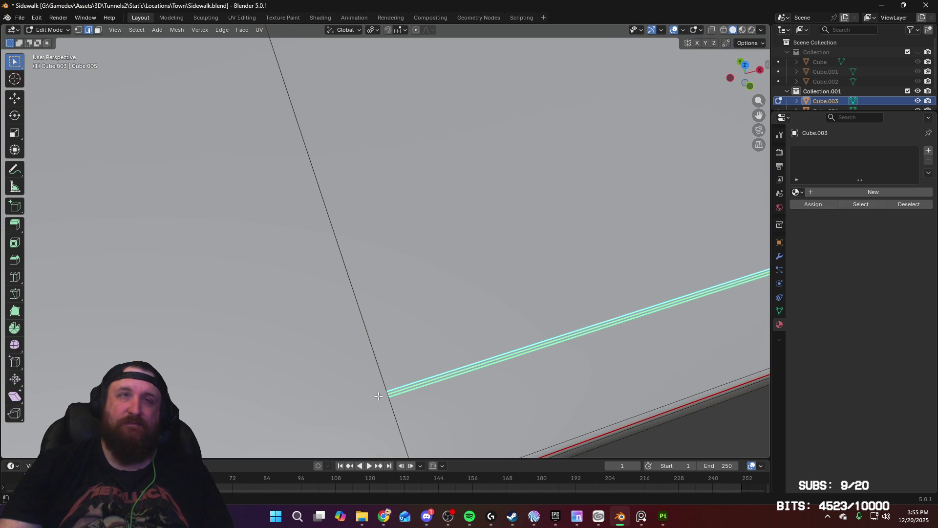
pyautogui.press('Tab')
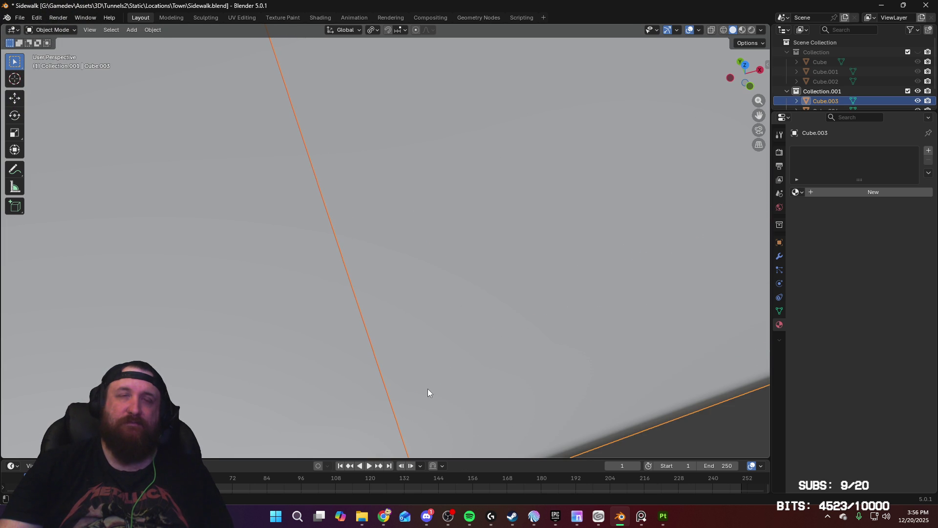
pyautogui.press('Tab')
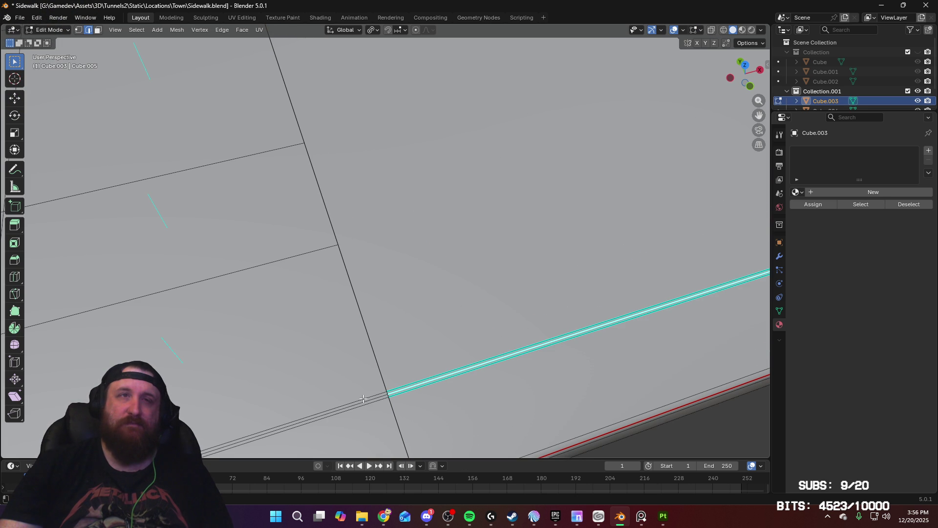
pyautogui.moveTo(364, 401)
pyautogui.mouseDown(button='middle')
pyautogui.moveTo(547, 327)
pyautogui.moveTo(590, 293)
pyautogui.moveTo(513, 286)
pyautogui.moveTo(503, 277)
pyautogui.mouseUp(button='middle')
# Switch to the Right orthographic view with X-ray on, framed on the sidewalk's top edge
pyautogui.press('KP_3')
pyautogui.press('KP_Decimal')
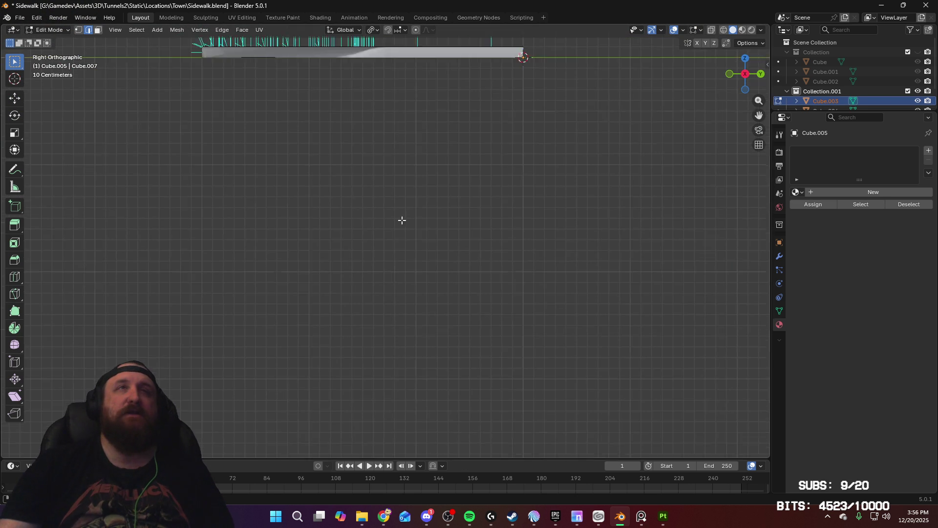
pyautogui.scroll(5, 505, 295)
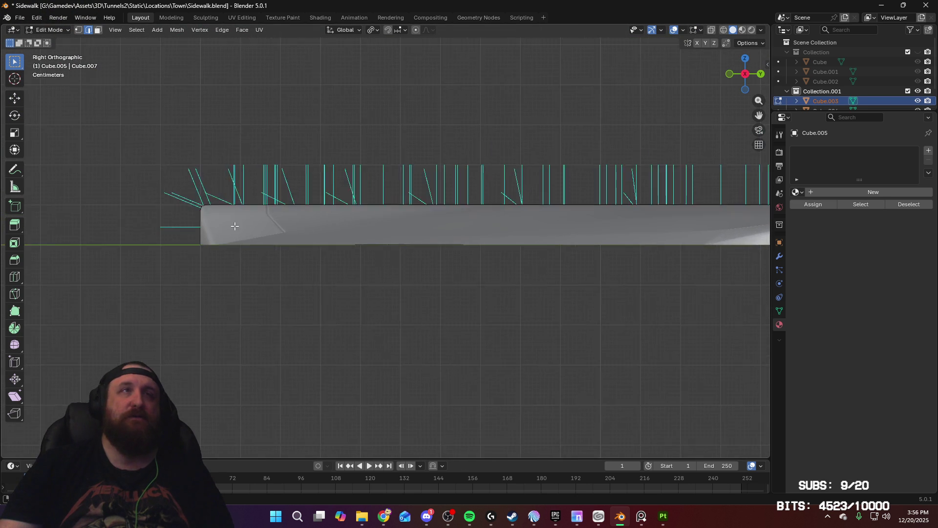
pyautogui.click(712, 31)
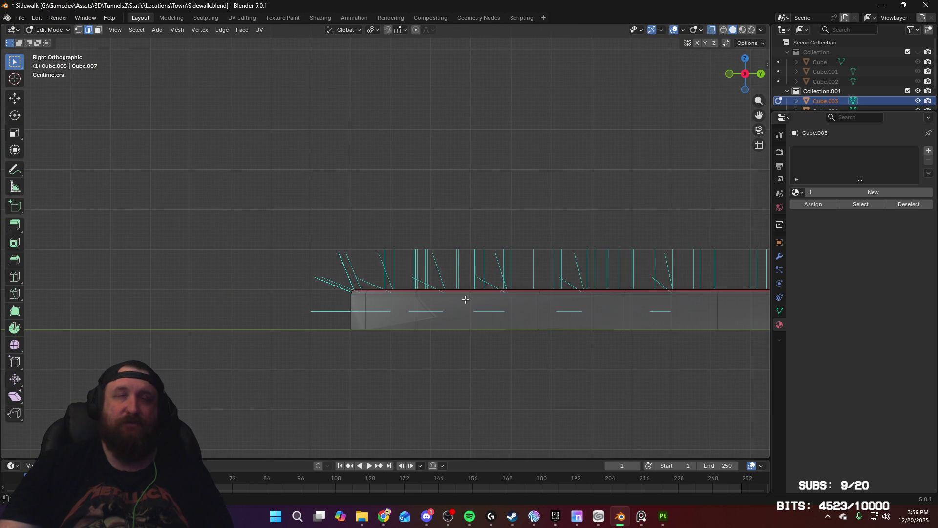
pyautogui.scroll(-2, 473, 360)
pyautogui.scroll(7, 465, 235)
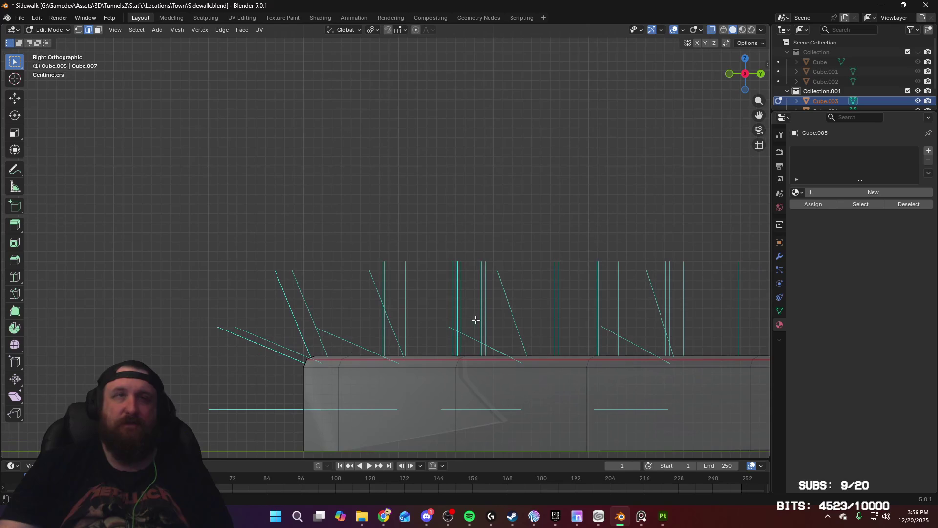
pyautogui.scroll(7, 475, 319)
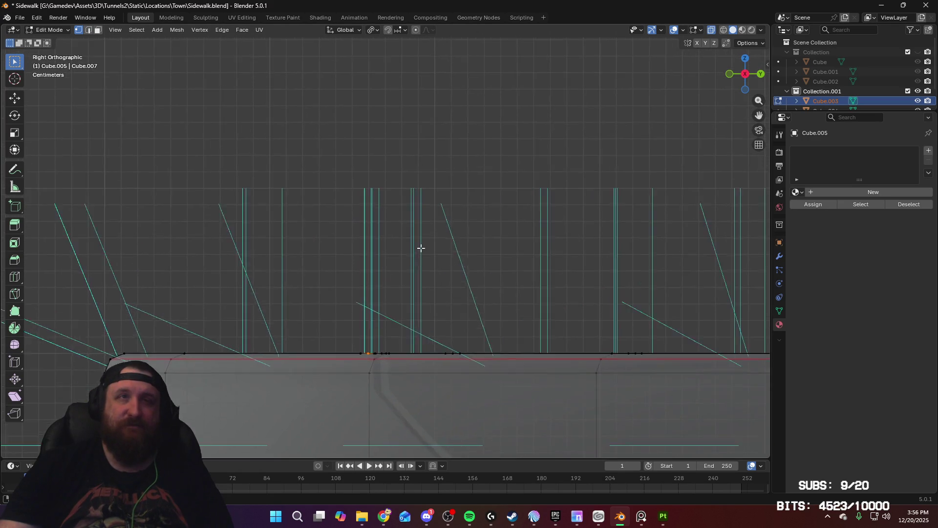
pyautogui.scroll(-3, 435, 215)
pyautogui.scroll(4, 474, 146)
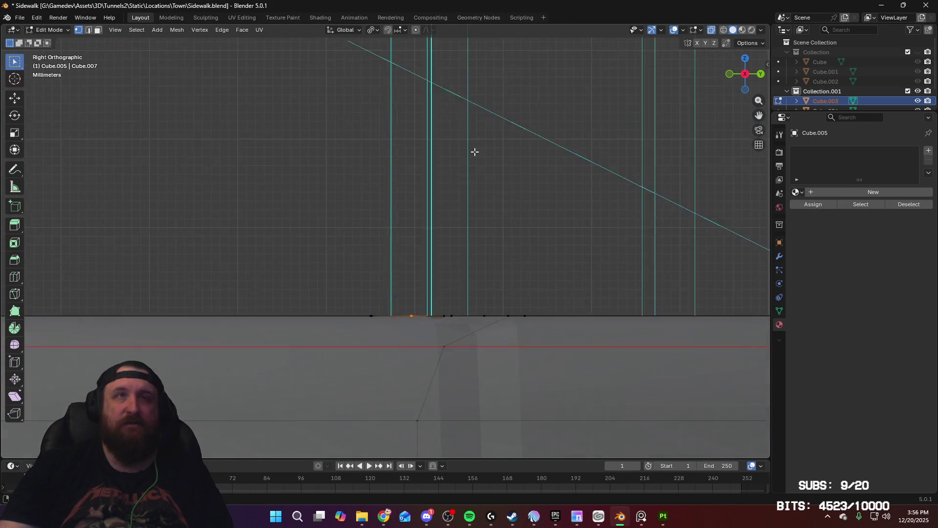
pyautogui.moveTo(507, 230)
pyautogui.keyDown('shift'); pyautogui.mouseDown(button='middle')
pyautogui.moveTo(487, 171)
pyautogui.moveTo(490, 239)
pyautogui.moveTo(465, 242)
pyautogui.moveTo(467, 306)
pyautogui.moveTo(448, 308)
pyautogui.moveTo(438, 375)
pyautogui.mouseUp(button='middle'); pyautogui.keyUp('shift')
pyautogui.moveTo(435, 304)
pyautogui.mouseDown(button='middle')
pyautogui.moveTo(431, 341)
pyautogui.moveTo(435, 323)
pyautogui.mouseUp(button='middle')
# Select both sidewalk meshes, Cube.004 and the upper slab, and enter Edit Mode together
pyautogui.press('Tab')
pyautogui.click(427, 264)
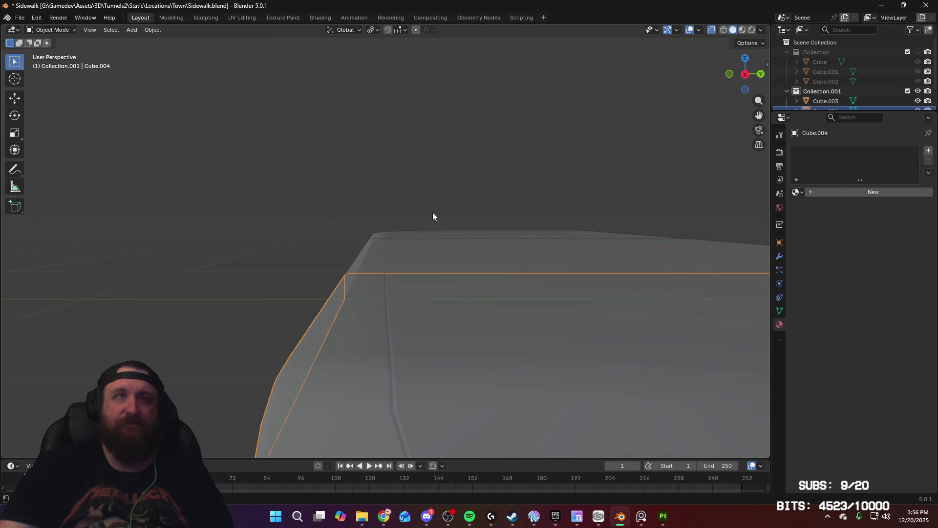
pyautogui.click(434, 234)
pyautogui.keyDown('shift'); pyautogui.click(435, 233); pyautogui.keyUp('shift')
pyautogui.press('Tab')
# Lower the top-edge vertices about 0.09 cm along global Z, then return to Object Mode
pyautogui.moveTo(408, 278); pyautogui.dragTo(409, 244, button='middle')
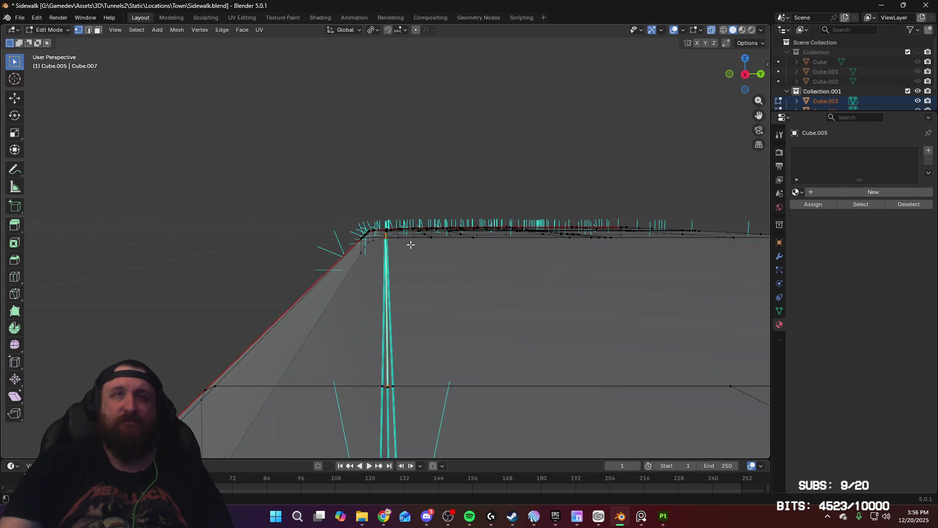
pyautogui.press('KP_1')
pyautogui.press('KP_3')
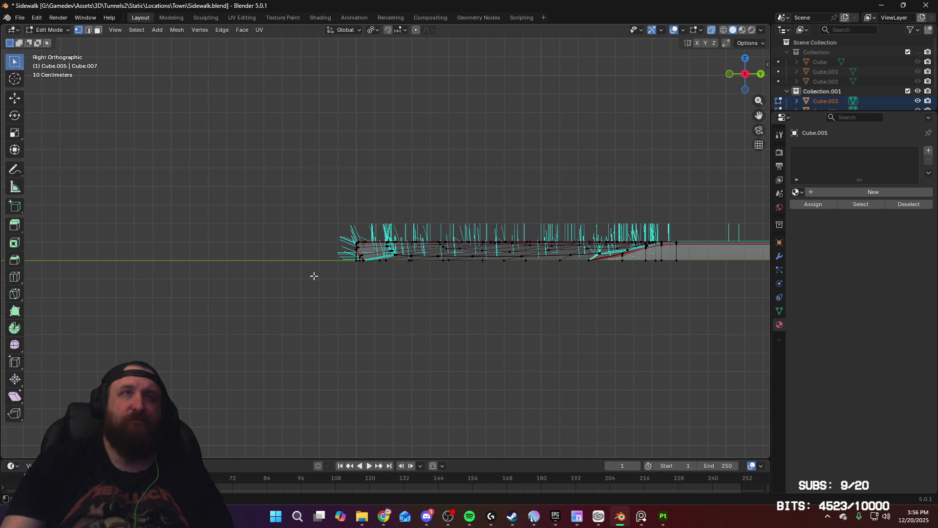
pyautogui.scroll(4, 402, 172)
pyautogui.scroll(6, 403, 172)
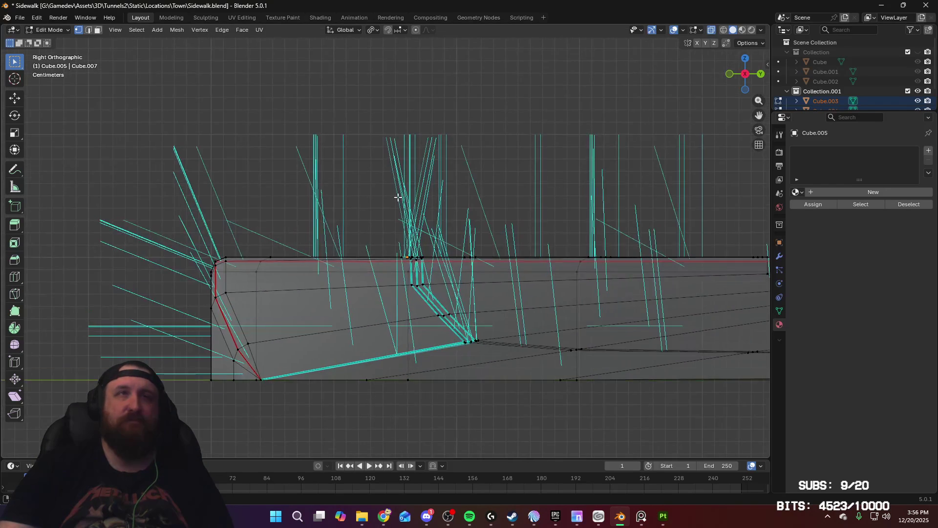
pyautogui.keyDown('shift'); pyautogui.moveTo(480, 237); pyautogui.dragTo(304, 188, button='middle'); pyautogui.keyUp('shift')
pyautogui.scroll(3, 356, 265)
pyautogui.press('g')
pyautogui.press('z')
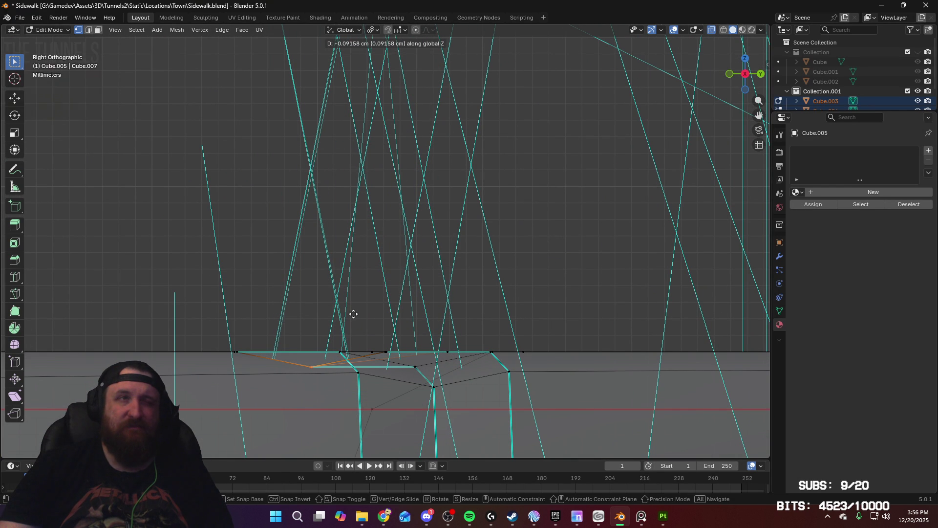
pyautogui.click(352, 314)
pyautogui.moveTo(356, 278)
pyautogui.mouseDown(button='middle')
pyautogui.moveTo(347, 316)
pyautogui.moveTo(356, 283)
pyautogui.moveTo(309, 346)
pyautogui.moveTo(283, 266)
pyautogui.moveTo(294, 252)
pyautogui.moveTo(376, 279)
pyautogui.moveTo(681, 284)
pyautogui.moveTo(314, 268)
pyautogui.moveTo(484, 284)
pyautogui.mouseUp(button='middle')
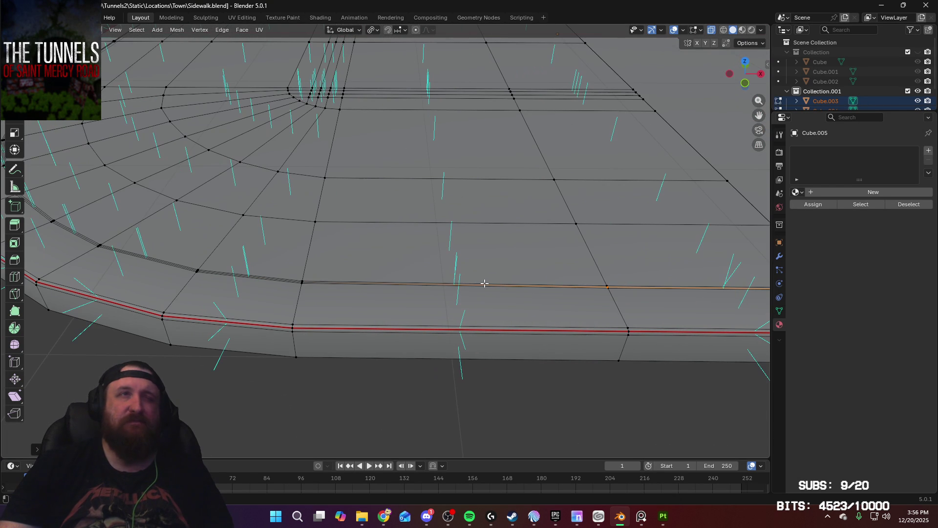
pyautogui.press('Tab')
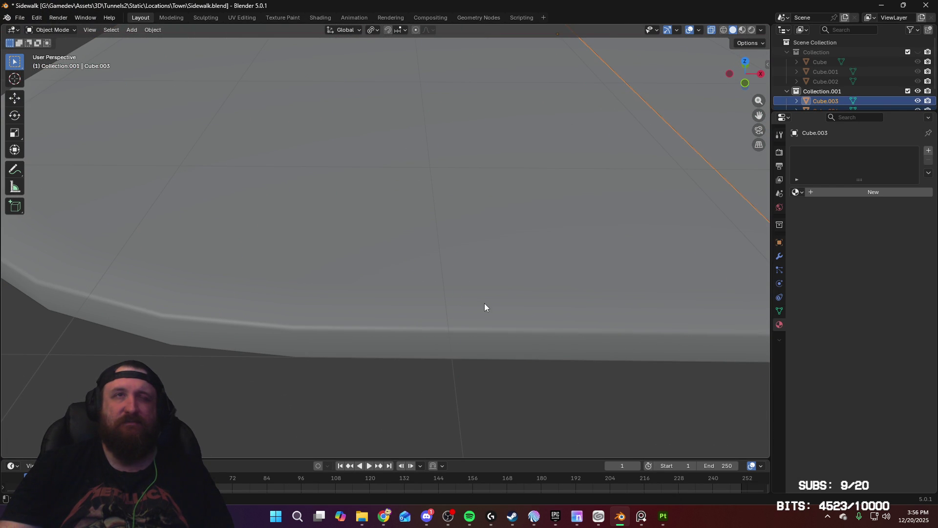
# Select the Cube.004 slab and enter Edit Mode on its mesh
pyautogui.click(504, 298)
pyautogui.click(614, 293)
pyautogui.click(722, 148)
pyautogui.moveTo(721, 148)
pyautogui.mouseDown(button='middle')
pyautogui.moveTo(295, 250)
pyautogui.moveTo(620, 254)
pyautogui.mouseUp(button='middle')
pyautogui.scroll(-5, 558, 310)
pyautogui.moveTo(557, 310); pyautogui.dragTo(643, 207, button='middle')
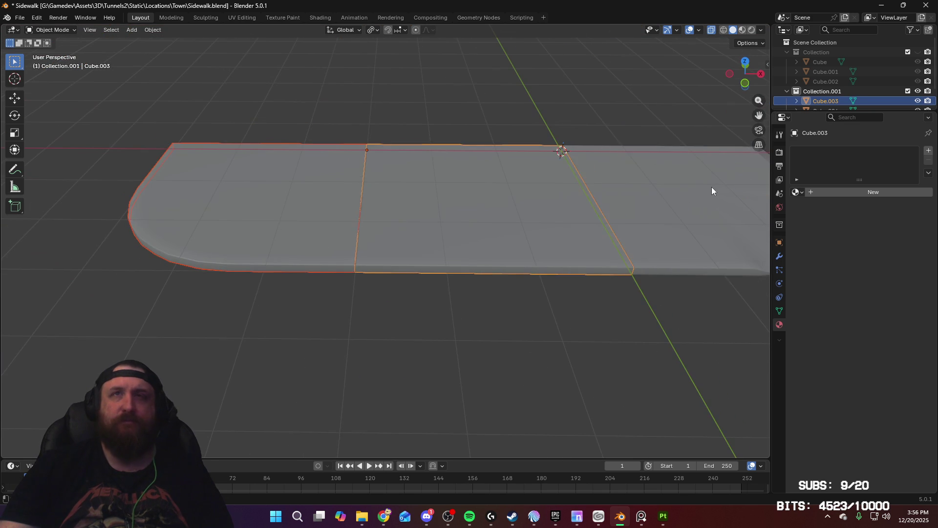
pyautogui.click(588, 240)
pyautogui.press('Tab')
# Select an edge on the slab's rim, then switch to Right Ortho view with X-ray on
pyautogui.scroll(6, 390, 280)
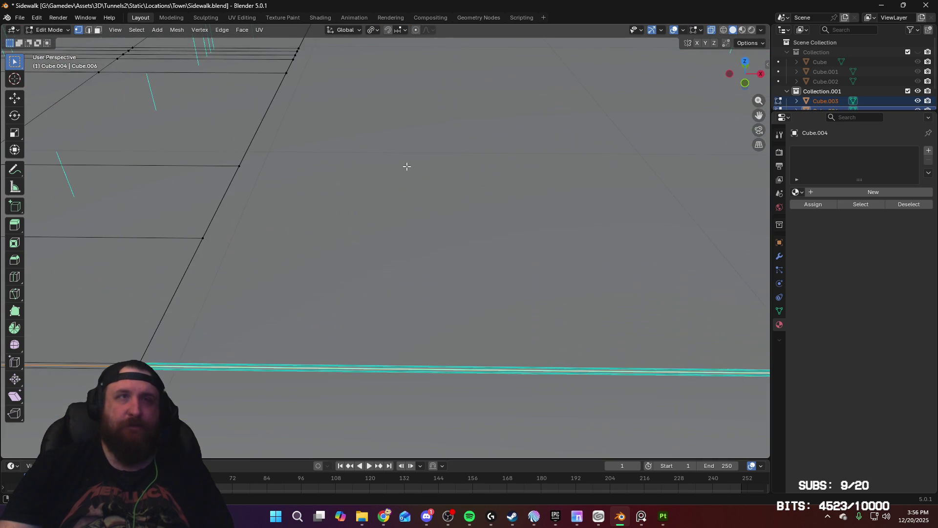
pyautogui.press('2')
pyautogui.click(321, 350)
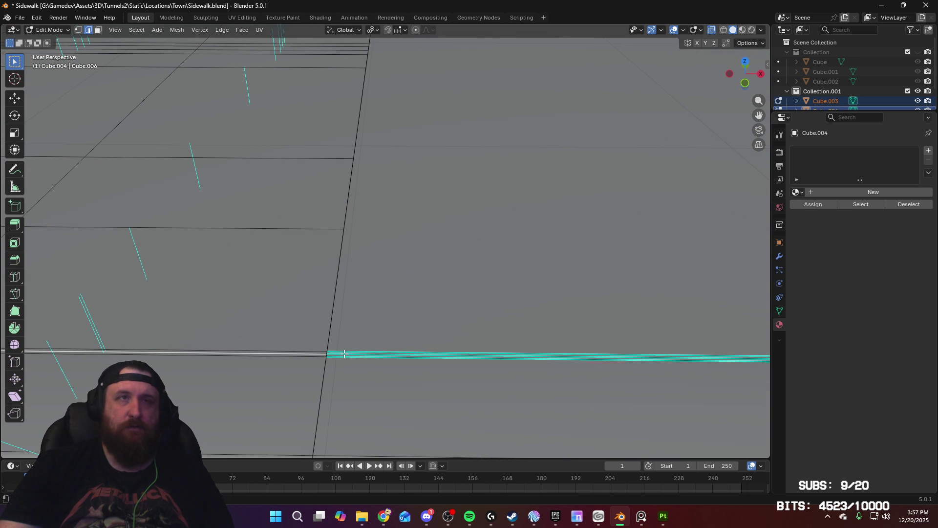
pyautogui.scroll(-5, 255, 347)
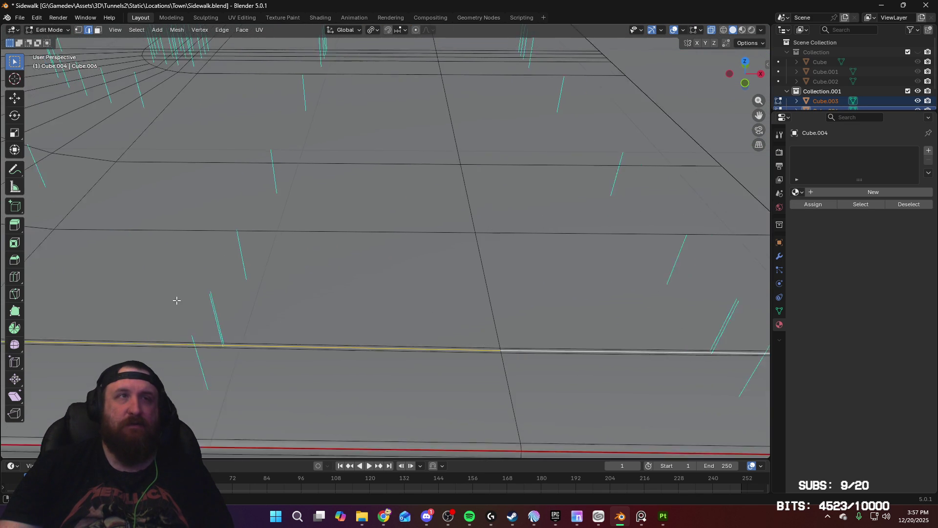
pyautogui.moveTo(176, 299); pyautogui.dragTo(177, 406, button='middle')
pyautogui.scroll(-1, 290, 344)
pyautogui.press('KP_3')
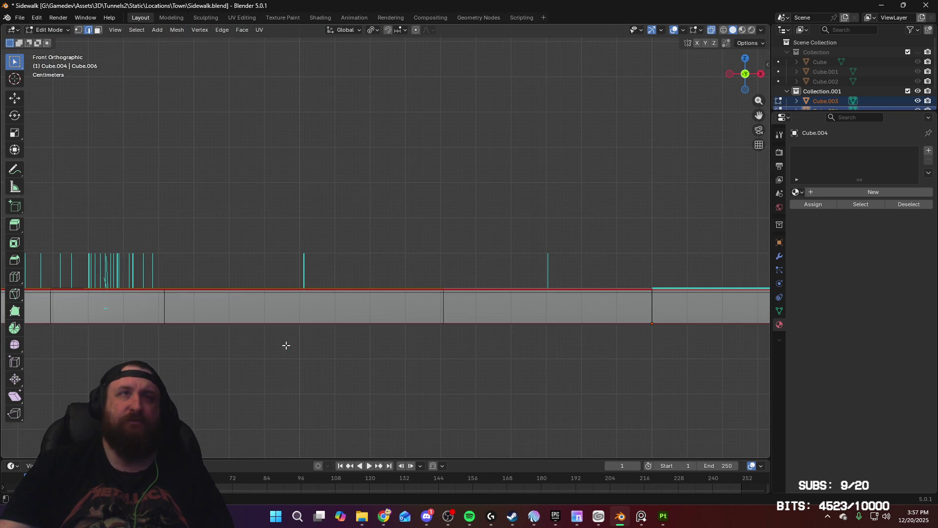
pyautogui.hotkey('alt', 'z')
pyautogui.keyDown('shift'); pyautogui.moveTo(246, 296); pyautogui.dragTo(63, 292, button='middle'); pyautogui.keyUp('shift')
# In vertex mode, lower the selected top-edge vertices about 0.09 cm along Z
pyautogui.press('1')
pyautogui.keyDown('shift'); pyautogui.moveTo(206, 318); pyautogui.dragTo(429, 317, button='middle'); pyautogui.keyUp('shift')
pyautogui.scroll(8, 450, 227)
pyautogui.keyDown('shift'); pyautogui.moveTo(430, 354); pyautogui.dragTo(425, 254, button='middle'); pyautogui.keyUp('shift')
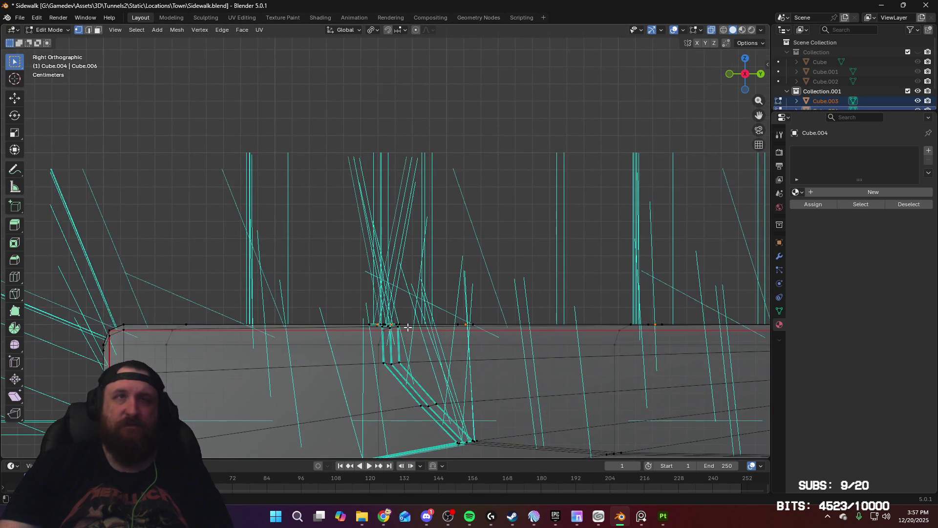
pyautogui.scroll(4, 410, 245)
pyautogui.keyDown('shift'); pyautogui.moveTo(442, 354); pyautogui.dragTo(450, 83, button='middle'); pyautogui.keyUp('shift')
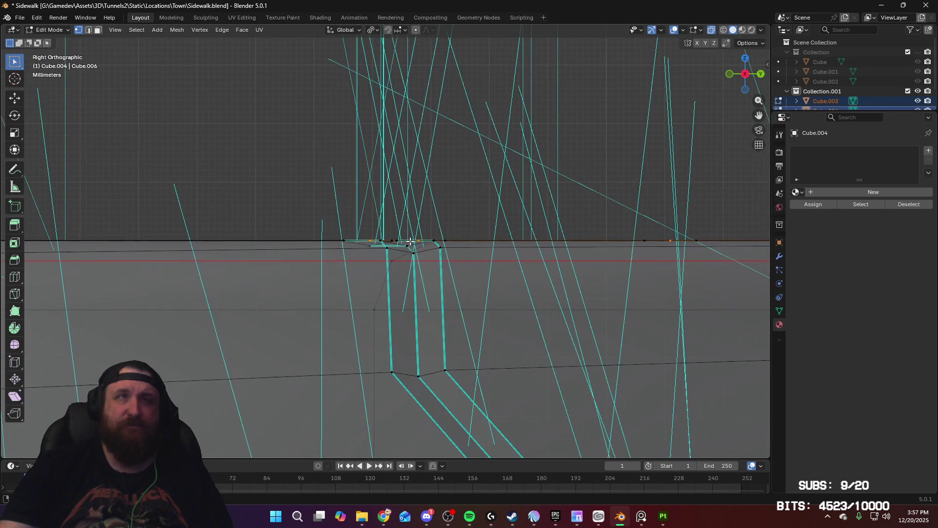
pyautogui.scroll(2, 411, 172)
pyautogui.press('g')
pyautogui.press('z')
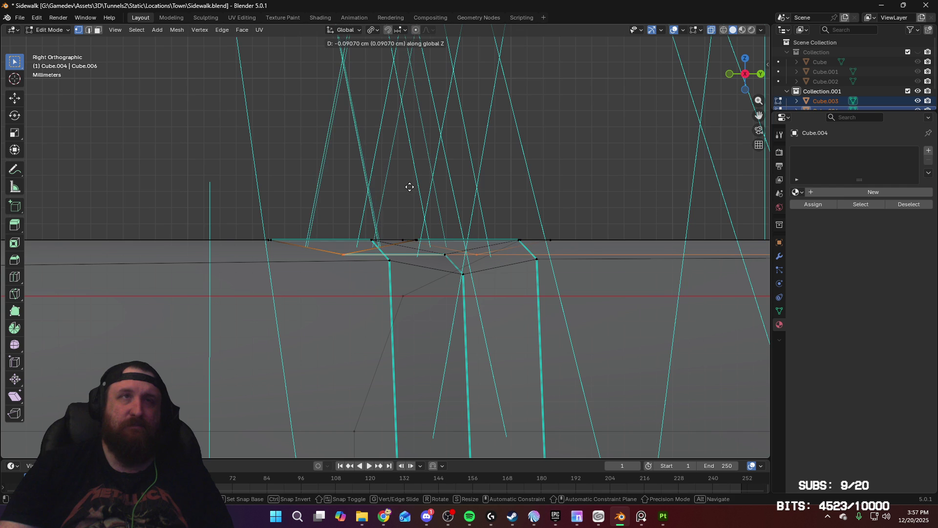
pyautogui.click(410, 186)
pyautogui.scroll(-5, 413, 267)
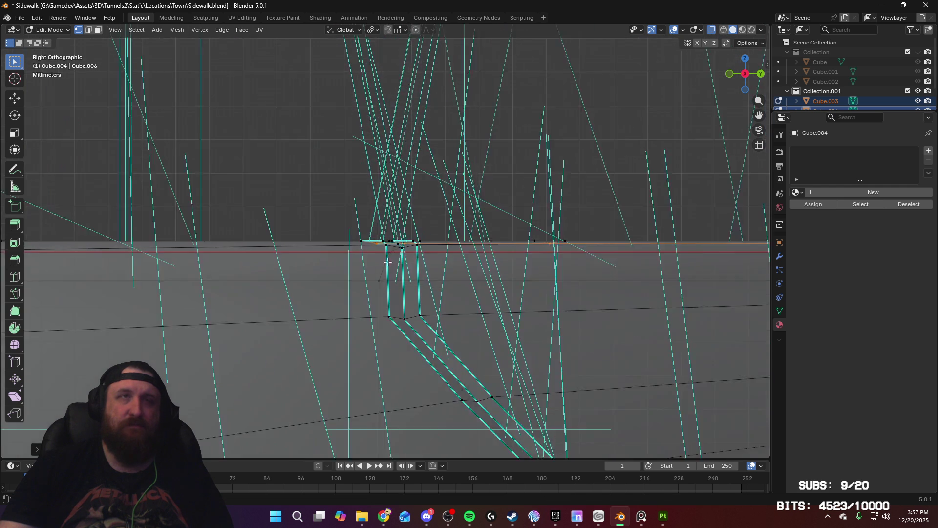
pyautogui.moveTo(378, 248)
pyautogui.mouseDown(button='middle')
pyautogui.moveTo(429, 278)
pyautogui.moveTo(482, 257)
pyautogui.moveTo(461, 325)
pyautogui.mouseUp(button='middle')
# Mark the curb's top edge loop as sharp in edge select mode
pyautogui.press('2')
pyautogui.moveTo(499, 277); pyautogui.dragTo(539, 259, button='middle')
pyautogui.rightClick(539, 259)
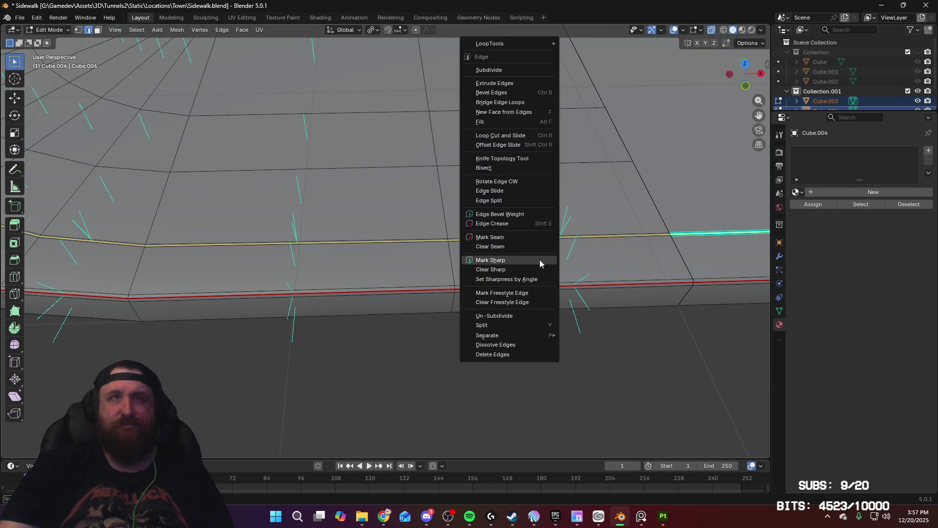
pyautogui.click(540, 260)
pyautogui.click(532, 239)
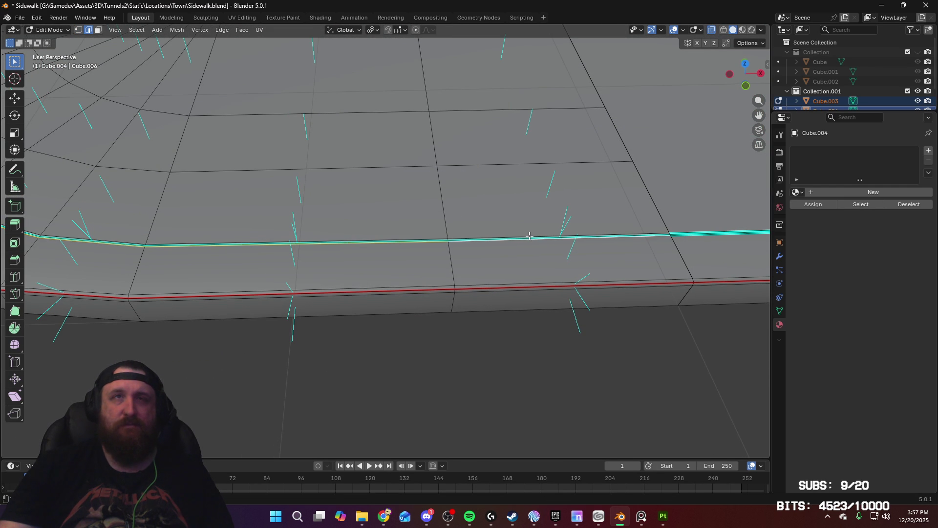
pyautogui.rightClick(529, 236)
pyautogui.click(530, 239)
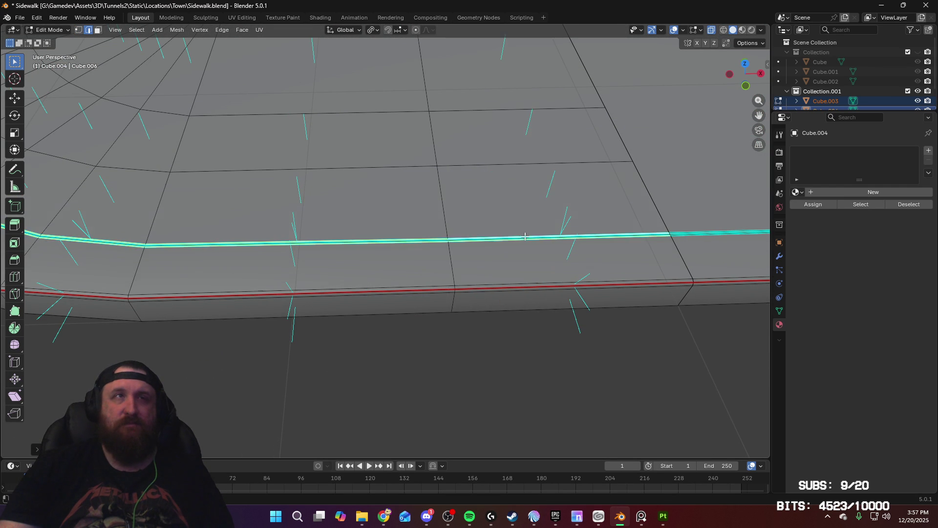
# Return to Object Mode, turn X-ray off, and inspect the slab's rounded bevelled corner
pyautogui.moveTo(529, 239); pyautogui.dragTo(412, 278, button='middle')
pyautogui.press('Tab')
pyautogui.moveTo(479, 264); pyautogui.dragTo(431, 247, button='middle')
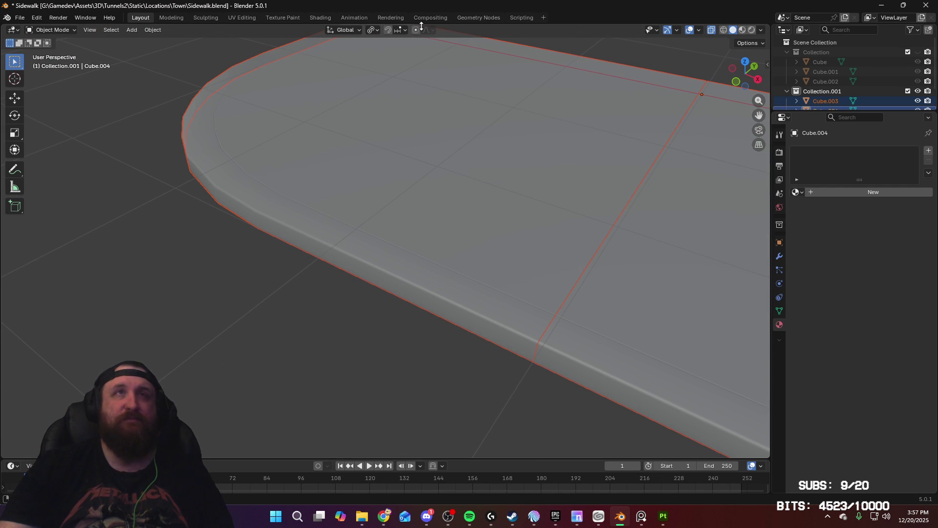
pyautogui.click(711, 30)
pyautogui.moveTo(515, 168)
pyautogui.mouseDown(button='middle')
pyautogui.moveTo(455, 236)
pyautogui.moveTo(321, 244)
pyautogui.moveTo(623, 283)
pyautogui.moveTo(599, 258)
pyautogui.moveTo(635, 259)
pyautogui.moveTo(502, 291)
pyautogui.moveTo(486, 285)
pyautogui.moveTo(528, 293)
pyautogui.moveTo(464, 233)
pyautogui.moveTo(473, 211)
pyautogui.moveTo(555, 285)
pyautogui.moveTo(506, 241)
pyautogui.moveTo(531, 319)
pyautogui.mouseUp(button='middle')
pyautogui.scroll(-3, 638, 286)
pyautogui.scroll(-5, 555, 284)
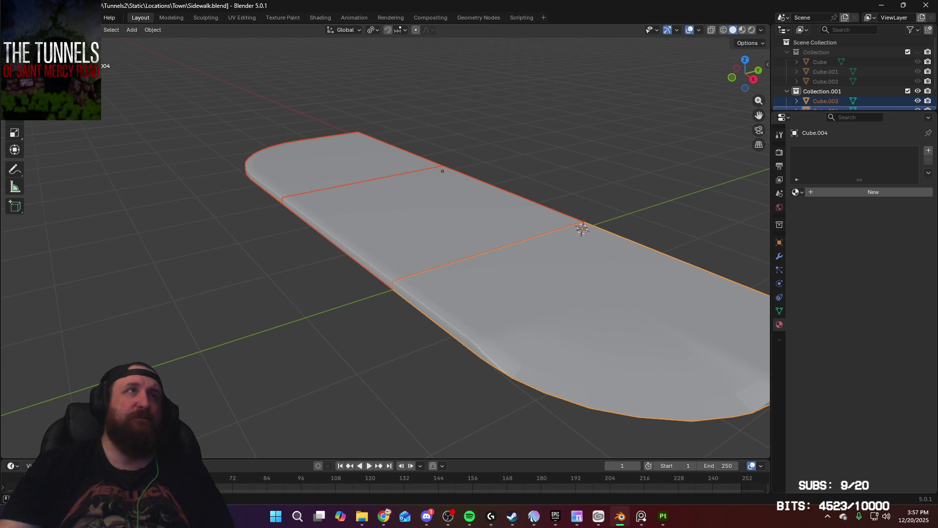
# Export the selected slab as an FBX named Sidewalk_high.fbx, then bring Substance 3D Painter forward
pyautogui.click(20, 17)
pyautogui.moveTo(81, 169)
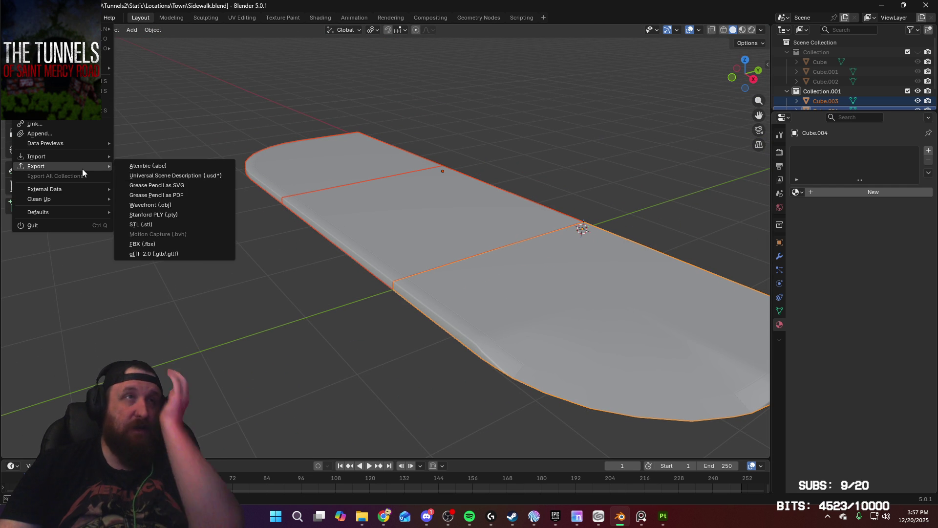
pyautogui.click(189, 244)
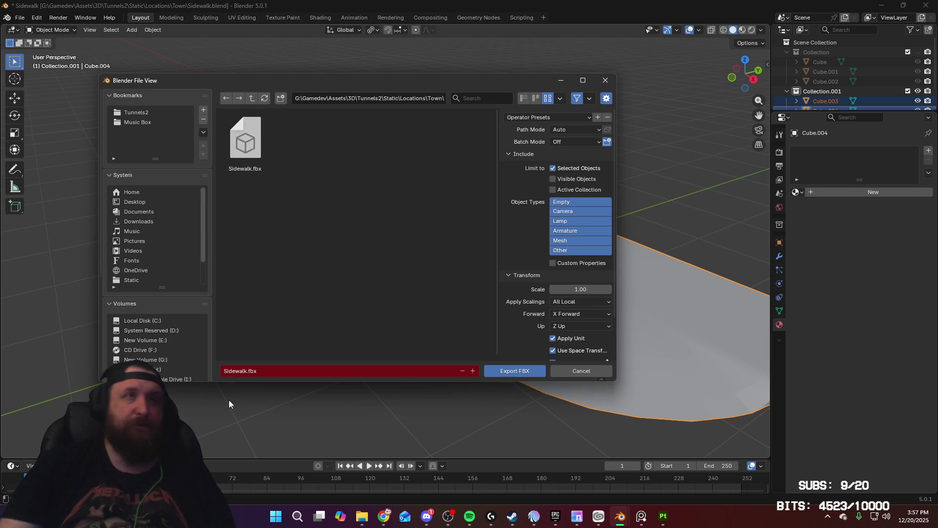
pyautogui.click(249, 372)
pyautogui.click(249, 373)
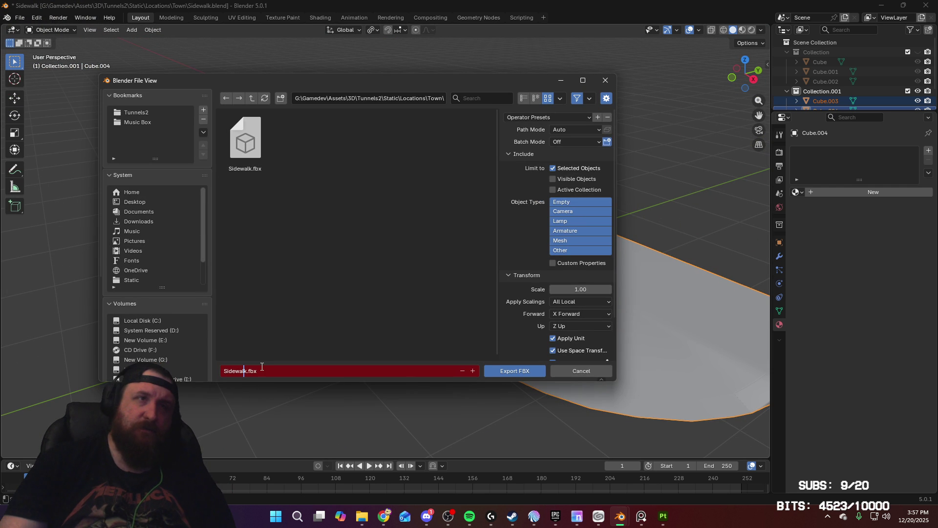
pyautogui.press('Right')
pyautogui.write('h')
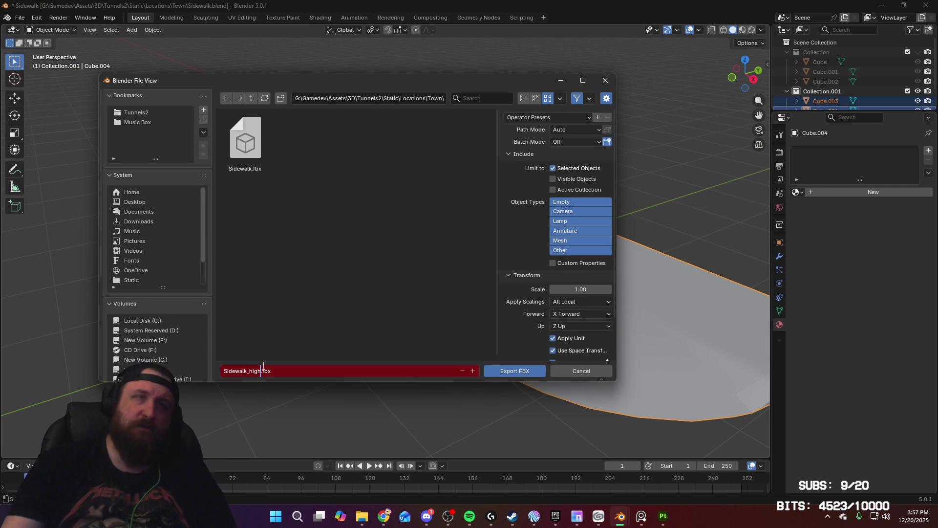
pyautogui.click(504, 368)
pyautogui.click(660, 523)
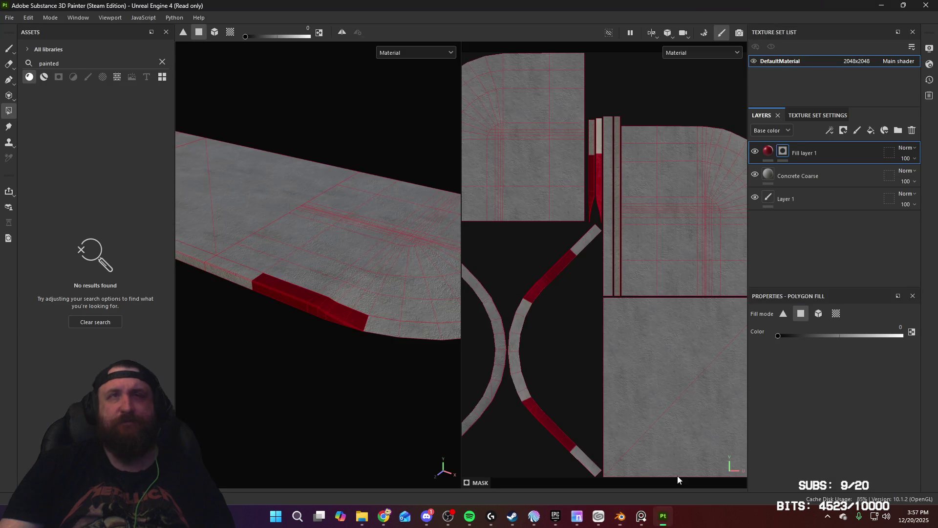
# In Baking mode, swap the high-poly mesh for Sidewalk_high.fbx, set Max Frontal Distance 0.0003, and bake
pyautogui.click(707, 34)
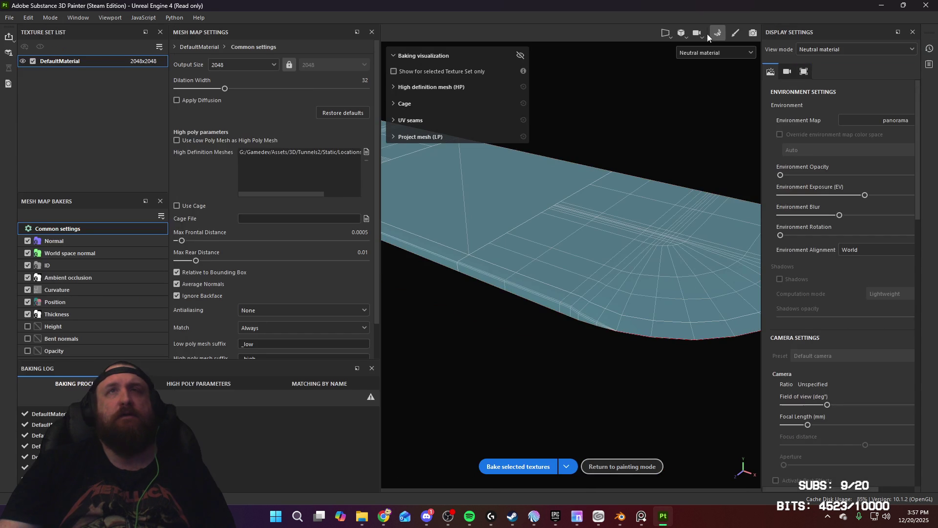
pyautogui.click(339, 154)
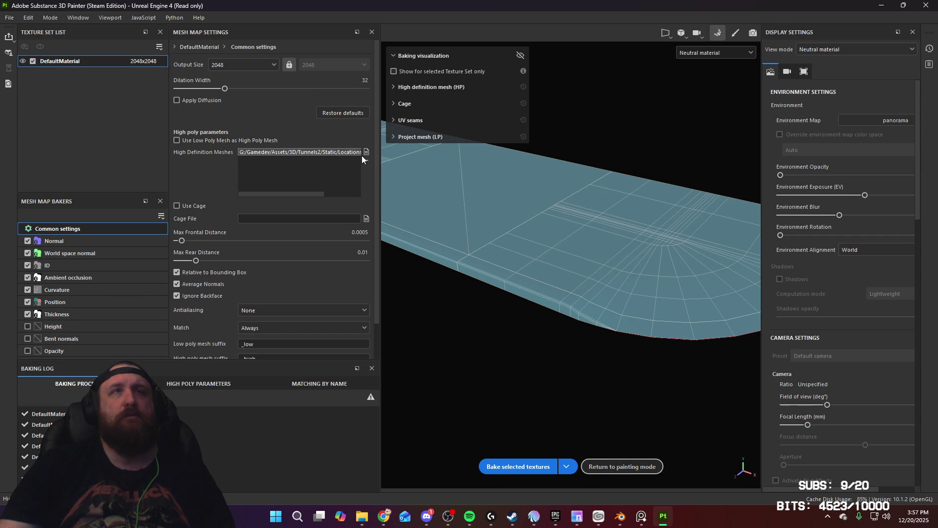
pyautogui.click(367, 160)
pyautogui.click(130, 105)
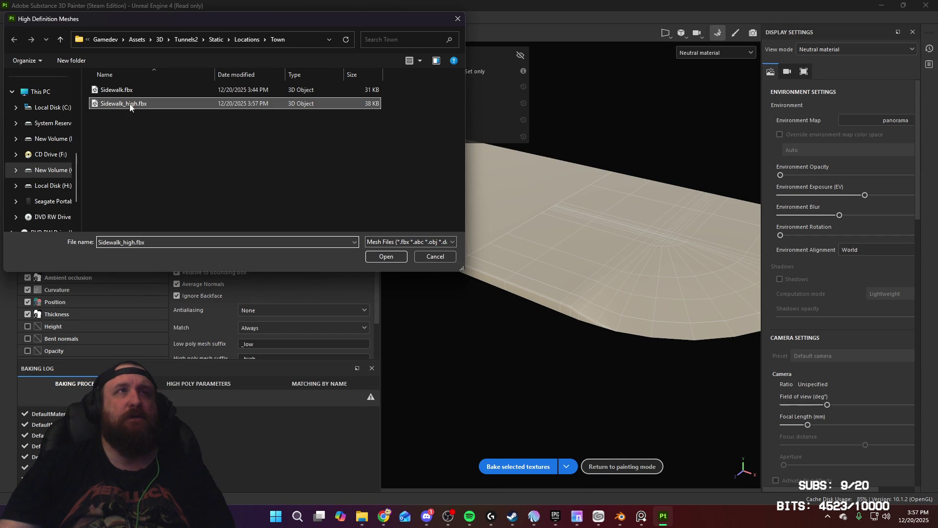
pyautogui.click(386, 257)
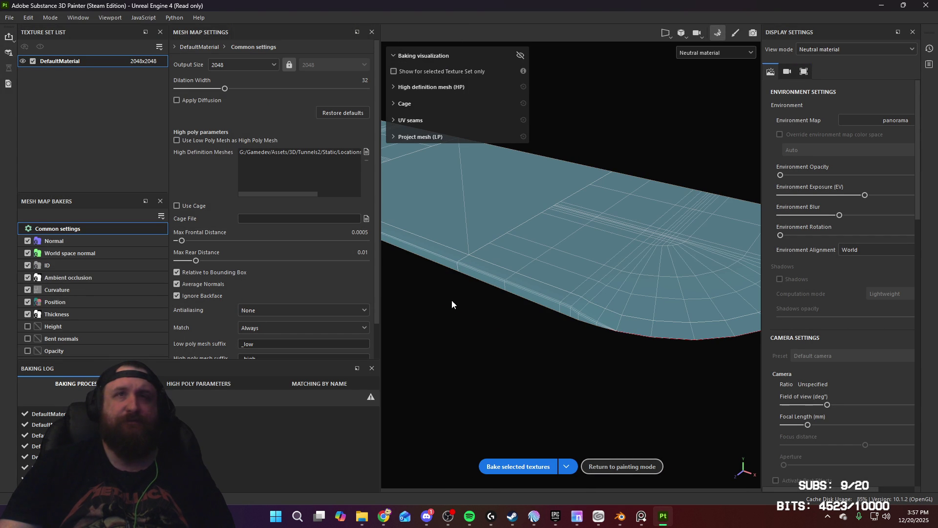
pyautogui.moveTo(182, 240); pyautogui.dragTo(180, 242)
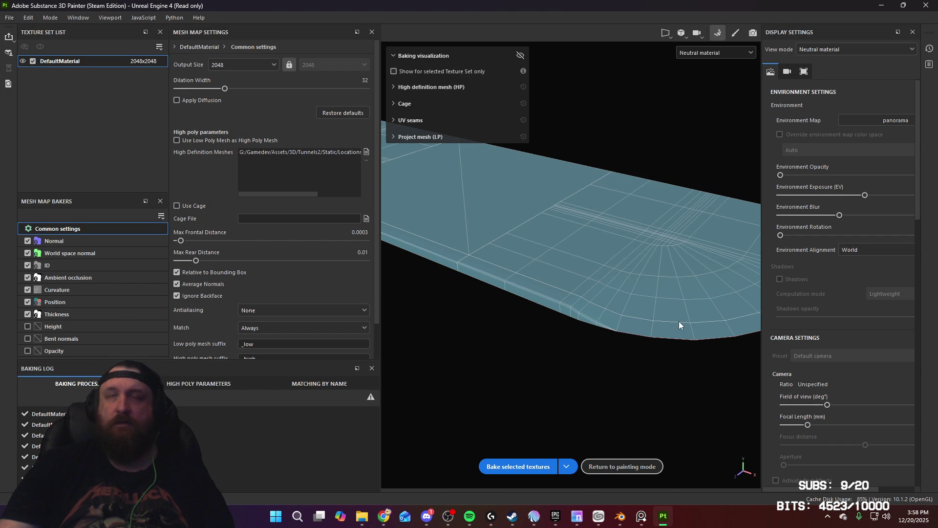
pyautogui.moveTo(639, 295)
pyautogui.keyDown('alt'); pyautogui.mouseDown()
pyautogui.moveTo(604, 280)
pyautogui.moveTo(593, 292)
pyautogui.moveTo(446, 283)
pyautogui.moveTo(681, 317)
pyautogui.moveTo(643, 299)
pyautogui.moveTo(569, 308)
pyautogui.moveTo(562, 322)
pyautogui.mouseUp(); pyautogui.keyUp('alt')
pyautogui.click(530, 466)
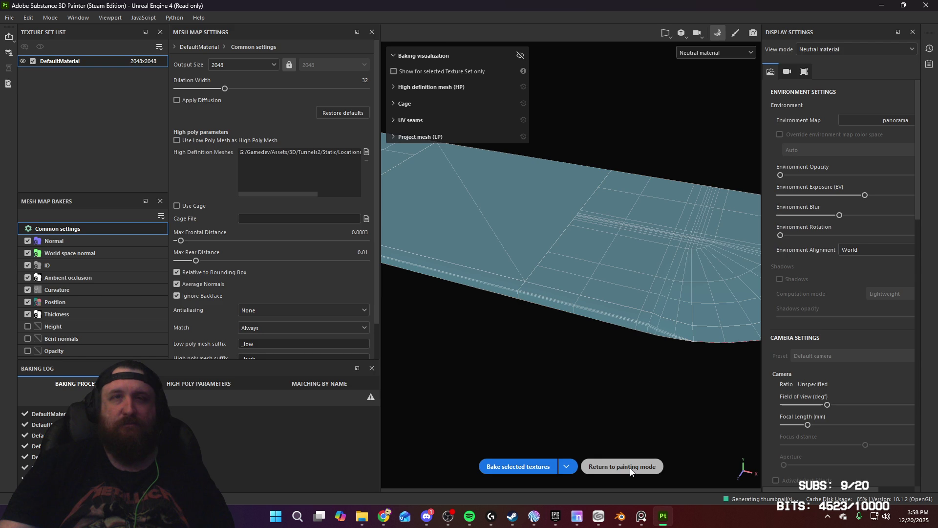
# Return to painting mode with the Paint brush and inspect the slab's top face and rounded corner
pyautogui.click(632, 467)
pyautogui.moveTo(327, 305)
pyautogui.keyDown('alt'); pyautogui.mouseDown()
pyautogui.moveTo(355, 303)
pyautogui.moveTo(344, 309)
pyautogui.mouseUp(); pyautogui.keyUp('alt')
pyautogui.click(8, 49)
pyautogui.moveTo(294, 221)
pyautogui.keyDown('alt'); pyautogui.mouseDown()
pyautogui.moveTo(365, 242)
pyautogui.moveTo(375, 266)
pyautogui.moveTo(342, 269)
pyautogui.moveTo(299, 247)
pyautogui.moveTo(322, 348)
pyautogui.moveTo(315, 450)
pyautogui.moveTo(251, 345)
pyautogui.moveTo(304, 336)
pyautogui.moveTo(370, 360)
pyautogui.moveTo(298, 359)
pyautogui.moveTo(381, 306)
pyautogui.moveTo(332, 372)
pyautogui.moveTo(239, 251)
pyautogui.moveTo(240, 209)
pyautogui.moveTo(278, 261)
pyautogui.mouseUp(); pyautogui.keyUp('alt')
pyautogui.moveTo(279, 262)
pyautogui.keyDown('alt'); pyautogui.mouseDown(button='right')
pyautogui.moveTo(362, 219)
pyautogui.moveTo(341, 205)
pyautogui.moveTo(374, 241)
pyautogui.mouseUp(button='right'); pyautogui.keyUp('alt')
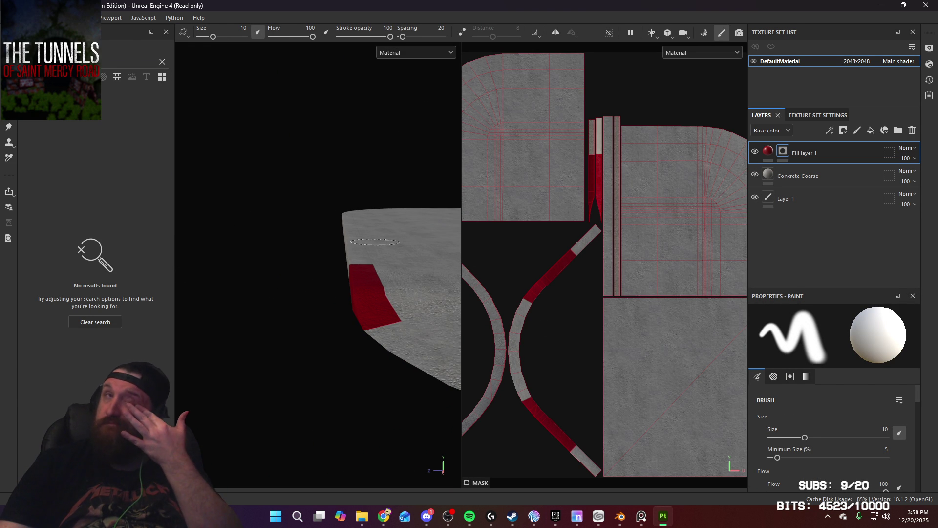
pyautogui.keyDown('alt'); pyautogui.moveTo(320, 310); pyautogui.dragTo(387, 337); pyautogui.keyUp('alt')
pyautogui.keyDown('alt'); pyautogui.moveTo(388, 337); pyautogui.dragTo(406, 331, button='right'); pyautogui.keyUp('alt')
pyautogui.moveTo(404, 286)
pyautogui.keyDown('alt'); pyautogui.mouseDown()
pyautogui.moveTo(275, 350)
pyautogui.moveTo(358, 352)
pyautogui.moveTo(393, 398)
pyautogui.mouseUp(); pyautogui.keyUp('alt')
pyautogui.keyDown('alt'); pyautogui.moveTo(368, 368); pyautogui.dragTo(433, 397, button='middle'); pyautogui.keyUp('alt')
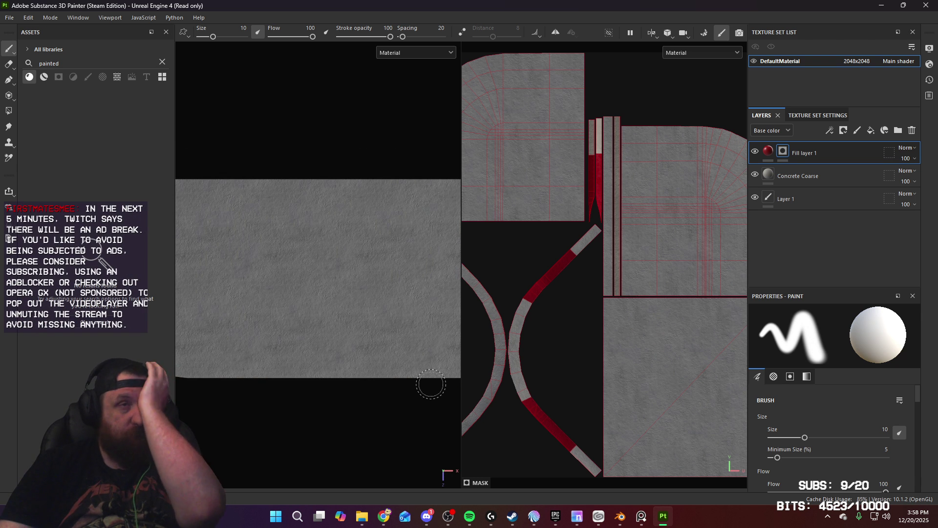
pyautogui.keyDown('alt'); pyautogui.moveTo(405, 372); pyautogui.dragTo(317, 350, button='middle'); pyautogui.keyUp('alt')
pyautogui.moveTo(316, 350)
pyautogui.keyDown('alt'); pyautogui.mouseDown()
pyautogui.moveTo(356, 324)
pyautogui.moveTo(410, 323)
pyautogui.mouseUp(); pyautogui.keyUp('alt')
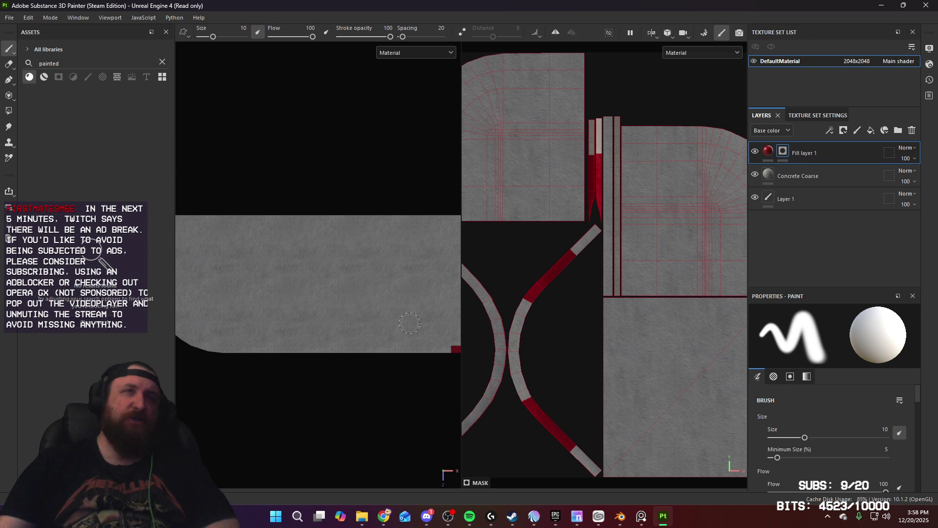
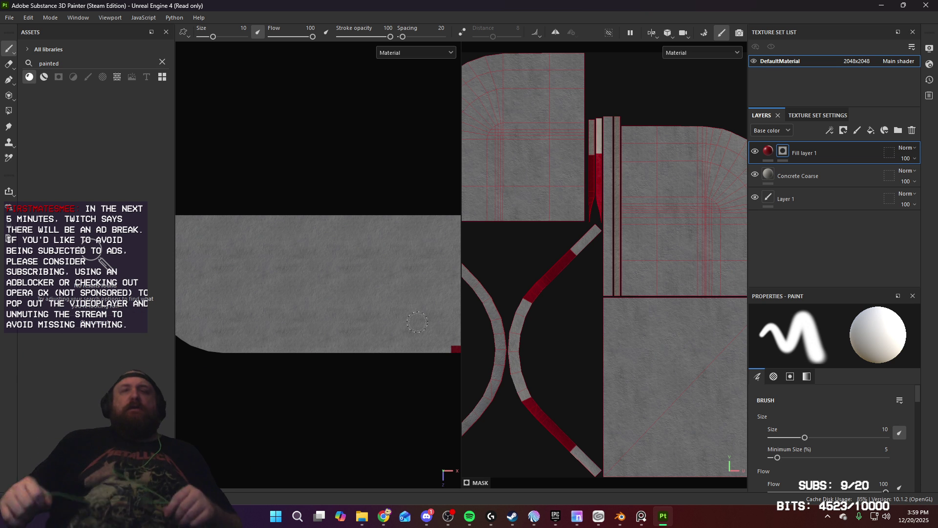
# Switch from Substance Painter to the Sidewalk.blend scene in Blender and look around the slab
pyautogui.click(619, 517)
pyautogui.moveTo(448, 247)
pyautogui.mouseDown(button='middle')
pyautogui.moveTo(509, 270)
pyautogui.moveTo(497, 259)
pyautogui.mouseUp(button='middle')
pyautogui.scroll(-5, 498, 260)
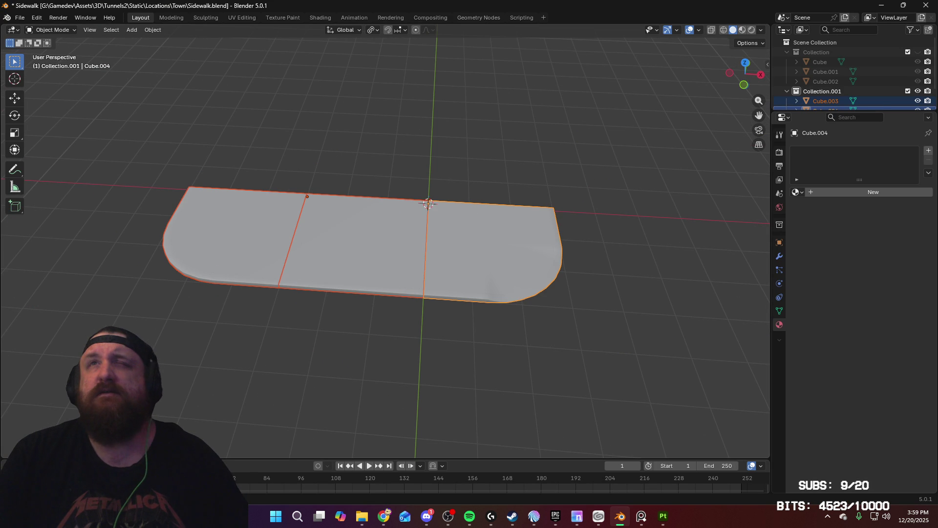
# Select the right sidewalk piece Cube.001 and Cube.004 in the Outliner
pyautogui.click(572, 209)
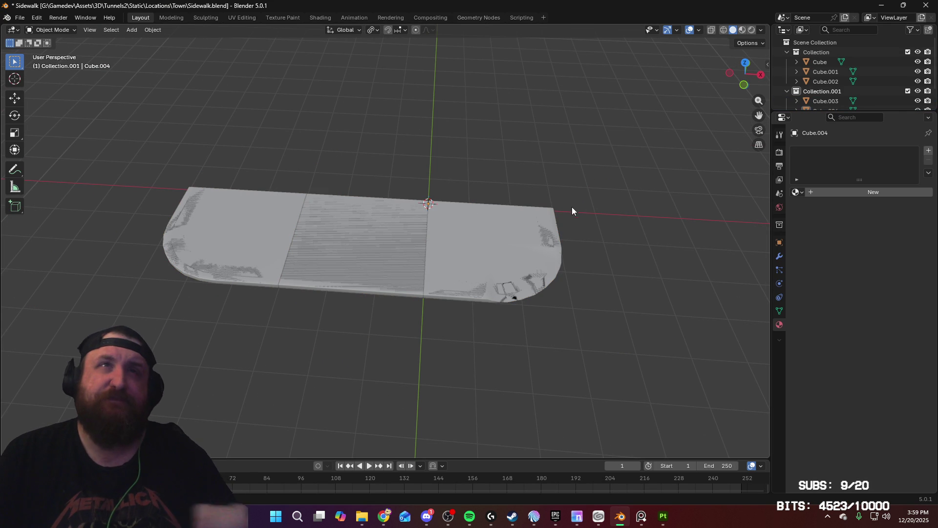
pyautogui.click(521, 231)
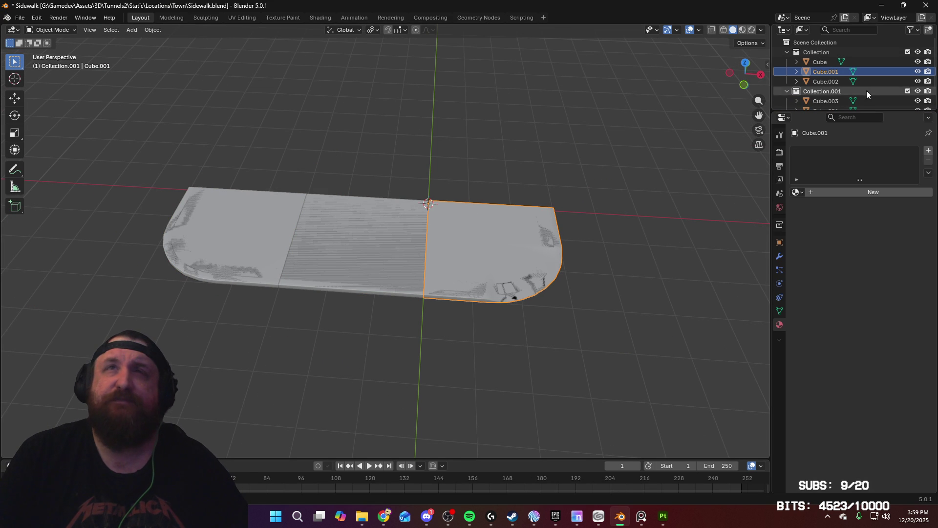
pyautogui.scroll(-2, 860, 89)
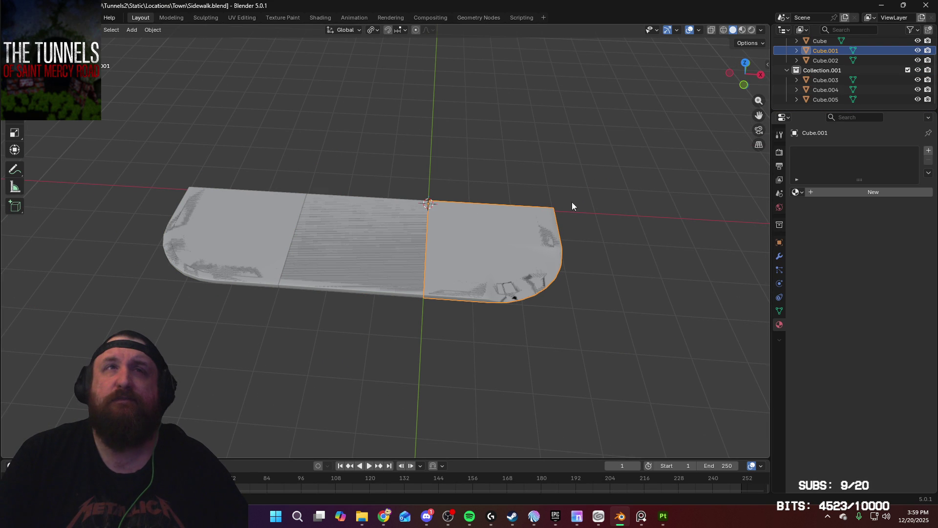
pyautogui.keyDown('shift'); pyautogui.click(822, 92); pyautogui.keyUp('shift')
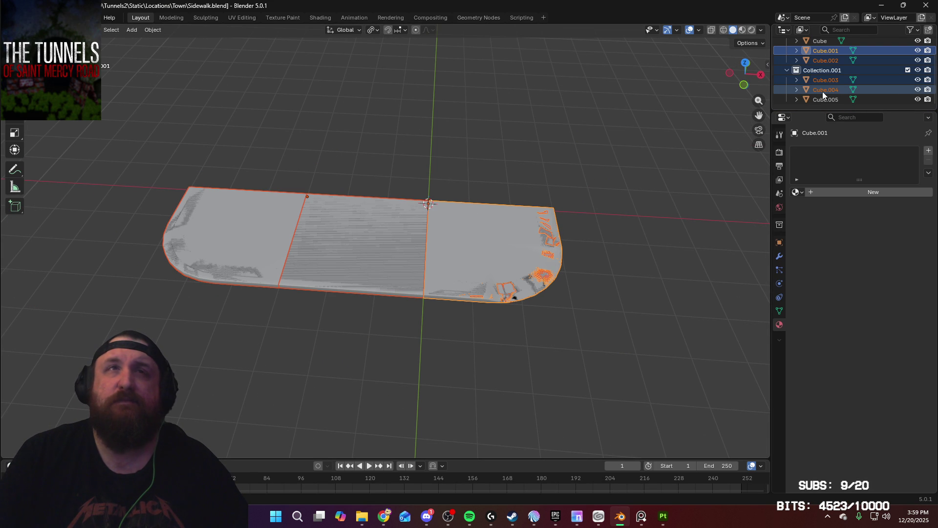
pyautogui.click(823, 92)
pyautogui.scroll(2, 823, 91)
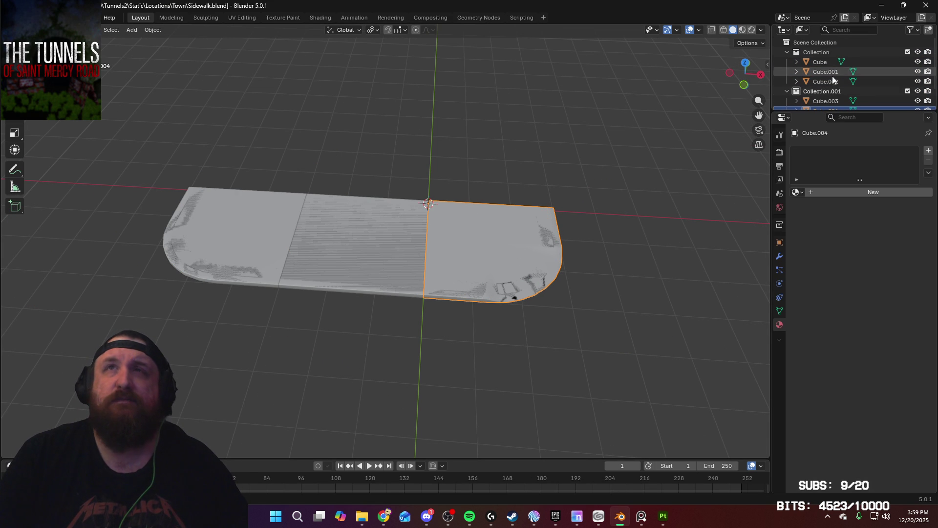
pyautogui.scroll(-2, 829, 91)
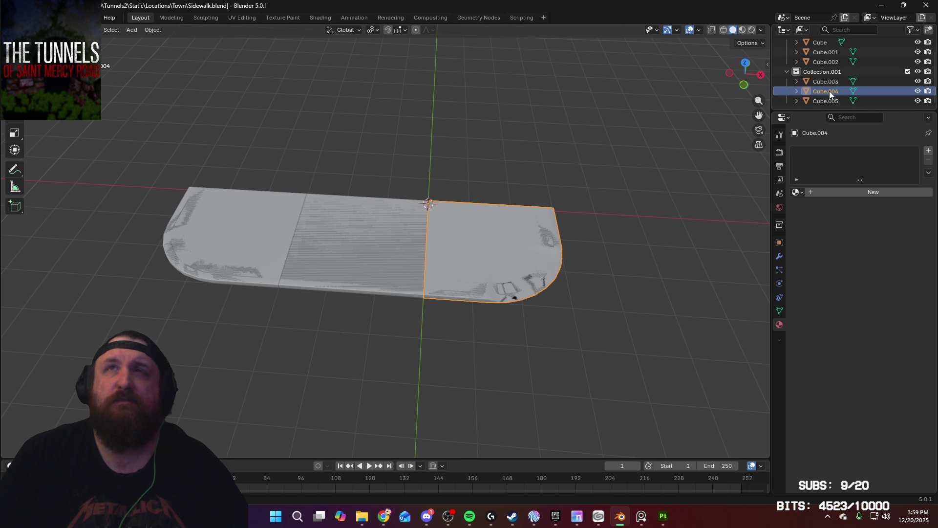
pyautogui.hotkey('alt', 'a')
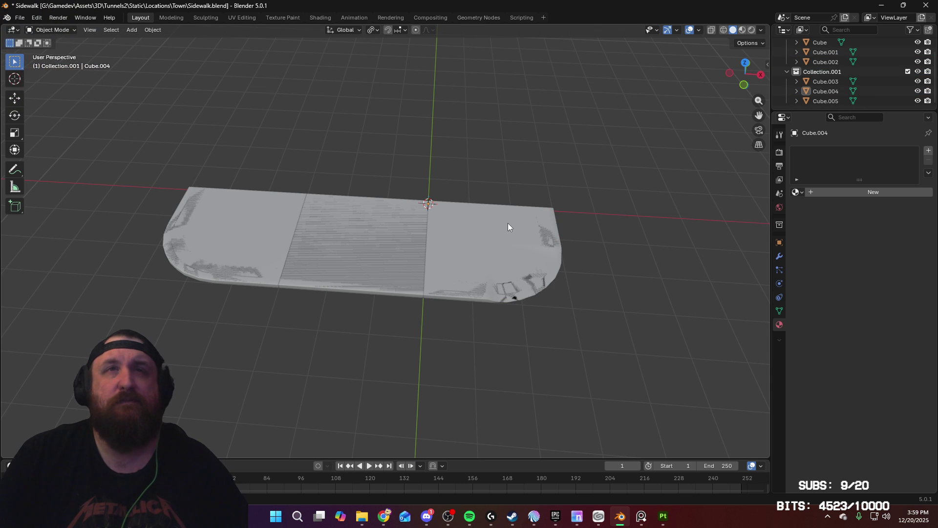
pyautogui.click(832, 92)
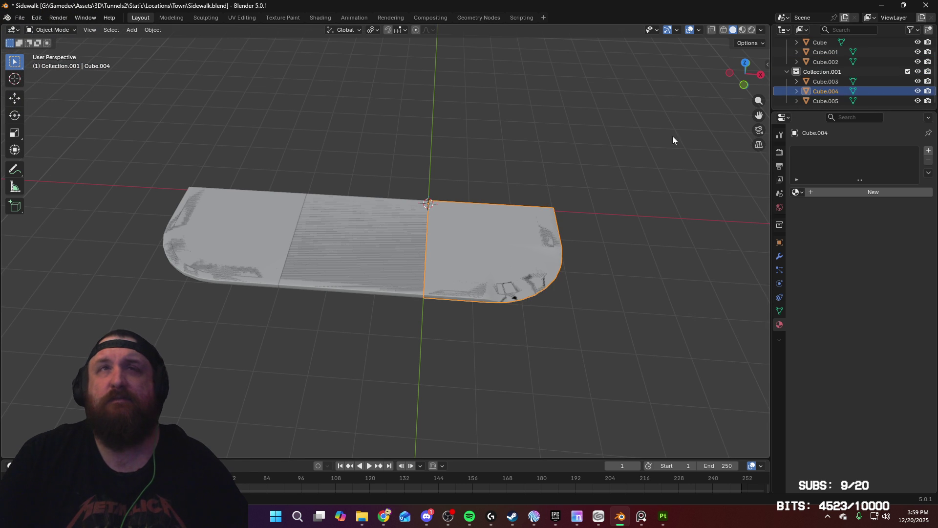
pyautogui.moveTo(672, 136); pyautogui.dragTo(616, 165, button='middle')
pyautogui.scroll(2, 873, 66)
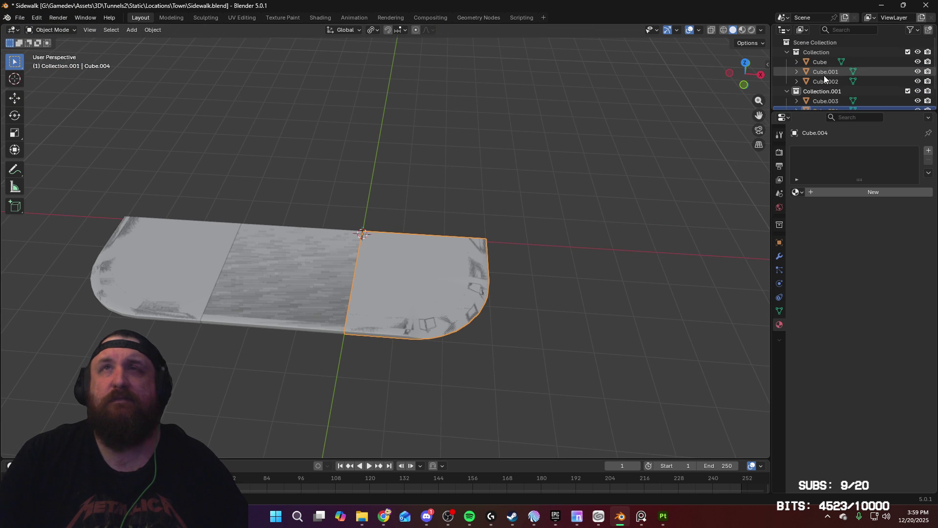
# Slide the right end piece Cube.001 2 units along X to open a gap
pyautogui.keyDown('shift'); pyautogui.click(473, 292); pyautogui.keyUp('shift')
pyautogui.press('g')
pyautogui.press('x')
pyautogui.press('2')
pyautogui.press('Return')
# Select the middle Cube slab, cancelling a trial X move and an undone edit
pyautogui.click(339, 307)
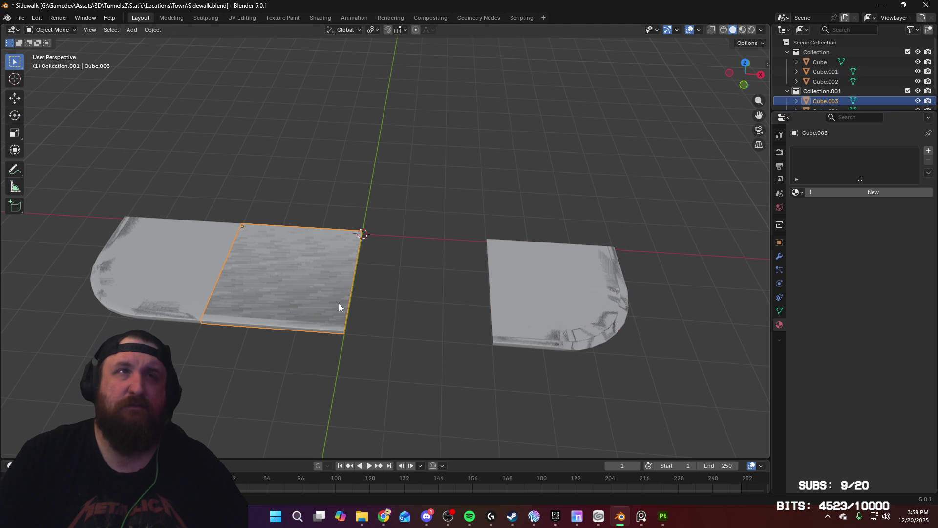
pyautogui.click(339, 310)
pyautogui.press('g')
pyautogui.press('x')
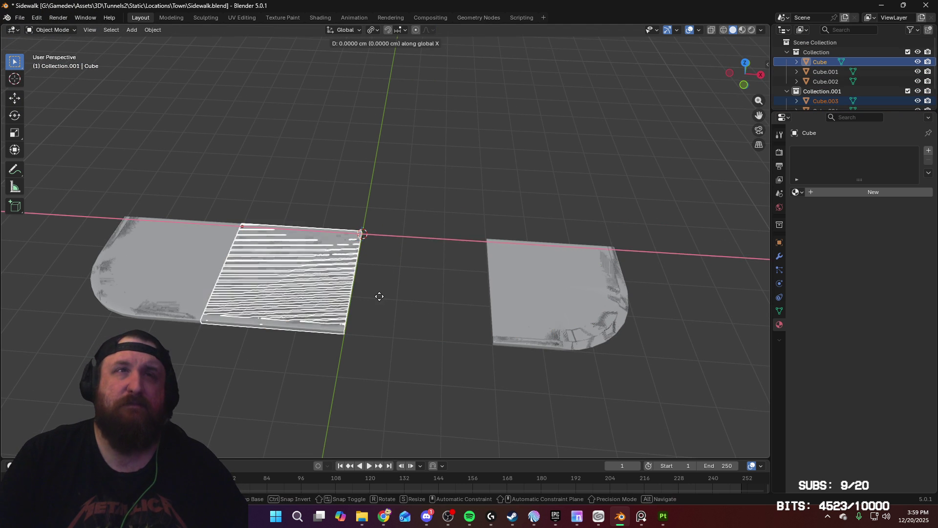
pyautogui.press('2')
pyautogui.press('BackSpace')
pyautogui.press('Escape')
pyautogui.moveTo(394, 292); pyautogui.dragTo(394, 295, button='middle')
pyautogui.press('Tab')
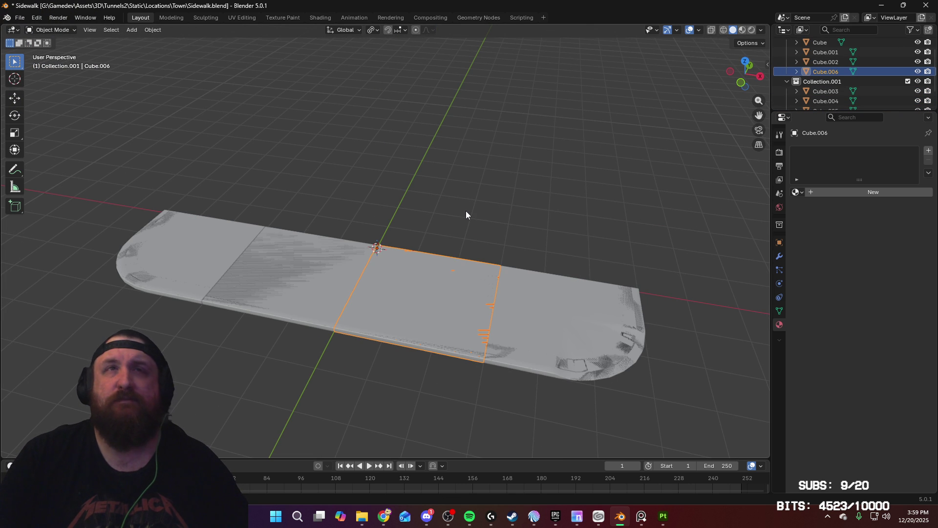
pyautogui.hotkey('ctrl', 'z')
pyautogui.moveTo(466, 214); pyautogui.dragTo(480, 224, button='middle')
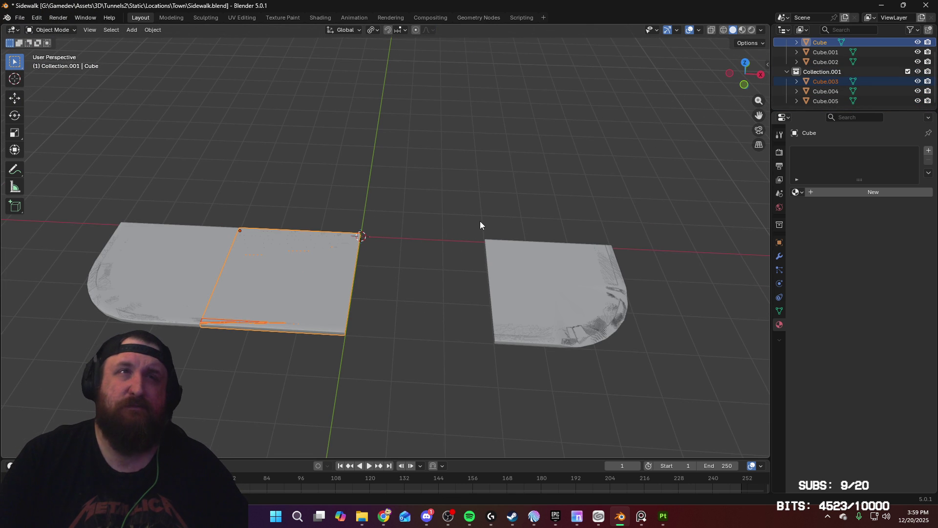
pyautogui.press('Tab')
pyautogui.press('Tab')
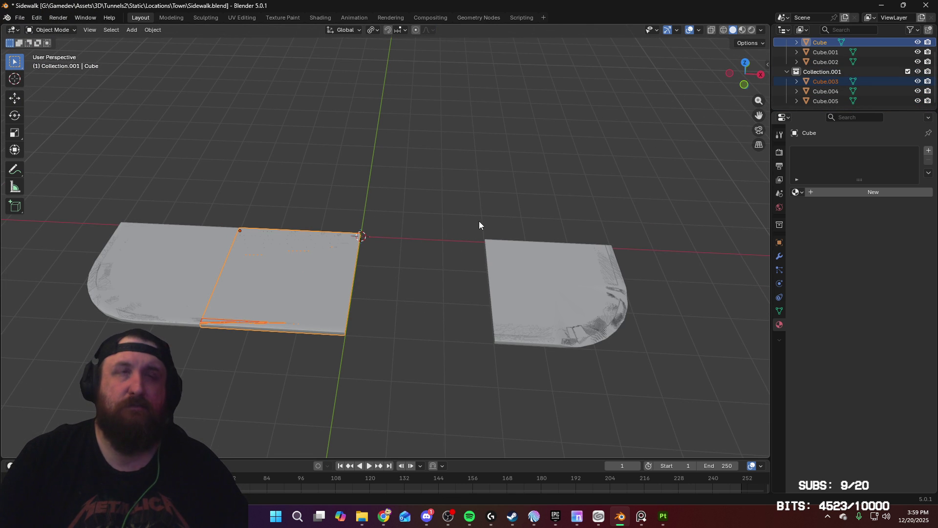
# Duplicate the middle slab along X into the gap, creating Cube.006
pyautogui.hotkey('shift', 'd')
pyautogui.press('x')
pyautogui.click(605, 241)
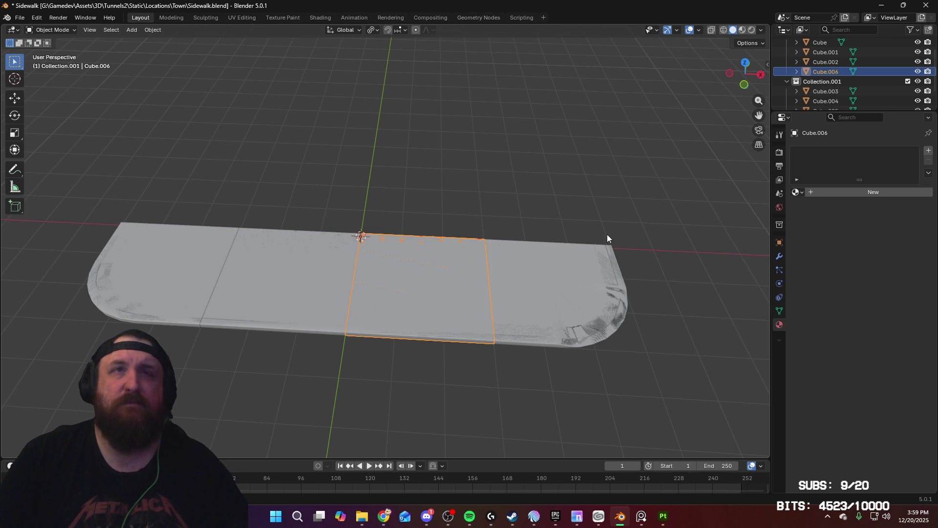
pyautogui.press('Tab')
pyautogui.press('Tab')
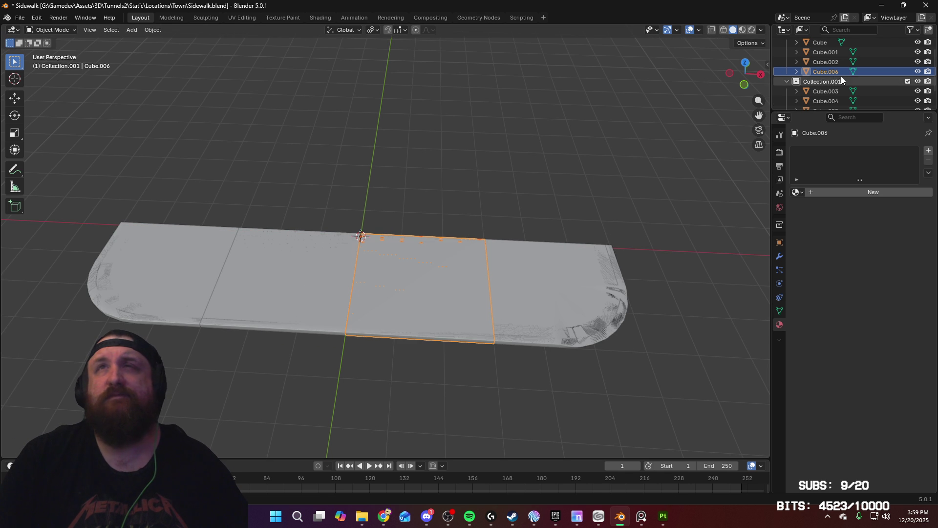
pyautogui.scroll(2, 841, 76)
pyautogui.hotkey('alt', 'a')
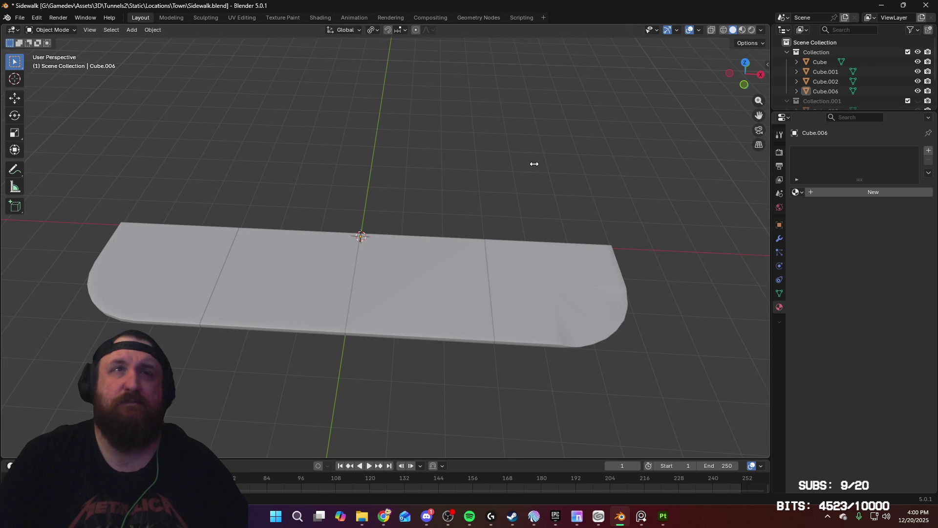
pyautogui.moveTo(534, 161); pyautogui.dragTo(513, 167, button='middle')
# Export all four selected slabs as Sidewalk.fbx
pyautogui.press('a')
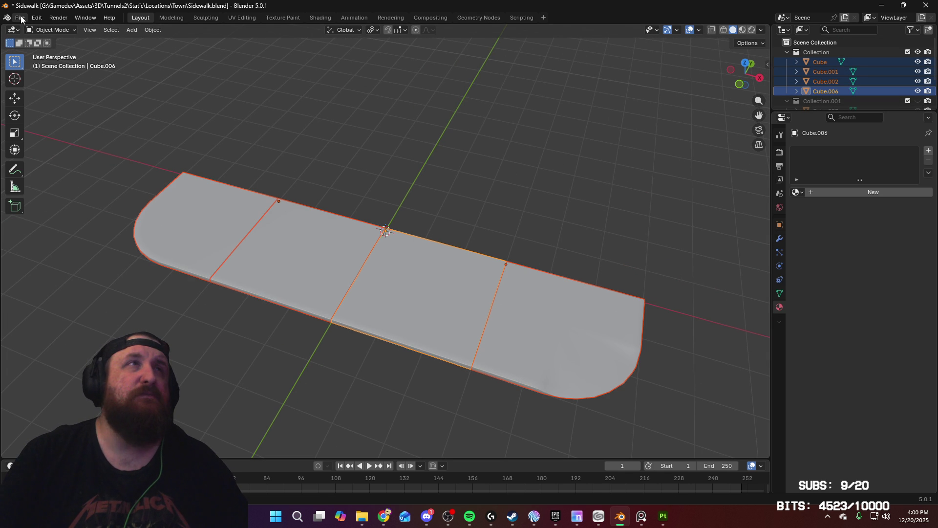
pyautogui.click(21, 19)
pyautogui.moveTo(63, 163)
pyautogui.click(148, 244)
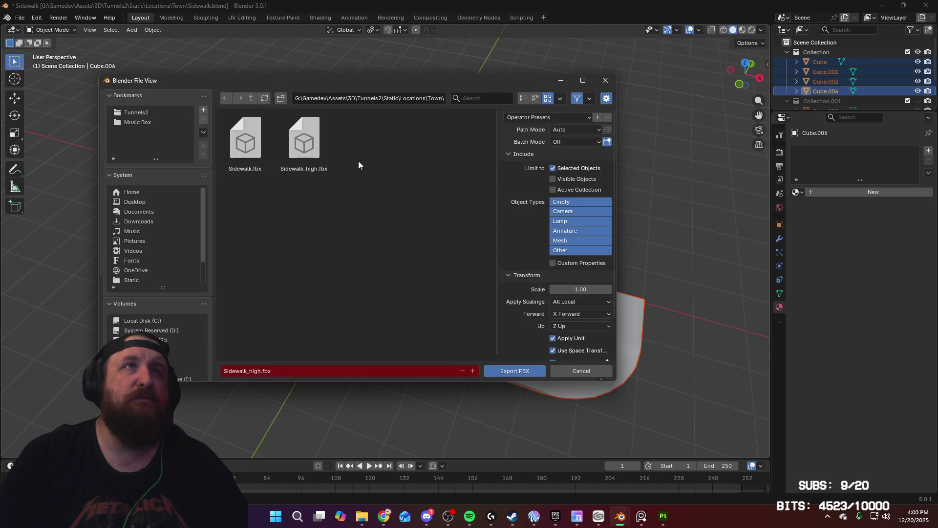
pyautogui.click(249, 161)
pyautogui.click(512, 375)
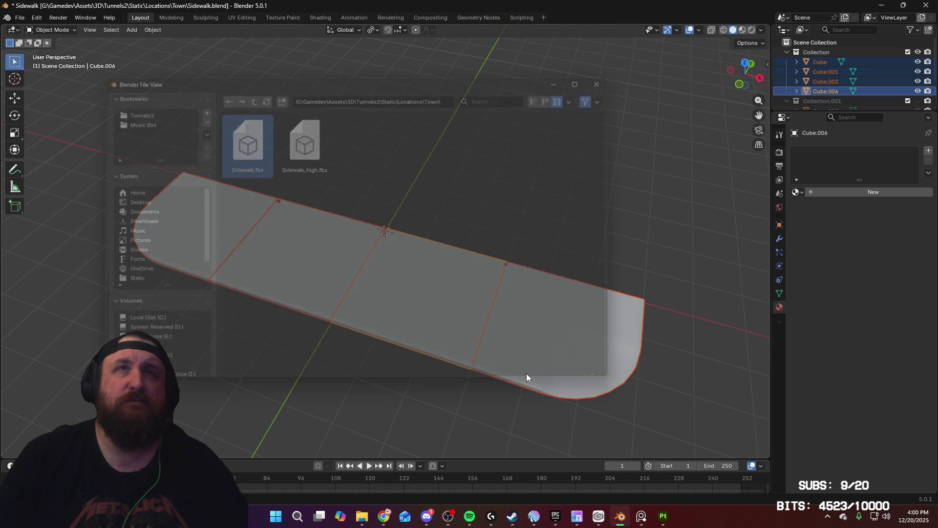
# Extend the sidewalk to five slabs with Cube.008 and hide Collection.001's textured pieces
pyautogui.moveTo(391, 226)
pyautogui.mouseDown(button='middle')
pyautogui.moveTo(379, 246)
pyautogui.moveTo(796, 87)
pyautogui.mouseUp(button='middle')
pyautogui.click(362, 247)
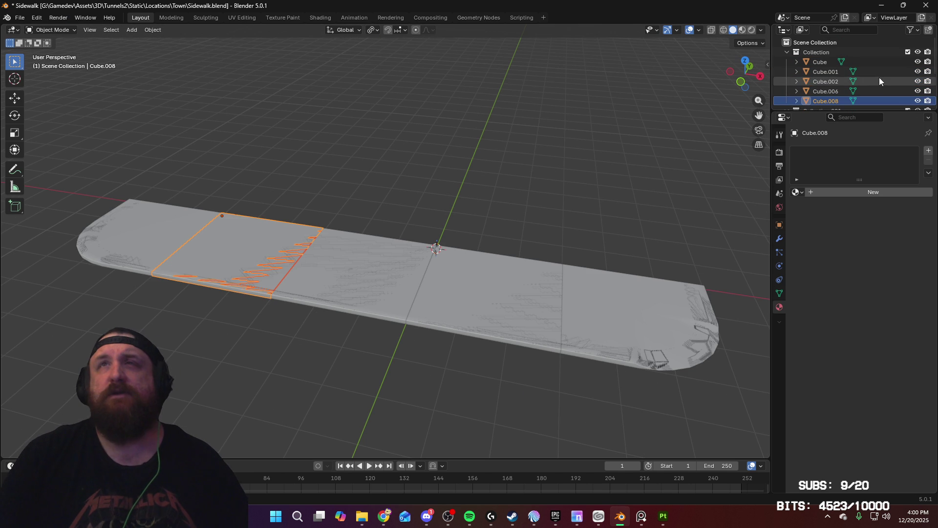
pyautogui.scroll(-2, 878, 77)
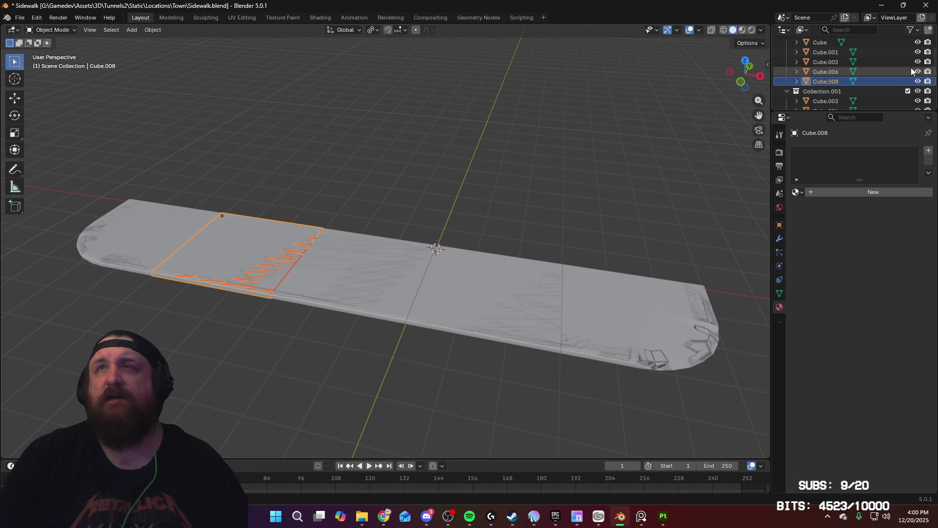
pyautogui.click(917, 90)
pyautogui.click(574, 148)
pyautogui.moveTo(505, 157)
pyautogui.mouseDown(button='middle')
pyautogui.moveTo(492, 193)
pyautogui.moveTo(470, 193)
pyautogui.moveTo(437, 155)
pyautogui.moveTo(497, 184)
pyautogui.moveTo(478, 276)
pyautogui.mouseUp(button='middle')
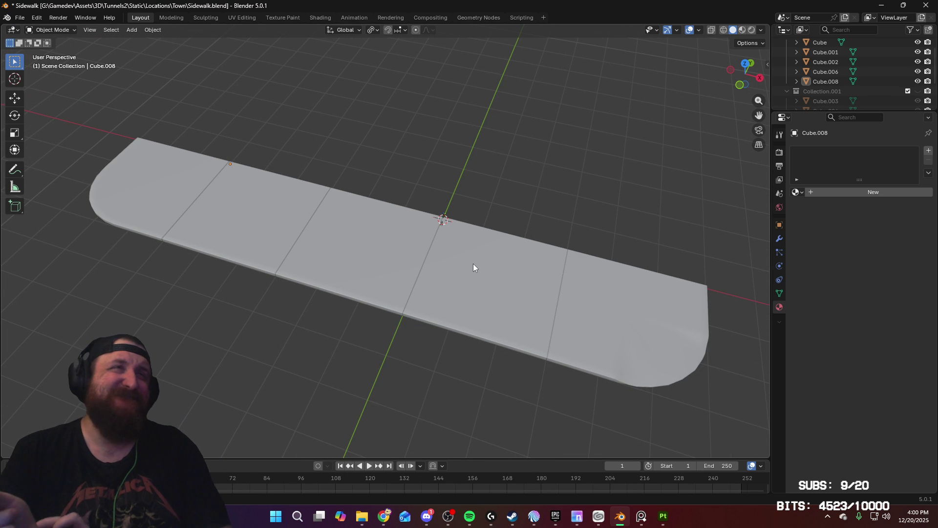
pyautogui.click(20, 18)
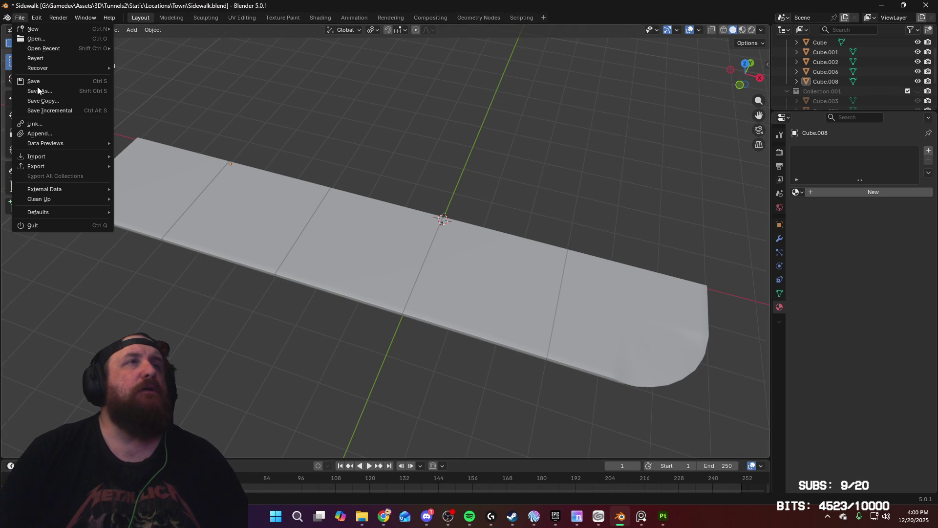
# Re-export all five slabs, overwriting Sidewalk.fbx
pyautogui.press('a')
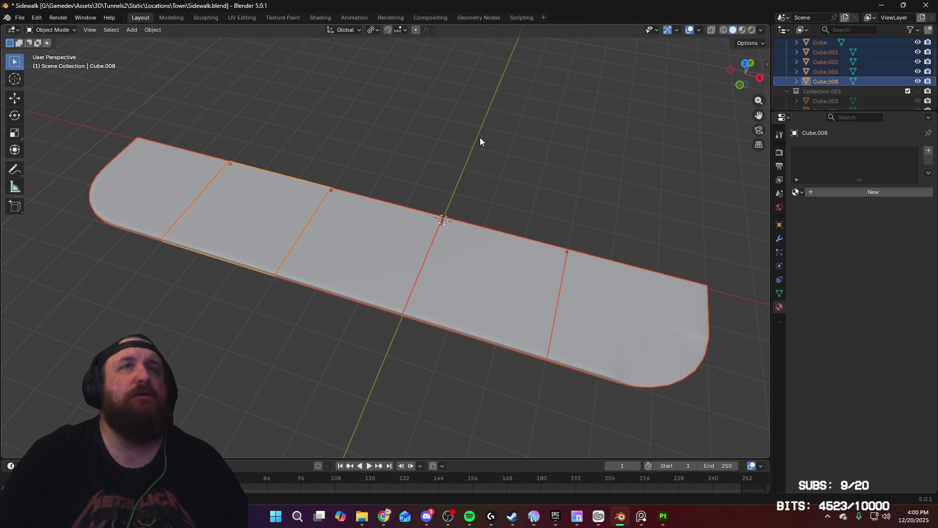
pyautogui.click(21, 18)
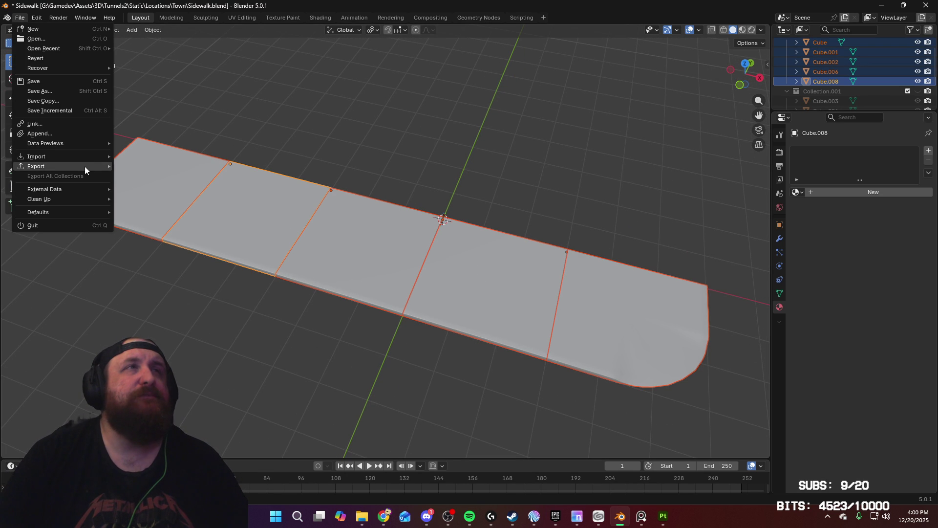
pyautogui.moveTo(85, 167)
pyautogui.click(154, 238)
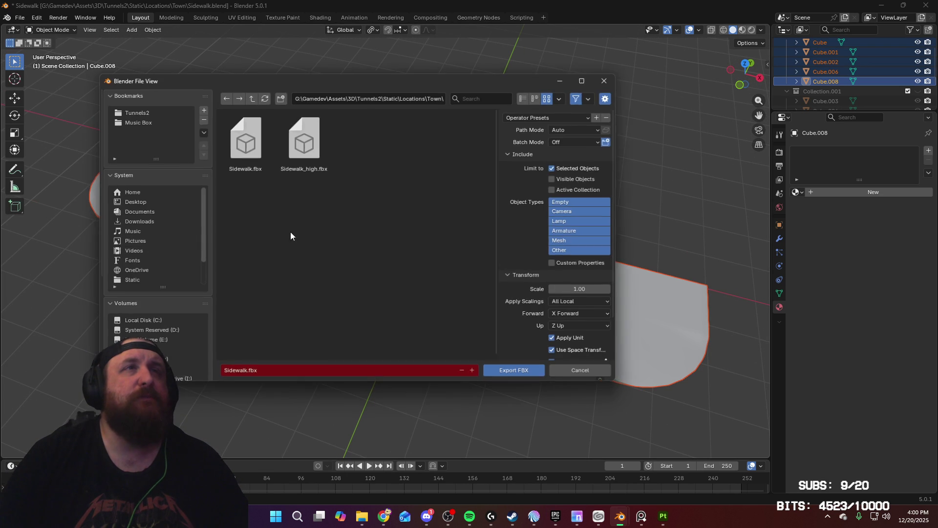
pyautogui.click(527, 371)
# Hide the low-detail Collection and show the high-detail Collection.001
pyautogui.scroll(2, 870, 81)
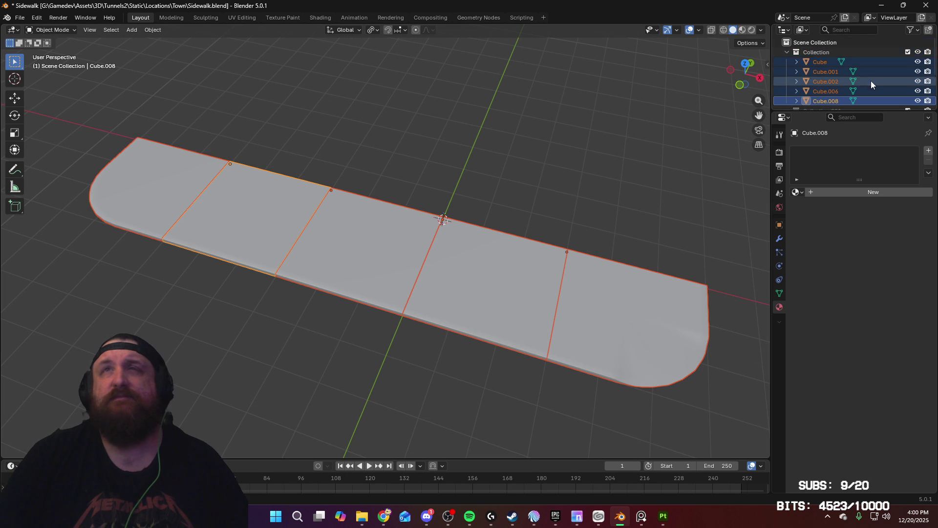
pyautogui.click(916, 54)
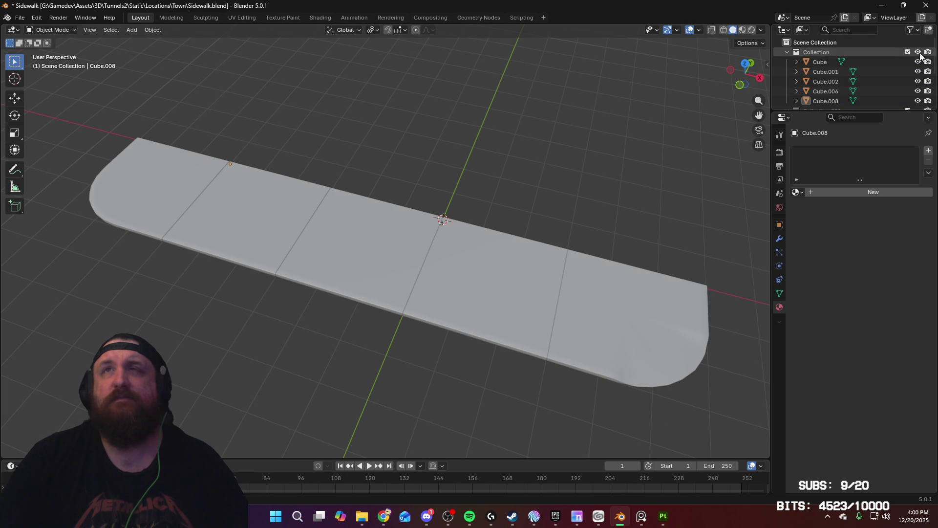
pyautogui.click(918, 52)
pyautogui.scroll(-2, 919, 73)
pyautogui.click(918, 91)
# Export the high-detail slab, overwriting Sidewalk_high.fbx
pyautogui.press('a')
pyautogui.click(19, 18)
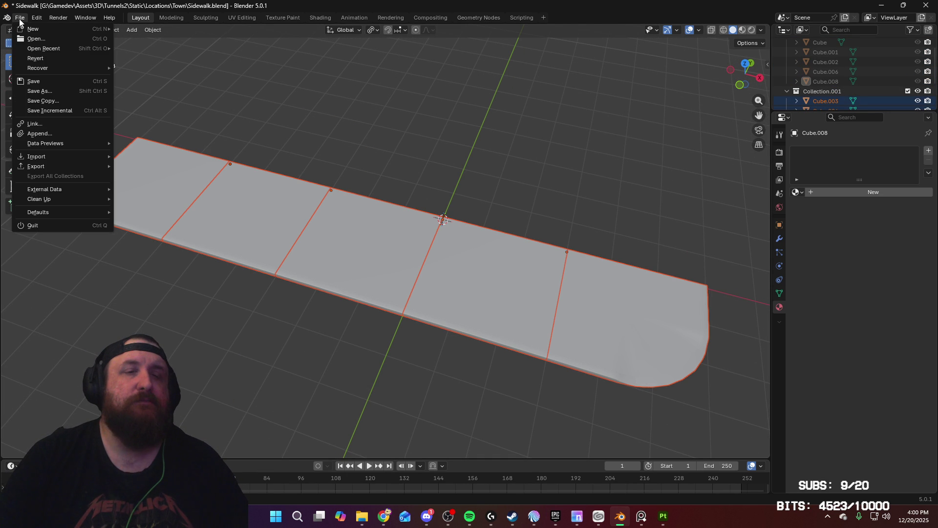
pyautogui.moveTo(52, 167)
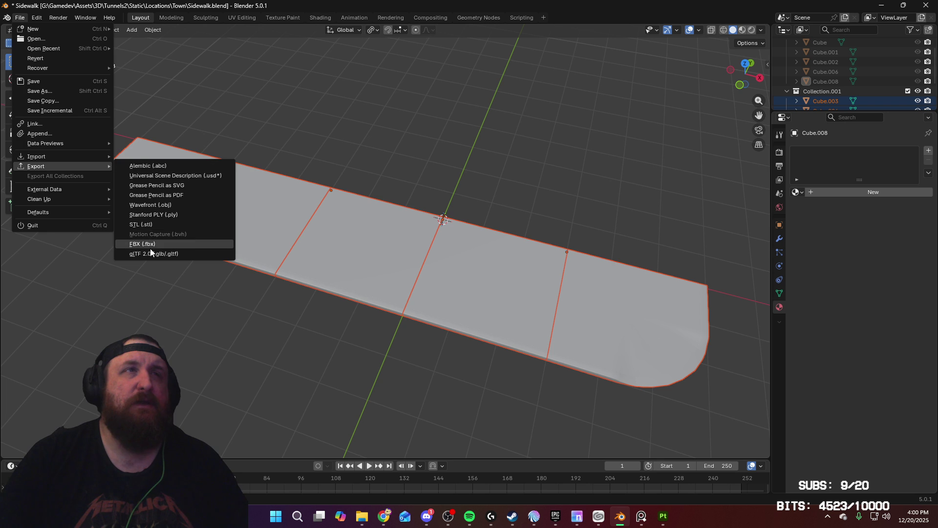
pyautogui.click(150, 244)
pyautogui.click(322, 174)
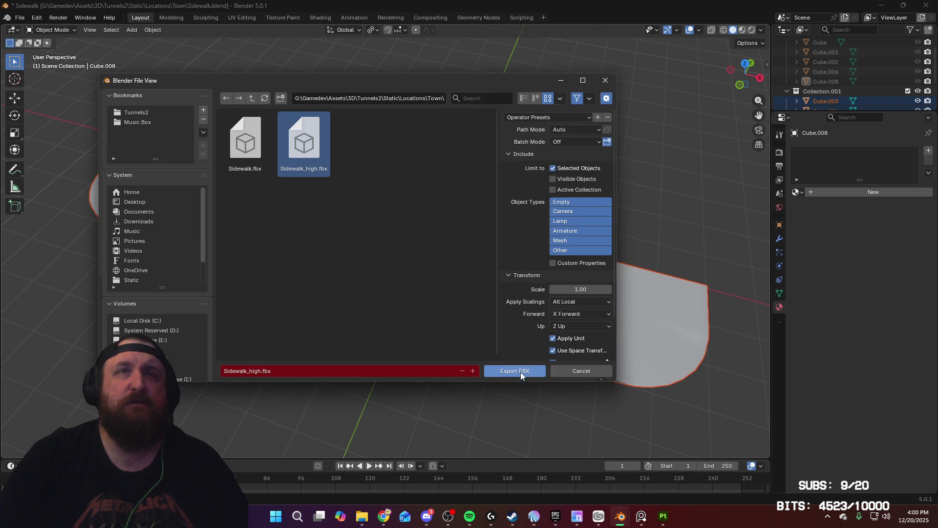
pyautogui.click(520, 372)
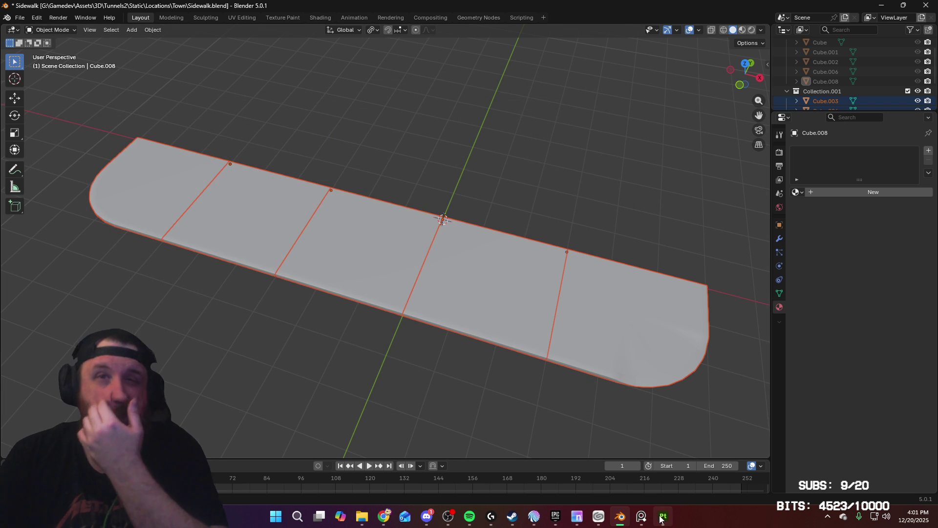
pyautogui.click(663, 516)
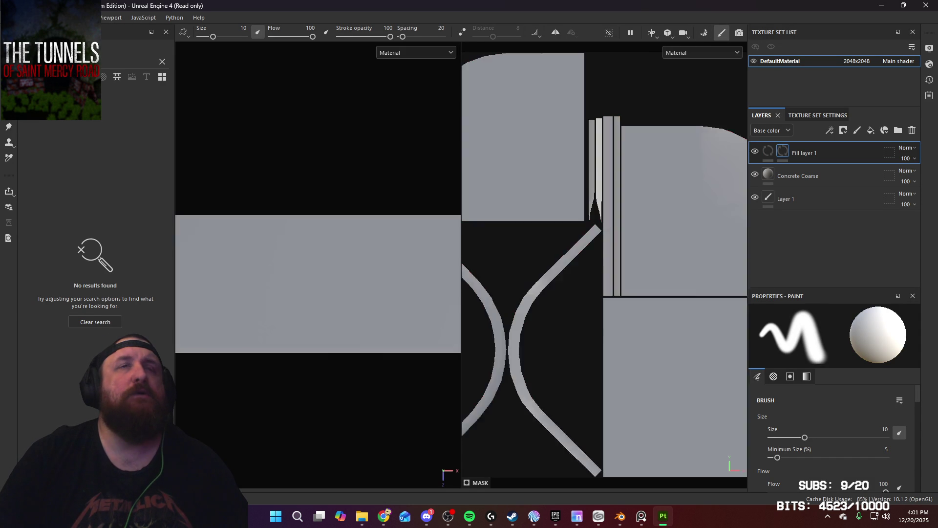
# Bake the selected mesh map textures for the updated sidewalk and return to painting mode
pyautogui.moveTo(352, 197)
pyautogui.keyDown('alt'); pyautogui.mouseDown()
pyautogui.moveTo(303, 191)
pyautogui.moveTo(314, 140)
pyautogui.moveTo(293, 174)
pyautogui.moveTo(368, 237)
pyautogui.moveTo(397, 203)
pyautogui.moveTo(311, 159)
pyautogui.moveTo(344, 232)
pyautogui.moveTo(337, 161)
pyautogui.mouseUp(); pyautogui.keyUp('alt')
pyautogui.click(705, 34)
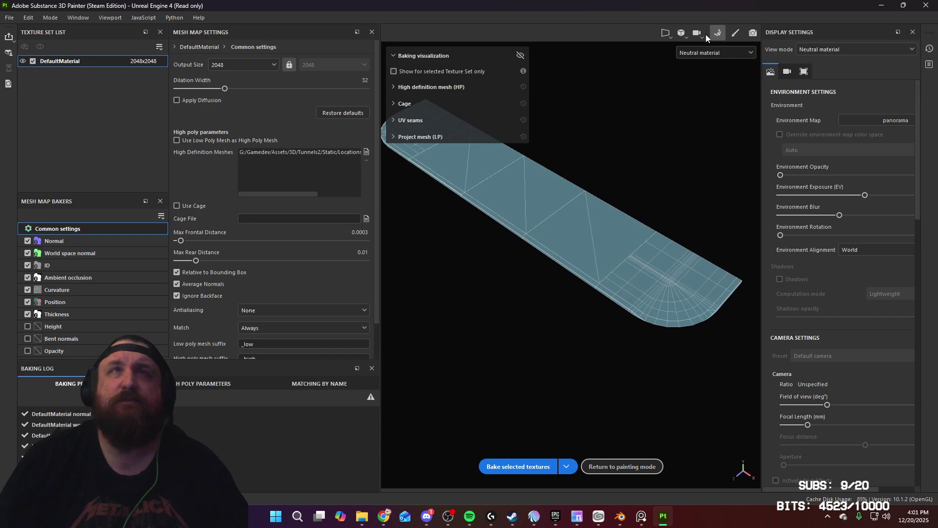
pyautogui.click(535, 467)
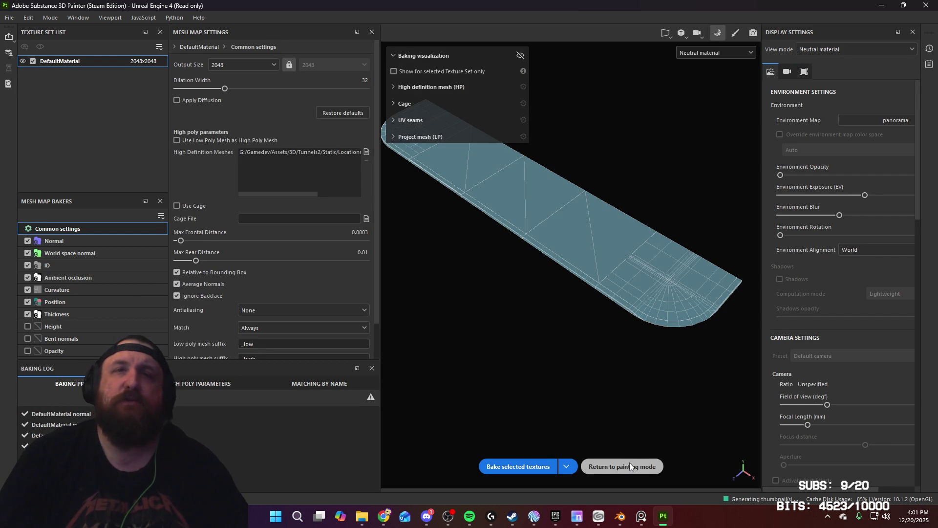
pyautogui.click(626, 466)
pyautogui.moveTo(354, 283)
pyautogui.keyDown('alt'); pyautogui.mouseDown(button='right')
pyautogui.moveTo(329, 268)
pyautogui.moveTo(356, 278)
pyautogui.moveTo(329, 349)
pyautogui.mouseUp(button='right'); pyautogui.keyUp('alt')
pyautogui.moveTo(329, 349)
pyautogui.keyDown('alt'); pyautogui.mouseDown()
pyautogui.moveTo(320, 360)
pyautogui.moveTo(330, 293)
pyautogui.moveTo(360, 255)
pyautogui.moveTo(345, 306)
pyautogui.mouseUp(); pyautogui.keyUp('alt')
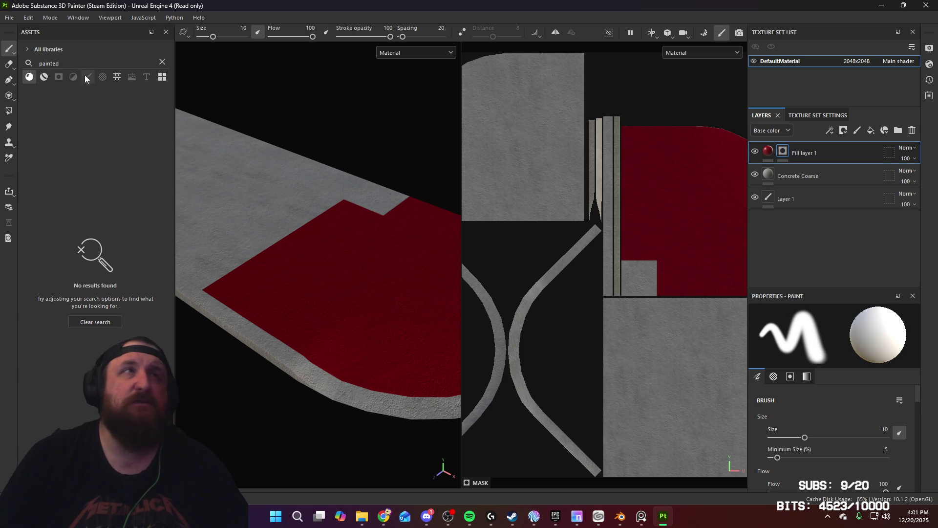
# With UV-chunk Polygon Fill, clear red from the slab top and fill the edge and bevel strips
pyautogui.click(8, 111)
pyautogui.click(394, 248)
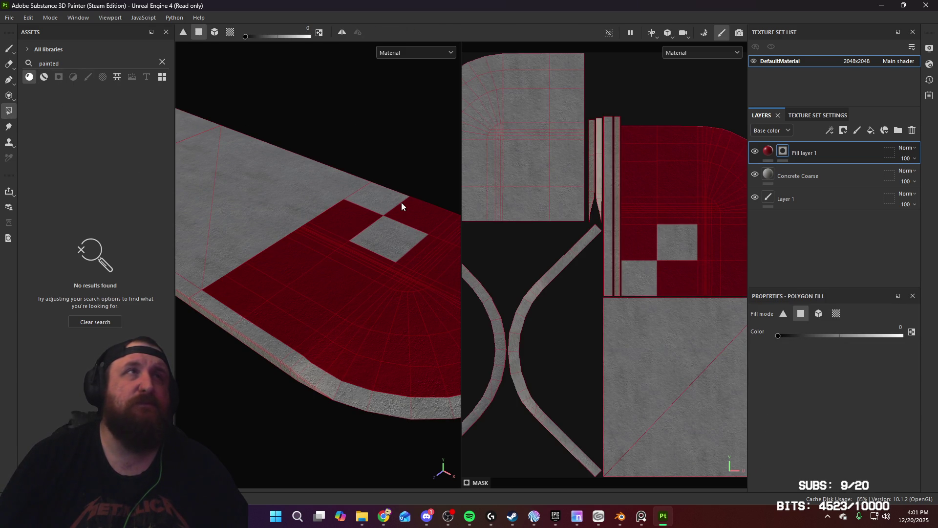
pyautogui.click(226, 33)
pyautogui.click(426, 267)
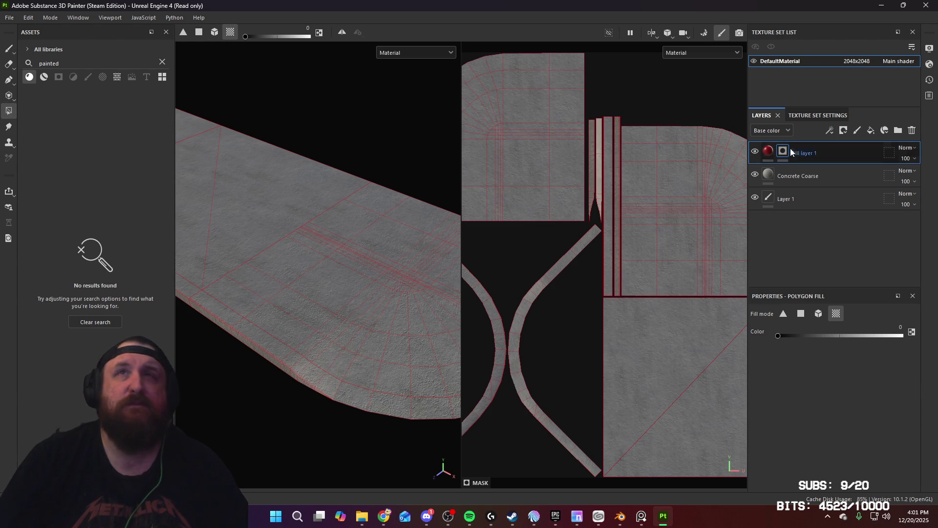
pyautogui.click(229, 326)
pyautogui.click(248, 344)
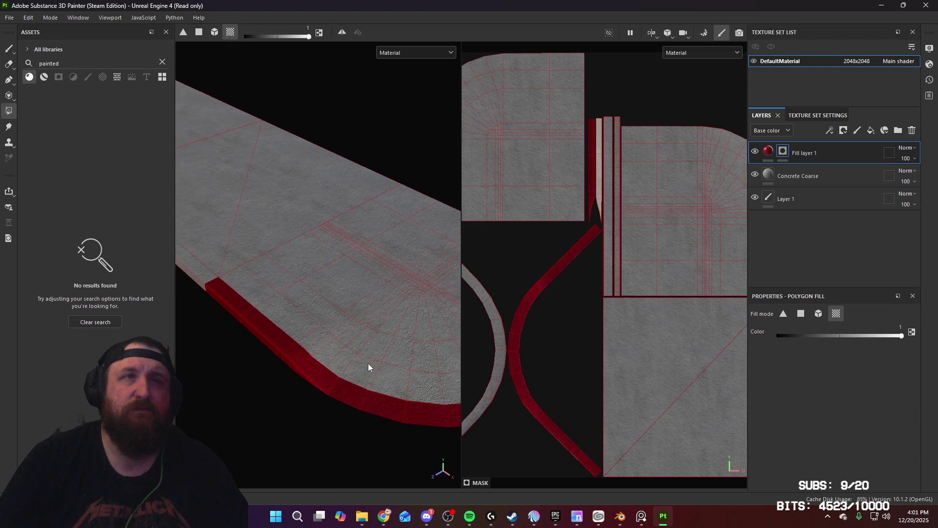
pyautogui.moveTo(368, 363)
pyautogui.keyDown('alt'); pyautogui.mouseDown()
pyautogui.moveTo(384, 363)
pyautogui.moveTo(408, 340)
pyautogui.moveTo(321, 340)
pyautogui.moveTo(315, 331)
pyautogui.mouseUp(); pyautogui.keyUp('alt')
pyautogui.click(399, 359)
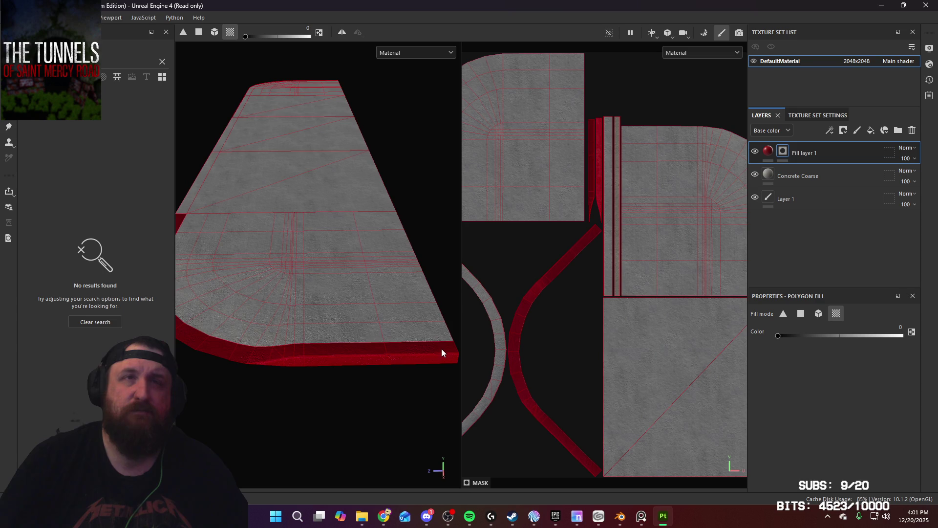
# With single-polygon fill, clear red from the edge's end segment and bottom edge sections
pyautogui.click(199, 32)
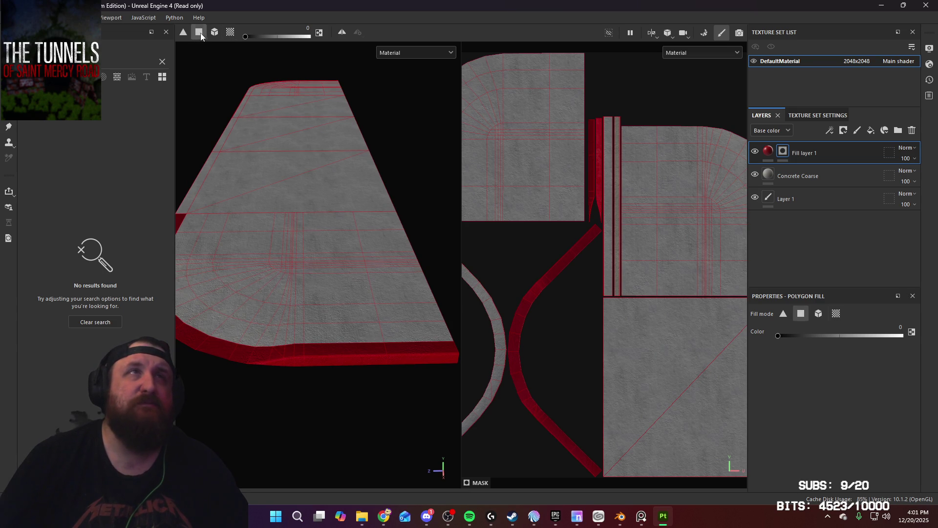
pyautogui.click(451, 342)
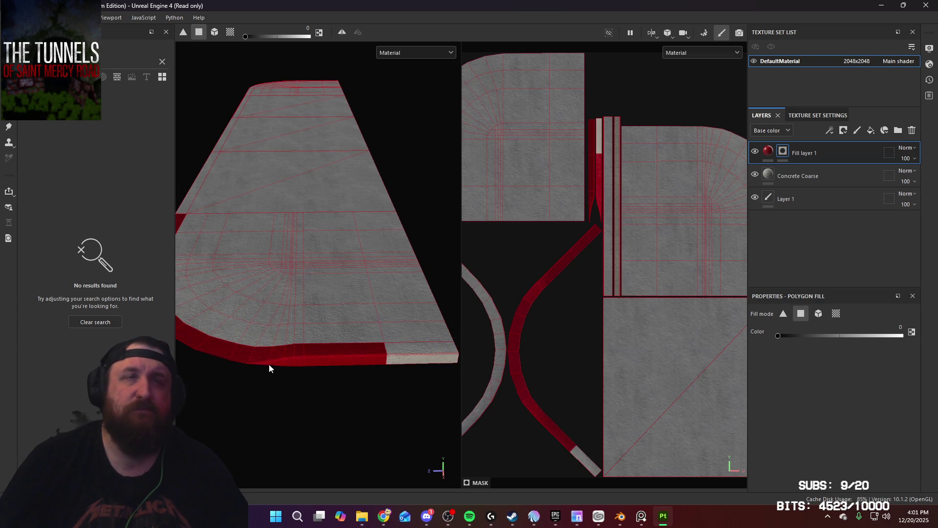
pyautogui.moveTo(268, 364)
pyautogui.keyDown('alt'); pyautogui.mouseDown()
pyautogui.moveTo(359, 374)
pyautogui.moveTo(312, 361)
pyautogui.moveTo(440, 350)
pyautogui.moveTo(345, 310)
pyautogui.moveTo(396, 324)
pyautogui.mouseUp(); pyautogui.keyUp('alt')
pyautogui.moveTo(303, 342)
pyautogui.mouseDown()
pyautogui.moveTo(302, 350)
pyautogui.moveTo(347, 335)
pyautogui.moveTo(213, 322)
pyautogui.moveTo(325, 313)
pyautogui.mouseUp()
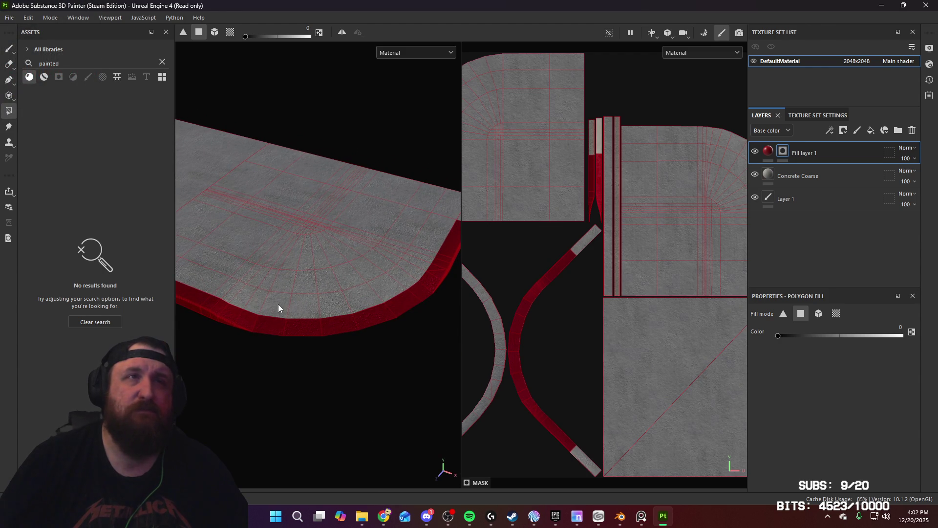
pyautogui.moveTo(331, 352); pyautogui.dragTo(331, 352)
pyautogui.moveTo(332, 353)
pyautogui.keyDown('alt'); pyautogui.mouseDown()
pyautogui.moveTo(362, 356)
pyautogui.moveTo(324, 359)
pyautogui.moveTo(386, 398)
pyautogui.mouseUp(); pyautogui.keyUp('alt')
pyautogui.keyDown('alt'); pyautogui.moveTo(438, 411); pyautogui.dragTo(366, 385); pyautogui.keyUp('alt')
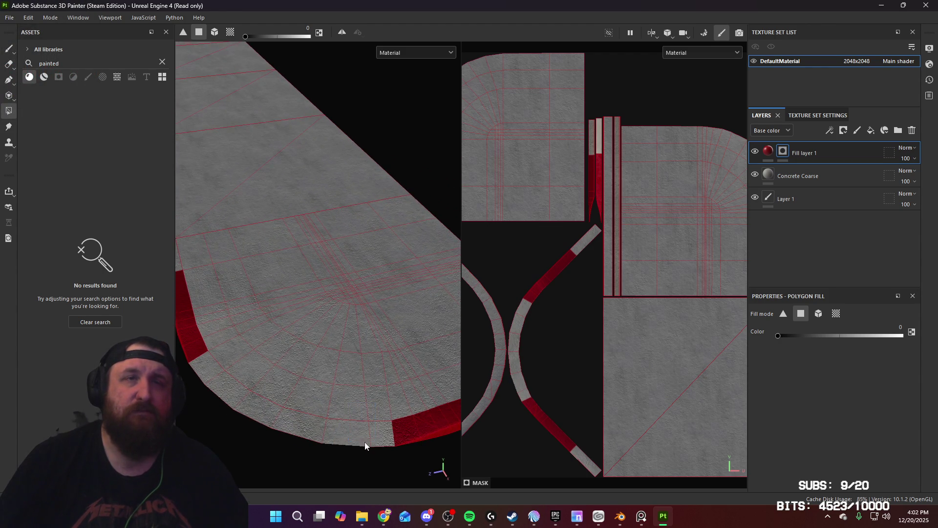
pyautogui.moveTo(364, 445)
pyautogui.keyDown('alt'); pyautogui.mouseDown()
pyautogui.moveTo(357, 391)
pyautogui.moveTo(331, 377)
pyautogui.moveTo(415, 352)
pyautogui.moveTo(361, 342)
pyautogui.moveTo(352, 366)
pyautogui.moveTo(285, 314)
pyautogui.mouseUp(); pyautogui.keyUp('alt')
pyautogui.moveTo(285, 314)
pyautogui.keyDown('alt'); pyautogui.mouseDown(button='middle')
pyautogui.moveTo(423, 335)
pyautogui.moveTo(318, 335)
pyautogui.mouseUp(button='middle'); pyautogui.keyUp('alt')
pyautogui.moveTo(318, 335)
pyautogui.keyDown('alt'); pyautogui.mouseDown()
pyautogui.moveTo(324, 367)
pyautogui.moveTo(356, 407)
pyautogui.moveTo(327, 389)
pyautogui.moveTo(314, 341)
pyautogui.mouseUp(); pyautogui.keyUp('alt')
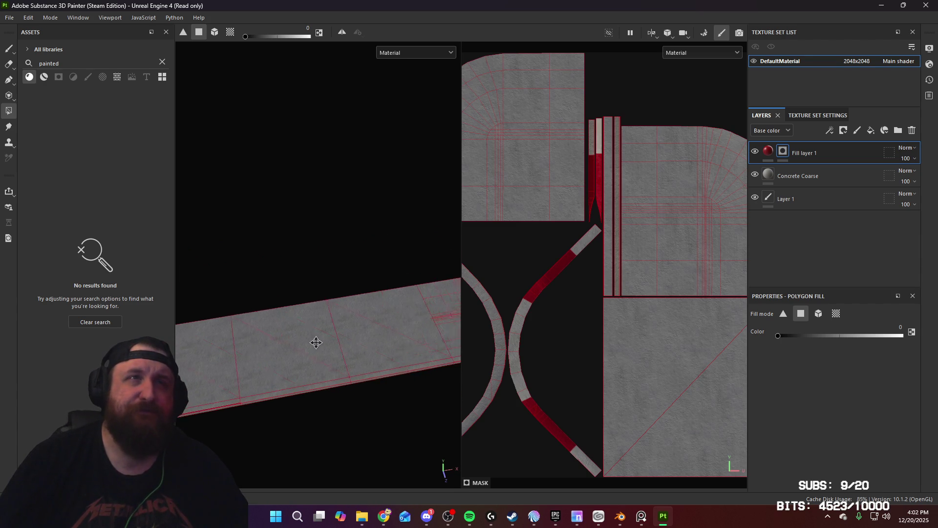
pyautogui.keyDown('alt'); pyautogui.moveTo(314, 341); pyautogui.dragTo(328, 341, button='middle'); pyautogui.keyUp('alt')
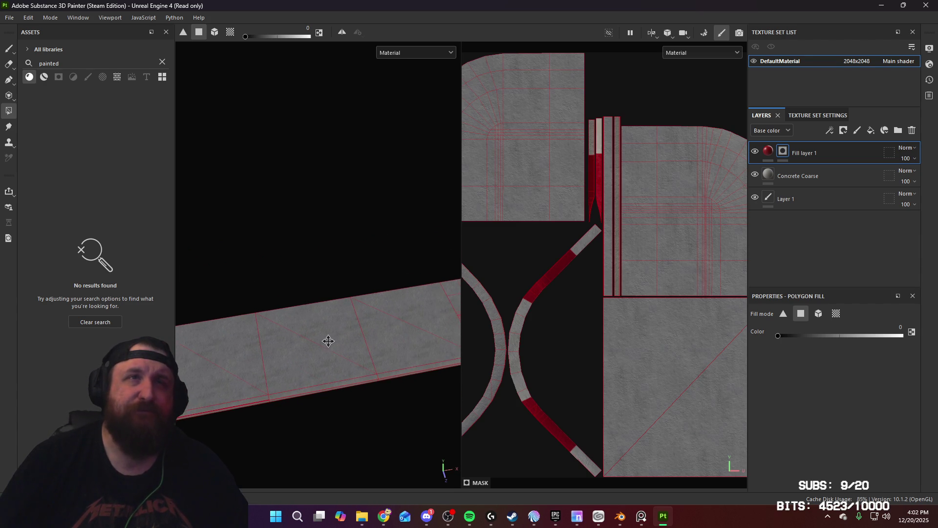
pyautogui.moveTo(328, 340)
pyautogui.keyDown('alt'); pyautogui.mouseDown()
pyautogui.moveTo(310, 358)
pyautogui.moveTo(357, 379)
pyautogui.moveTo(318, 378)
pyautogui.moveTo(343, 364)
pyautogui.moveTo(364, 260)
pyautogui.moveTo(356, 224)
pyautogui.moveTo(375, 243)
pyautogui.moveTo(381, 274)
pyautogui.moveTo(404, 262)
pyautogui.moveTo(341, 270)
pyautogui.moveTo(335, 313)
pyautogui.moveTo(415, 329)
pyautogui.moveTo(304, 320)
pyautogui.moveTo(271, 300)
pyautogui.moveTo(274, 265)
pyautogui.moveTo(345, 339)
pyautogui.moveTo(304, 365)
pyautogui.moveTo(319, 374)
pyautogui.mouseUp(); pyautogui.keyUp('alt')
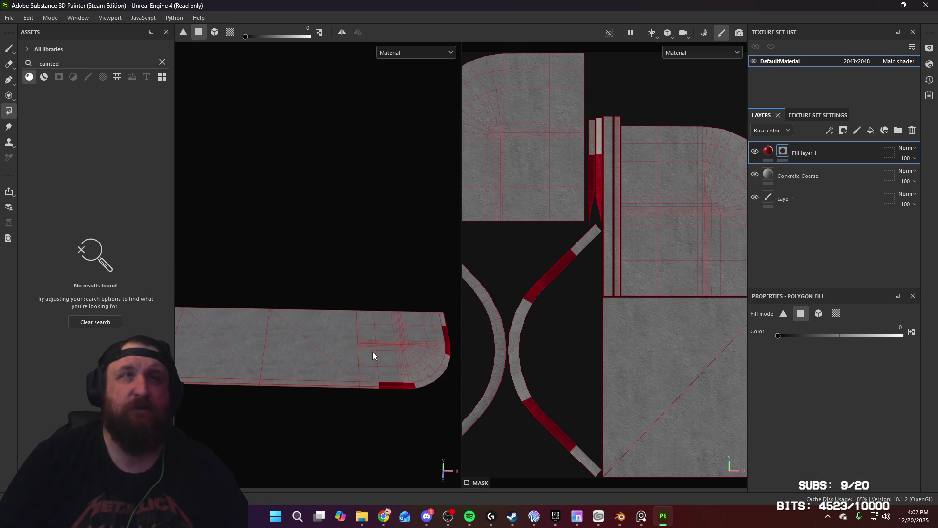
pyautogui.moveTo(267, 326)
pyautogui.keyDown('alt'); pyautogui.mouseDown()
pyautogui.moveTo(404, 339)
pyautogui.moveTo(342, 335)
pyautogui.moveTo(360, 346)
pyautogui.moveTo(388, 321)
pyautogui.moveTo(326, 351)
pyautogui.moveTo(382, 294)
pyautogui.moveTo(354, 315)
pyautogui.moveTo(353, 307)
pyautogui.moveTo(351, 334)
pyautogui.moveTo(318, 355)
pyautogui.mouseUp(); pyautogui.keyUp('alt')
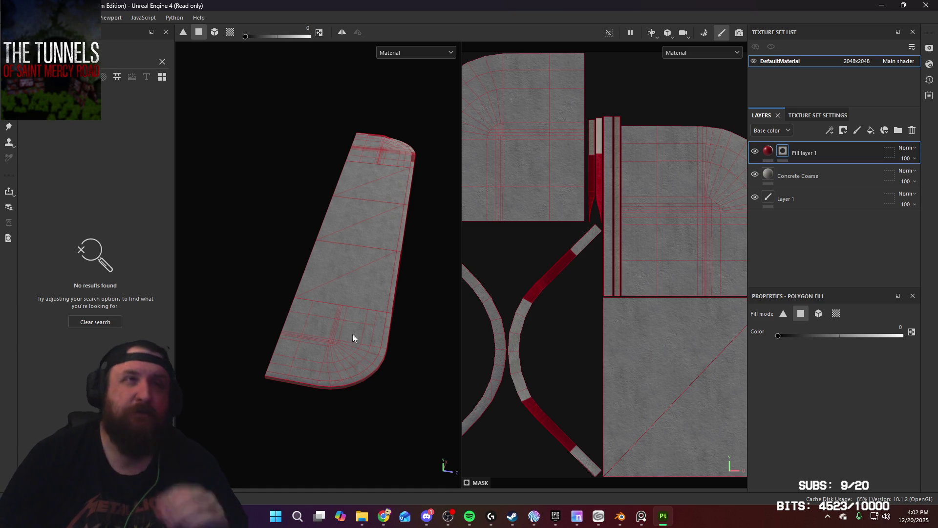
pyautogui.moveTo(353, 321)
pyautogui.keyDown('alt'); pyautogui.mouseDown()
pyautogui.moveTo(298, 322)
pyautogui.moveTo(306, 409)
pyautogui.moveTo(347, 427)
pyautogui.moveTo(374, 350)
pyautogui.mouseUp(); pyautogui.keyUp('alt')
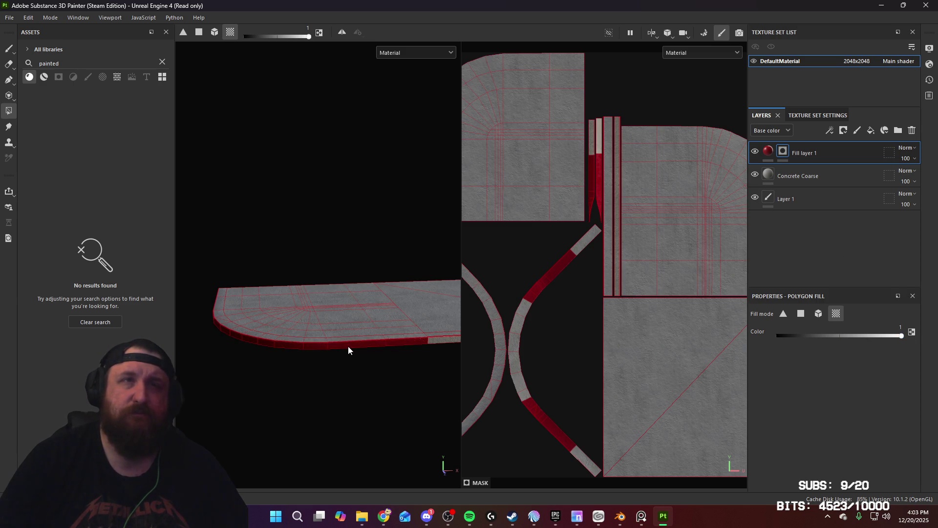
# Polygon-fill the curb faces near the slab's corner while orbiting around its rounded end
pyautogui.moveTo(348, 345)
pyautogui.keyDown('alt'); pyautogui.mouseDown()
pyautogui.moveTo(350, 389)
pyautogui.moveTo(345, 354)
pyautogui.moveTo(394, 441)
pyautogui.moveTo(339, 316)
pyautogui.moveTo(349, 386)
pyautogui.moveTo(369, 350)
pyautogui.moveTo(282, 317)
pyautogui.moveTo(408, 324)
pyautogui.moveTo(239, 293)
pyautogui.moveTo(218, 222)
pyautogui.moveTo(345, 312)
pyautogui.moveTo(433, 334)
pyautogui.moveTo(436, 362)
pyautogui.moveTo(307, 294)
pyautogui.moveTo(341, 345)
pyautogui.moveTo(314, 360)
pyautogui.moveTo(378, 356)
pyautogui.moveTo(204, 360)
pyautogui.moveTo(272, 352)
pyautogui.moveTo(298, 239)
pyautogui.moveTo(400, 302)
pyautogui.moveTo(345, 318)
pyautogui.moveTo(180, 278)
pyautogui.moveTo(400, 323)
pyautogui.moveTo(180, 314)
pyautogui.moveTo(323, 294)
pyautogui.mouseUp(); pyautogui.keyUp('alt')
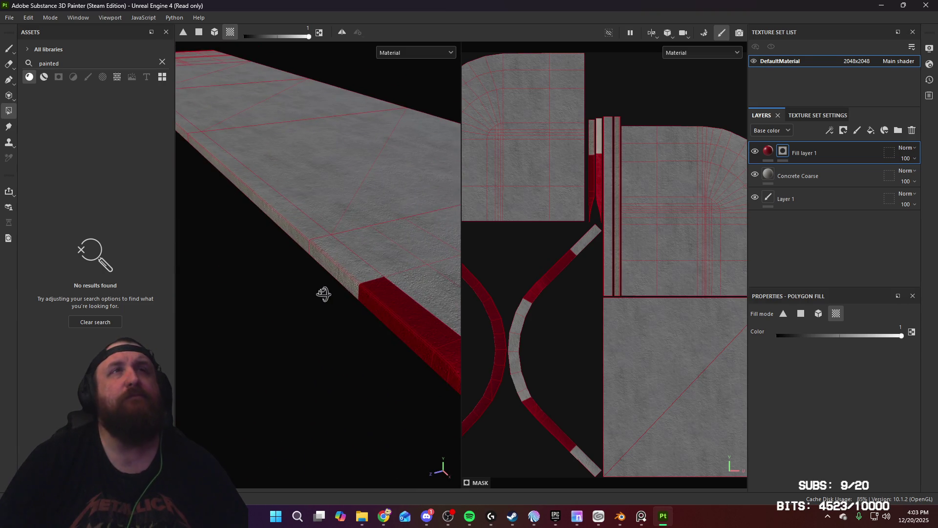
pyautogui.moveTo(323, 293)
pyautogui.keyDown('alt'); pyautogui.mouseDown(button='right')
pyautogui.moveTo(398, 299)
pyautogui.moveTo(377, 303)
pyautogui.moveTo(291, 202)
pyautogui.moveTo(272, 350)
pyautogui.mouseUp(button='right'); pyautogui.keyUp('alt')
pyautogui.moveTo(272, 350)
pyautogui.keyDown('alt'); pyautogui.mouseDown()
pyautogui.moveTo(611, 324)
pyautogui.moveTo(796, 327)
pyautogui.moveTo(343, 321)
pyautogui.moveTo(335, 341)
pyautogui.moveTo(374, 318)
pyautogui.moveTo(373, 444)
pyautogui.moveTo(369, 402)
pyautogui.mouseUp(); pyautogui.keyUp('alt')
pyautogui.moveTo(814, 335); pyautogui.dragTo(729, 335)
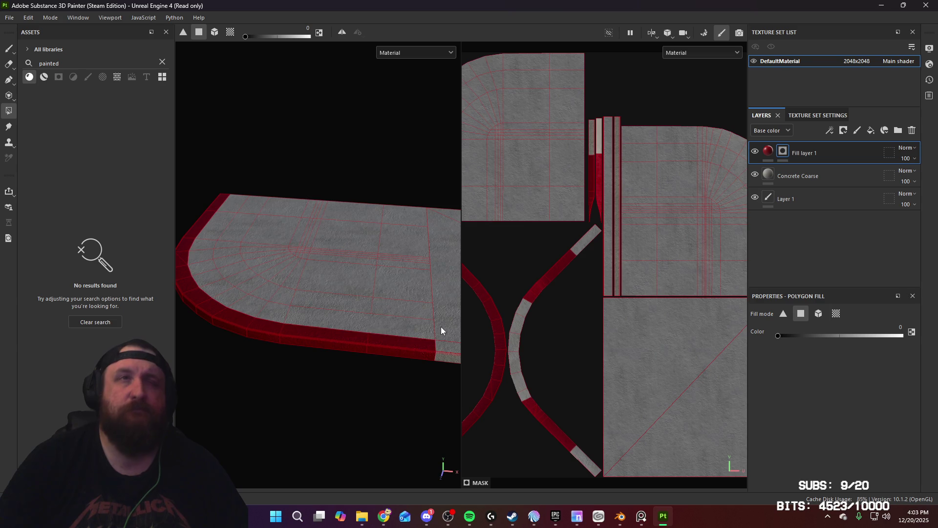
pyautogui.keyDown('alt'); pyautogui.moveTo(342, 369); pyautogui.dragTo(489, 323); pyautogui.keyUp('alt')
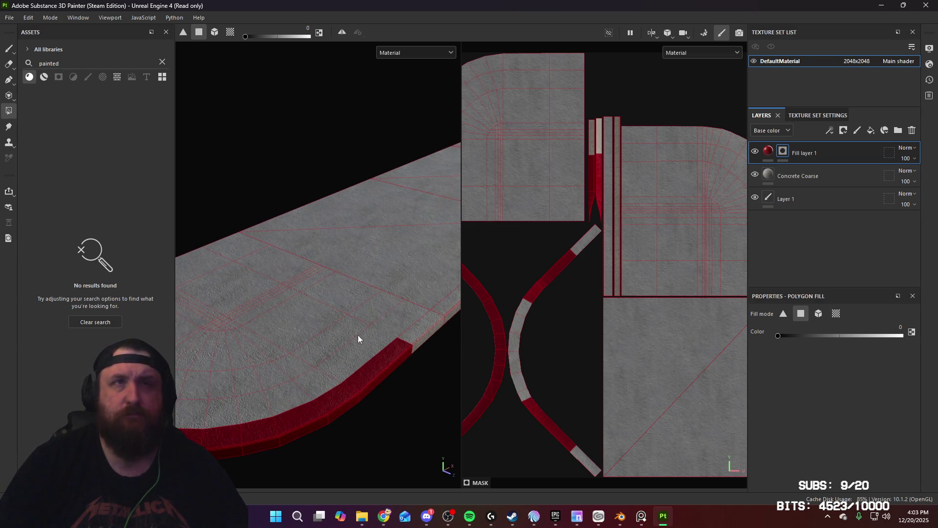
pyautogui.moveTo(357, 339)
pyautogui.keyDown('alt'); pyautogui.mouseDown()
pyautogui.moveTo(611, 329)
pyautogui.moveTo(356, 321)
pyautogui.moveTo(218, 329)
pyautogui.moveTo(293, 377)
pyautogui.moveTo(320, 373)
pyautogui.moveTo(262, 328)
pyautogui.moveTo(250, 391)
pyautogui.moveTo(319, 406)
pyautogui.moveTo(356, 377)
pyautogui.moveTo(344, 412)
pyautogui.mouseUp(); pyautogui.keyUp('alt')
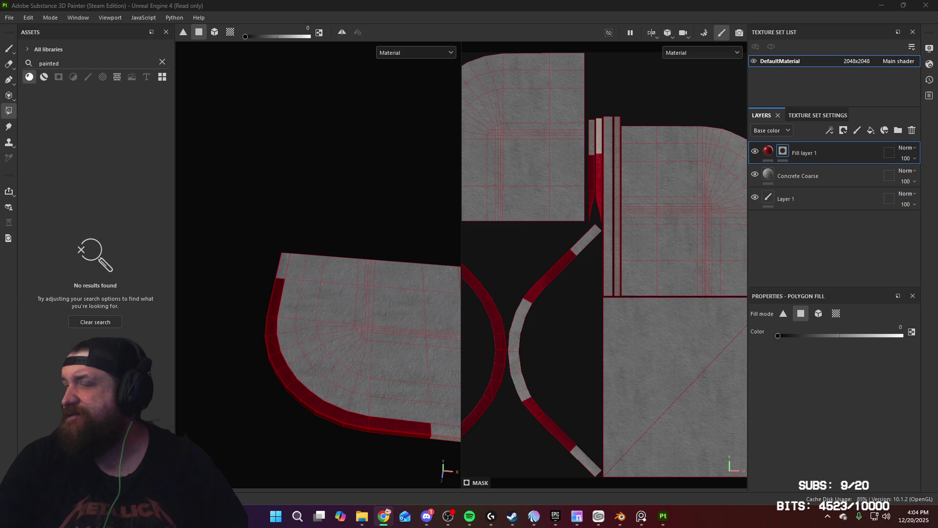
pyautogui.moveTo(284, 272)
pyautogui.keyDown('alt'); pyautogui.mouseDown()
pyautogui.moveTo(350, 258)
pyautogui.moveTo(380, 314)
pyautogui.moveTo(329, 315)
pyautogui.moveTo(260, 339)
pyautogui.mouseUp(); pyautogui.keyUp('alt')
pyautogui.moveTo(259, 339)
pyautogui.keyDown('alt'); pyautogui.mouseDown(button='right')
pyautogui.moveTo(365, 421)
pyautogui.moveTo(333, 321)
pyautogui.moveTo(318, 341)
pyautogui.moveTo(314, 299)
pyautogui.moveTo(306, 378)
pyautogui.moveTo(318, 299)
pyautogui.mouseUp(button='right'); pyautogui.keyUp('alt')
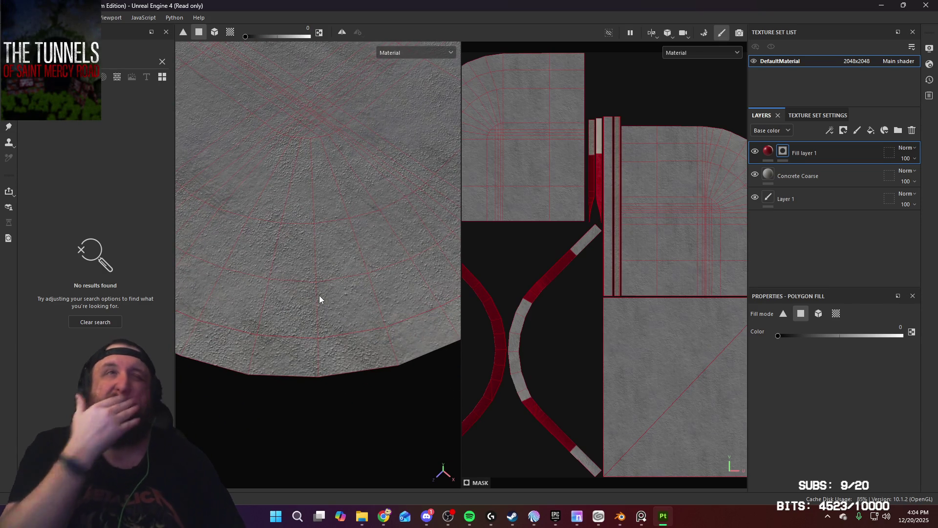
pyautogui.keyDown('alt'); pyautogui.moveTo(323, 294); pyautogui.dragTo(313, 143, button='right'); pyautogui.keyUp('alt')
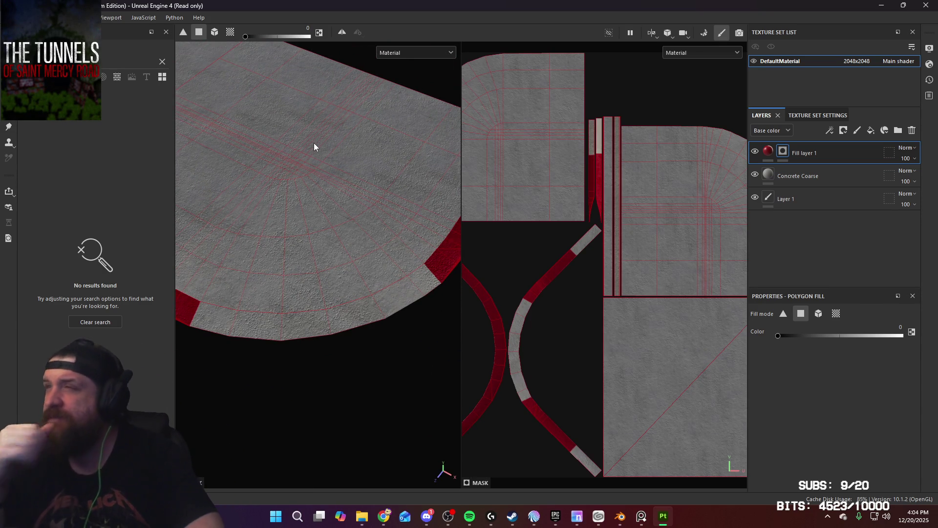
pyautogui.moveTo(362, 203)
pyautogui.keyDown('alt'); pyautogui.mouseDown()
pyautogui.moveTo(330, 205)
pyautogui.moveTo(379, 215)
pyautogui.mouseUp(); pyautogui.keyUp('alt')
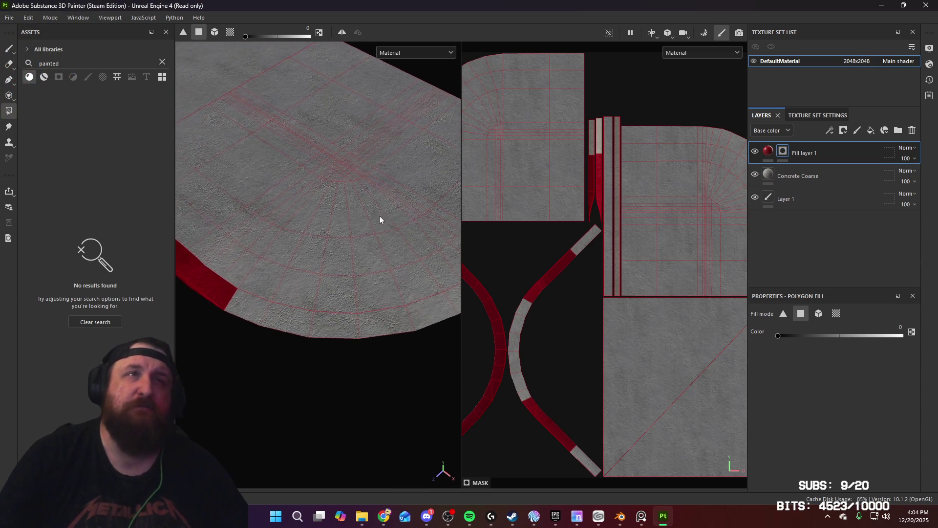
# Add a fill layer with base colour 854D31 and give it a black mask
pyautogui.click(872, 130)
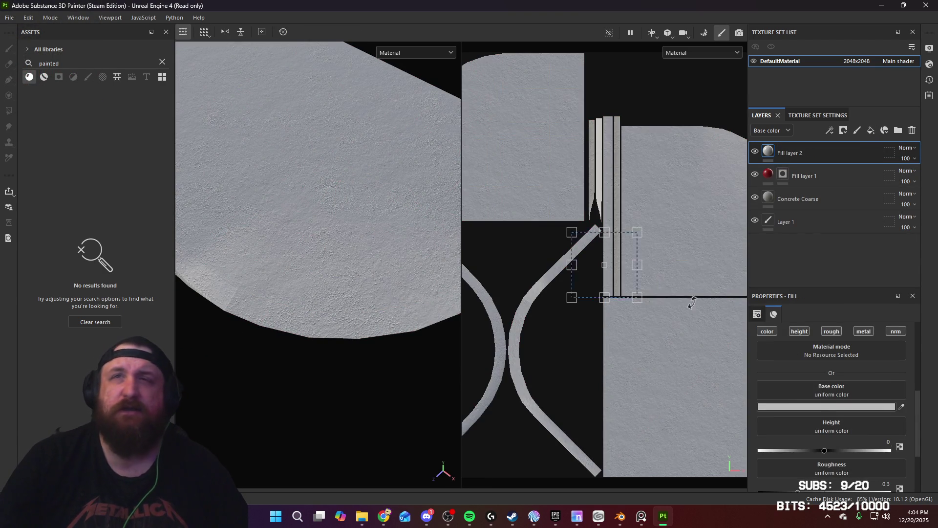
pyautogui.click(826, 406)
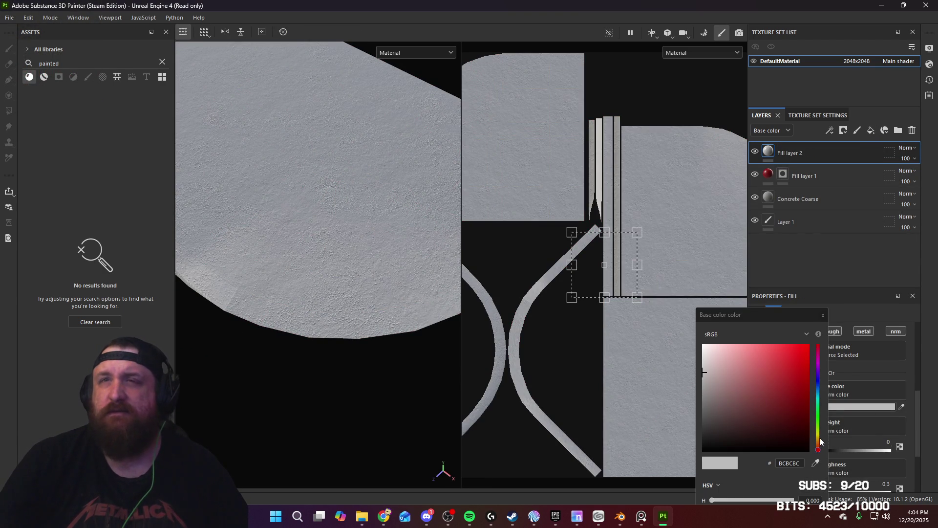
pyautogui.moveTo(820, 441)
pyautogui.mouseDown()
pyautogui.moveTo(819, 431)
pyautogui.moveTo(818, 443)
pyautogui.mouseUp()
pyautogui.click(768, 395)
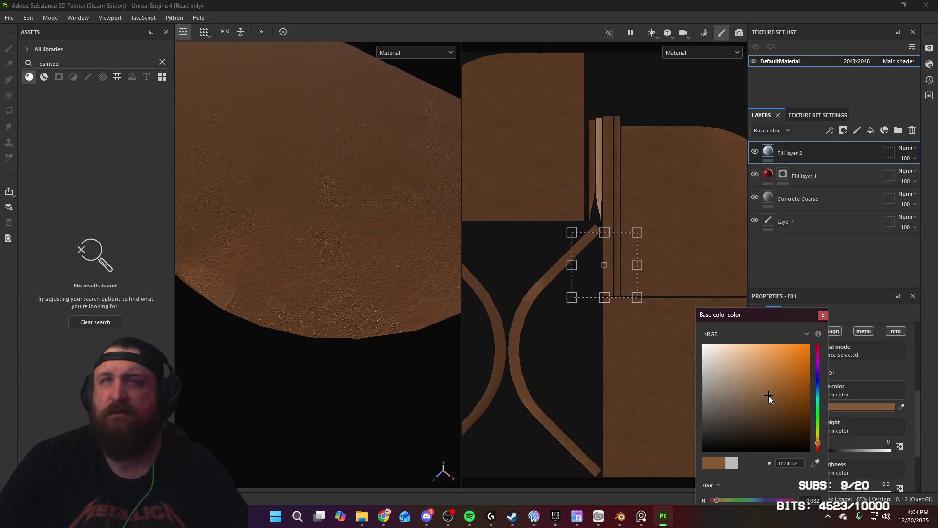
pyautogui.moveTo(769, 395); pyautogui.dragTo(766, 401)
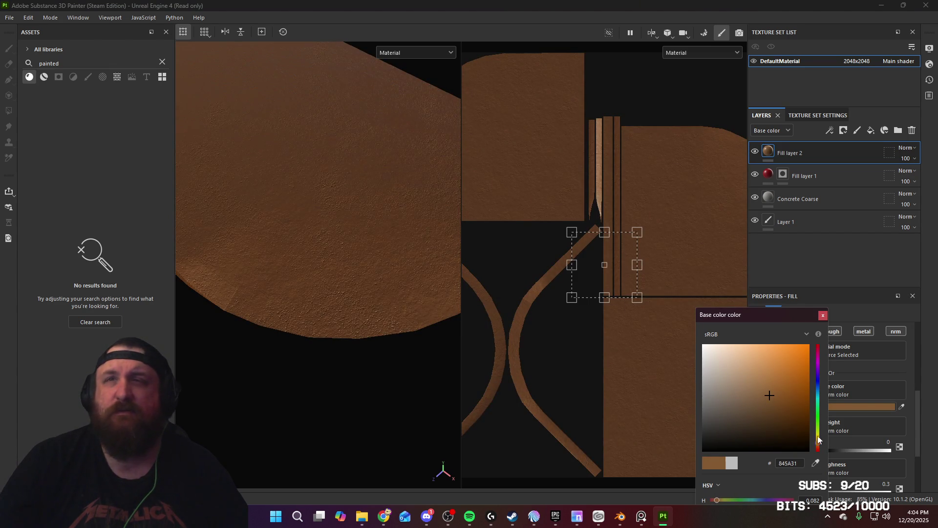
pyautogui.moveTo(819, 443); pyautogui.dragTo(820, 449)
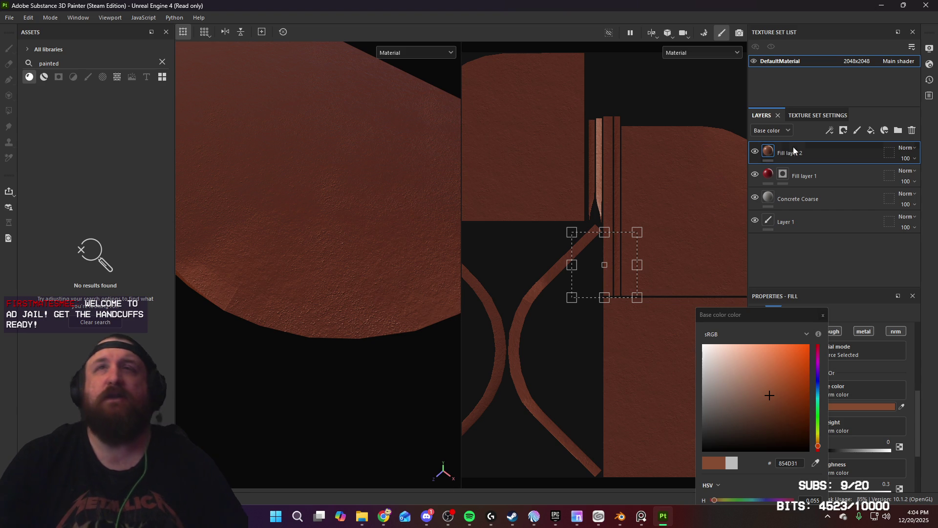
pyautogui.click(843, 130)
pyautogui.click(865, 156)
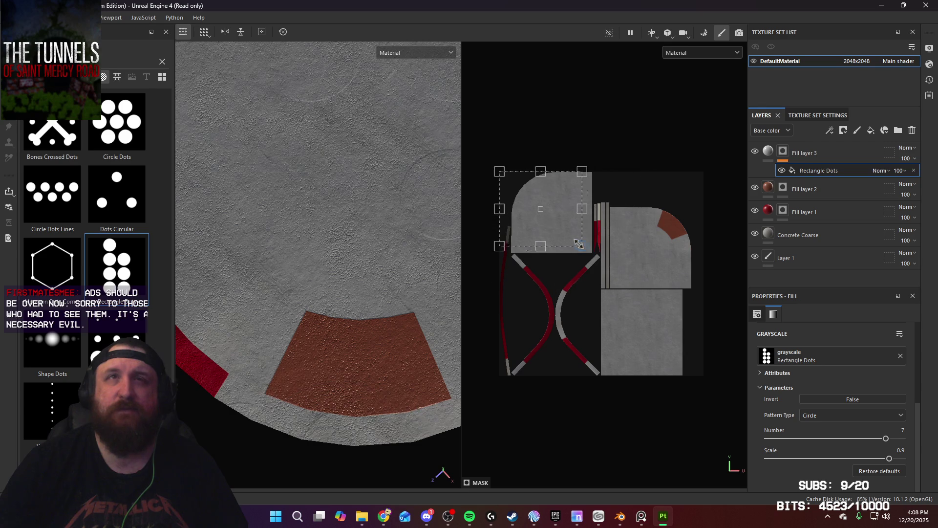
# Adjust Rectangle Dots (Number 8), then replace it with Square Dots in Fill layer 3's mask
pyautogui.moveTo(553, 216); pyautogui.dragTo(688, 252)
pyautogui.scroll(3, 686, 251)
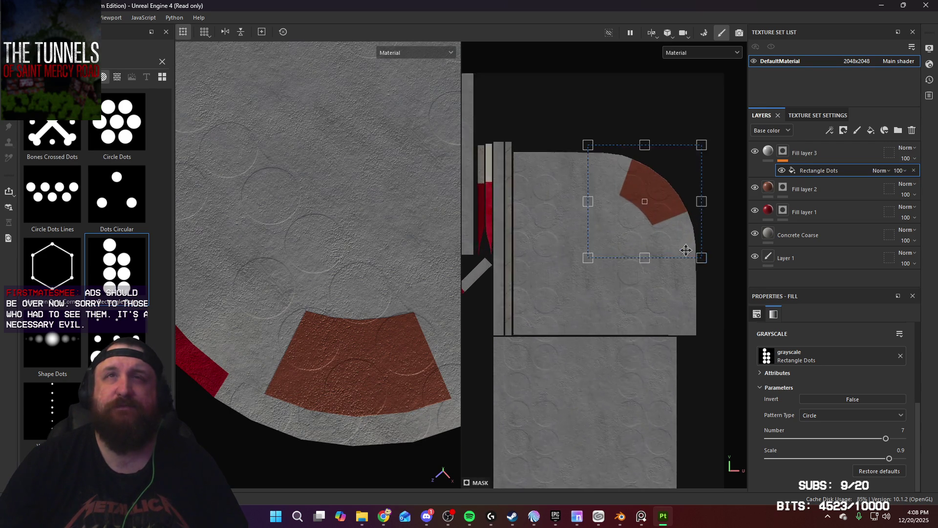
pyautogui.moveTo(659, 216)
pyautogui.mouseDown()
pyautogui.moveTo(580, 151)
pyautogui.moveTo(592, 143)
pyautogui.moveTo(574, 125)
pyautogui.mouseUp()
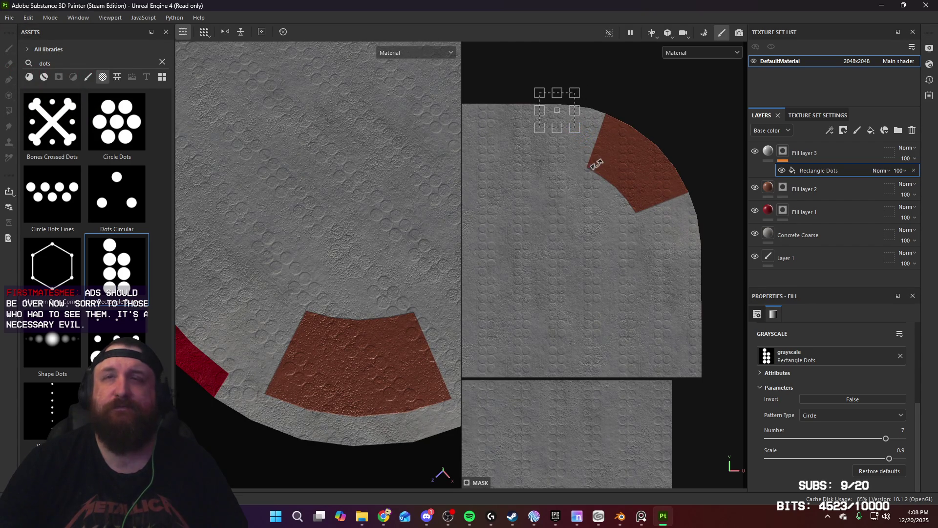
pyautogui.moveTo(606, 178)
pyautogui.mouseDown()
pyautogui.moveTo(607, 207)
pyautogui.moveTo(608, 136)
pyautogui.mouseUp()
pyautogui.moveTo(885, 439); pyautogui.dragTo(903, 438)
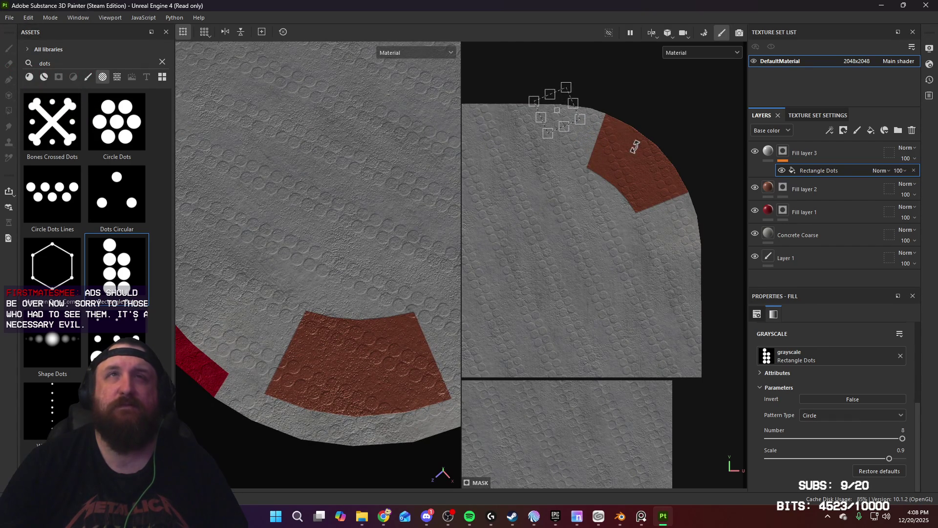
pyautogui.moveTo(597, 136); pyautogui.dragTo(611, 117)
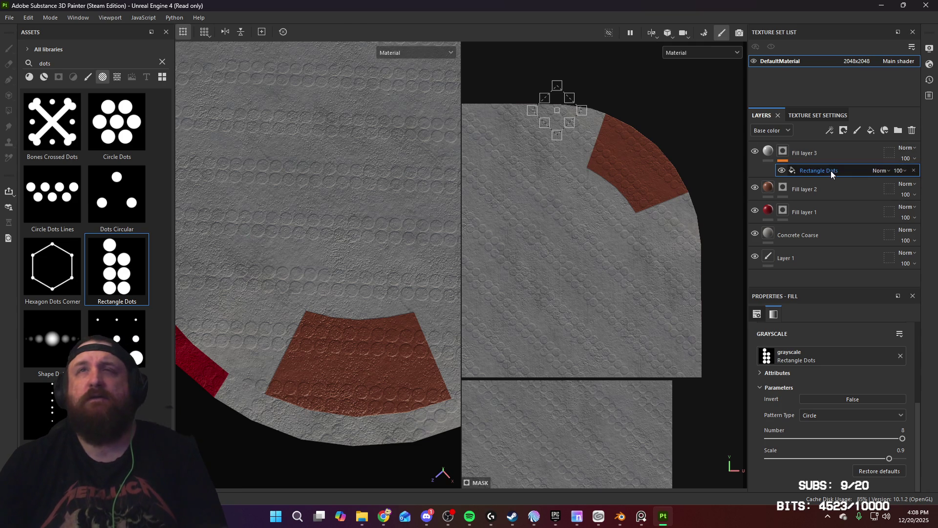
pyautogui.press('Delete')
pyautogui.moveTo(116, 338)
pyautogui.mouseDown()
pyautogui.moveTo(761, 177)
pyautogui.moveTo(782, 155)
pyautogui.mouseUp()
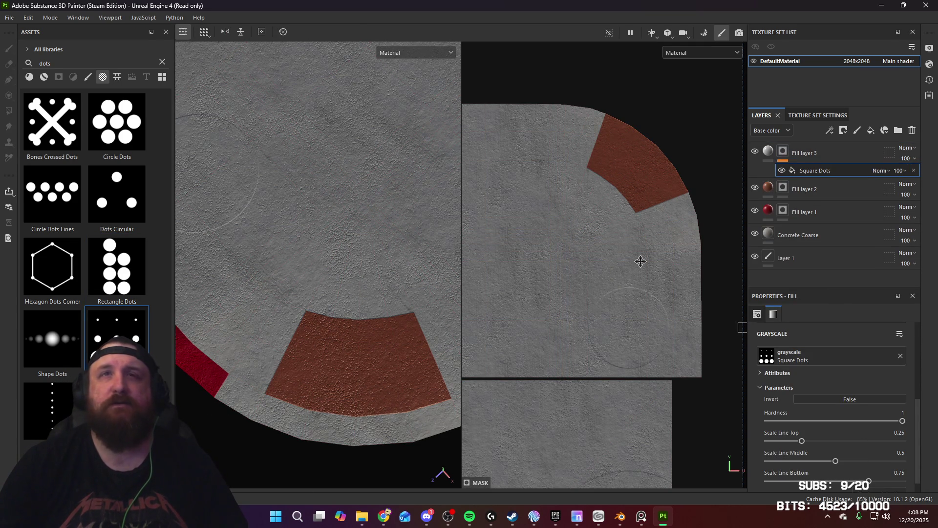
# Shrink the Square Dots projection box and rotate it about 45°
pyautogui.scroll(-1, 849, 445)
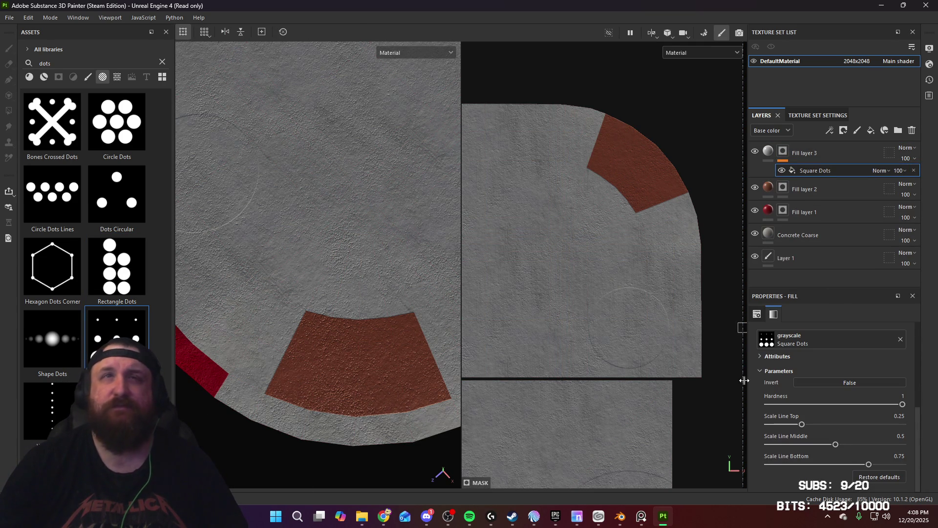
pyautogui.scroll(-3, 326, 264)
pyautogui.scroll(-3, 619, 335)
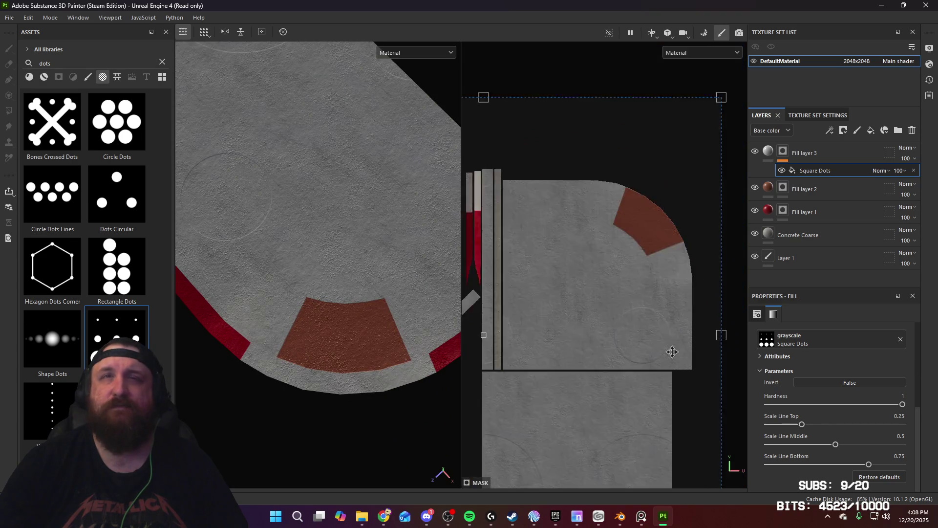
pyautogui.moveTo(704, 206)
pyautogui.mouseDown()
pyautogui.moveTo(674, 237)
pyautogui.moveTo(518, 332)
pyautogui.moveTo(489, 425)
pyautogui.moveTo(531, 406)
pyautogui.moveTo(665, 280)
pyautogui.moveTo(679, 257)
pyautogui.moveTo(645, 295)
pyautogui.moveTo(698, 191)
pyautogui.moveTo(715, 197)
pyautogui.mouseUp()
pyautogui.scroll(5, 645, 298)
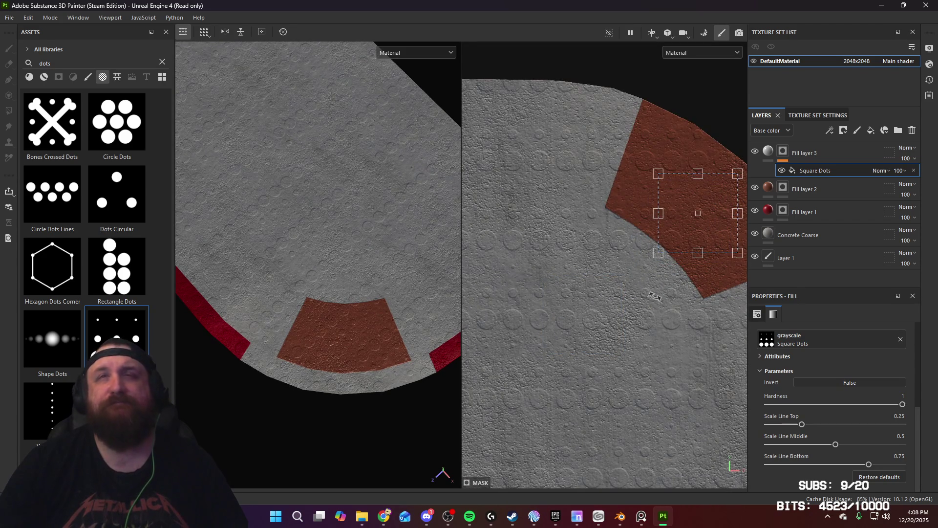
pyautogui.moveTo(654, 296)
pyautogui.mouseDown()
pyautogui.moveTo(619, 314)
pyautogui.moveTo(541, 288)
pyautogui.moveTo(541, 272)
pyautogui.mouseUp()
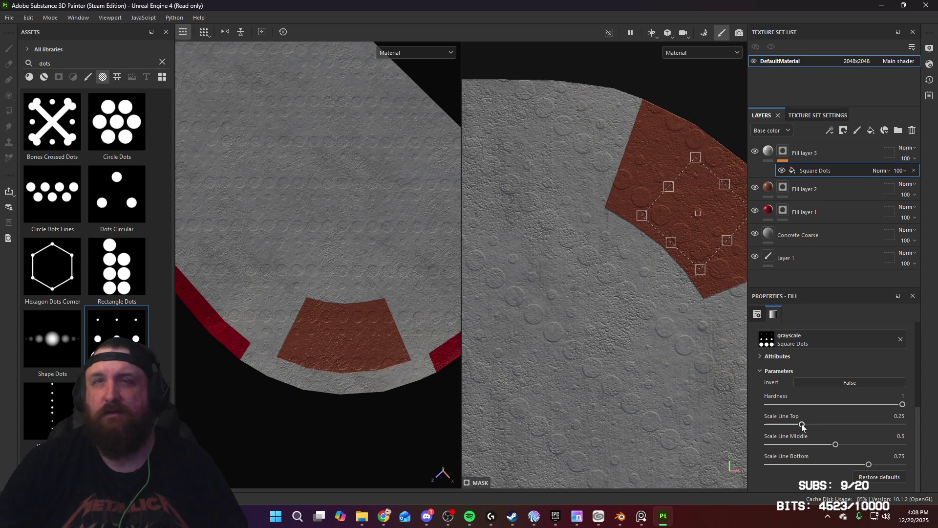
# Set Scale Line Top 1, Middle 0.78, Bottom 0.58 and shrink the projection further
pyautogui.moveTo(802, 424); pyautogui.dragTo(919, 420)
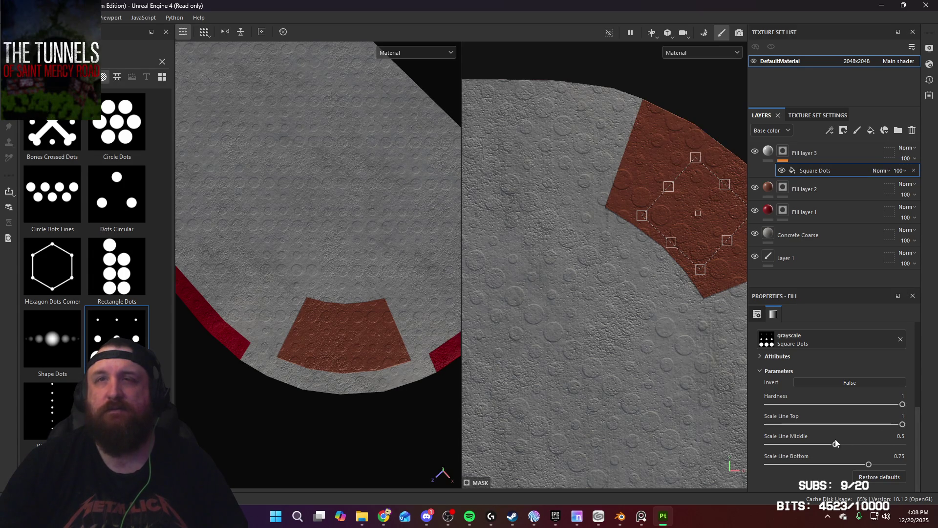
pyautogui.moveTo(854, 445); pyautogui.dragTo(866, 449)
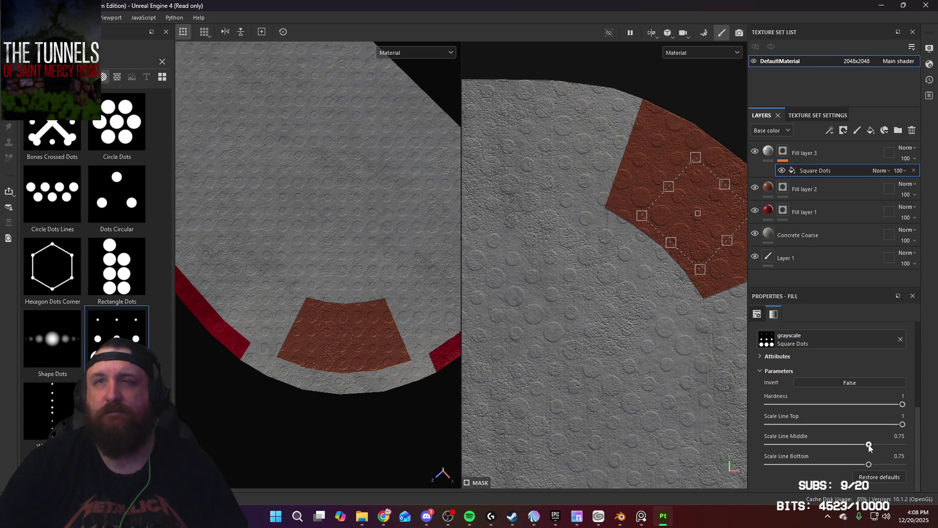
pyautogui.moveTo(884, 426); pyautogui.dragTo(866, 427)
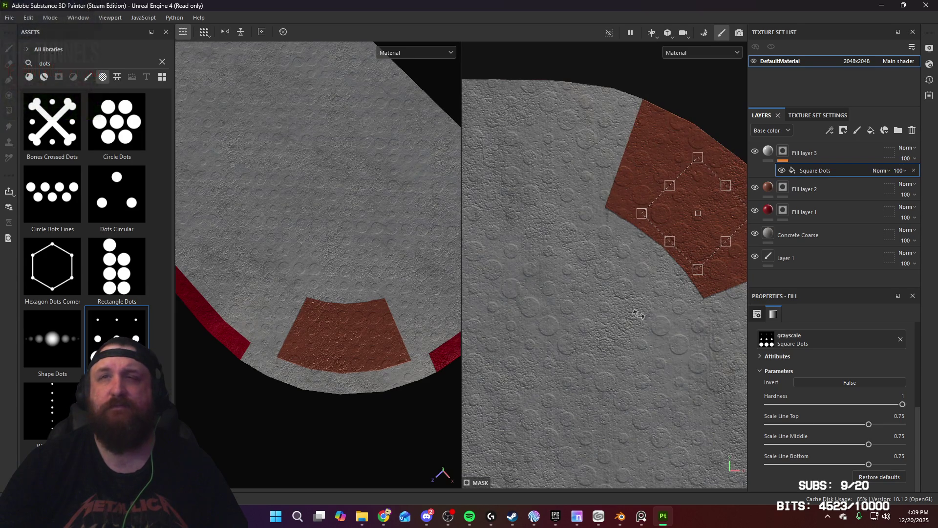
pyautogui.moveTo(645, 312); pyautogui.dragTo(683, 289)
pyautogui.moveTo(868, 424); pyautogui.dragTo(927, 427)
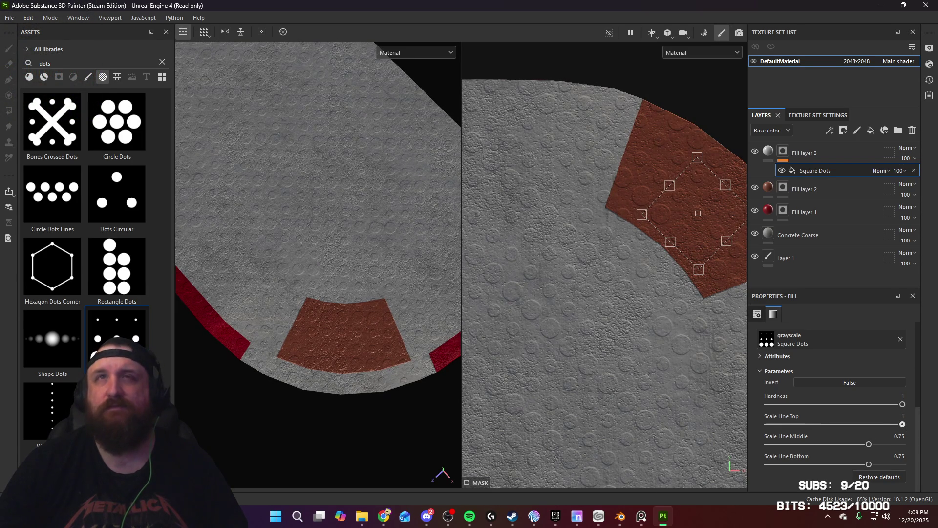
pyautogui.moveTo(868, 444); pyautogui.dragTo(927, 446)
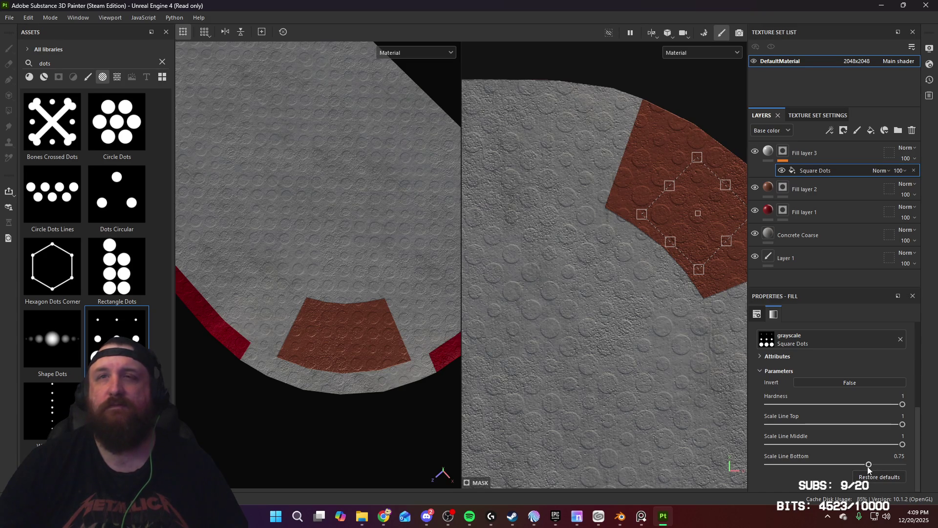
pyautogui.moveTo(868, 464)
pyautogui.mouseDown()
pyautogui.moveTo(908, 466)
pyautogui.moveTo(854, 467)
pyautogui.mouseUp()
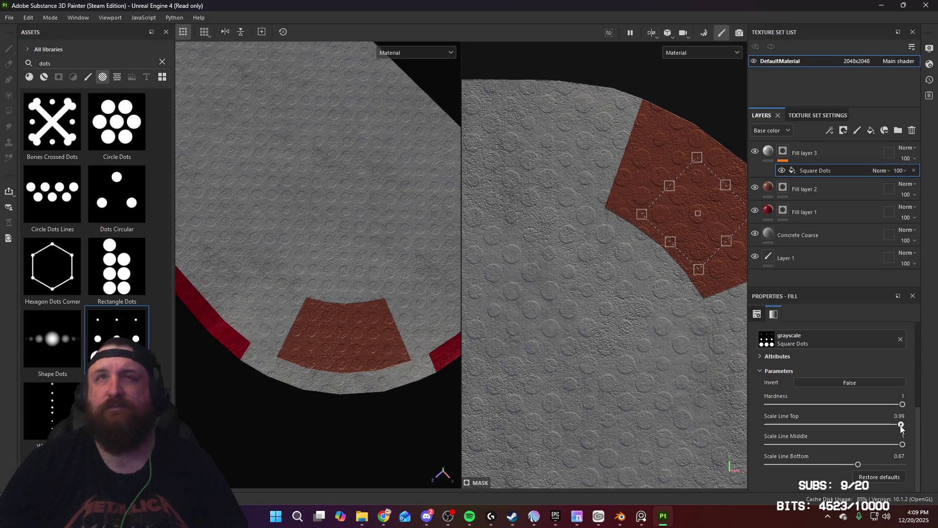
pyautogui.moveTo(885, 427)
pyautogui.mouseDown()
pyautogui.moveTo(904, 425)
pyautogui.moveTo(855, 464)
pyautogui.mouseUp()
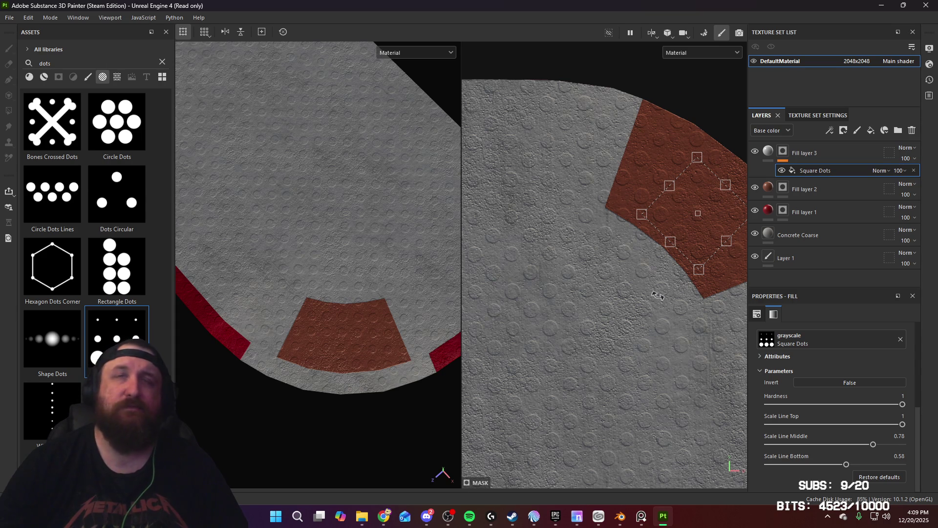
pyautogui.scroll(-1, 660, 295)
pyautogui.scroll(-1, 660, 295)
pyautogui.moveTo(696, 274)
pyautogui.mouseDown()
pyautogui.moveTo(696, 212)
pyautogui.moveTo(702, 221)
pyautogui.mouseUp()
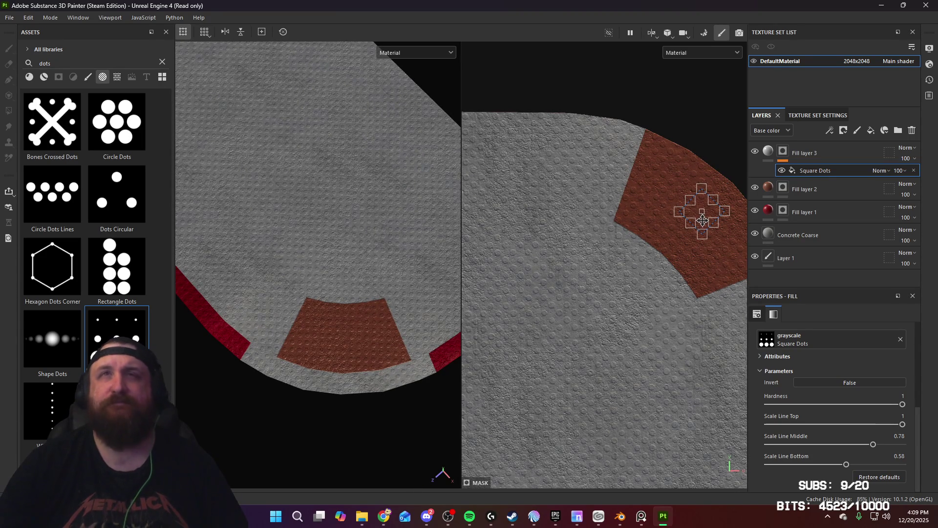
# Tidy Fill layer 3 and raise the dots' height to 0.0696
pyautogui.click(839, 148)
pyautogui.press('4')
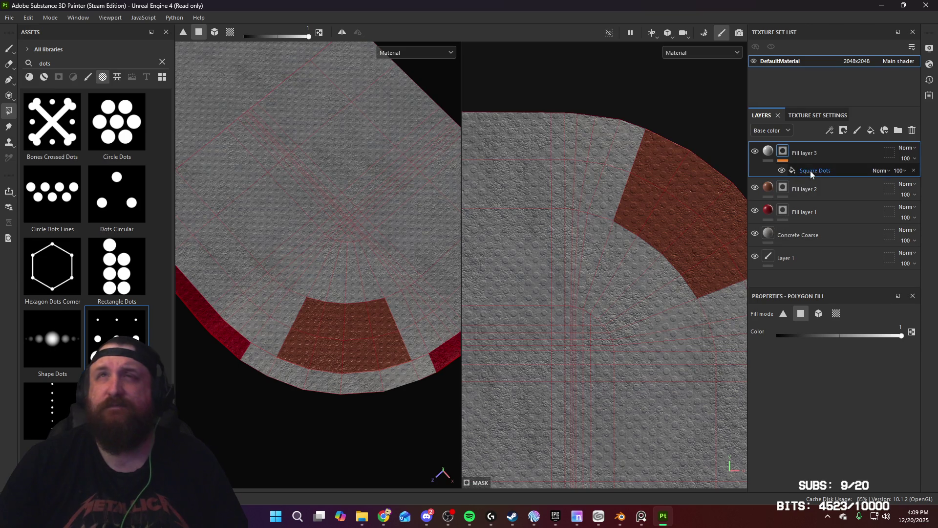
pyautogui.click(795, 170)
pyautogui.press('Delete')
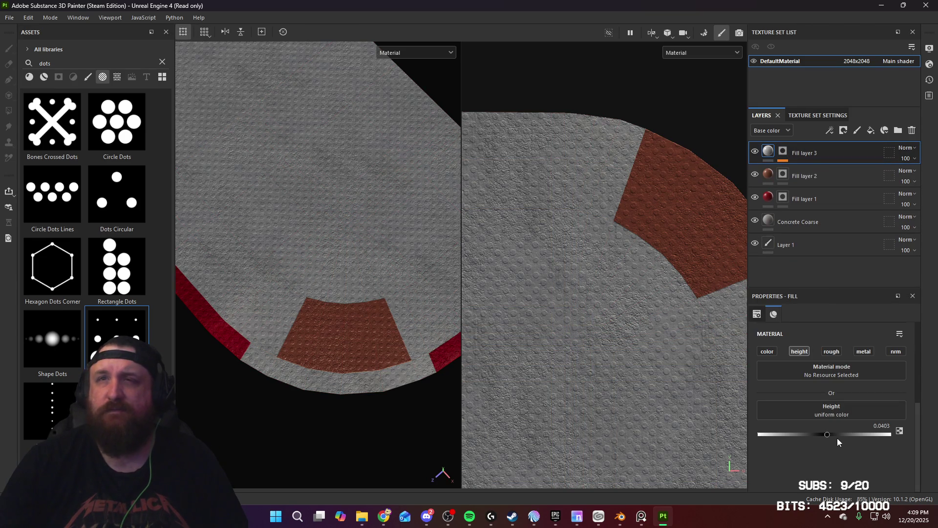
pyautogui.click(828, 435)
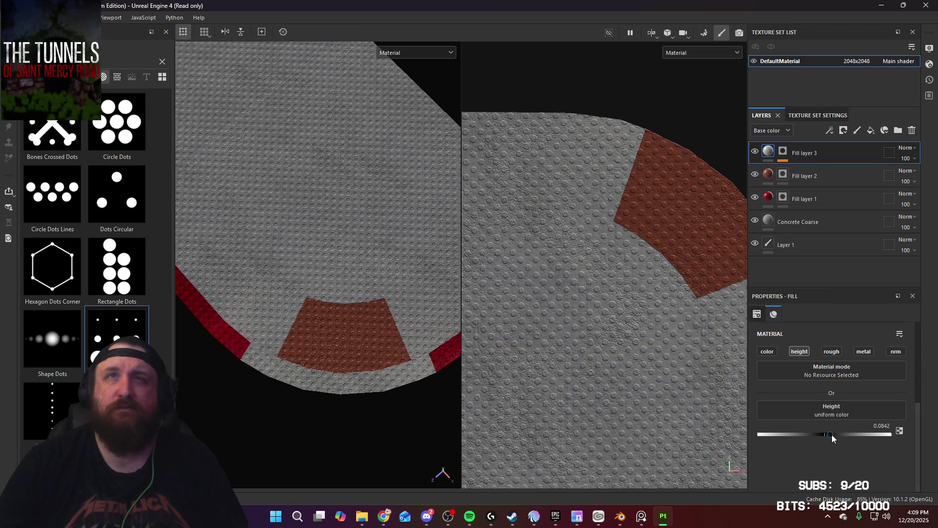
pyautogui.scroll(6, 361, 333)
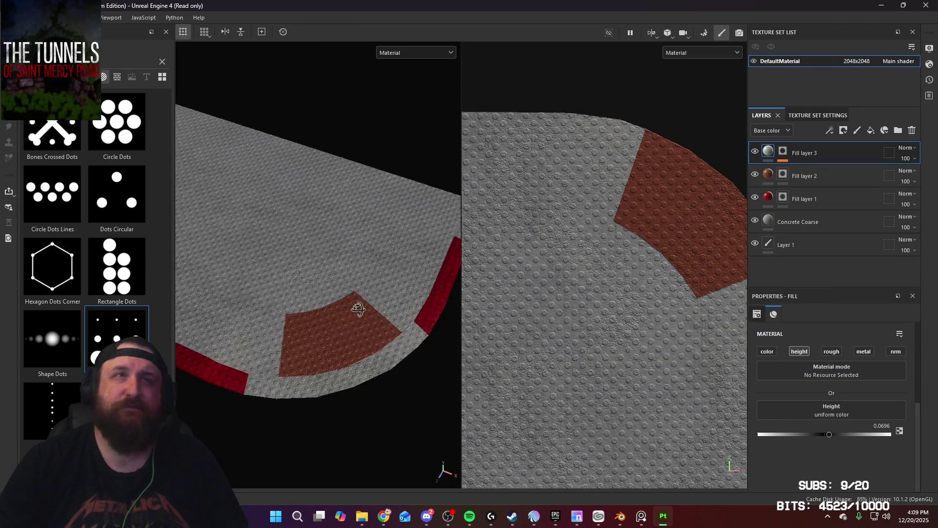
pyautogui.moveTo(403, 249)
pyautogui.keyDown('alt'); pyautogui.mouseDown()
pyautogui.moveTo(412, 206)
pyautogui.moveTo(389, 217)
pyautogui.moveTo(464, 215)
pyautogui.mouseUp(); pyautogui.keyUp('alt')
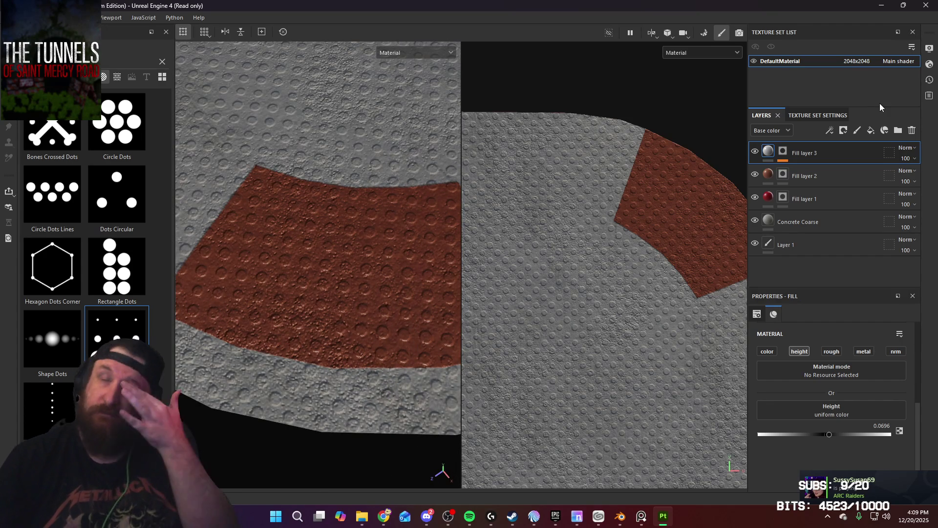
# Create Folder 1 holding the dots height layer and set its blend to Passthrough
pyautogui.click(899, 134)
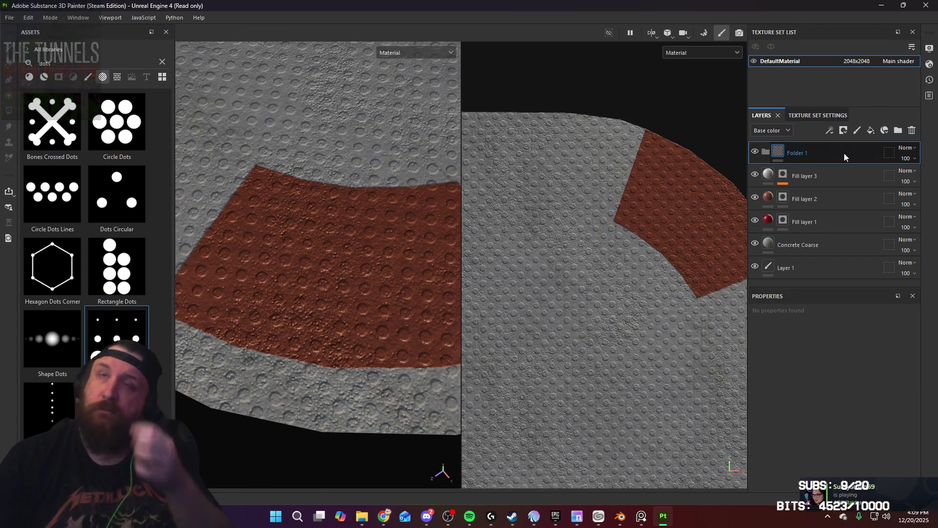
pyautogui.moveTo(824, 180); pyautogui.dragTo(835, 151)
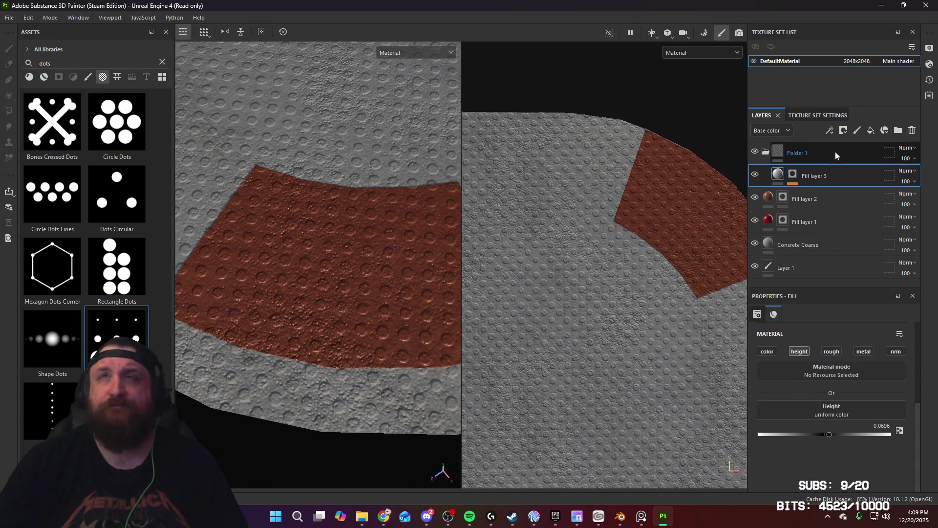
pyautogui.click(843, 132)
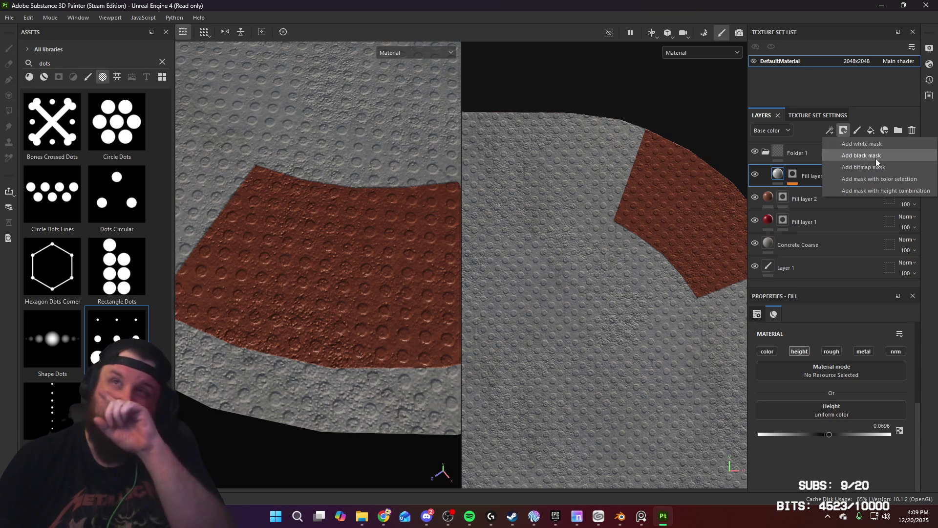
pyautogui.click(875, 157)
pyautogui.click(11, 112)
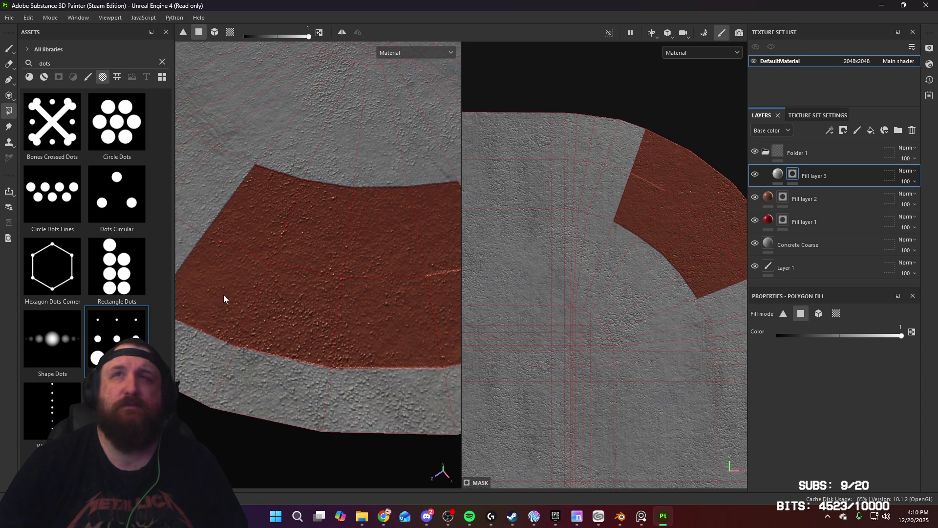
pyautogui.click(908, 147)
pyautogui.click(885, 167)
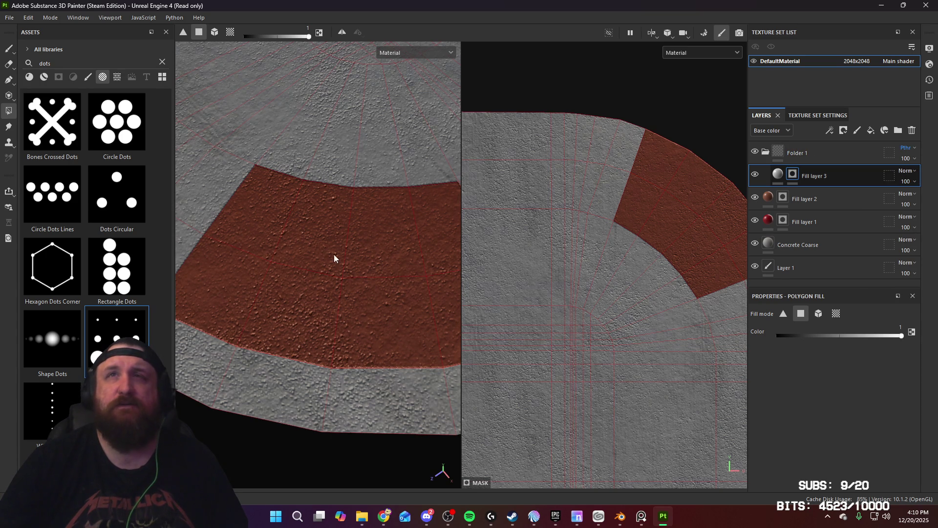
# Add a black mask to Folder 1
pyautogui.moveTo(334, 258)
pyautogui.keyDown('alt'); pyautogui.mouseDown()
pyautogui.moveTo(351, 257)
pyautogui.moveTo(376, 300)
pyautogui.moveTo(375, 236)
pyautogui.moveTo(439, 205)
pyautogui.mouseUp(); pyautogui.keyUp('alt')
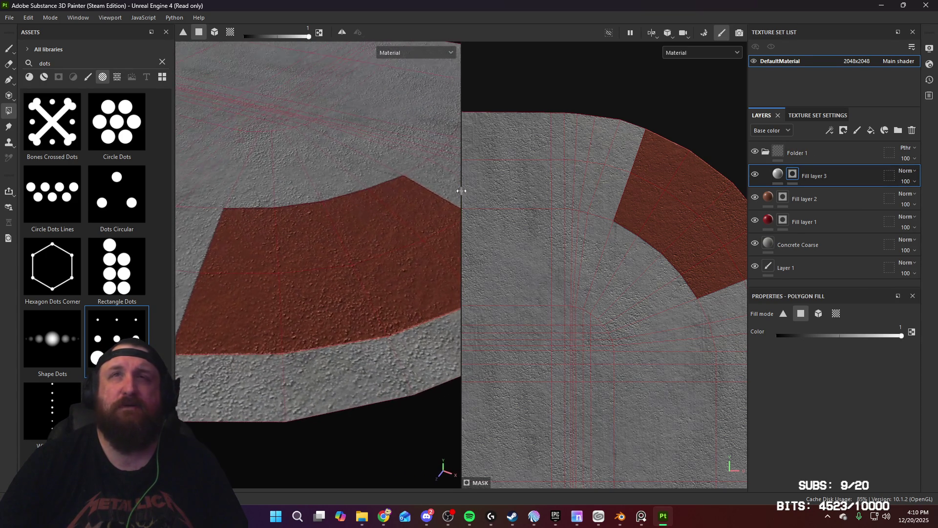
pyautogui.click(777, 176)
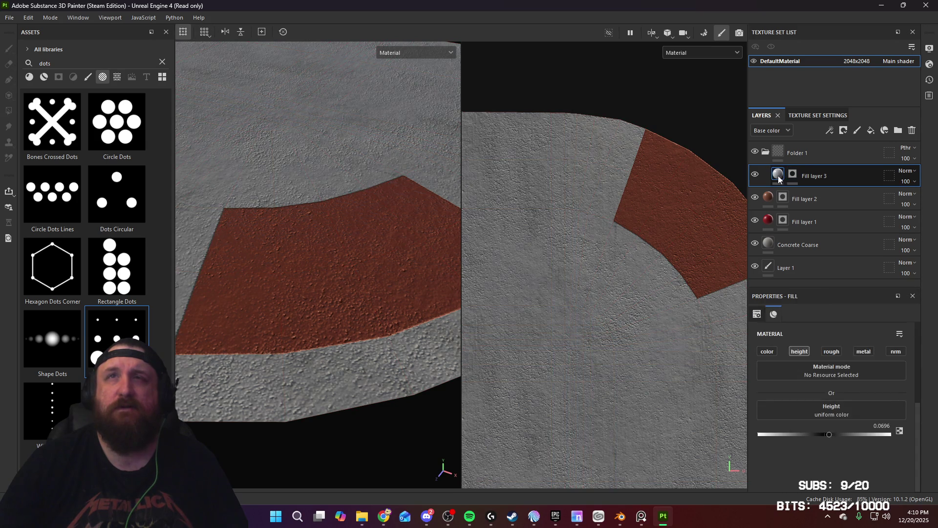
pyautogui.click(793, 176)
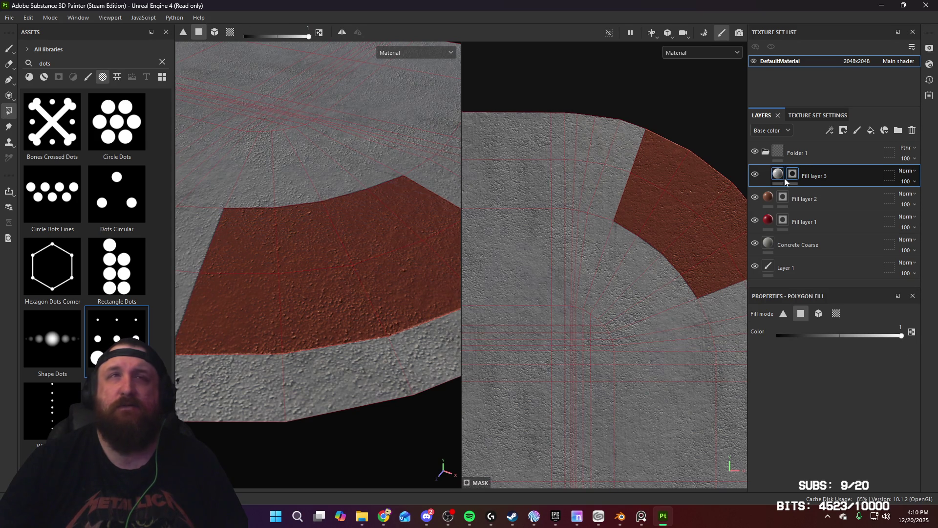
pyautogui.click(832, 176)
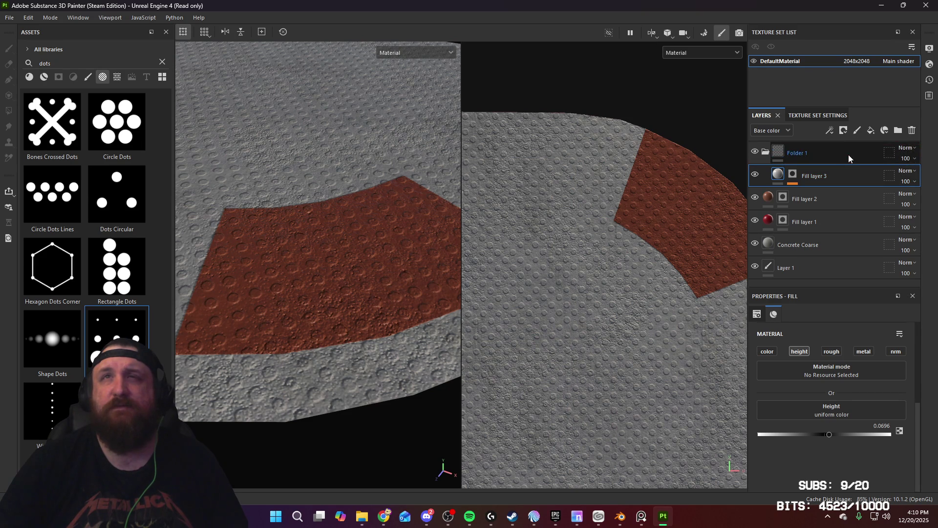
pyautogui.click(817, 154)
pyautogui.click(847, 131)
pyautogui.click(866, 157)
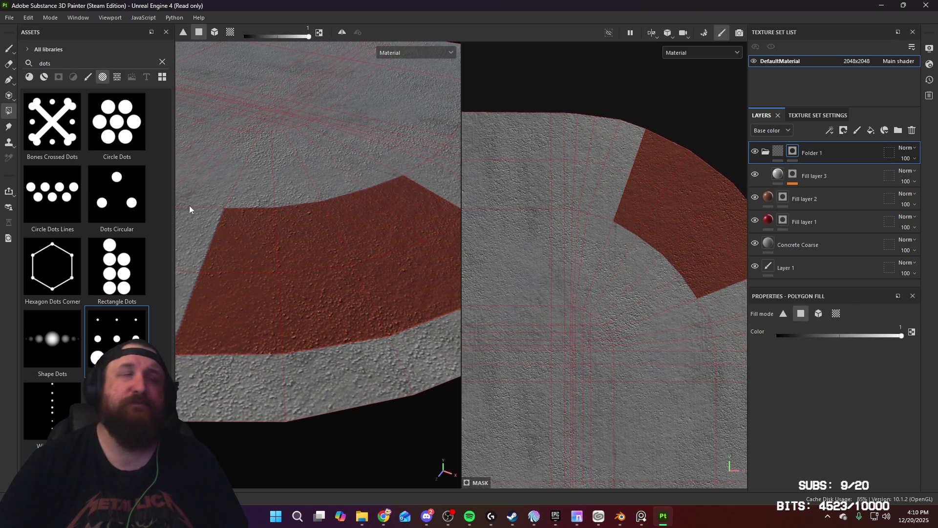
# Polygon-fill the red strip's polygons in Folder 1's mask to reveal the dots there
pyautogui.click(260, 310)
pyautogui.click(259, 244)
pyautogui.click(379, 253)
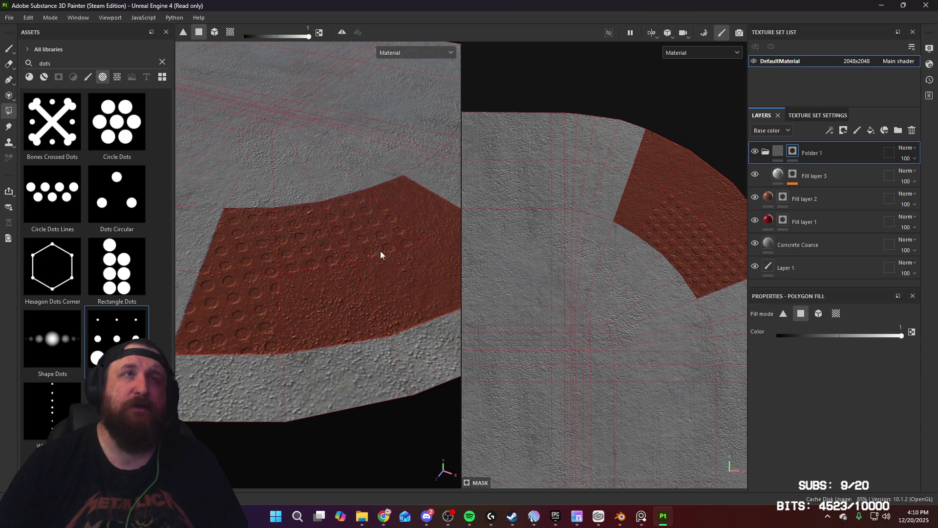
pyautogui.click(303, 319)
pyautogui.click(394, 260)
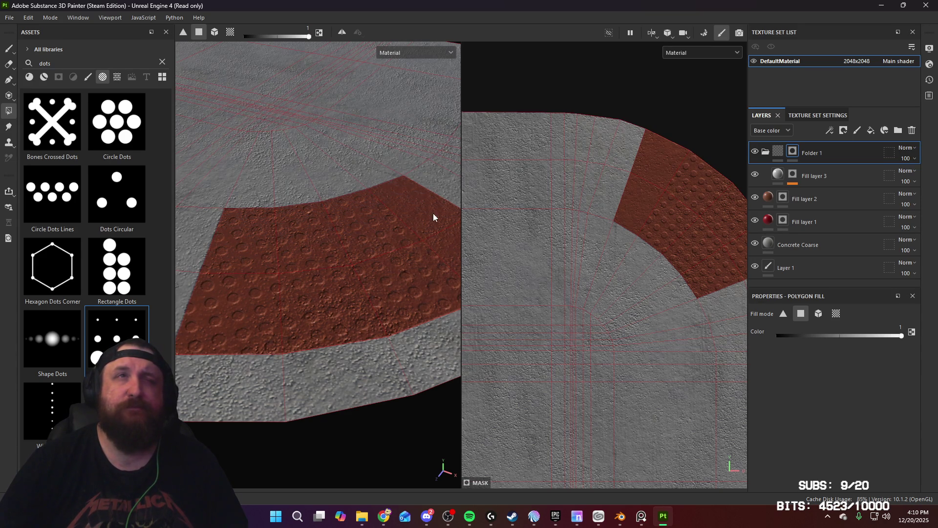
pyautogui.moveTo(412, 268)
pyautogui.keyDown('alt'); pyautogui.mouseDown()
pyautogui.moveTo(291, 274)
pyautogui.moveTo(354, 293)
pyautogui.moveTo(375, 280)
pyautogui.moveTo(381, 300)
pyautogui.mouseUp(); pyautogui.keyUp('alt')
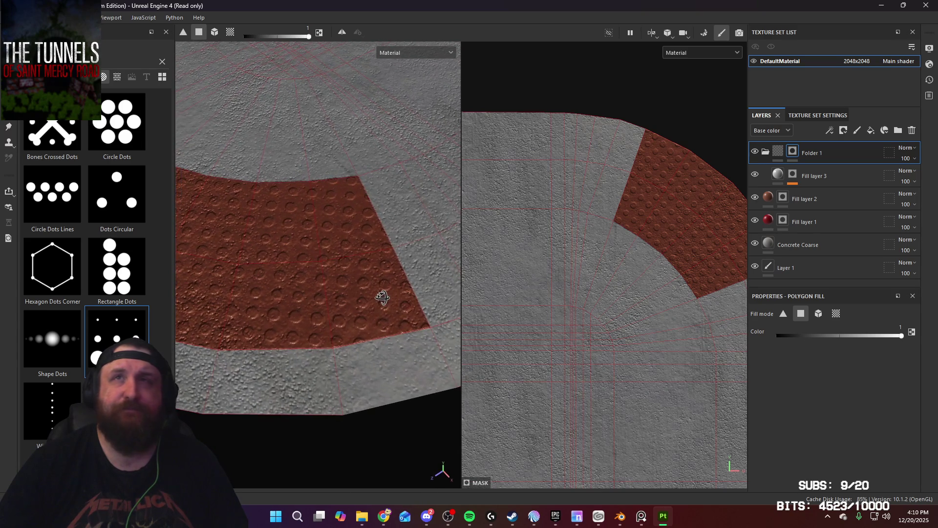
# Move Fill layer 2, the red patch, into Folder 1 and start painting Folder 1's mask
pyautogui.click(848, 198)
pyautogui.moveTo(849, 198)
pyautogui.mouseDown()
pyautogui.moveTo(837, 153)
pyautogui.moveTo(839, 203)
pyautogui.mouseUp()
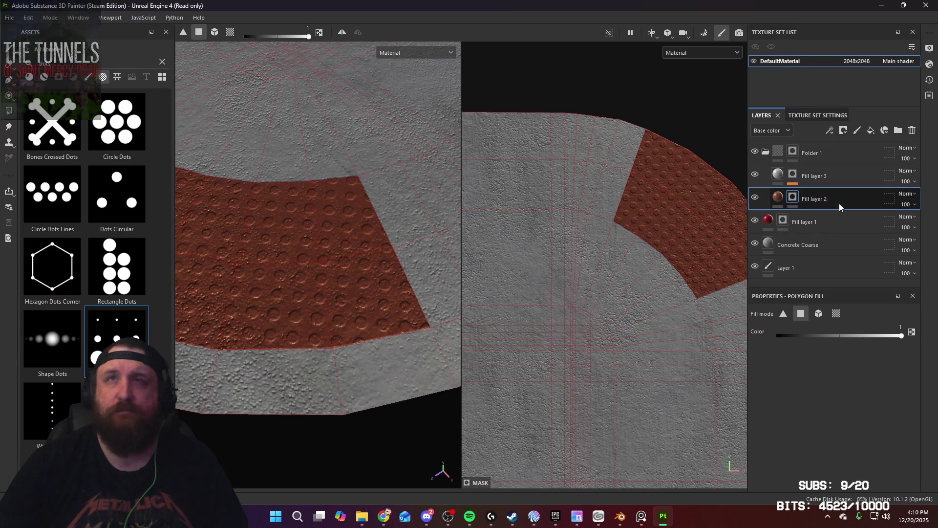
pyautogui.keyDown('alt'); pyautogui.moveTo(397, 230); pyautogui.dragTo(368, 228); pyautogui.keyUp('alt')
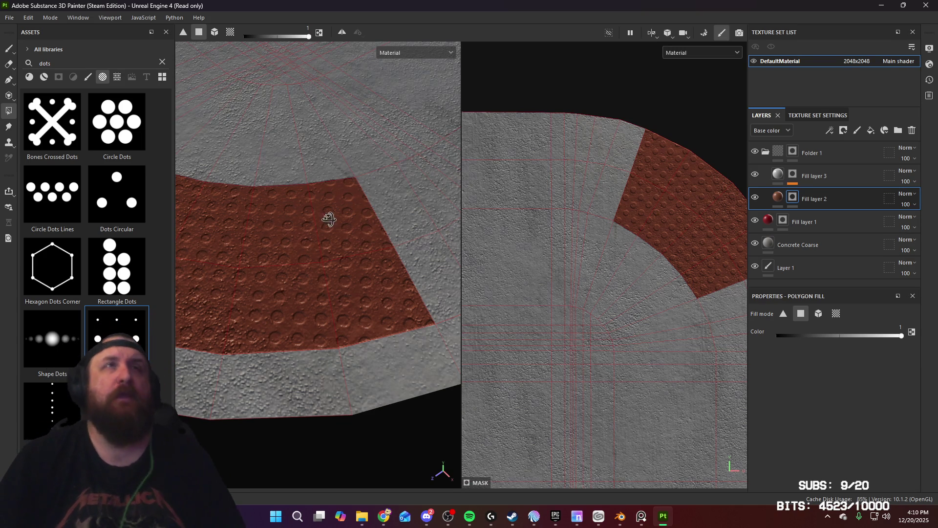
pyautogui.moveTo(329, 216)
pyautogui.keyDown('alt'); pyautogui.mouseDown()
pyautogui.moveTo(335, 226)
pyautogui.moveTo(456, 218)
pyautogui.mouseUp(); pyautogui.keyUp('alt')
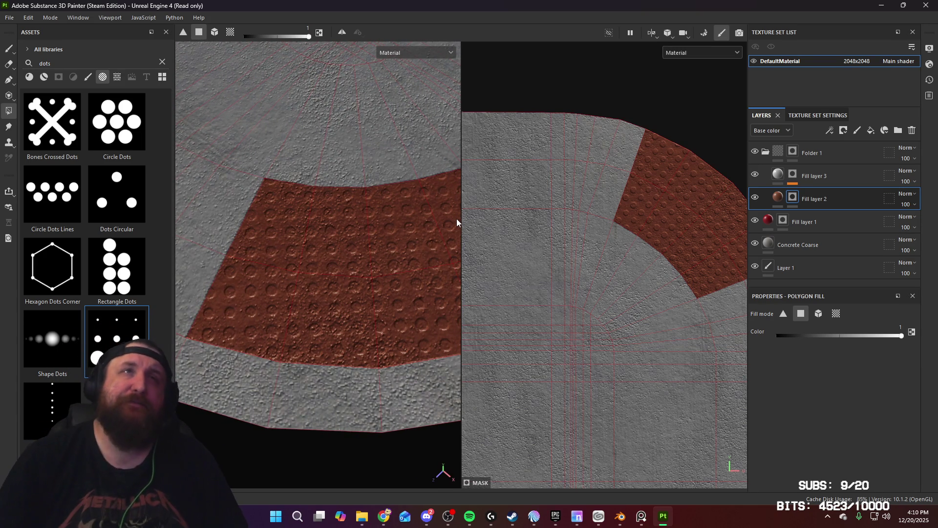
pyautogui.press('alt')
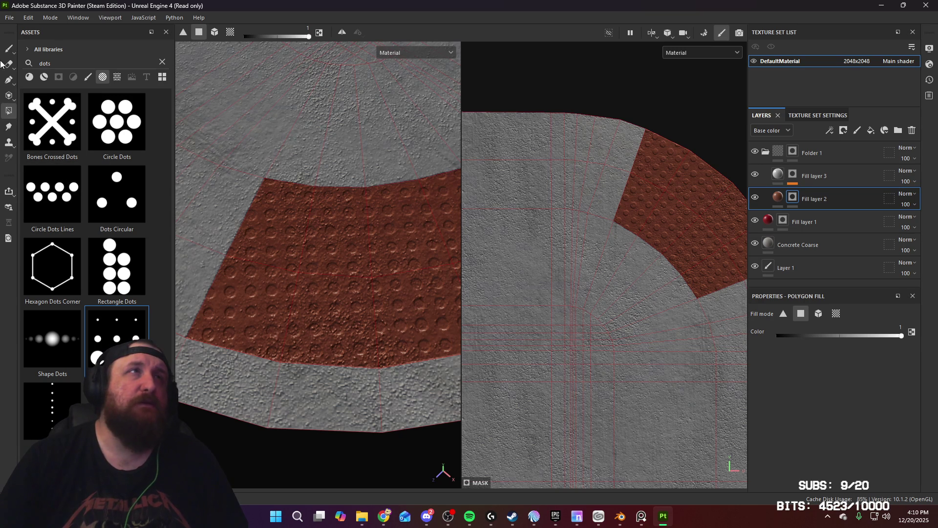
pyautogui.click(3, 49)
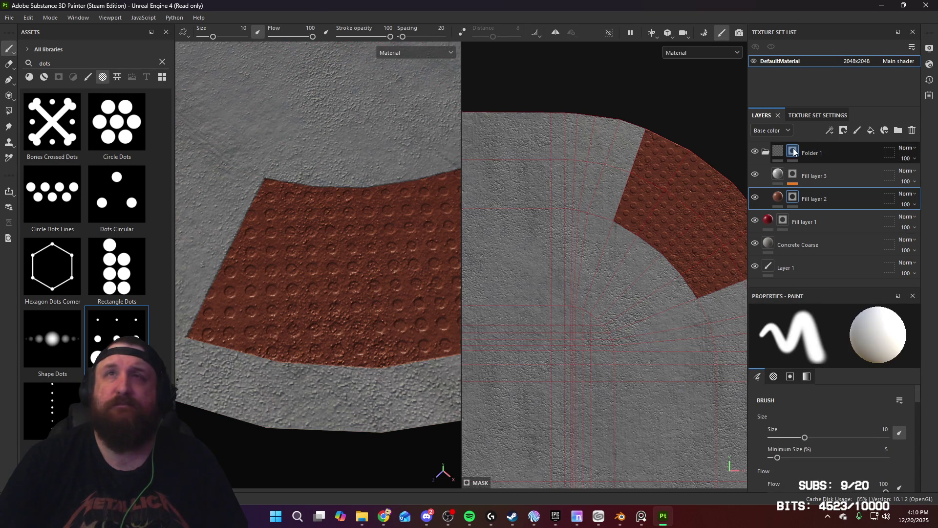
# Shrink the mask brush to about 1.93 and set its paint value to black
pyautogui.click(830, 153)
pyautogui.keyDown('ctrl'); pyautogui.moveTo(259, 227); pyautogui.dragTo(247, 224, button='right'); pyautogui.keyUp('ctrl')
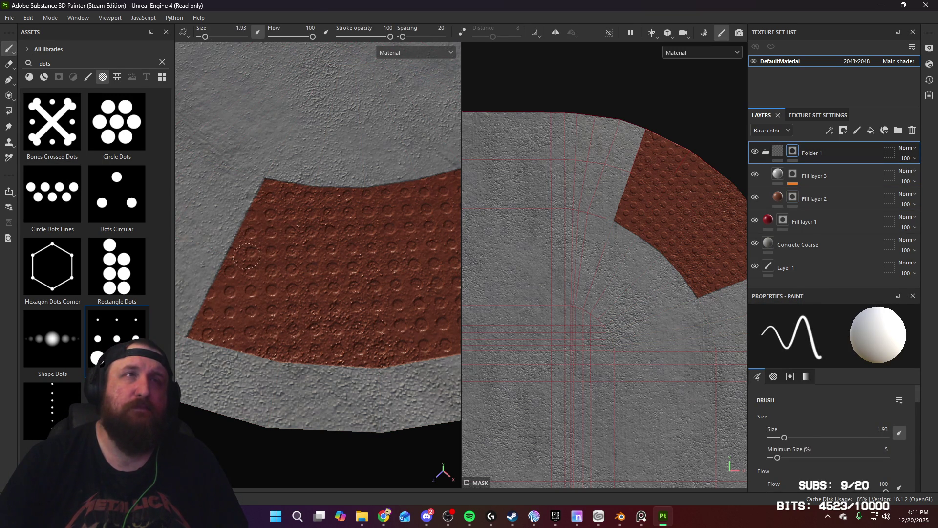
pyautogui.scroll(-5, 882, 406)
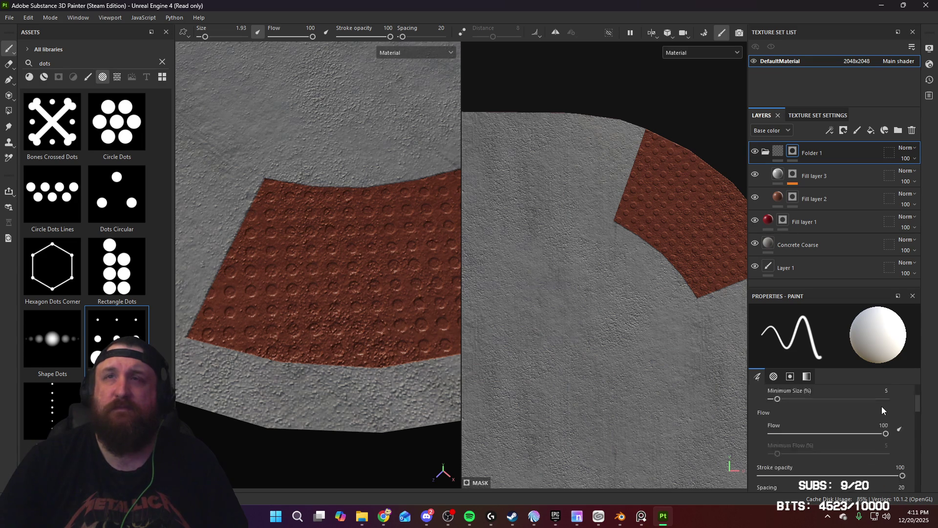
pyautogui.moveTo(917, 422); pyautogui.dragTo(930, 502)
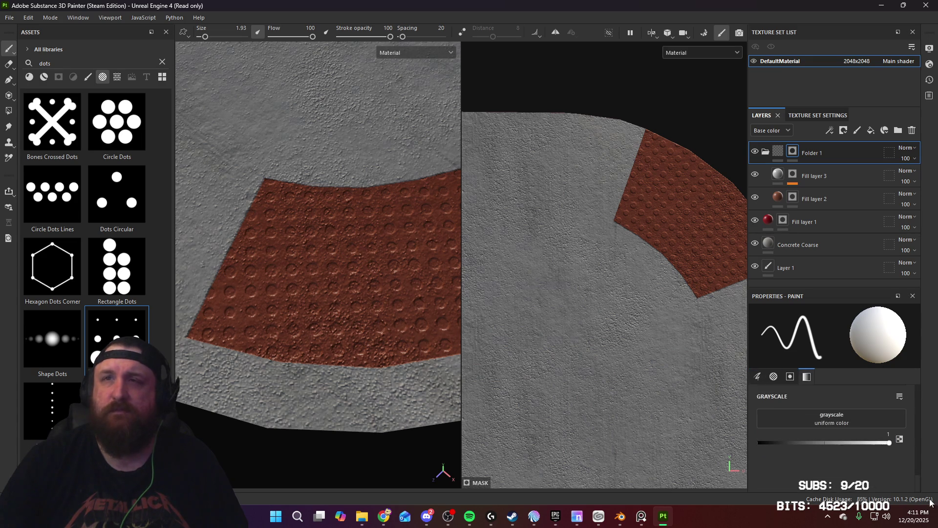
pyautogui.moveTo(848, 443); pyautogui.dragTo(684, 451)
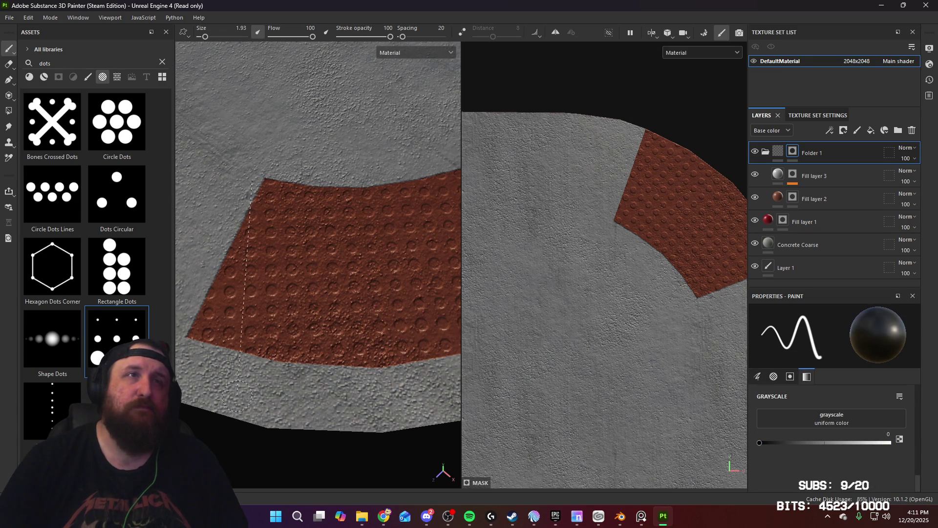
# Cut a straight vertical gap through the red patch with a 2.65 brush and erase the leftover sliver
pyautogui.press('shift')
pyautogui.keyDown('shift'); pyautogui.click(258, 360); pyautogui.keyUp('shift')
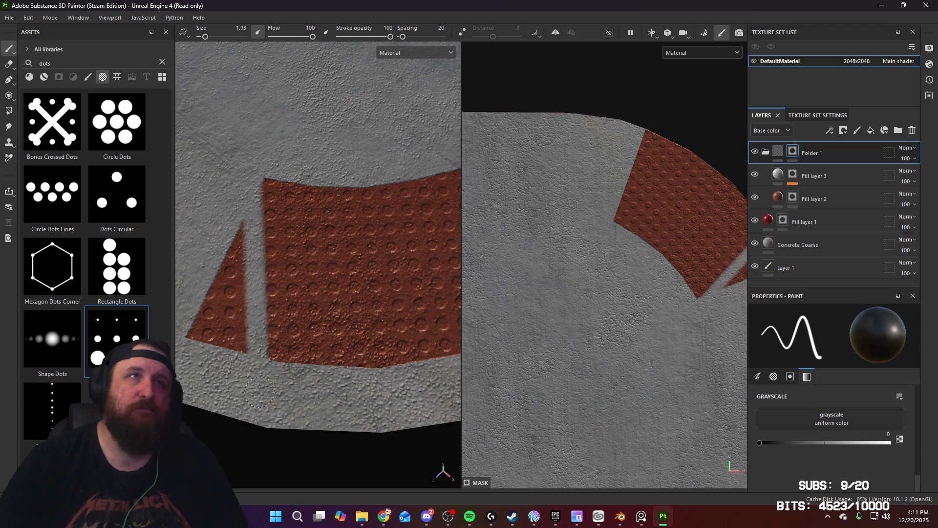
pyautogui.hotkey('ctrl', 'z')
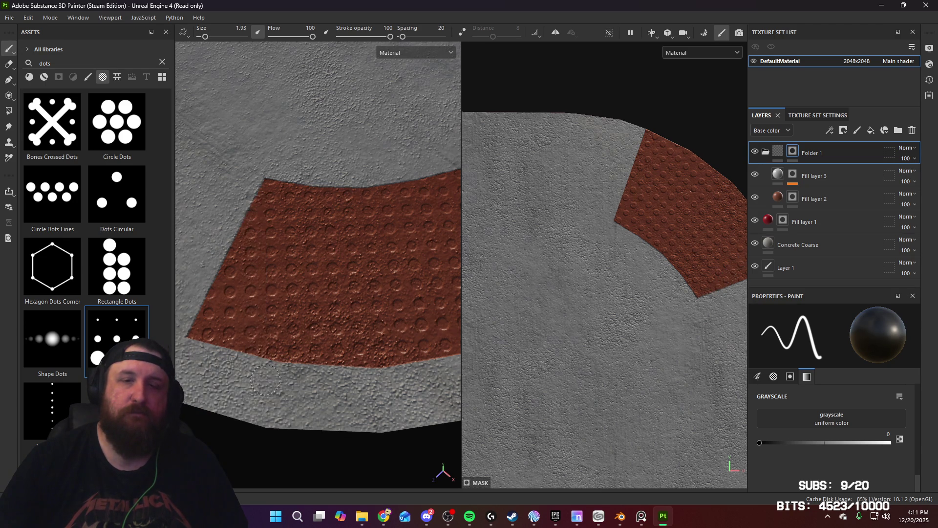
pyautogui.keyDown('ctrl'); pyautogui.moveTo(341, 214); pyautogui.dragTo(347, 214, button='right'); pyautogui.keyUp('ctrl')
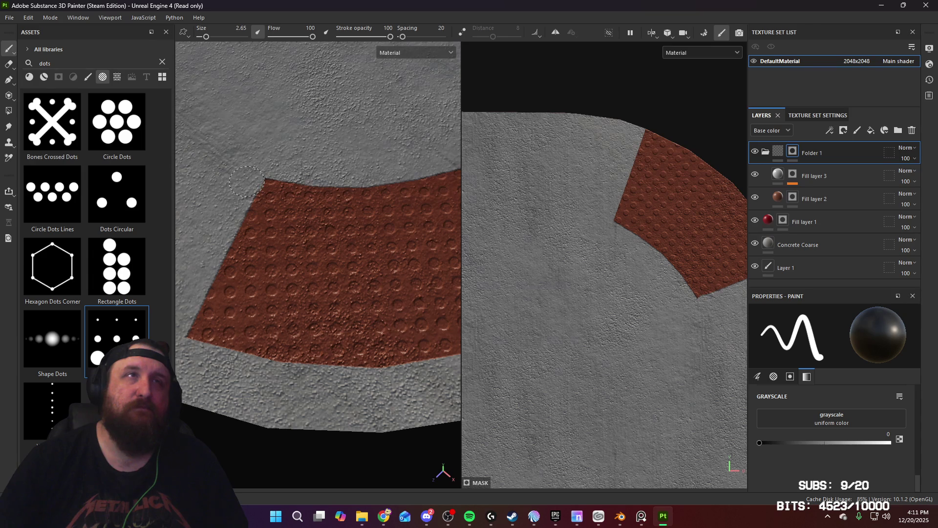
pyautogui.press('shift')
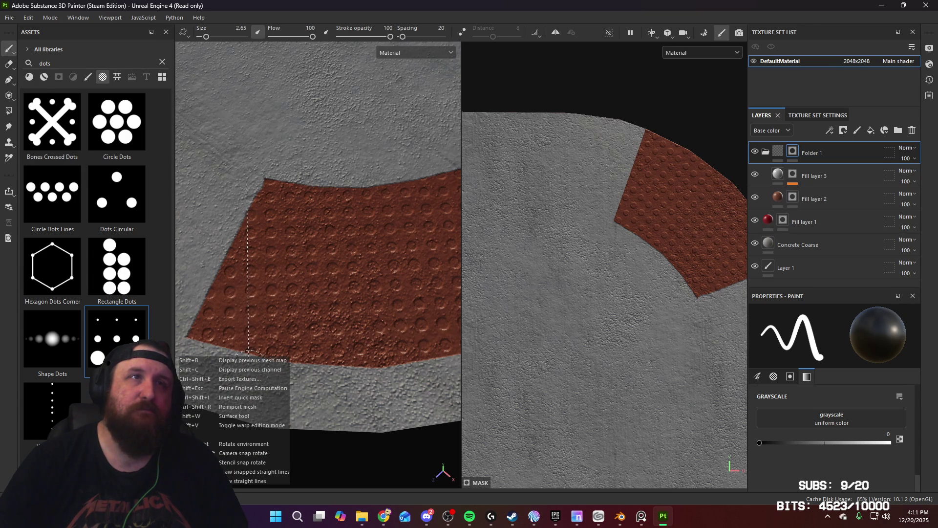
pyautogui.keyDown('shift'); pyautogui.click(248, 353); pyautogui.keyUp('shift')
pyautogui.hotkey('ctrl', 'z')
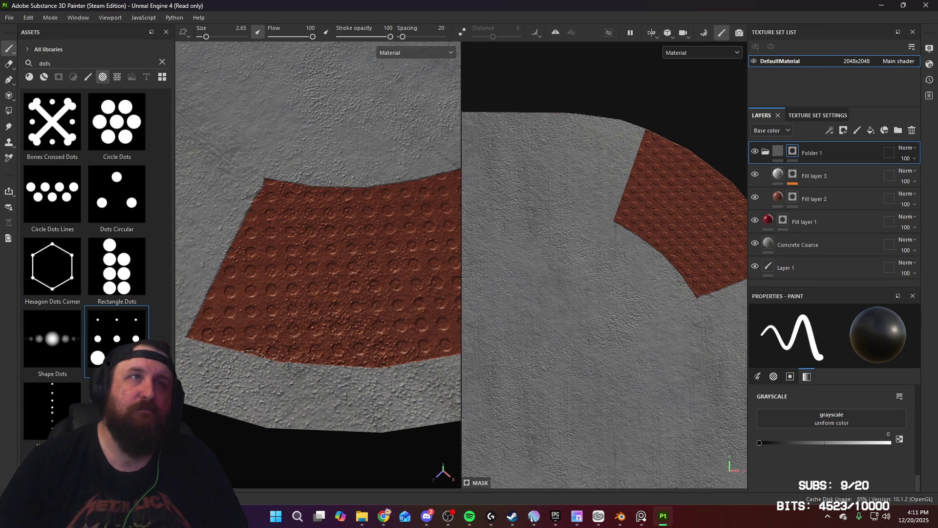
pyautogui.press('shift')
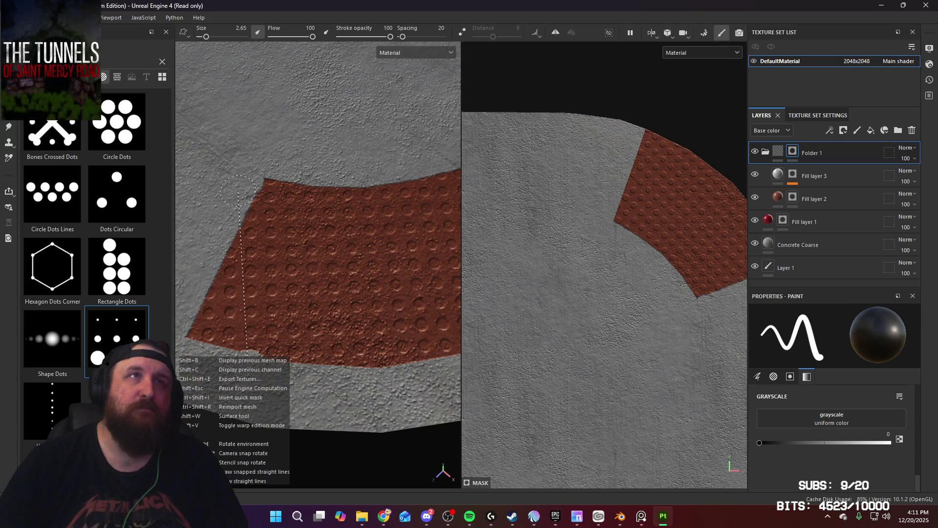
pyautogui.keyDown('shift'); pyautogui.click(246, 180); pyautogui.keyUp('shift')
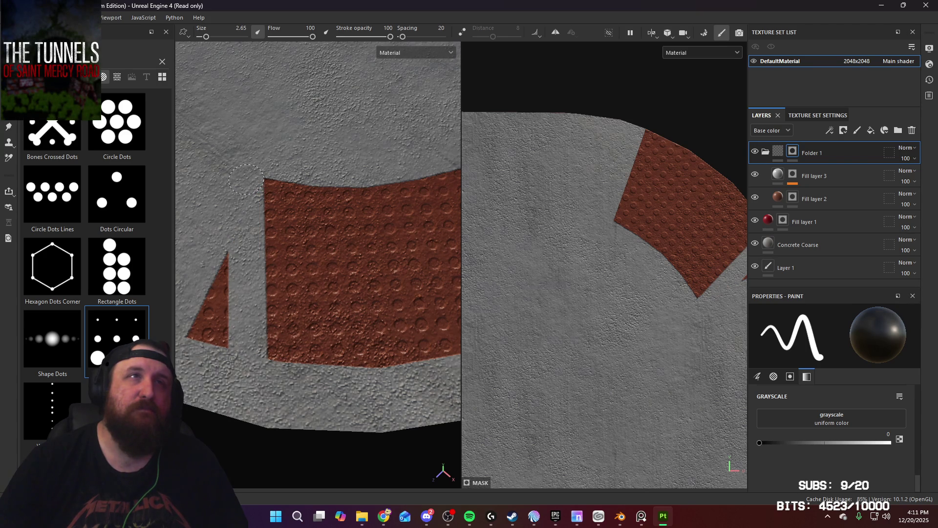
pyautogui.moveTo(226, 290); pyautogui.dragTo(194, 336)
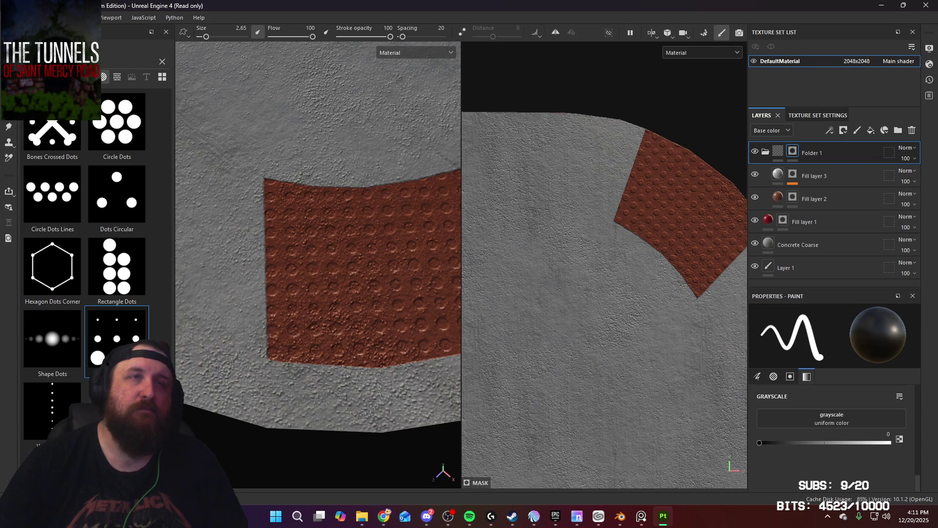
# Straighten the patch's other edge and paint out the leftover red triangle
pyautogui.keyDown('alt'); pyautogui.moveTo(360, 393); pyautogui.dragTo(266, 390); pyautogui.keyUp('alt')
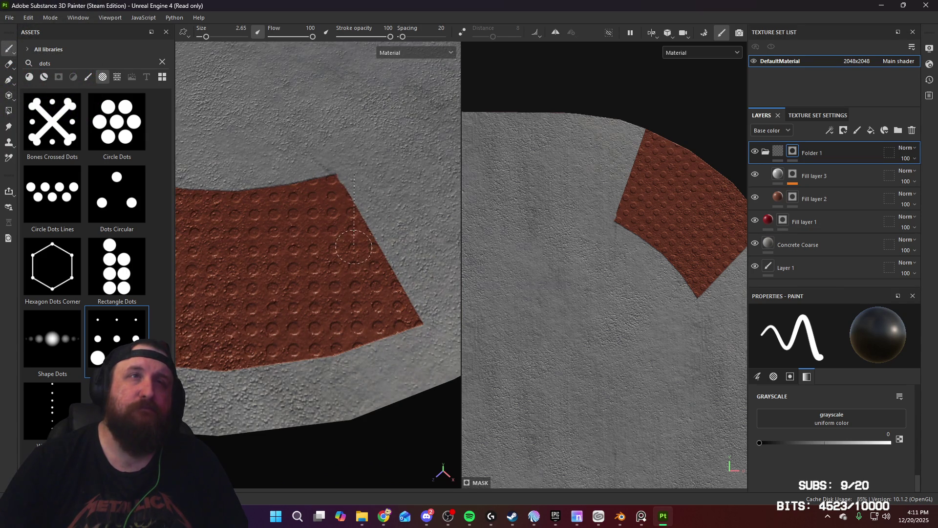
pyautogui.keyDown('shift'); pyautogui.click(362, 357); pyautogui.keyUp('shift')
pyautogui.moveTo(392, 334); pyautogui.dragTo(383, 241)
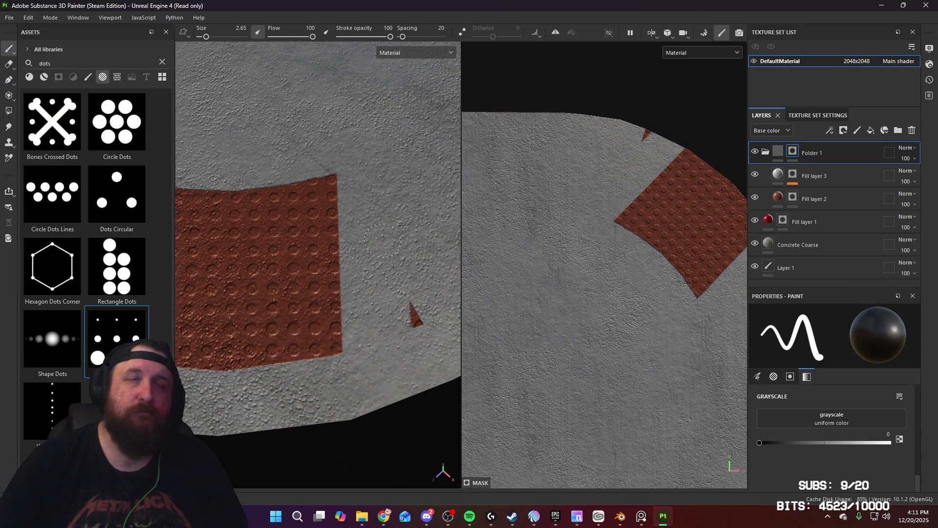
pyautogui.moveTo(395, 347)
pyautogui.keyDown('alt'); pyautogui.mouseDown()
pyautogui.moveTo(355, 311)
pyautogui.moveTo(374, 306)
pyautogui.mouseUp(); pyautogui.keyUp('alt')
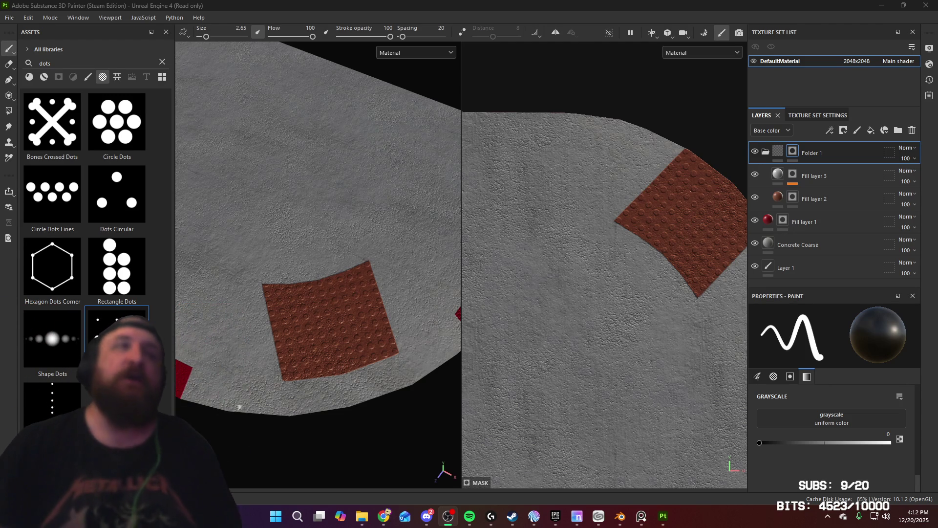
# Undo the bad edge stroke and trim the patch's top edge with a straight stroke
pyautogui.click(539, 12)
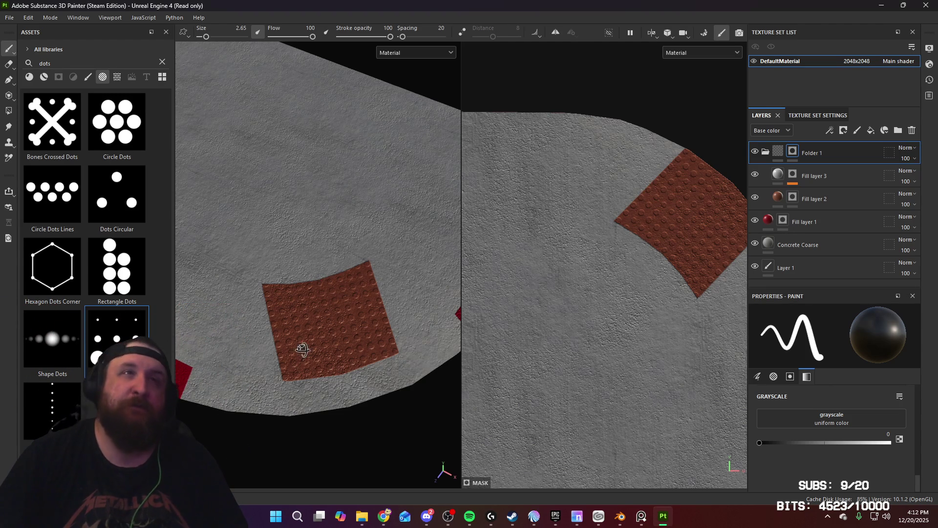
pyautogui.moveTo(303, 349)
pyautogui.keyDown('alt'); pyautogui.mouseDown()
pyautogui.moveTo(322, 315)
pyautogui.moveTo(319, 334)
pyautogui.moveTo(404, 339)
pyautogui.moveTo(396, 337)
pyautogui.mouseUp(); pyautogui.keyUp('alt')
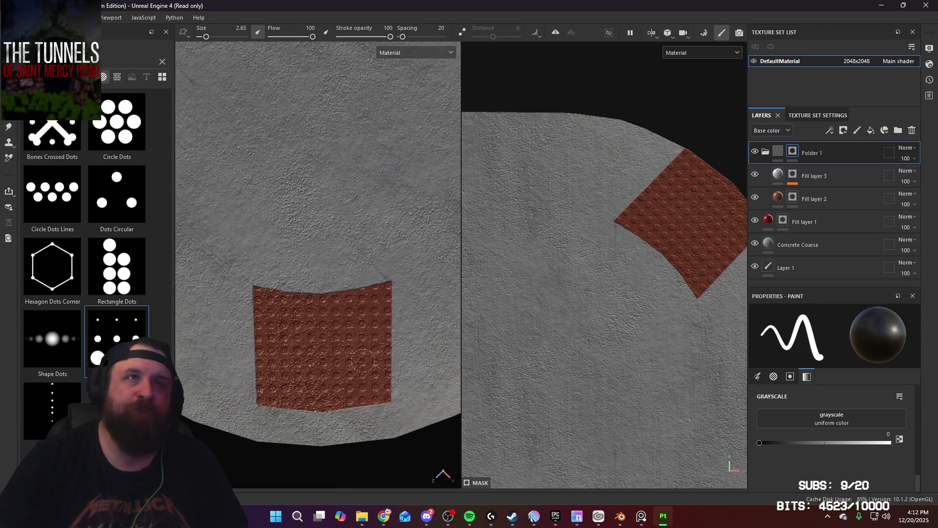
pyautogui.scroll(3, 319, 321)
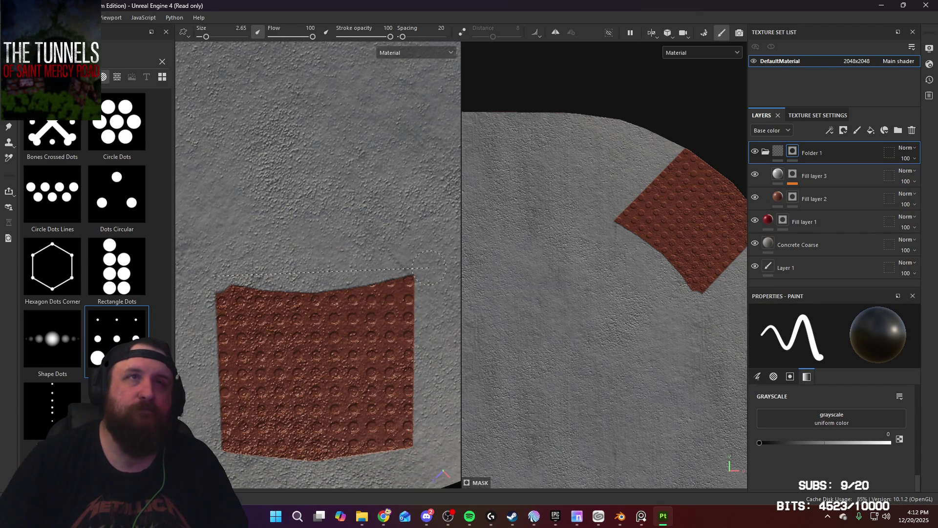
pyautogui.hotkey('ctrl', 'z')
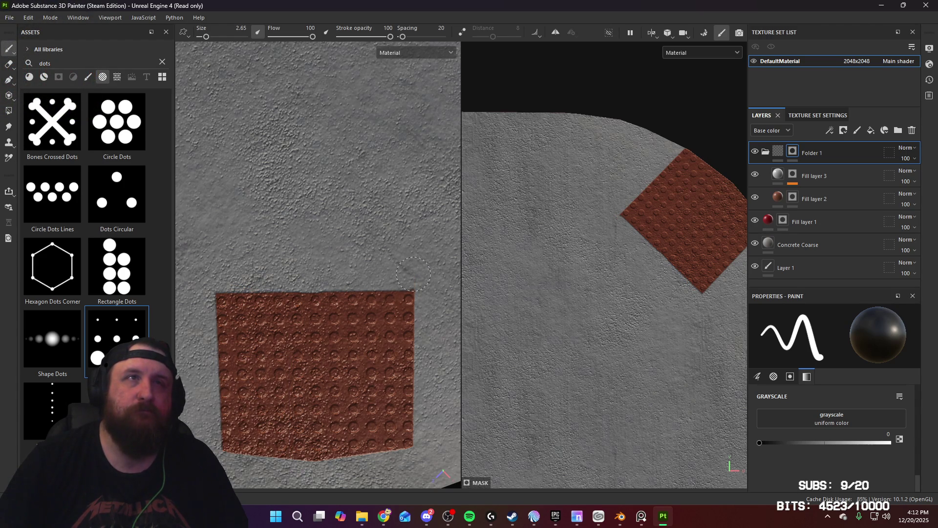
pyautogui.keyDown('shift'); pyautogui.click(215, 278); pyautogui.keyUp('shift')
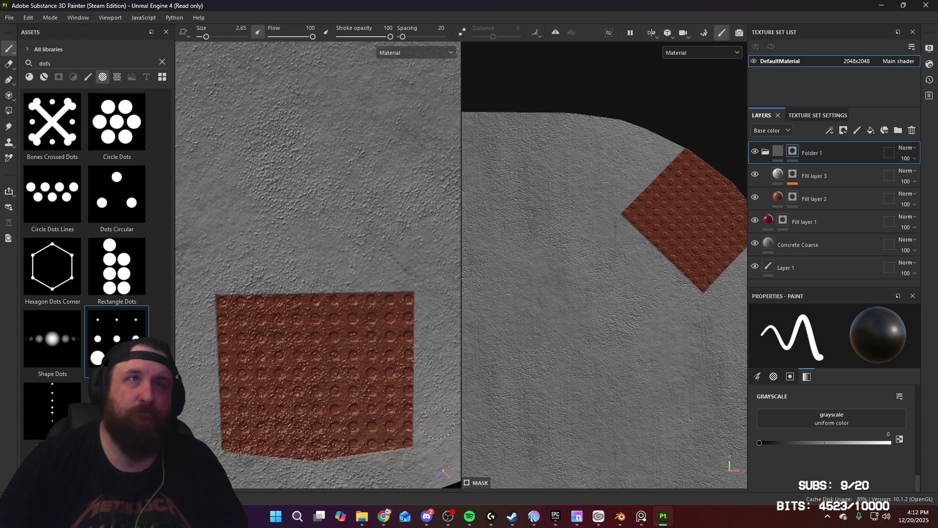
# Cut away the patch's top strip so it forms a neat rectangle
pyautogui.moveTo(438, 423)
pyautogui.keyDown('alt'); pyautogui.mouseDown()
pyautogui.moveTo(328, 373)
pyautogui.moveTo(289, 388)
pyautogui.mouseUp(); pyautogui.keyUp('alt')
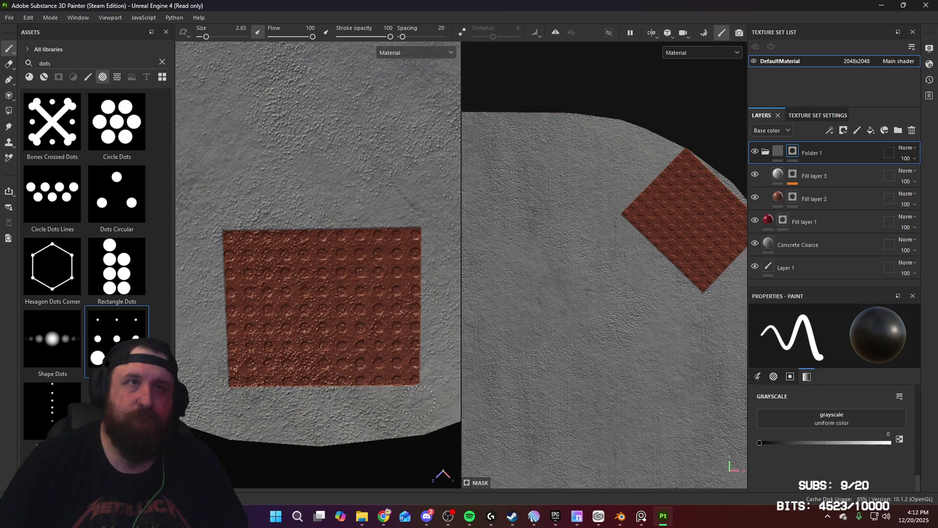
pyautogui.moveTo(233, 404)
pyautogui.keyDown('alt'); pyautogui.mouseDown()
pyautogui.moveTo(274, 371)
pyautogui.moveTo(334, 257)
pyautogui.moveTo(357, 293)
pyautogui.moveTo(381, 306)
pyautogui.moveTo(407, 284)
pyautogui.moveTo(330, 315)
pyautogui.moveTo(335, 345)
pyautogui.moveTo(430, 347)
pyautogui.moveTo(324, 339)
pyautogui.moveTo(335, 343)
pyautogui.mouseUp(); pyautogui.keyUp('alt')
pyautogui.keyDown('alt'); pyautogui.moveTo(335, 289); pyautogui.dragTo(342, 392, button='right'); pyautogui.keyUp('alt')
pyautogui.moveTo(341, 392)
pyautogui.keyDown('alt'); pyautogui.mouseDown(button='middle')
pyautogui.moveTo(394, 328)
pyautogui.moveTo(365, 328)
pyautogui.mouseUp(button='middle'); pyautogui.keyUp('alt')
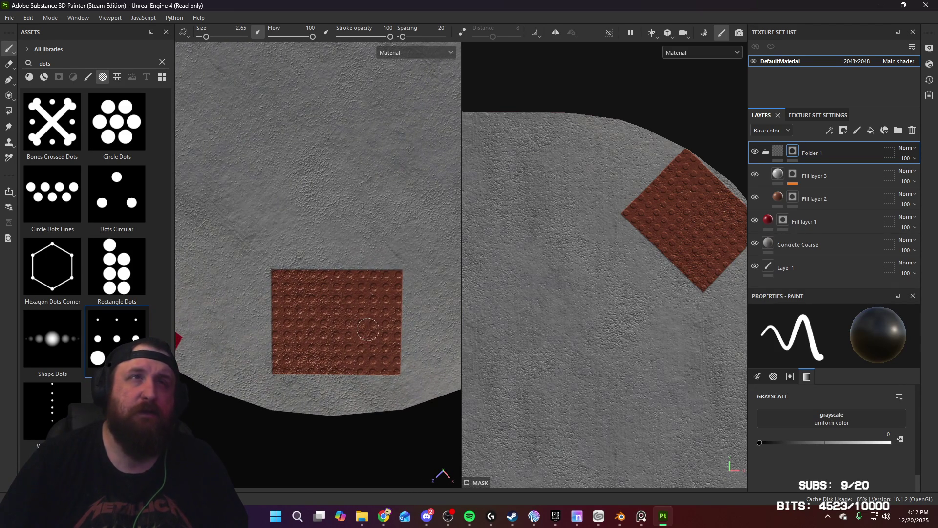
pyautogui.keyDown('alt'); pyautogui.moveTo(368, 329); pyautogui.dragTo(369, 329); pyautogui.keyUp('alt')
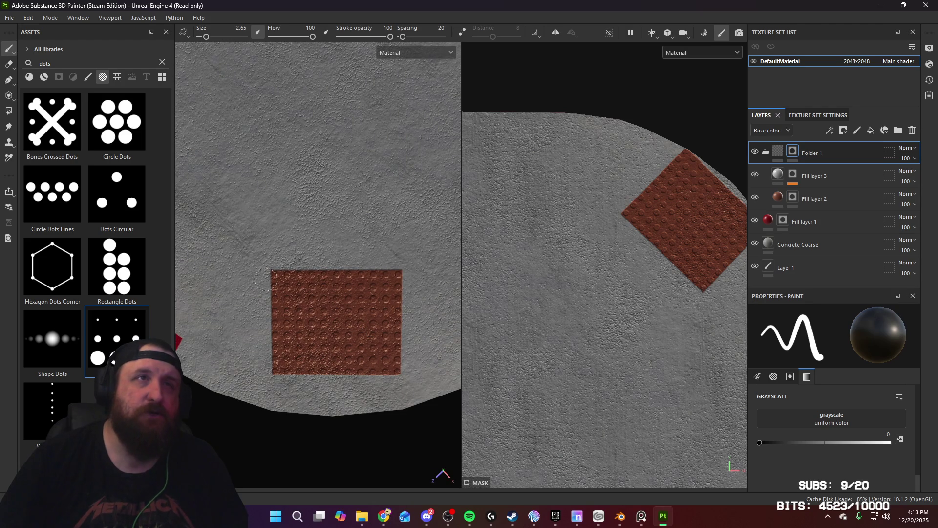
pyautogui.keyDown('shift'); pyautogui.click(407, 282); pyautogui.keyUp('shift')
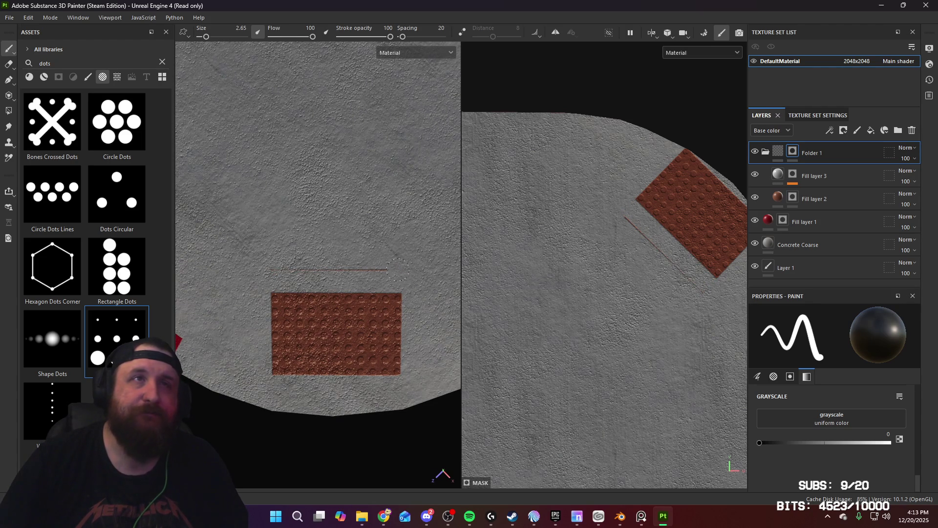
pyautogui.moveTo(254, 273)
pyautogui.keyDown('alt'); pyautogui.mouseDown()
pyautogui.moveTo(346, 300)
pyautogui.moveTo(371, 193)
pyautogui.moveTo(321, 203)
pyautogui.moveTo(329, 277)
pyautogui.moveTo(324, 297)
pyautogui.moveTo(312, 288)
pyautogui.mouseUp(); pyautogui.keyUp('alt')
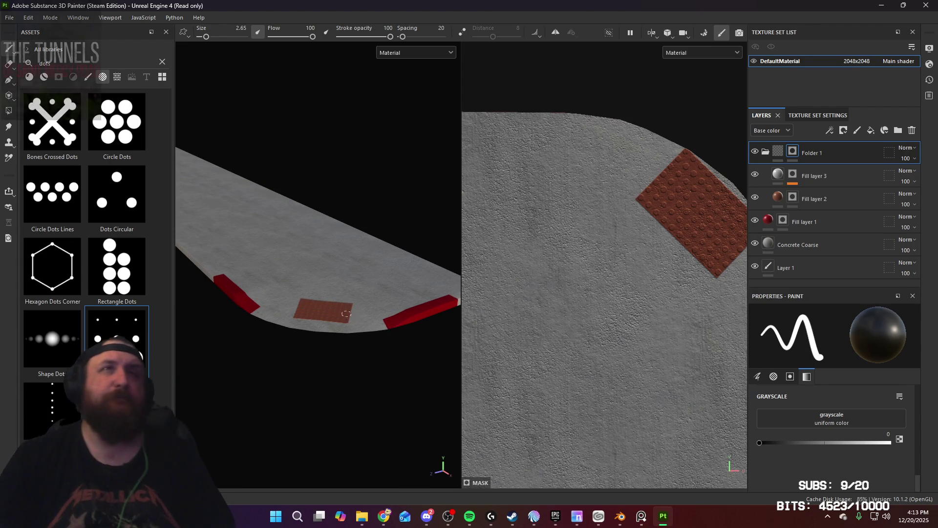
# Select Fill layer 2, the brown patch colour layer, to show its fill properties
pyautogui.moveTo(312, 289)
pyautogui.keyDown('alt'); pyautogui.mouseDown()
pyautogui.moveTo(420, 278)
pyautogui.moveTo(383, 342)
pyautogui.moveTo(362, 355)
pyautogui.moveTo(368, 322)
pyautogui.moveTo(386, 313)
pyautogui.moveTo(368, 302)
pyautogui.moveTo(260, 295)
pyautogui.moveTo(269, 284)
pyautogui.mouseUp(); pyautogui.keyUp('alt')
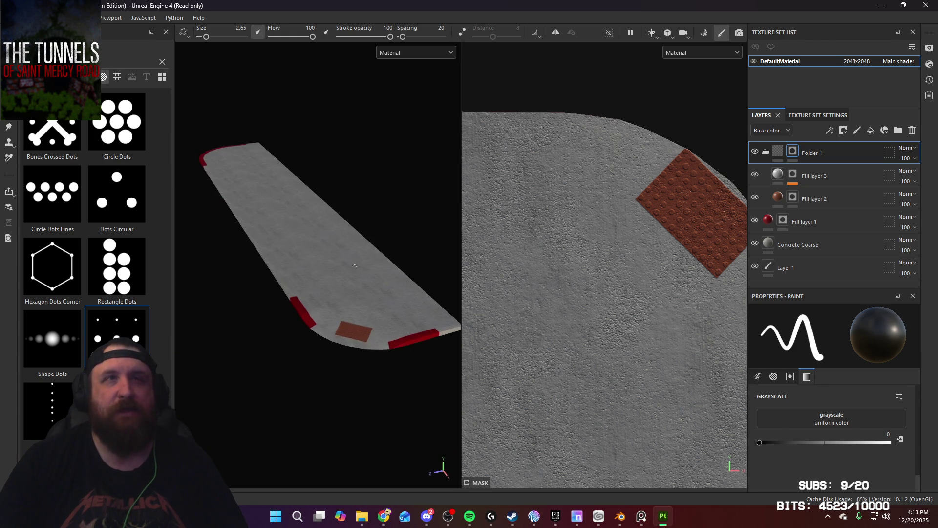
pyautogui.moveTo(269, 283)
pyautogui.keyDown('alt'); pyautogui.mouseDown(button='right')
pyautogui.moveTo(375, 470)
pyautogui.moveTo(379, 346)
pyautogui.moveTo(360, 314)
pyautogui.moveTo(345, 414)
pyautogui.moveTo(303, 314)
pyautogui.mouseUp(button='right'); pyautogui.keyUp('alt')
pyautogui.keyDown('alt'); pyautogui.moveTo(304, 314); pyautogui.dragTo(345, 330); pyautogui.keyUp('alt')
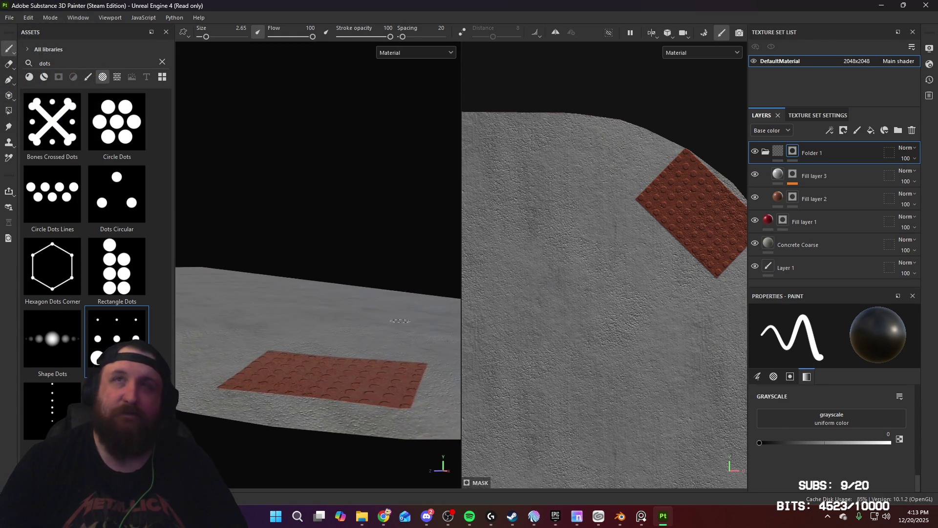
pyautogui.click(814, 199)
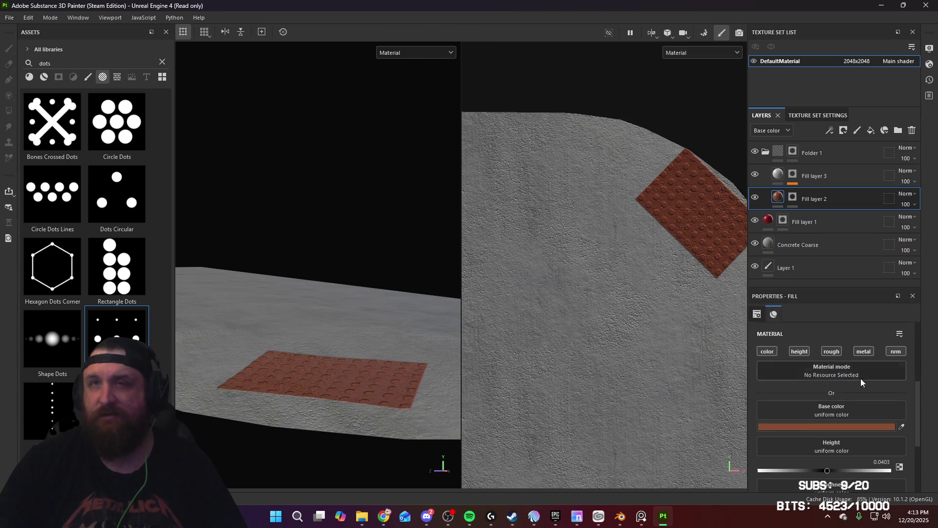
# Disable Fill layer 2's roughness channel and widen the 3D viewport over the 2D view
pyautogui.scroll(-3, 910, 390)
pyautogui.scroll(2, 836, 396)
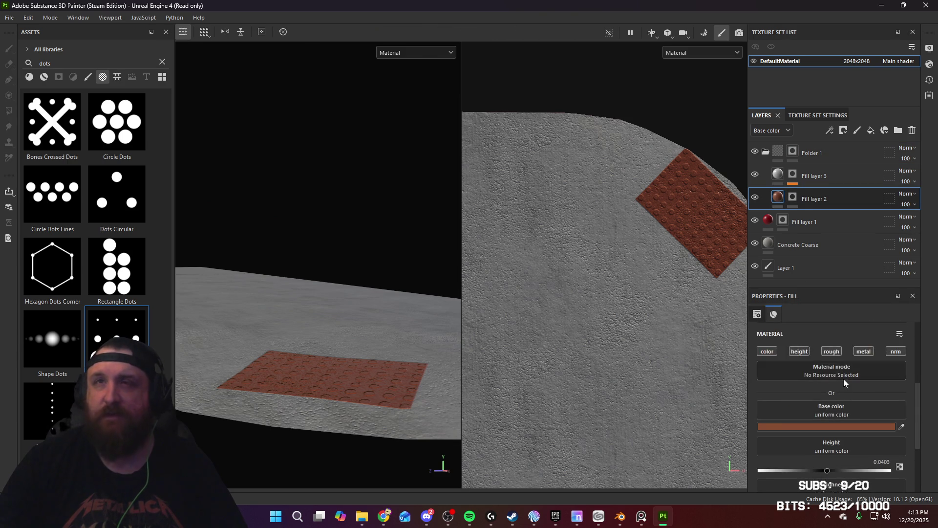
pyautogui.click(834, 353)
pyautogui.moveTo(430, 332)
pyautogui.keyDown('alt'); pyautogui.mouseDown()
pyautogui.moveTo(349, 360)
pyautogui.moveTo(435, 363)
pyautogui.moveTo(448, 345)
pyautogui.moveTo(418, 351)
pyautogui.moveTo(366, 320)
pyautogui.moveTo(444, 389)
pyautogui.moveTo(366, 303)
pyautogui.moveTo(333, 245)
pyautogui.moveTo(351, 322)
pyautogui.moveTo(342, 292)
pyautogui.moveTo(363, 326)
pyautogui.mouseUp(); pyautogui.keyUp('alt')
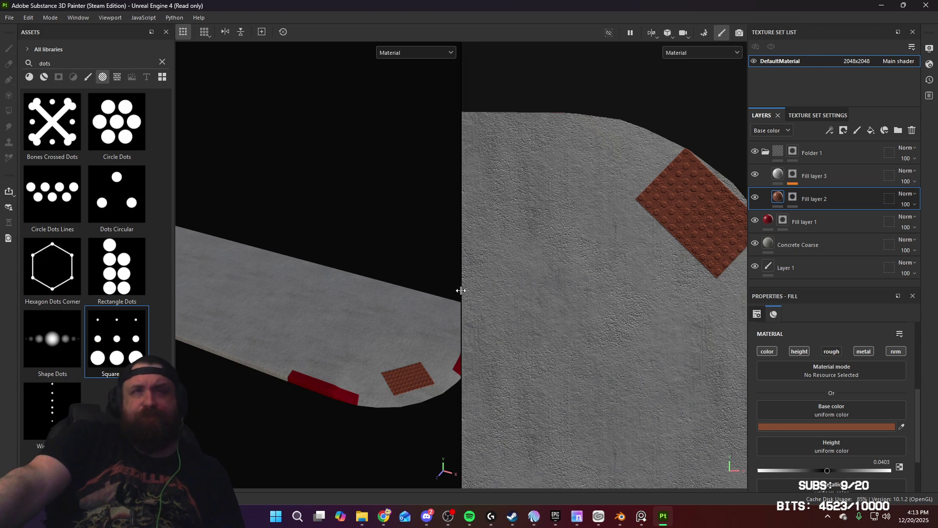
pyautogui.moveTo(462, 290)
pyautogui.mouseDown()
pyautogui.moveTo(561, 308)
pyautogui.moveTo(632, 304)
pyautogui.mouseUp()
pyautogui.moveTo(322, 304)
pyautogui.keyDown('alt'); pyautogui.mouseDown()
pyautogui.moveTo(388, 349)
pyautogui.moveTo(345, 274)
pyautogui.moveTo(508, 316)
pyautogui.moveTo(649, 317)
pyautogui.moveTo(409, 327)
pyautogui.moveTo(372, 291)
pyautogui.mouseUp(); pyautogui.keyUp('alt')
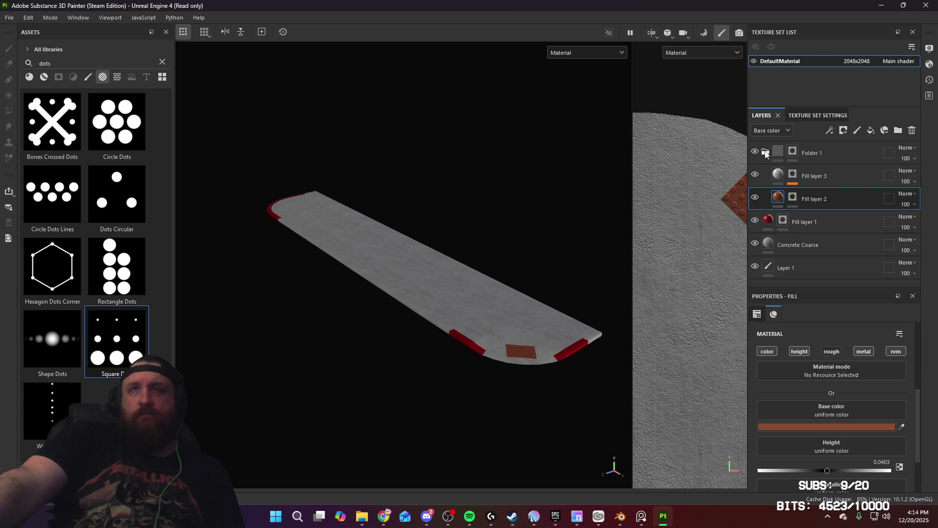
# Collapse Folder 1, rename it 'Grippy Bit', and look over the coarse concrete
pyautogui.click(765, 152)
pyautogui.doubleClick(808, 154)
pyautogui.write('Grippy B')
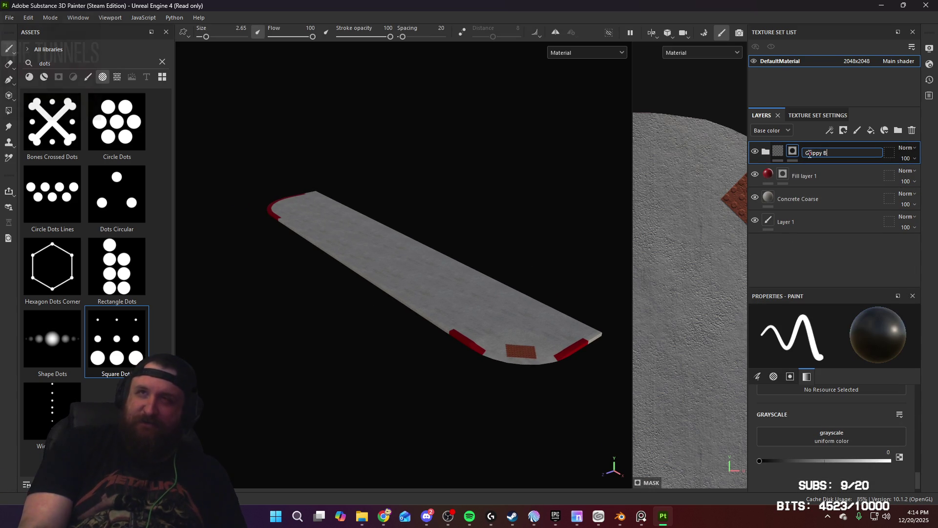
pyautogui.write('it')
pyautogui.press('Return')
pyautogui.moveTo(501, 204)
pyautogui.keyDown('alt'); pyautogui.mouseDown()
pyautogui.moveTo(525, 272)
pyautogui.moveTo(428, 199)
pyautogui.moveTo(435, 188)
pyautogui.moveTo(532, 243)
pyautogui.moveTo(469, 272)
pyautogui.moveTo(428, 276)
pyautogui.moveTo(486, 237)
pyautogui.moveTo(436, 262)
pyautogui.moveTo(521, 268)
pyautogui.moveTo(448, 275)
pyautogui.mouseUp(); pyautogui.keyUp('alt')
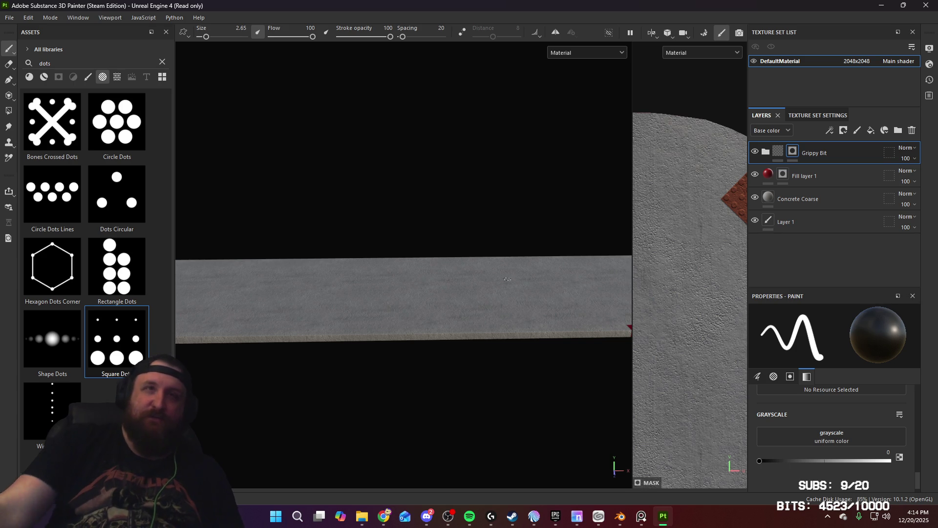
pyautogui.moveTo(507, 279)
pyautogui.keyDown('alt'); pyautogui.mouseDown()
pyautogui.moveTo(406, 275)
pyautogui.moveTo(425, 268)
pyautogui.moveTo(421, 277)
pyautogui.mouseUp(); pyautogui.keyUp('alt')
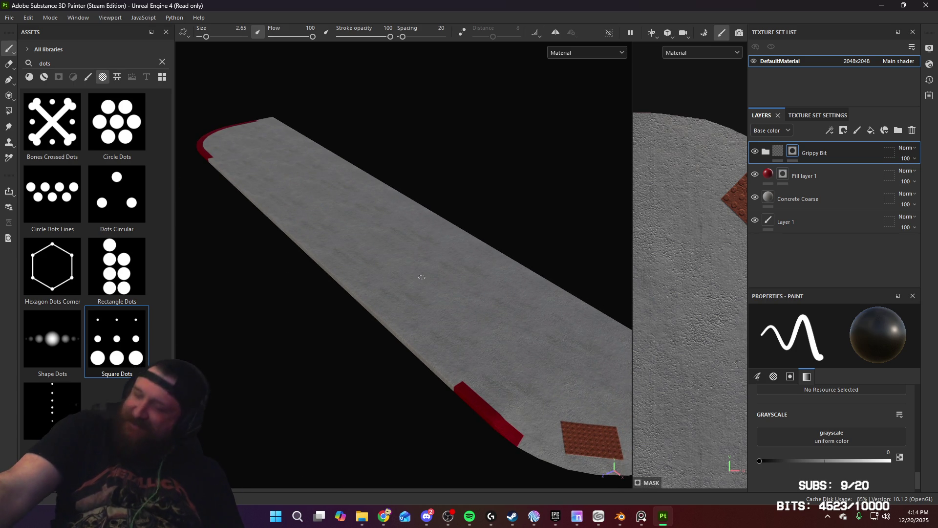
pyautogui.moveTo(422, 277)
pyautogui.keyDown('alt'); pyautogui.mouseDown(button='right')
pyautogui.moveTo(404, 278)
pyautogui.moveTo(398, 373)
pyautogui.moveTo(441, 314)
pyautogui.mouseUp(button='right'); pyautogui.keyUp('alt')
# Add a new fill layer above Concrete Coarse with a black (000000) base colour
pyautogui.moveTo(442, 314)
pyautogui.keyDown('alt'); pyautogui.mouseDown(button='middle')
pyautogui.moveTo(435, 197)
pyautogui.moveTo(441, 230)
pyautogui.moveTo(366, 335)
pyautogui.moveTo(392, 326)
pyautogui.mouseUp(button='middle'); pyautogui.keyUp('alt')
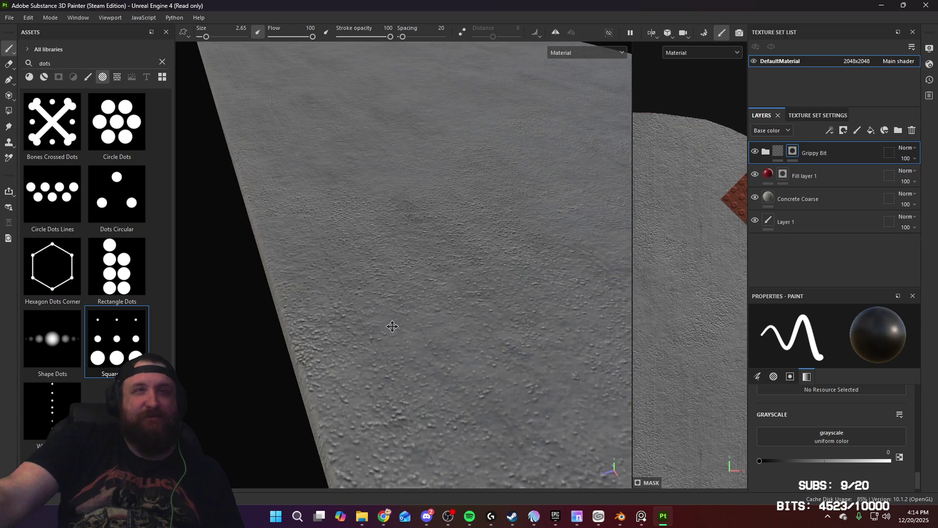
pyautogui.moveTo(542, 163)
pyautogui.keyDown('alt'); pyautogui.mouseDown()
pyautogui.moveTo(469, 312)
pyautogui.moveTo(340, 251)
pyautogui.mouseUp(); pyautogui.keyUp('alt')
pyautogui.click(834, 198)
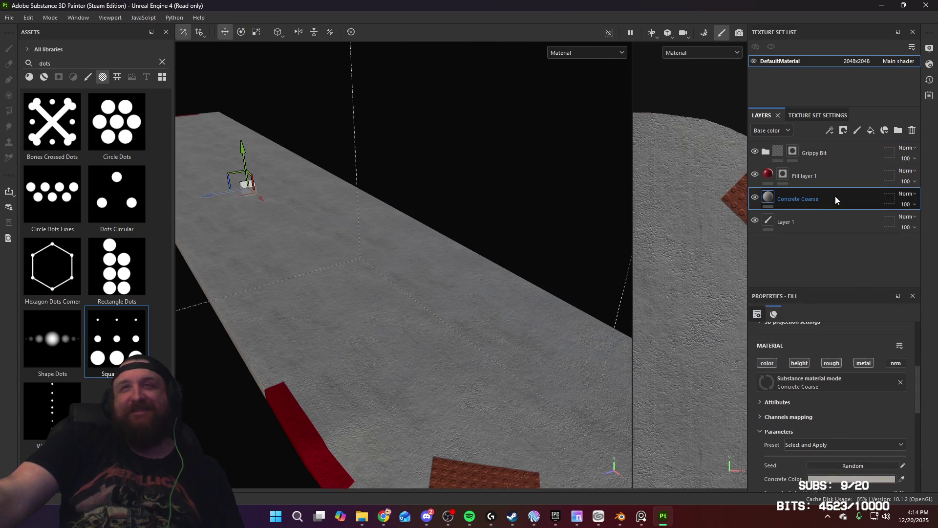
pyautogui.click(871, 131)
pyautogui.click(825, 428)
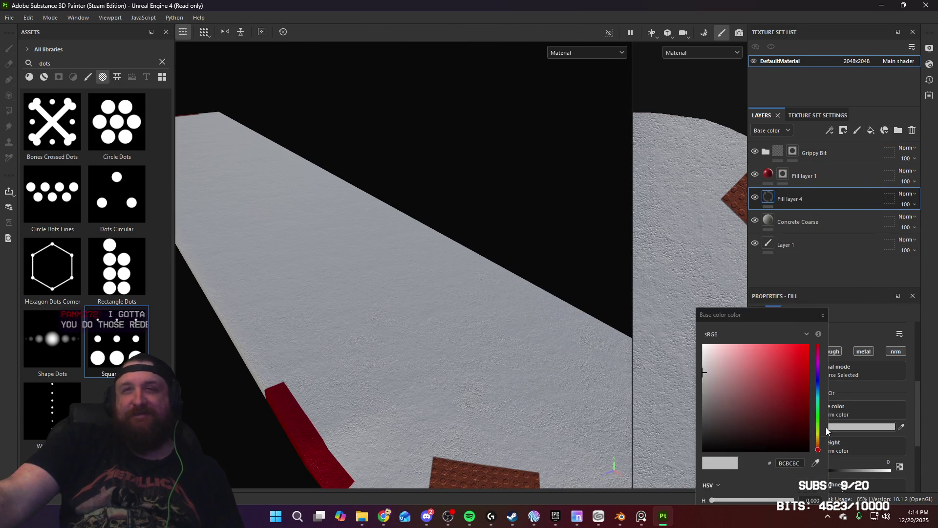
pyautogui.moveTo(757, 377); pyautogui.dragTo(638, 495)
pyautogui.click(638, 495)
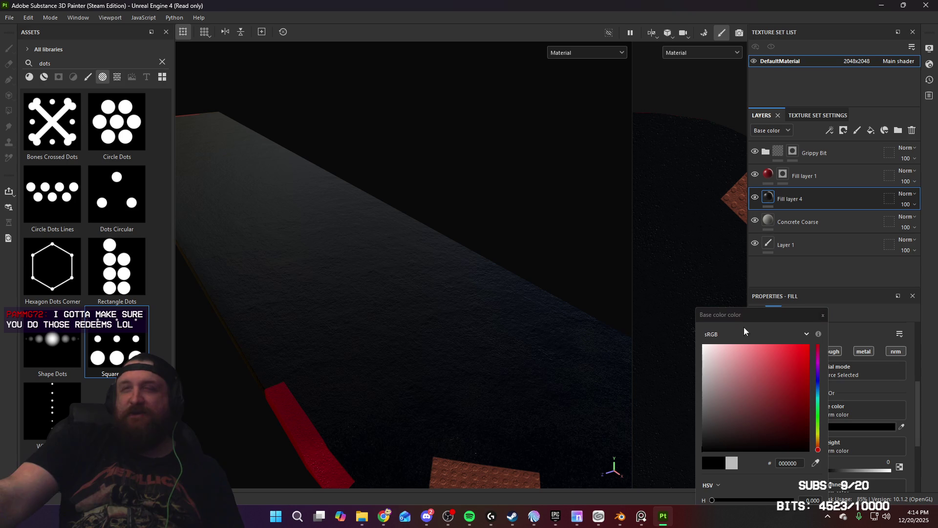
pyautogui.click(824, 317)
# Raise the black fill layer's roughness to 1
pyautogui.moveTo(367, 309)
pyautogui.keyDown('alt'); pyautogui.mouseDown()
pyautogui.moveTo(376, 298)
pyautogui.moveTo(562, 278)
pyautogui.mouseUp(); pyautogui.keyUp('alt')
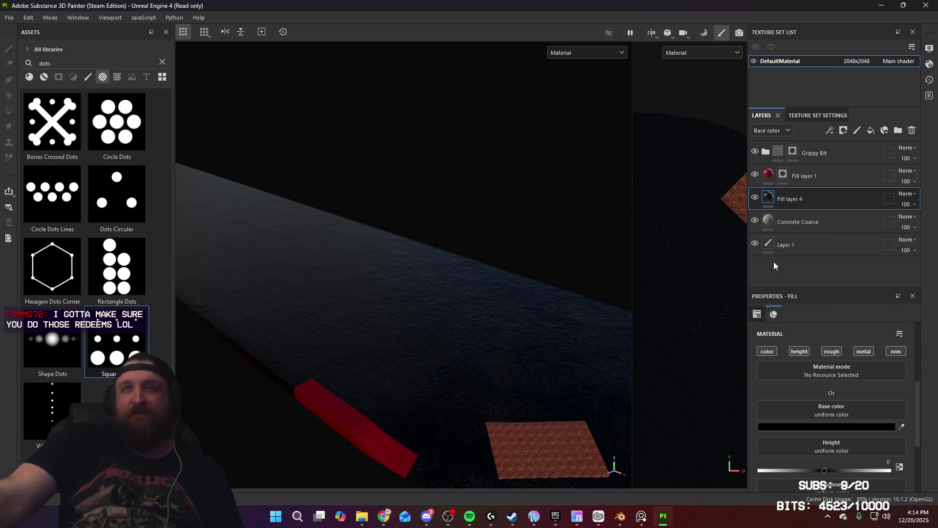
pyautogui.scroll(-1, 826, 386)
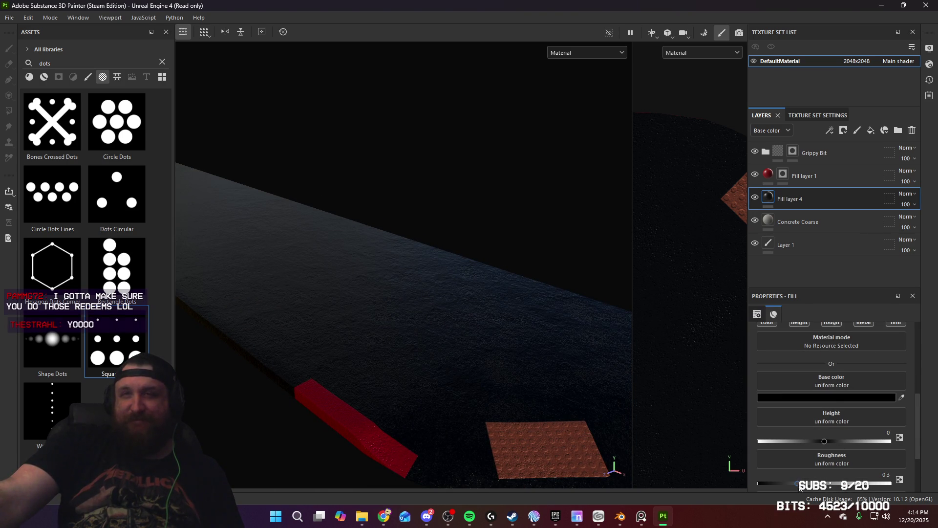
pyautogui.moveTo(798, 484); pyautogui.dragTo(925, 490)
pyautogui.scroll(-3, 826, 456)
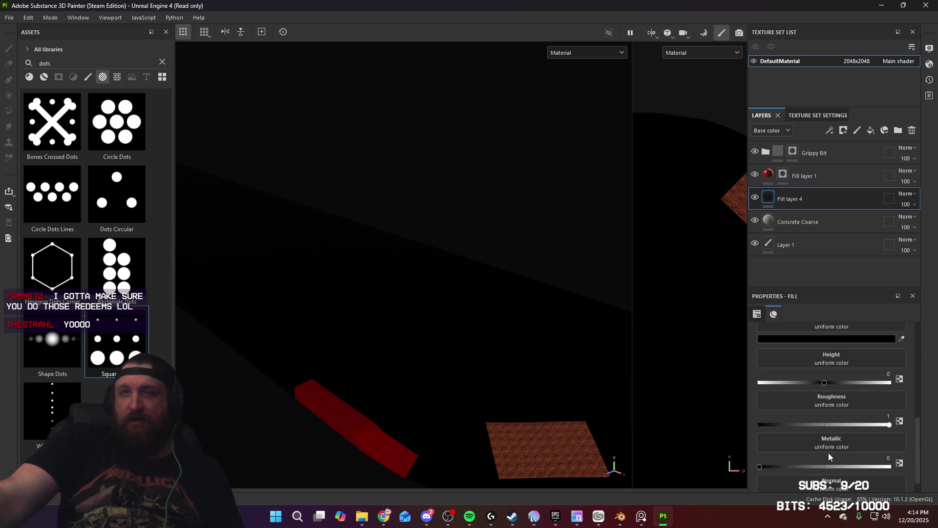
pyautogui.scroll(1, 841, 382)
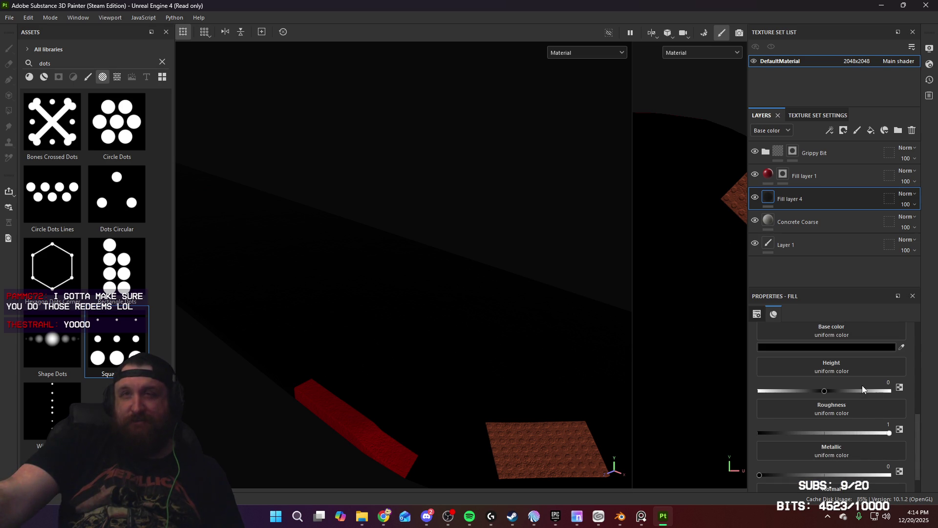
# Give Fill layer 4 a black mask with a Dirt generator
pyautogui.click(845, 134)
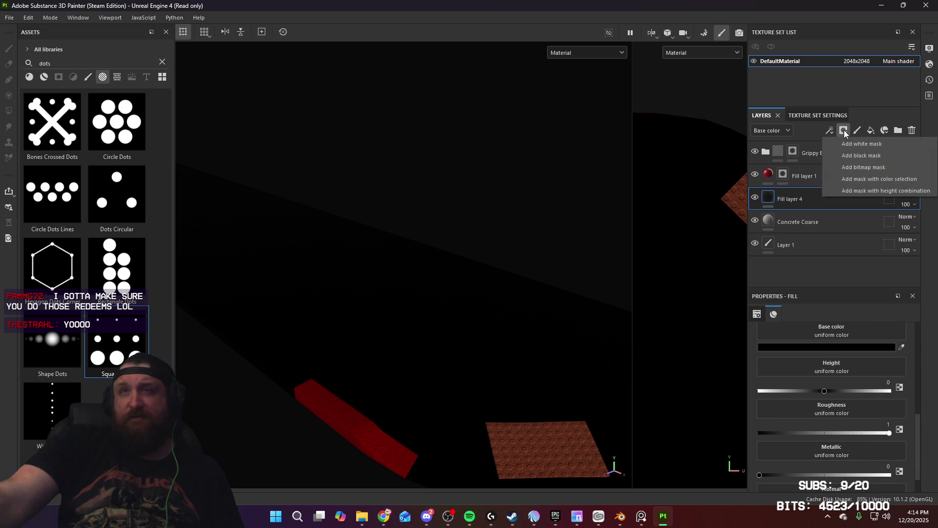
pyautogui.click(851, 158)
pyautogui.click(831, 132)
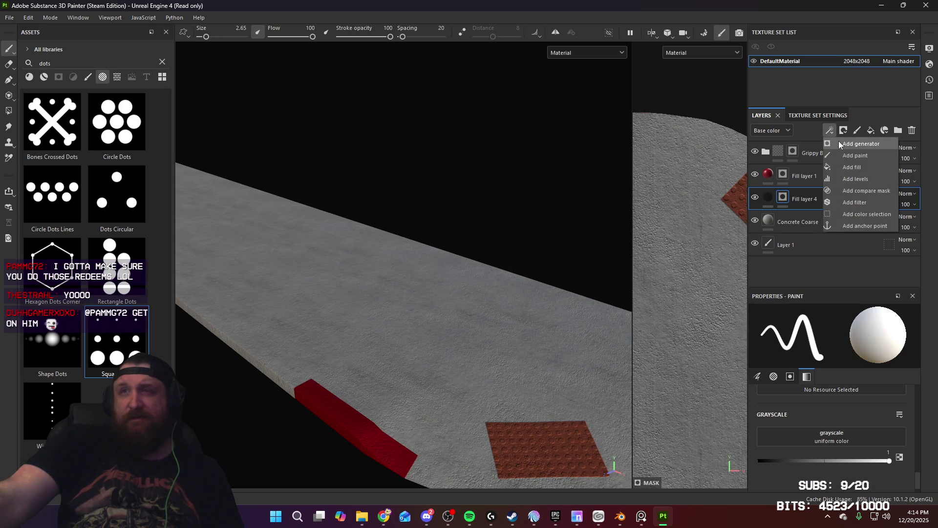
pyautogui.click(838, 140)
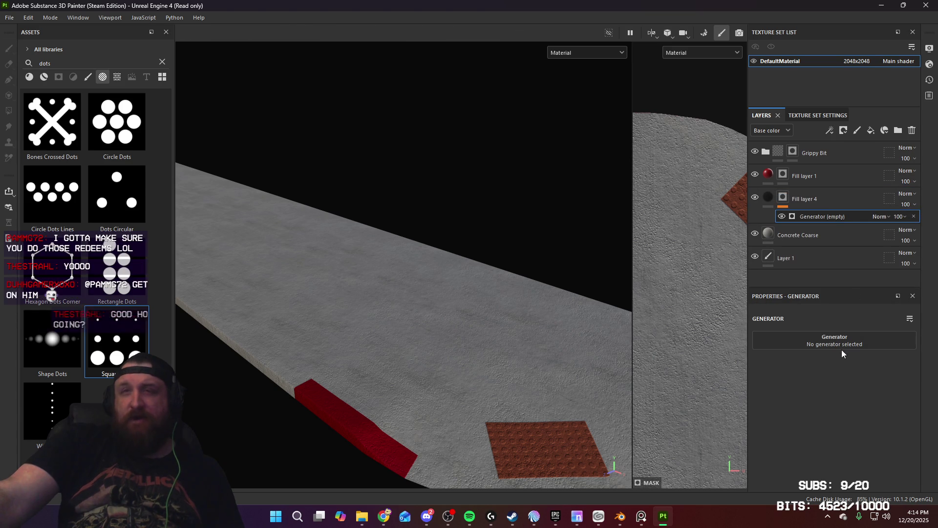
pyautogui.click(841, 339)
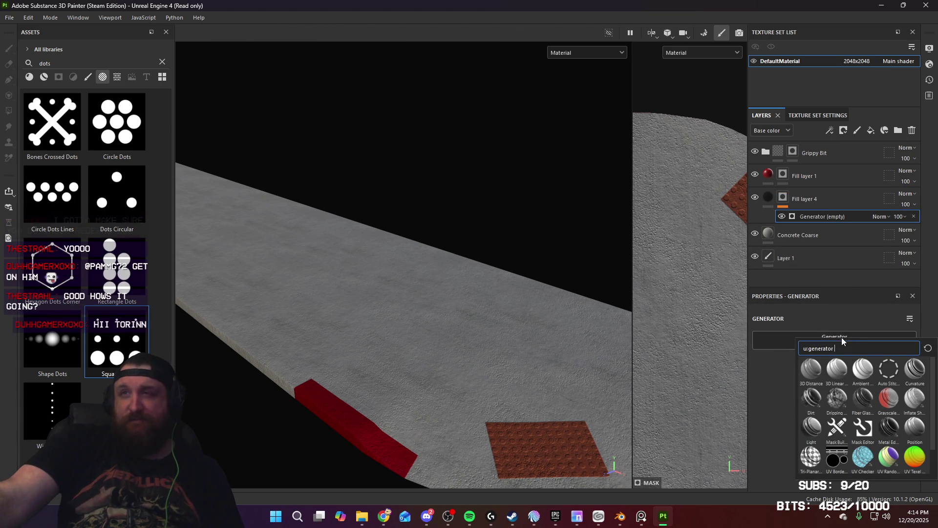
pyautogui.click(811, 403)
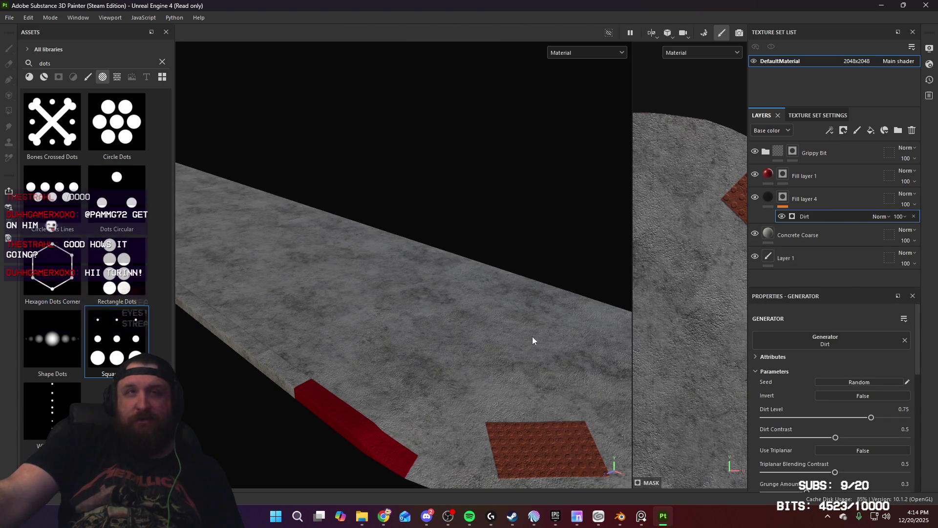
# Inspect the dirt grime across the slab and save the project
pyautogui.moveTo(534, 339)
pyautogui.keyDown('alt'); pyautogui.mouseDown()
pyautogui.moveTo(486, 350)
pyautogui.moveTo(488, 330)
pyautogui.moveTo(503, 324)
pyautogui.moveTo(480, 320)
pyautogui.moveTo(416, 251)
pyautogui.mouseUp(); pyautogui.keyUp('alt')
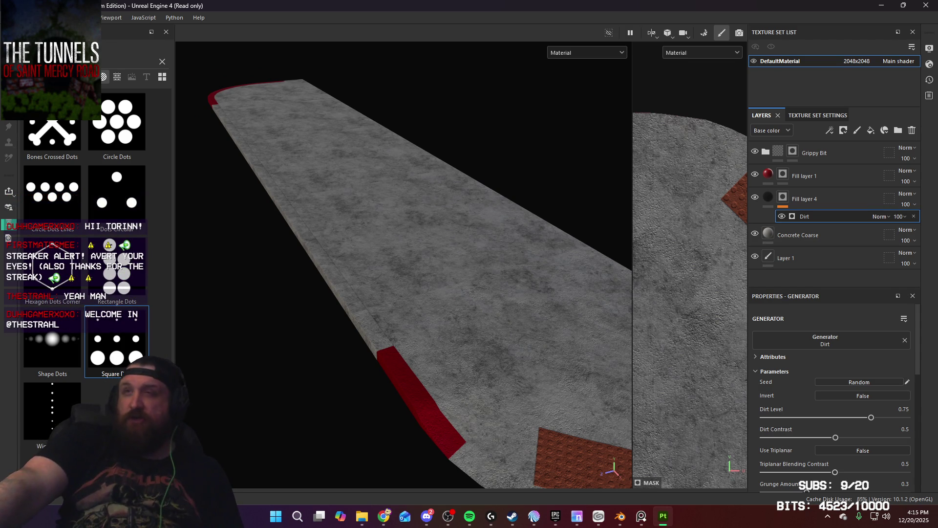
pyautogui.keyDown('alt'); pyautogui.moveTo(428, 205); pyautogui.dragTo(406, 353, button='right'); pyautogui.keyUp('alt')
pyautogui.moveTo(407, 354)
pyautogui.keyDown('alt'); pyautogui.mouseDown()
pyautogui.moveTo(503, 254)
pyautogui.moveTo(499, 196)
pyautogui.mouseUp(); pyautogui.keyUp('alt')
pyautogui.keyDown('alt'); pyautogui.moveTo(500, 200); pyautogui.dragTo(476, 288, button='middle'); pyautogui.keyUp('alt')
pyautogui.moveTo(476, 288)
pyautogui.keyDown('alt'); pyautogui.mouseDown()
pyautogui.moveTo(510, 263)
pyautogui.moveTo(542, 291)
pyautogui.moveTo(610, 280)
pyautogui.moveTo(562, 261)
pyautogui.moveTo(543, 291)
pyautogui.moveTo(397, 78)
pyautogui.moveTo(369, 249)
pyautogui.moveTo(480, 340)
pyautogui.mouseUp(); pyautogui.keyUp('alt')
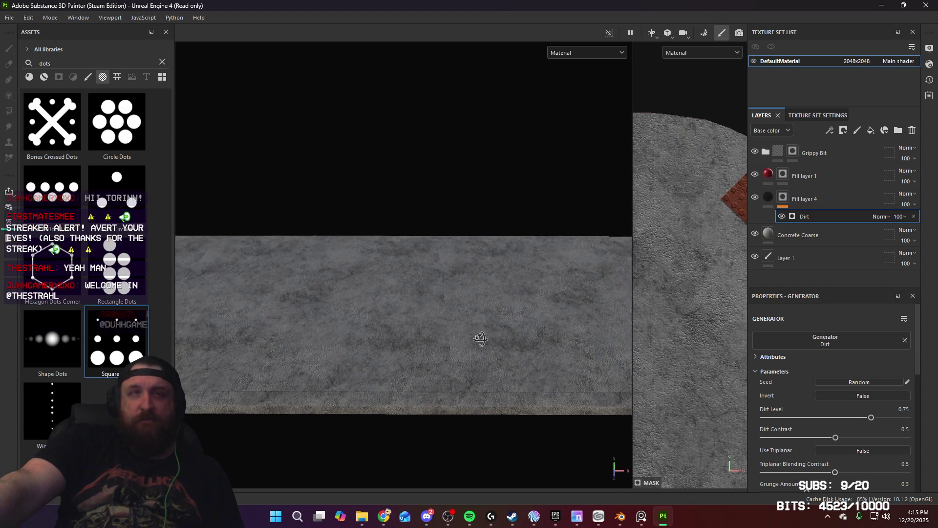
pyautogui.moveTo(479, 340)
pyautogui.keyDown('alt'); pyautogui.mouseDown(button='middle')
pyautogui.moveTo(465, 321)
pyautogui.moveTo(745, 234)
pyautogui.mouseUp(button='middle'); pyautogui.keyUp('alt')
pyautogui.hotkey('ctrl', 's')
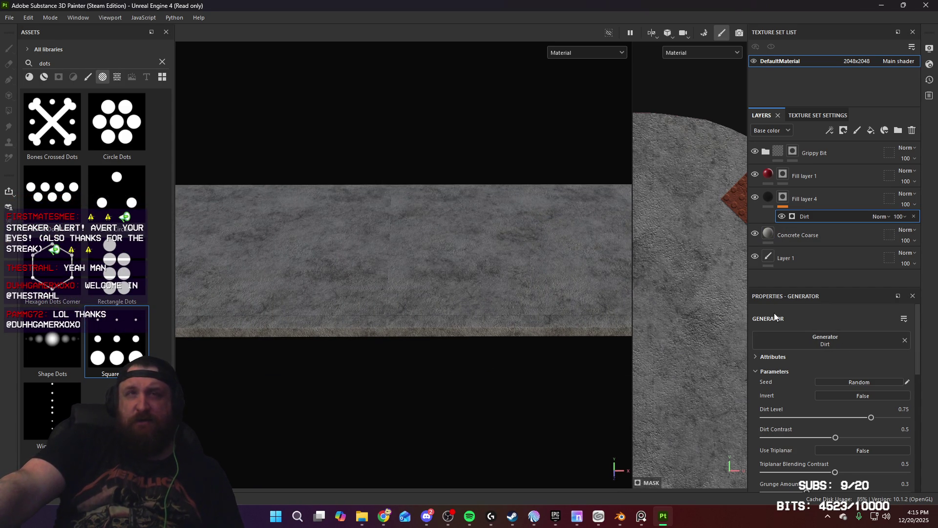
# Review the Dirt generator's attributes and reselect Fill layer 4
pyautogui.click(755, 357)
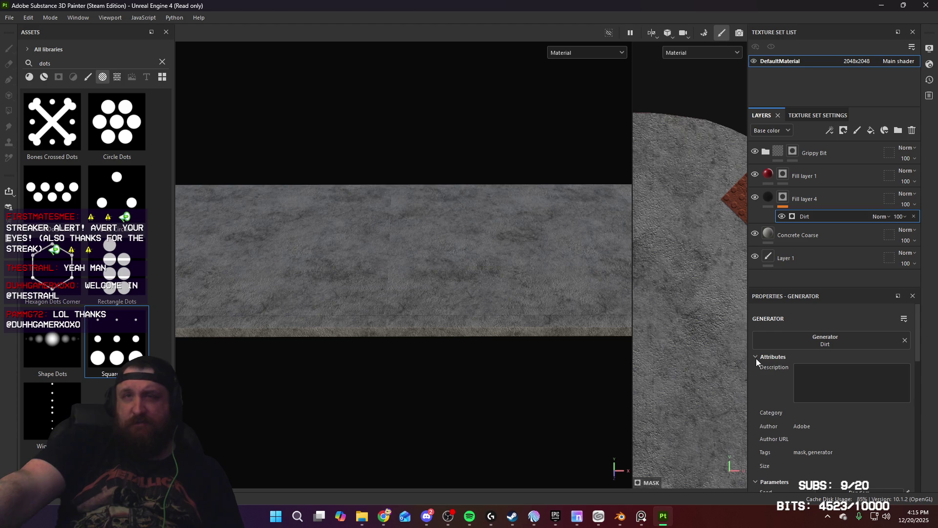
pyautogui.click(755, 357)
pyautogui.scroll(-1, 779, 373)
pyautogui.scroll(-5, 779, 369)
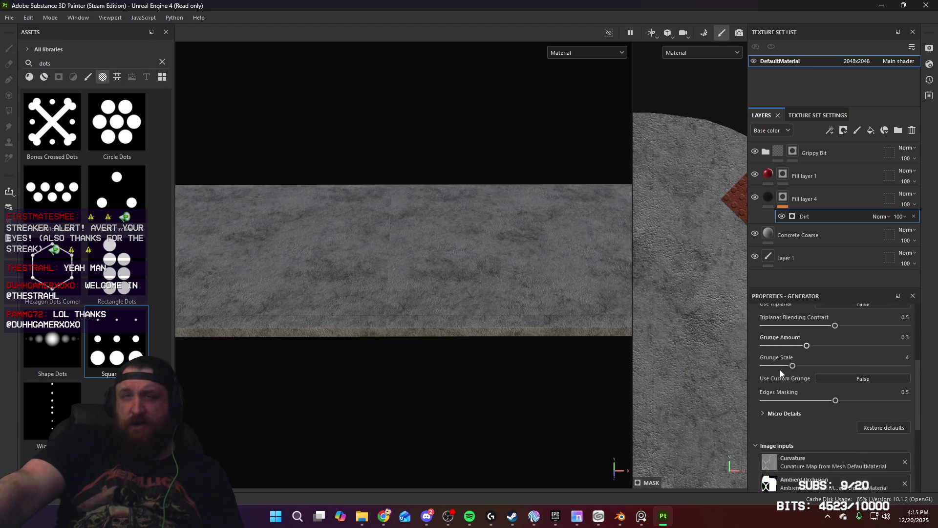
pyautogui.scroll(6, 780, 370)
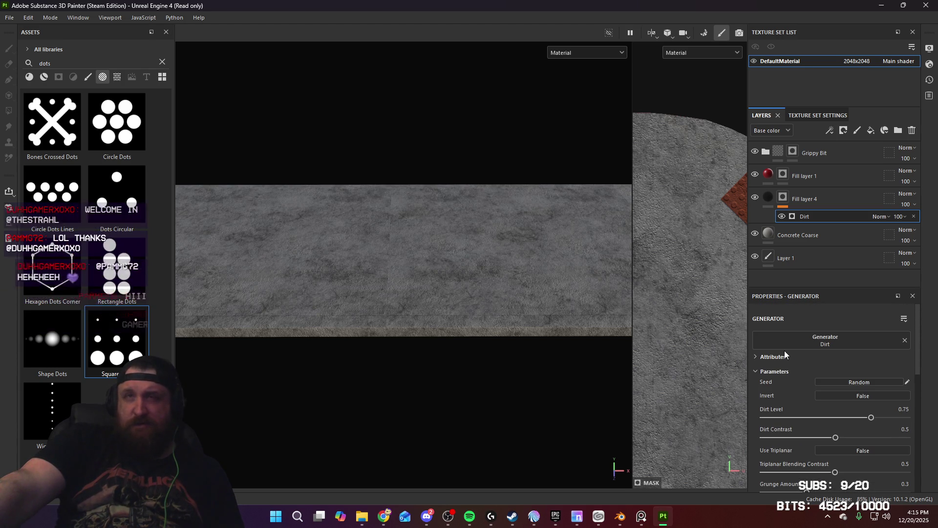
pyautogui.click(766, 200)
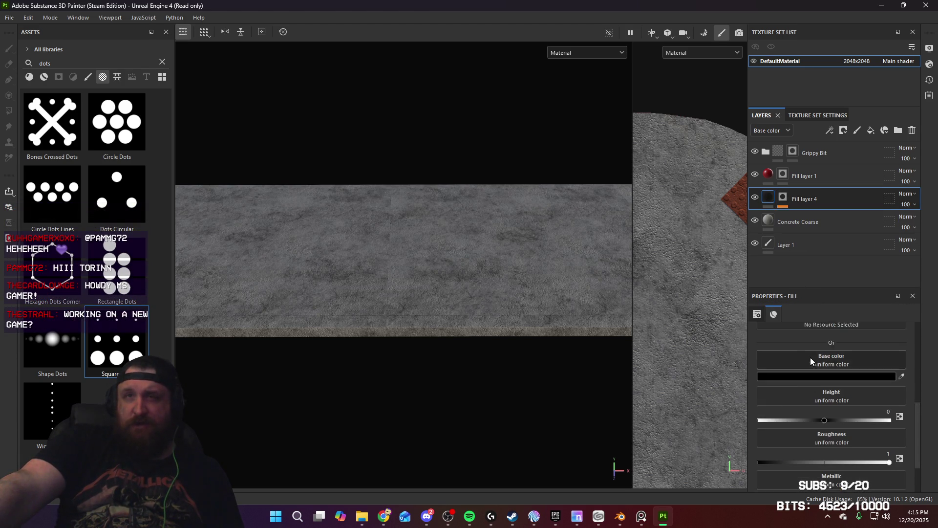
pyautogui.click(855, 350)
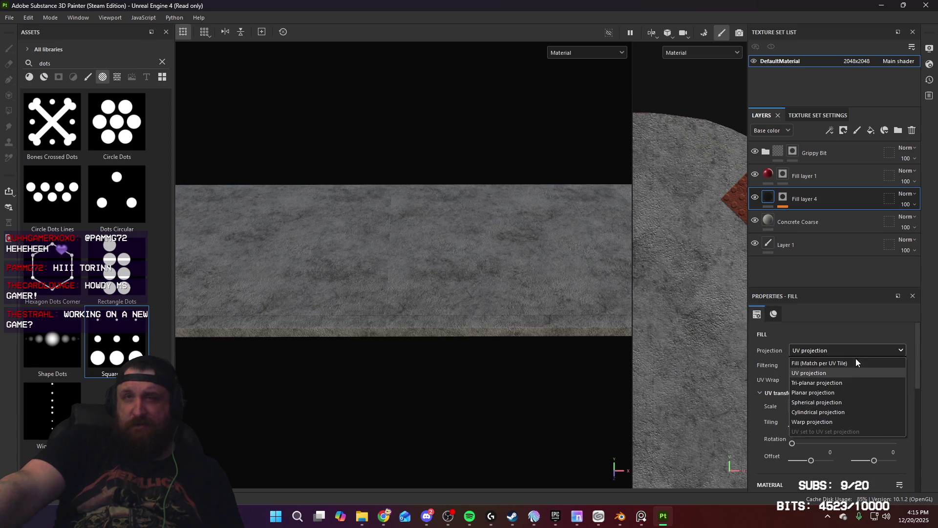
pyautogui.press('Escape')
pyautogui.press('Down')
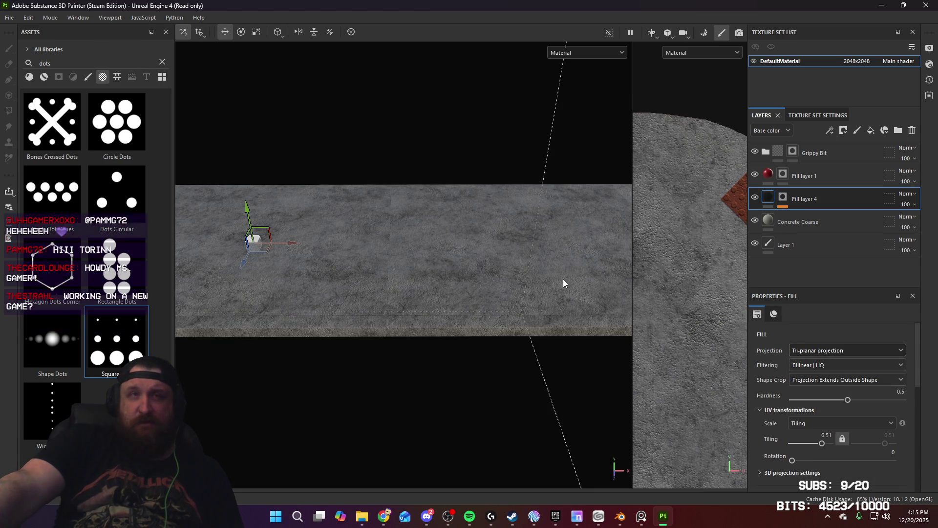
pyautogui.moveTo(563, 280)
pyautogui.keyDown('alt'); pyautogui.mouseDown()
pyautogui.moveTo(547, 273)
pyautogui.moveTo(563, 280)
pyautogui.mouseUp(); pyautogui.keyUp('alt')
pyautogui.click(842, 351)
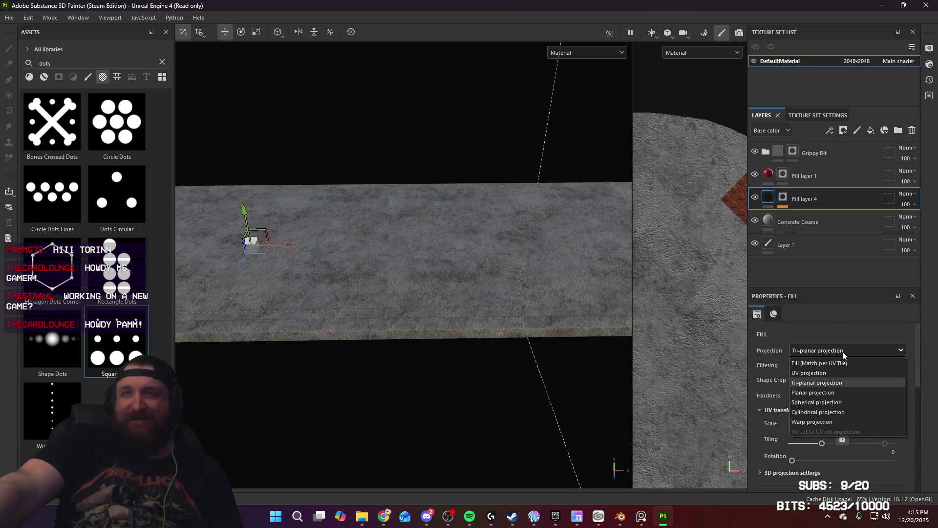
pyautogui.click(832, 373)
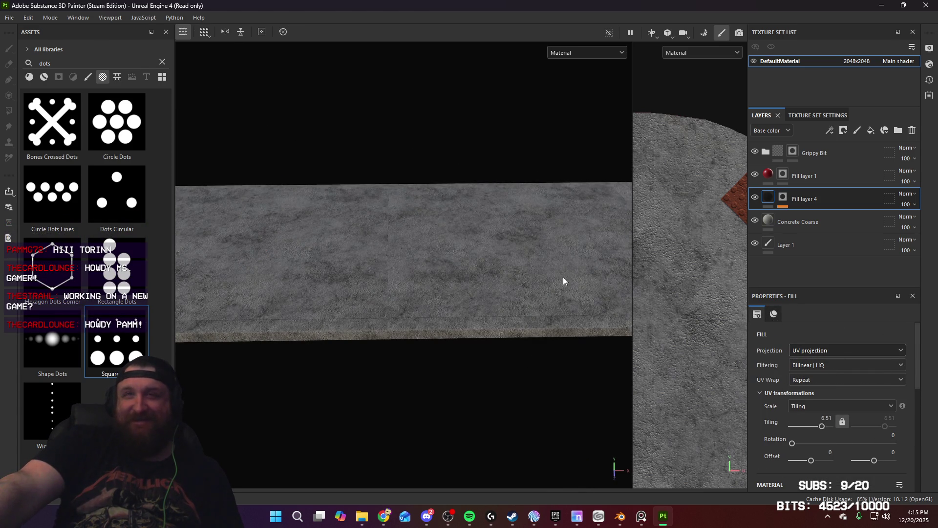
pyautogui.moveTo(563, 280)
pyautogui.keyDown('alt'); pyautogui.mouseDown()
pyautogui.moveTo(381, 287)
pyautogui.moveTo(437, 288)
pyautogui.moveTo(424, 291)
pyautogui.moveTo(385, 242)
pyautogui.moveTo(408, 272)
pyautogui.moveTo(410, 319)
pyautogui.moveTo(480, 294)
pyautogui.mouseUp(); pyautogui.keyUp('alt')
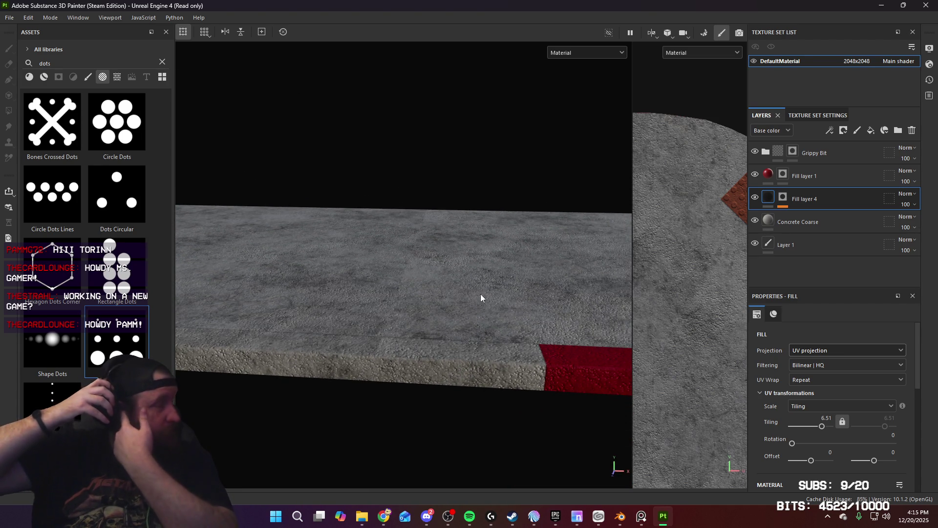
pyautogui.moveTo(480, 294)
pyautogui.keyDown('alt'); pyautogui.mouseDown()
pyautogui.moveTo(441, 298)
pyautogui.moveTo(446, 306)
pyautogui.moveTo(488, 279)
pyautogui.moveTo(514, 194)
pyautogui.moveTo(480, 238)
pyautogui.moveTo(532, 251)
pyautogui.mouseUp(); pyautogui.keyUp('alt')
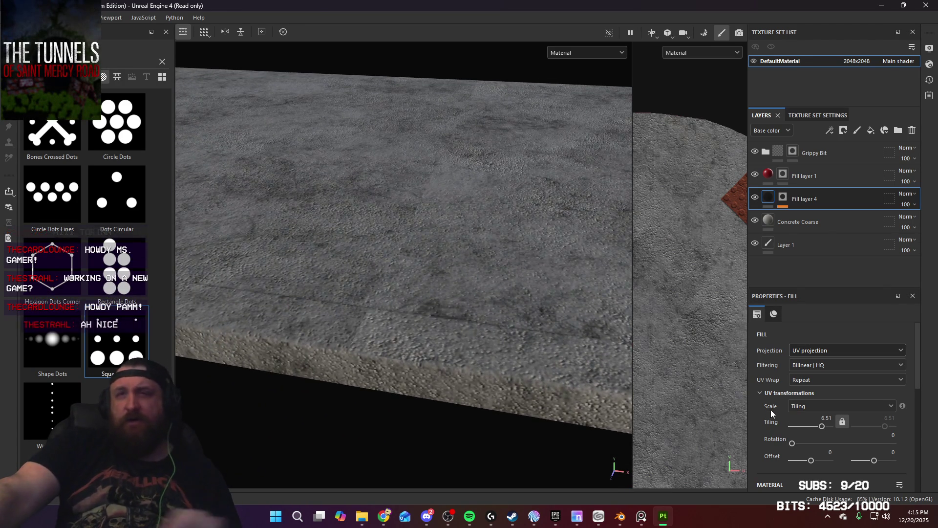
pyautogui.click(780, 202)
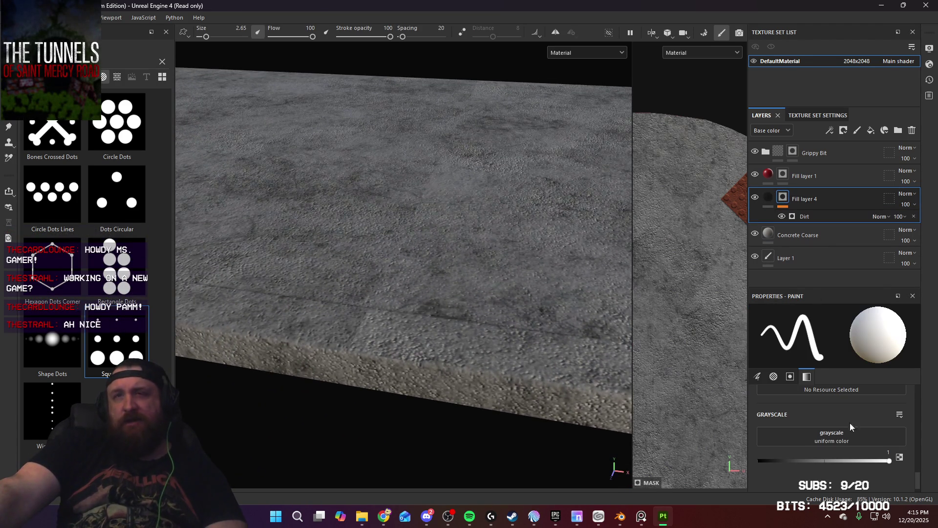
# Turn on Use Triplanar for the Dirt generator with blending contrast 0.42
pyautogui.scroll(10, 854, 441)
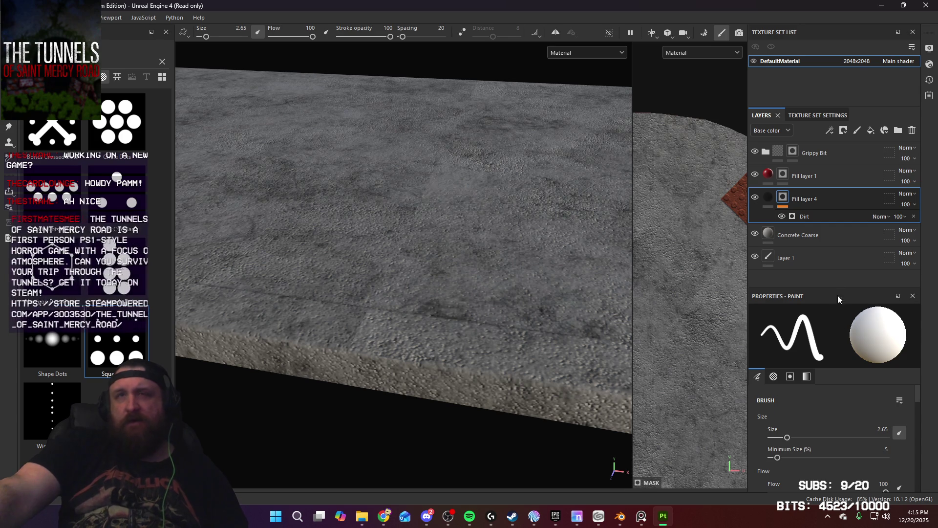
pyautogui.click(804, 216)
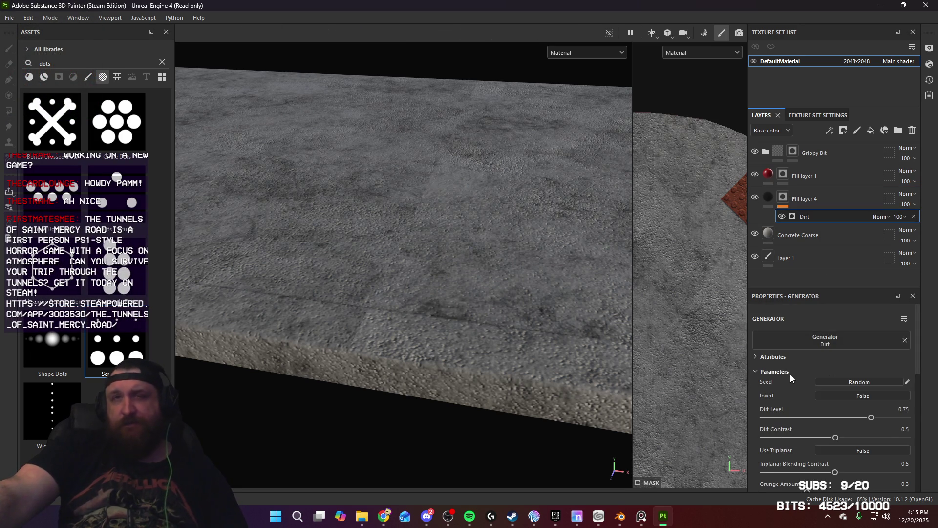
pyautogui.scroll(-1, 790, 374)
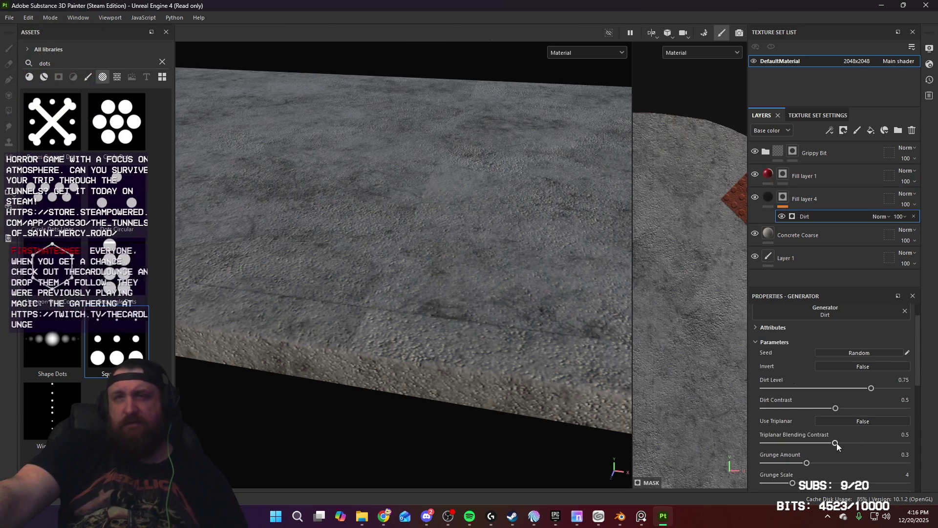
pyautogui.moveTo(836, 442); pyautogui.dragTo(845, 443)
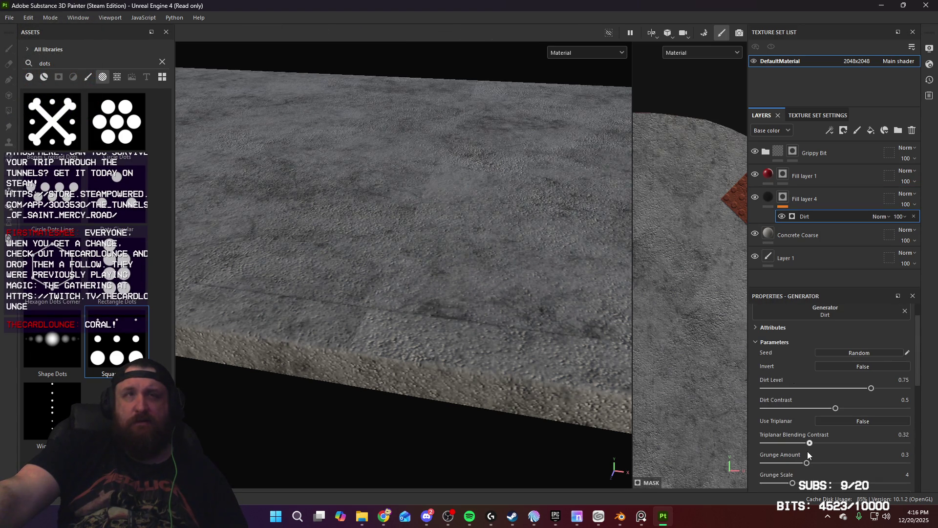
pyautogui.moveTo(817, 448); pyautogui.dragTo(836, 443)
pyautogui.click(881, 415)
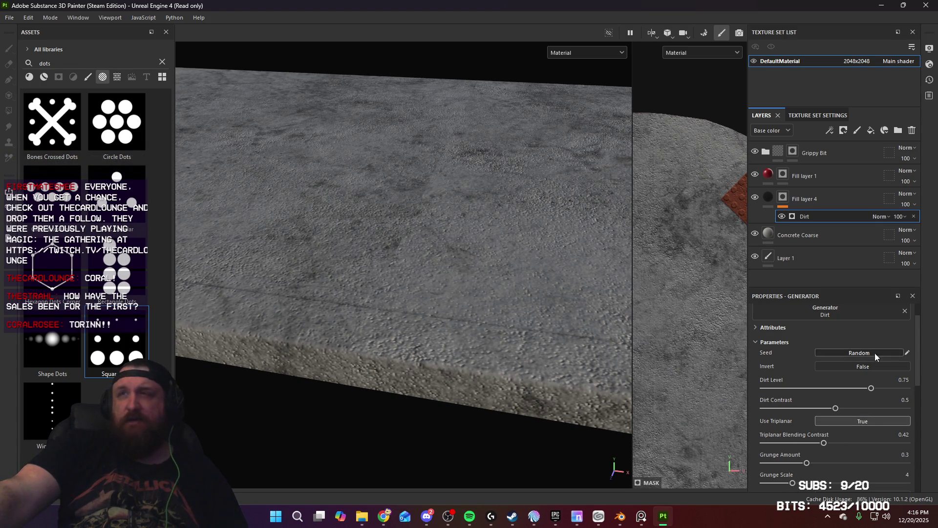
# Raise the Dirt generator's Grunge Scale to 5
pyautogui.moveTo(514, 289)
pyautogui.keyDown('alt'); pyautogui.mouseDown()
pyautogui.moveTo(439, 245)
pyautogui.moveTo(502, 296)
pyautogui.moveTo(494, 192)
pyautogui.moveTo(485, 287)
pyautogui.moveTo(453, 371)
pyautogui.moveTo(473, 348)
pyautogui.mouseUp(); pyautogui.keyUp('alt')
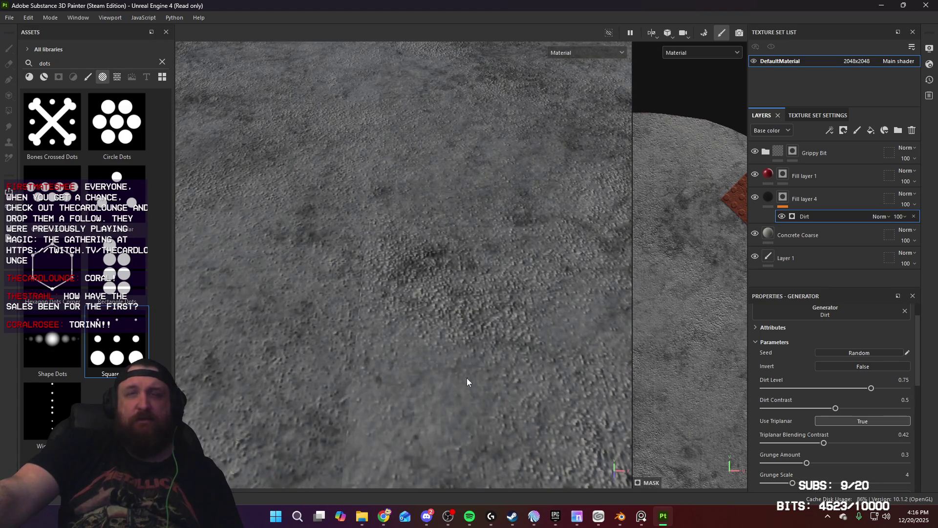
pyautogui.scroll(-3, 776, 430)
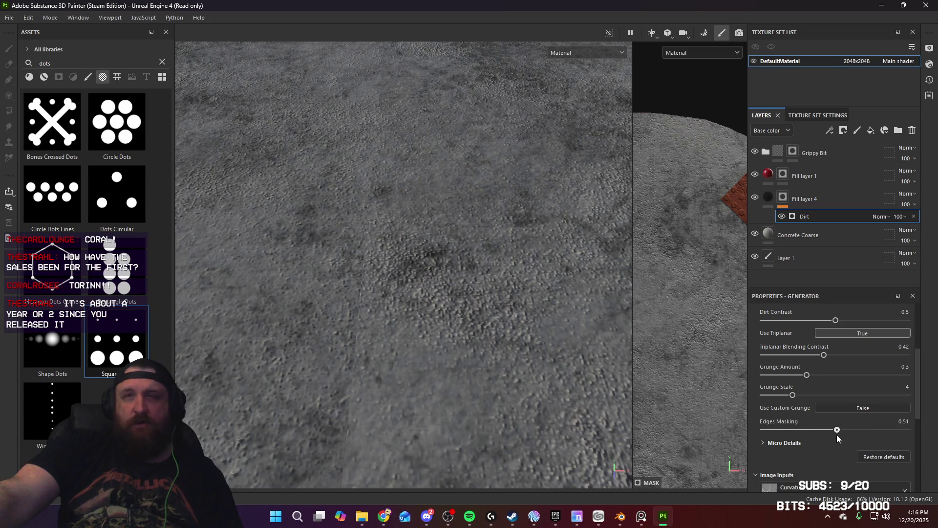
pyautogui.scroll(1, 772, 386)
pyautogui.moveTo(791, 423)
pyautogui.mouseDown()
pyautogui.moveTo(822, 425)
pyautogui.moveTo(802, 426)
pyautogui.mouseUp()
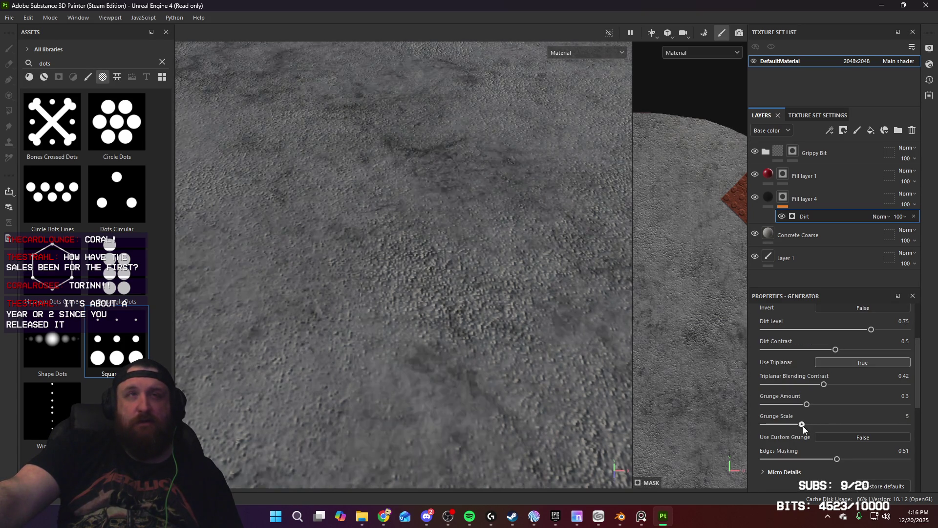
pyautogui.moveTo(575, 315)
pyautogui.keyDown('alt'); pyautogui.mouseDown()
pyautogui.moveTo(465, 275)
pyautogui.moveTo(413, 184)
pyautogui.moveTo(611, 282)
pyautogui.moveTo(423, 264)
pyautogui.moveTo(515, 274)
pyautogui.moveTo(404, 95)
pyautogui.moveTo(473, 318)
pyautogui.moveTo(691, 307)
pyautogui.moveTo(503, 293)
pyautogui.moveTo(576, 314)
pyautogui.moveTo(490, 259)
pyautogui.moveTo(501, 473)
pyautogui.moveTo(492, 376)
pyautogui.moveTo(570, 465)
pyautogui.moveTo(437, 245)
pyautogui.moveTo(548, 468)
pyautogui.moveTo(547, 427)
pyautogui.moveTo(460, 328)
pyautogui.moveTo(360, 354)
pyautogui.mouseUp(); pyautogui.keyUp('alt')
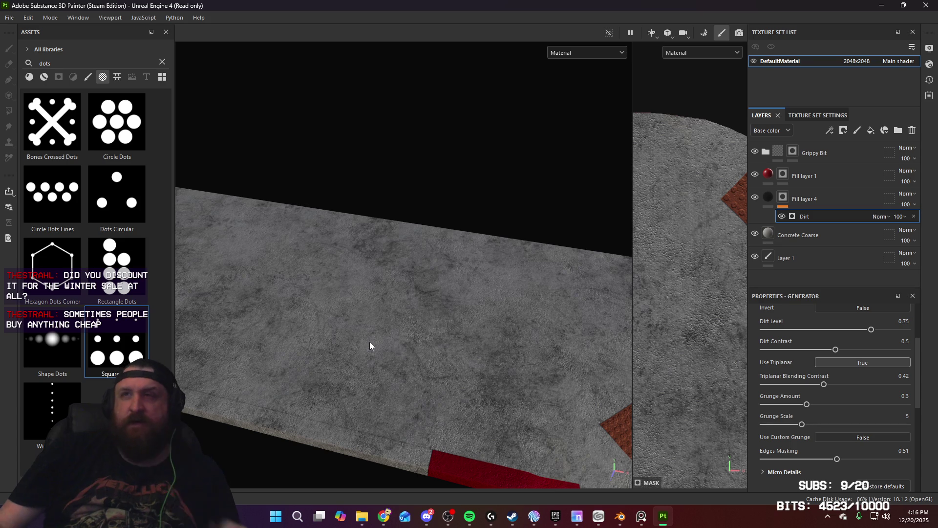
pyautogui.moveTo(440, 310)
pyautogui.keyDown('alt'); pyautogui.mouseDown()
pyautogui.moveTo(405, 288)
pyautogui.moveTo(302, 179)
pyautogui.moveTo(317, 219)
pyautogui.moveTo(406, 258)
pyautogui.moveTo(327, 277)
pyautogui.moveTo(418, 293)
pyautogui.mouseUp(); pyautogui.keyUp('alt')
pyautogui.scroll(5, 419, 294)
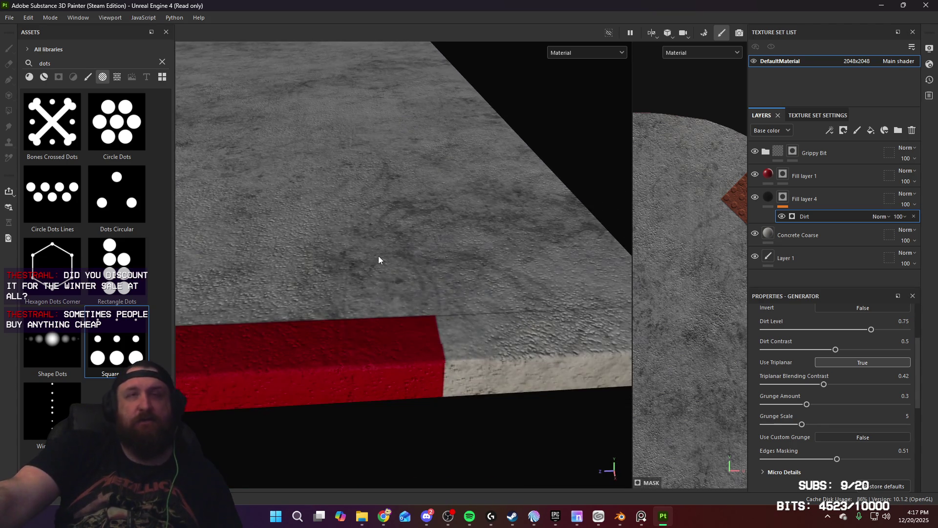
pyautogui.scroll(-5, 378, 260)
pyautogui.moveTo(427, 255)
pyautogui.keyDown('alt'); pyautogui.mouseDown()
pyautogui.moveTo(442, 298)
pyautogui.moveTo(376, 168)
pyautogui.moveTo(342, 362)
pyautogui.mouseUp(); pyautogui.keyUp('alt')
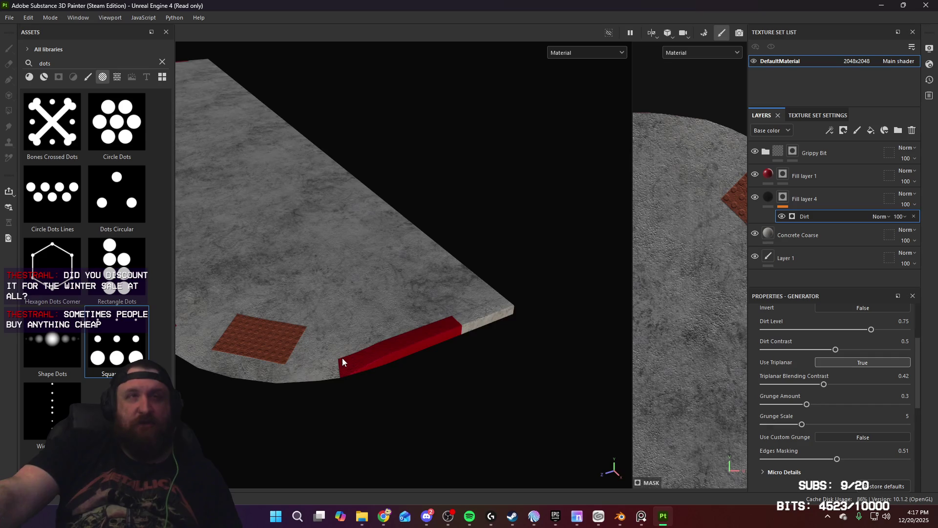
pyautogui.scroll(-5, 343, 362)
pyautogui.moveTo(415, 273)
pyautogui.keyDown('alt'); pyautogui.mouseDown()
pyautogui.moveTo(534, 262)
pyautogui.moveTo(524, 274)
pyautogui.mouseUp(); pyautogui.keyUp('alt')
pyautogui.scroll(5, 508, 261)
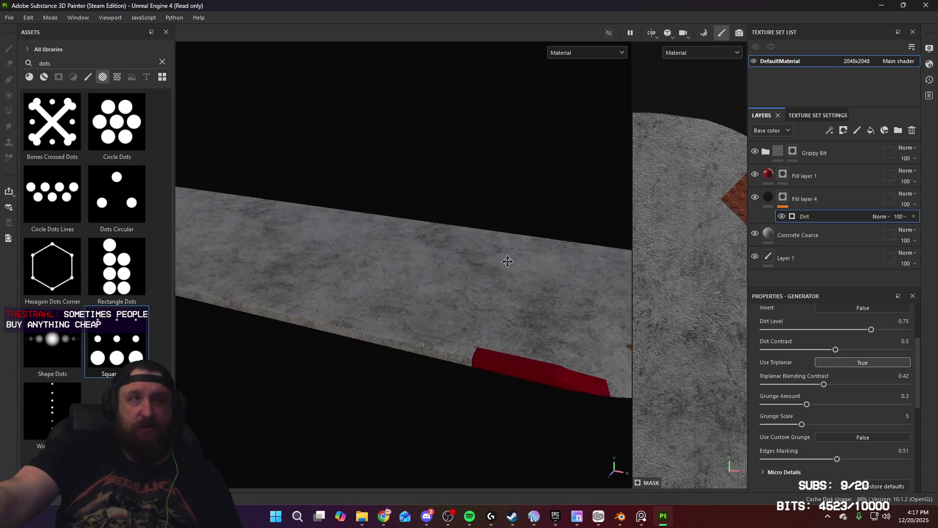
pyautogui.scroll(-5, 523, 274)
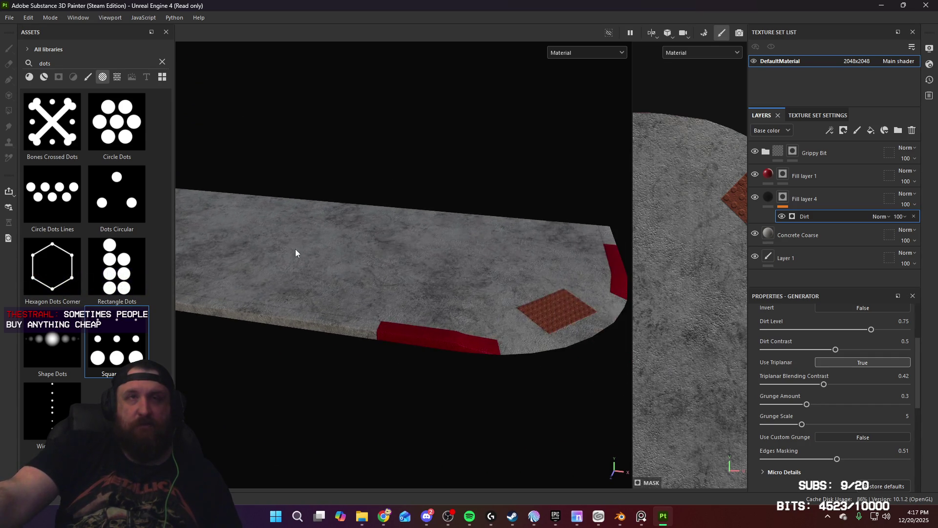
pyautogui.moveTo(295, 253)
pyautogui.keyDown('alt'); pyautogui.mouseDown()
pyautogui.moveTo(444, 259)
pyautogui.moveTo(469, 327)
pyautogui.moveTo(477, 298)
pyautogui.moveTo(470, 202)
pyautogui.moveTo(444, 205)
pyautogui.moveTo(494, 197)
pyautogui.mouseUp(); pyautogui.keyUp('alt')
pyautogui.scroll(3, 487, 243)
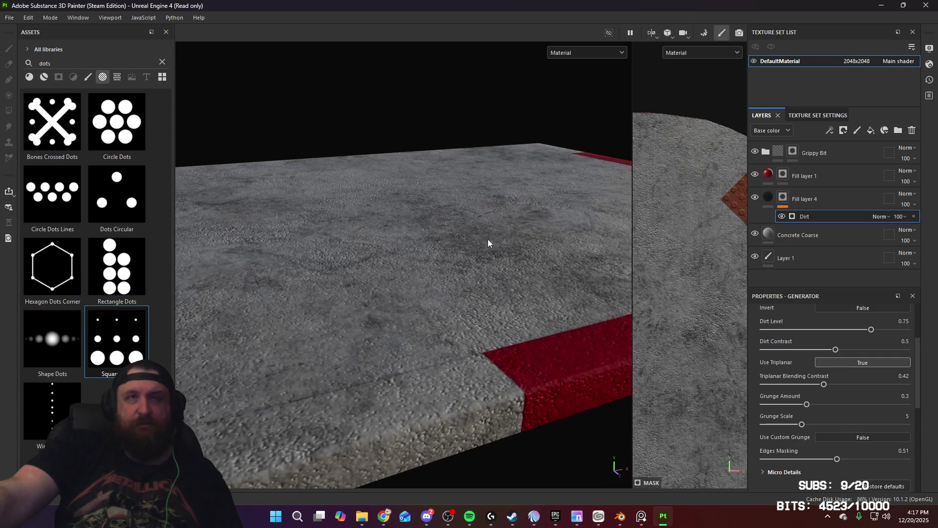
pyautogui.moveTo(487, 242)
pyautogui.keyDown('alt'); pyautogui.mouseDown()
pyautogui.moveTo(433, 121)
pyautogui.moveTo(498, 193)
pyautogui.moveTo(434, 203)
pyautogui.moveTo(505, 238)
pyautogui.moveTo(513, 254)
pyautogui.moveTo(464, 251)
pyautogui.mouseUp(); pyautogui.keyUp('alt')
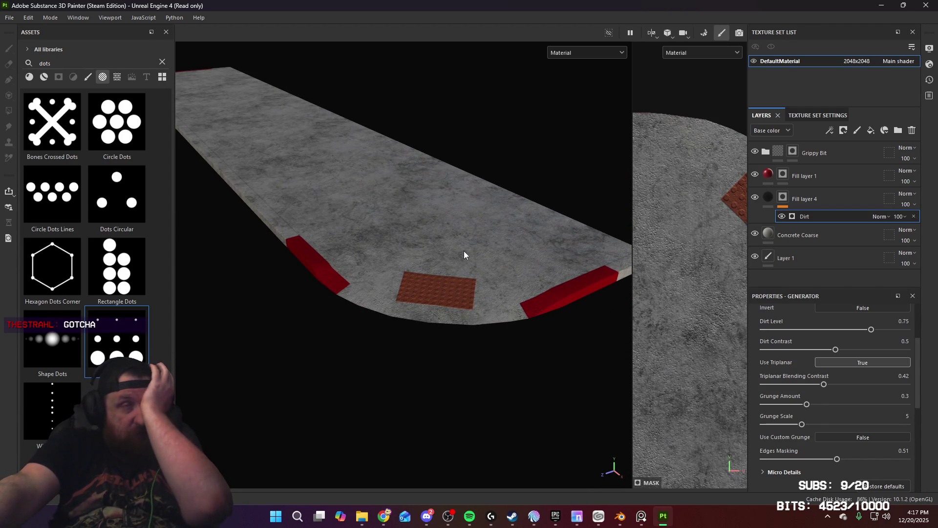
pyautogui.moveTo(471, 210)
pyautogui.keyDown('alt'); pyautogui.mouseDown()
pyautogui.moveTo(494, 220)
pyautogui.moveTo(437, 246)
pyautogui.moveTo(414, 232)
pyautogui.moveTo(435, 274)
pyautogui.mouseUp(); pyautogui.keyUp('alt')
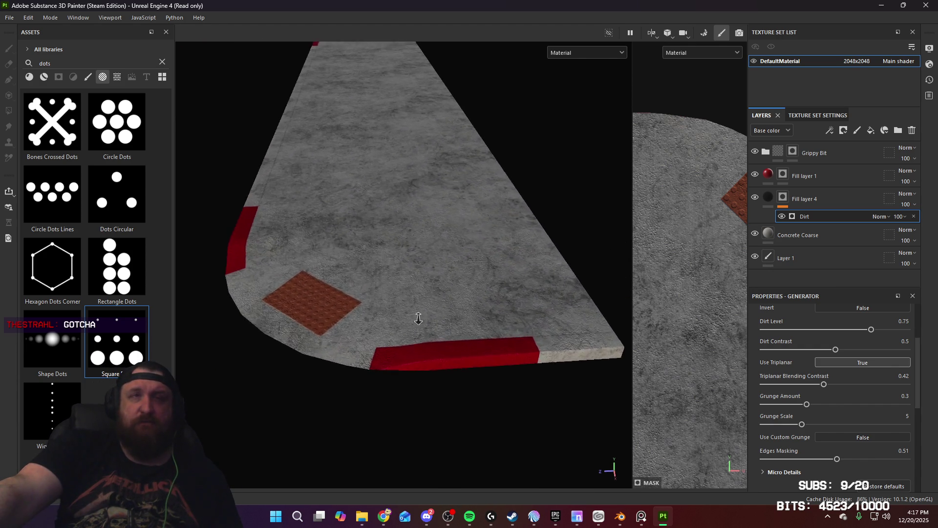
pyautogui.scroll(5, 450, 309)
pyautogui.moveTo(450, 308)
pyautogui.keyDown('alt'); pyautogui.mouseDown()
pyautogui.moveTo(348, 274)
pyautogui.moveTo(377, 295)
pyautogui.moveTo(381, 274)
pyautogui.moveTo(394, 273)
pyautogui.mouseUp(); pyautogui.keyUp('alt')
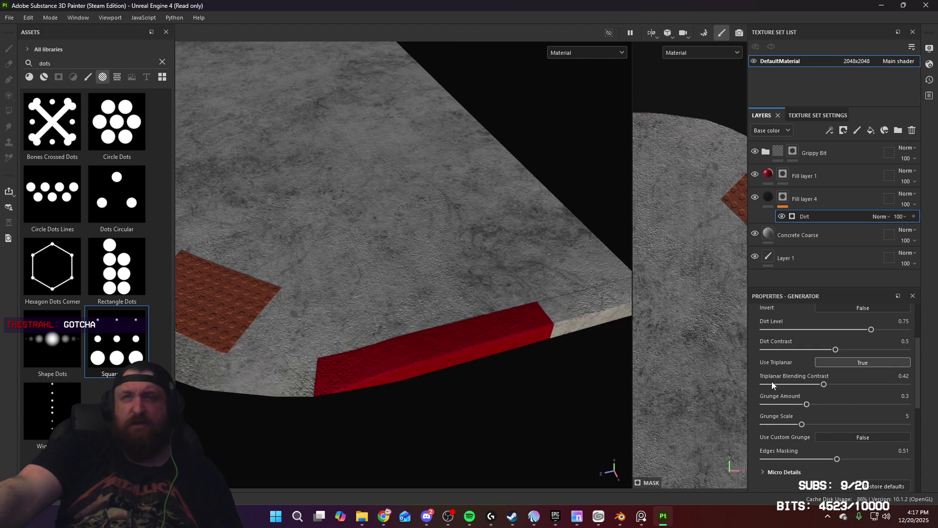
pyautogui.scroll(3, 781, 382)
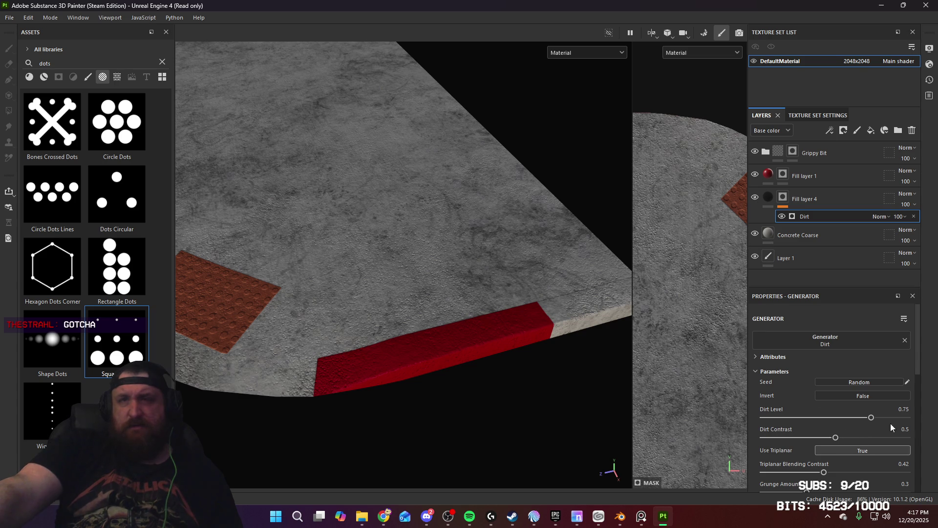
# Set the Dirt generator to Dirt Level 0.8 and Grunge Amount 0.18, then check the grime on the slab
pyautogui.moveTo(872, 418); pyautogui.dragTo(877, 418)
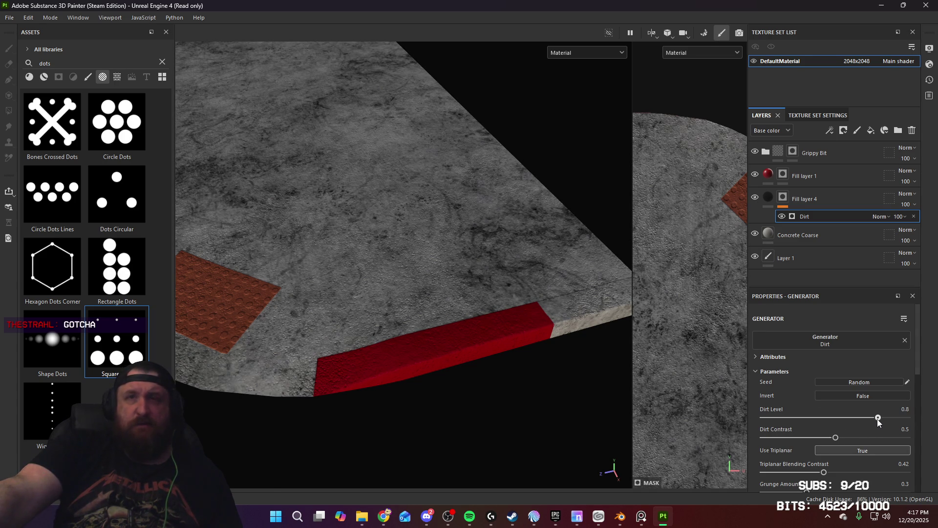
pyautogui.scroll(-1, 830, 469)
pyautogui.moveTo(807, 467); pyautogui.dragTo(790, 467)
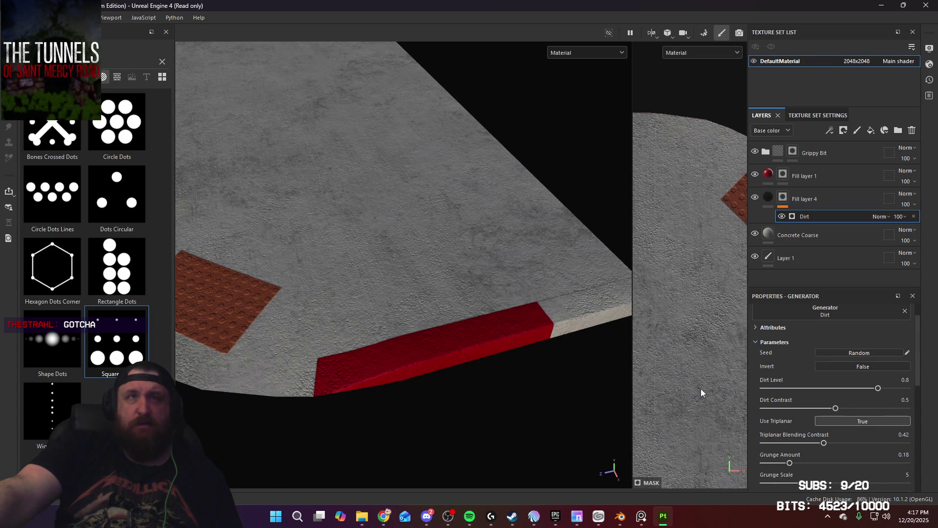
pyautogui.moveTo(489, 322)
pyautogui.keyDown('alt'); pyautogui.mouseDown()
pyautogui.moveTo(461, 315)
pyautogui.moveTo(383, 140)
pyautogui.moveTo(436, 249)
pyautogui.moveTo(360, 278)
pyautogui.moveTo(415, 278)
pyautogui.moveTo(366, 219)
pyautogui.moveTo(394, 222)
pyautogui.moveTo(479, 262)
pyautogui.moveTo(444, 224)
pyautogui.moveTo(425, 222)
pyautogui.moveTo(483, 227)
pyautogui.moveTo(471, 225)
pyautogui.moveTo(526, 254)
pyautogui.moveTo(401, 253)
pyautogui.moveTo(515, 255)
pyautogui.moveTo(415, 230)
pyautogui.moveTo(443, 389)
pyautogui.moveTo(413, 180)
pyautogui.moveTo(441, 297)
pyautogui.moveTo(470, 327)
pyautogui.moveTo(347, 245)
pyautogui.moveTo(474, 271)
pyautogui.moveTo(483, 289)
pyautogui.moveTo(394, 270)
pyautogui.moveTo(465, 254)
pyautogui.moveTo(394, 254)
pyautogui.moveTo(425, 212)
pyautogui.moveTo(398, 258)
pyautogui.moveTo(366, 247)
pyautogui.moveTo(370, 255)
pyautogui.moveTo(590, 272)
pyautogui.moveTo(584, 327)
pyautogui.mouseUp(); pyautogui.keyUp('alt')
# Orbit, pan and zoom around the slab to review the grime, grip patch and rounded red-trimmed end
pyautogui.moveTo(584, 326)
pyautogui.keyDown('alt'); pyautogui.mouseDown(button='right')
pyautogui.moveTo(463, 184)
pyautogui.moveTo(435, 272)
pyautogui.mouseUp(button='right'); pyautogui.keyUp('alt')
pyautogui.moveTo(435, 272)
pyautogui.keyDown('alt'); pyautogui.mouseDown()
pyautogui.moveTo(469, 280)
pyautogui.moveTo(344, 270)
pyautogui.moveTo(389, 288)
pyautogui.moveTo(373, 314)
pyautogui.moveTo(470, 313)
pyautogui.moveTo(444, 283)
pyautogui.moveTo(351, 241)
pyautogui.moveTo(400, 250)
pyautogui.mouseUp(); pyautogui.keyUp('alt')
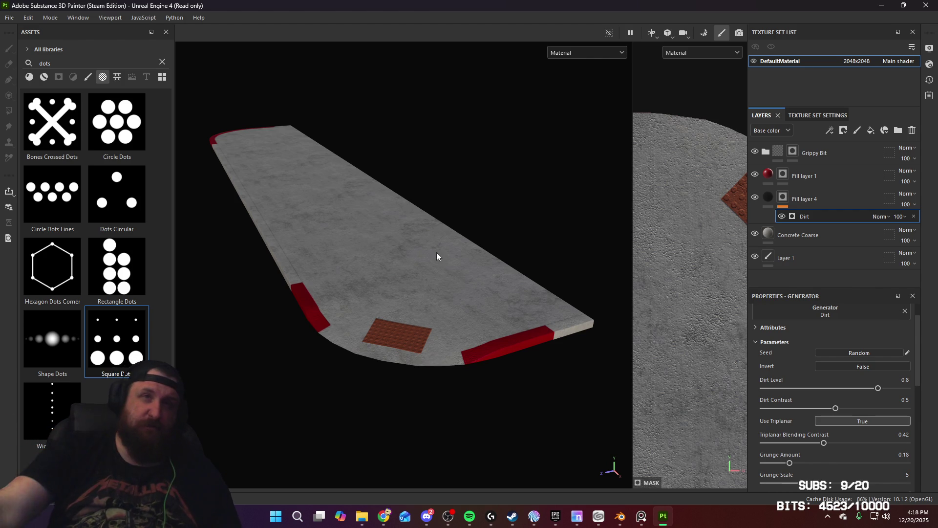
pyautogui.keyDown('alt'); pyautogui.moveTo(436, 254); pyautogui.dragTo(398, 262); pyautogui.keyUp('alt')
pyautogui.moveTo(398, 262)
pyautogui.keyDown('alt'); pyautogui.mouseDown(button='right')
pyautogui.moveTo(413, 263)
pyautogui.moveTo(442, 325)
pyautogui.mouseUp(button='right'); pyautogui.keyUp('alt')
pyautogui.moveTo(441, 325)
pyautogui.keyDown('alt'); pyautogui.mouseDown()
pyautogui.moveTo(441, 258)
pyautogui.moveTo(344, 251)
pyautogui.moveTo(557, 236)
pyautogui.mouseUp(); pyautogui.keyUp('alt')
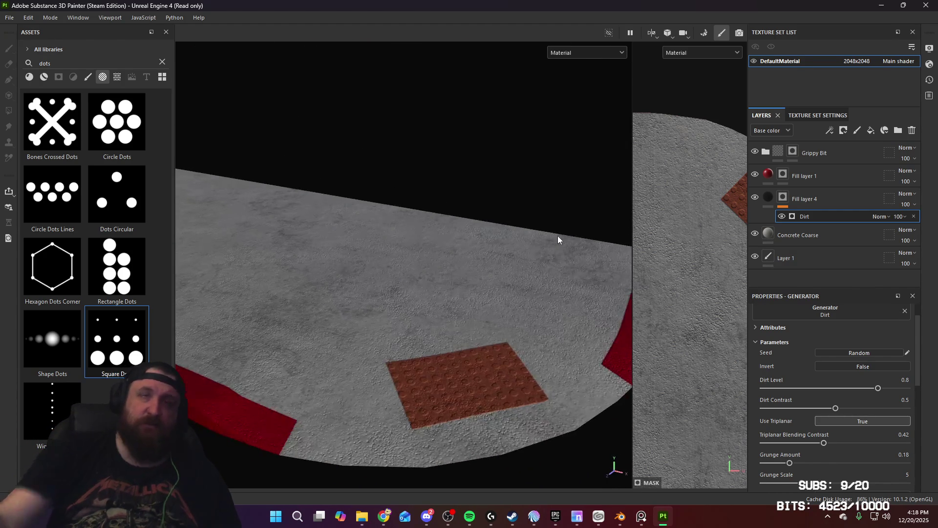
pyautogui.keyDown('alt'); pyautogui.moveTo(521, 225); pyautogui.dragTo(398, 267, button='right'); pyautogui.keyUp('alt')
pyautogui.moveTo(447, 268)
pyautogui.keyDown('alt'); pyautogui.mouseDown()
pyautogui.moveTo(477, 282)
pyautogui.moveTo(465, 293)
pyautogui.moveTo(453, 261)
pyautogui.mouseUp(); pyautogui.keyUp('alt')
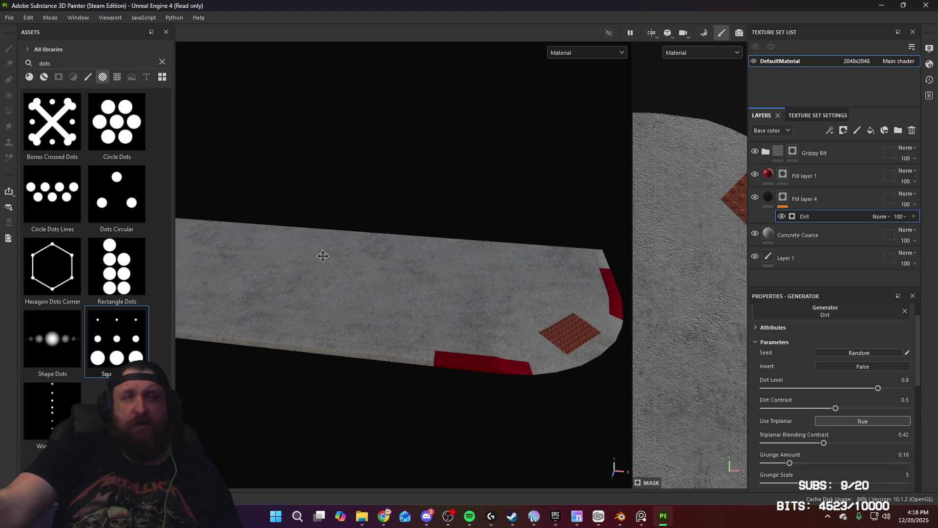
pyautogui.moveTo(320, 256)
pyautogui.keyDown('alt'); pyautogui.mouseDown(button='middle')
pyautogui.moveTo(578, 289)
pyautogui.moveTo(572, 297)
pyautogui.mouseUp(button='middle'); pyautogui.keyUp('alt')
pyautogui.moveTo(572, 297)
pyautogui.keyDown('alt'); pyautogui.mouseDown()
pyautogui.moveTo(459, 293)
pyautogui.moveTo(347, 274)
pyautogui.moveTo(398, 290)
pyautogui.moveTo(459, 279)
pyautogui.moveTo(457, 287)
pyautogui.mouseUp(); pyautogui.keyUp('alt')
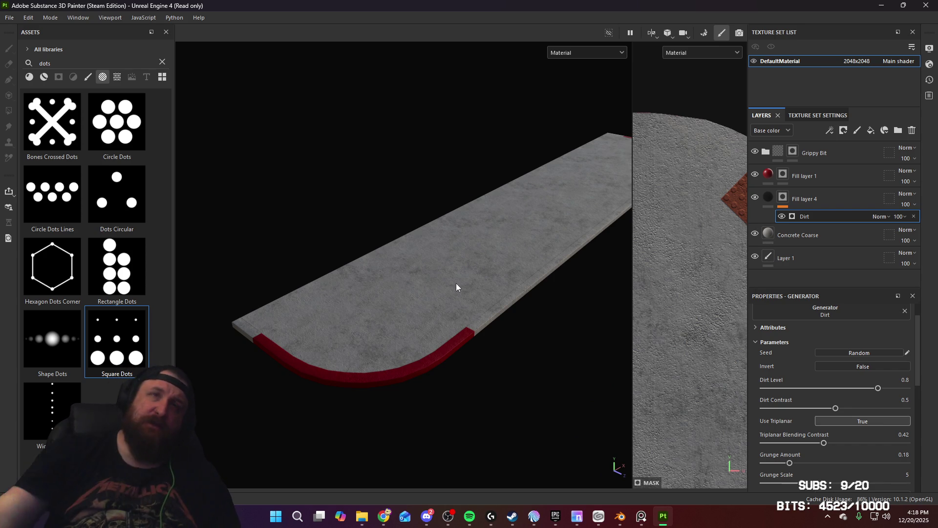
pyautogui.moveTo(495, 289)
pyautogui.keyDown('alt'); pyautogui.mouseDown()
pyautogui.moveTo(431, 285)
pyautogui.moveTo(519, 292)
pyautogui.moveTo(481, 327)
pyautogui.moveTo(545, 320)
pyautogui.moveTo(448, 323)
pyautogui.moveTo(546, 329)
pyautogui.moveTo(377, 324)
pyautogui.mouseUp(); pyautogui.keyUp('alt')
pyautogui.moveTo(444, 320)
pyautogui.keyDown('alt'); pyautogui.mouseDown()
pyautogui.moveTo(371, 306)
pyautogui.moveTo(377, 279)
pyautogui.moveTo(457, 323)
pyautogui.moveTo(473, 356)
pyautogui.moveTo(329, 292)
pyautogui.moveTo(377, 272)
pyautogui.moveTo(379, 317)
pyautogui.moveTo(511, 321)
pyautogui.moveTo(472, 318)
pyautogui.moveTo(435, 278)
pyautogui.moveTo(431, 446)
pyautogui.moveTo(446, 380)
pyautogui.moveTo(438, 381)
pyautogui.moveTo(448, 385)
pyautogui.mouseUp(); pyautogui.keyUp('alt')
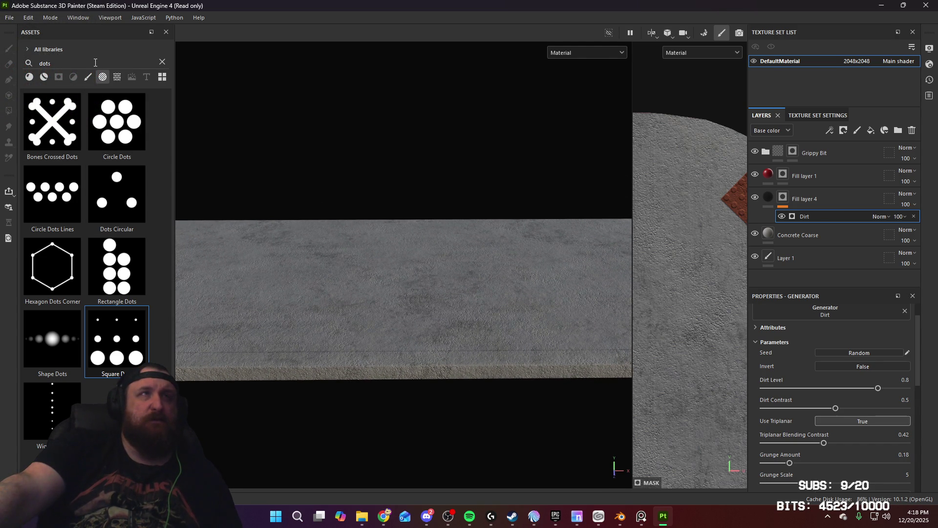
# Search assets for 'line', clear the search, and add a paint layer above Concrete Coarse
pyautogui.press('BackSpace')
pyautogui.press('BackSpace')
pyautogui.press('BackSpace')
pyautogui.write('line')
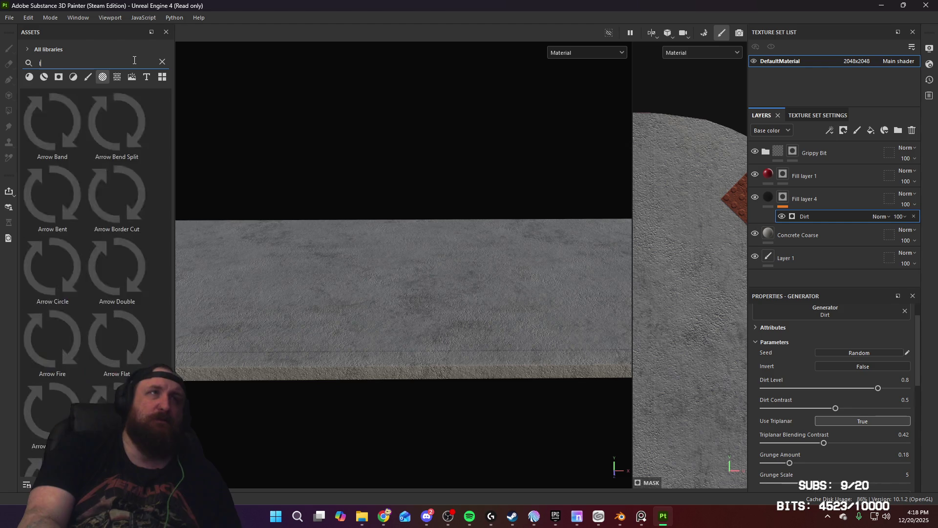
pyautogui.click(162, 62)
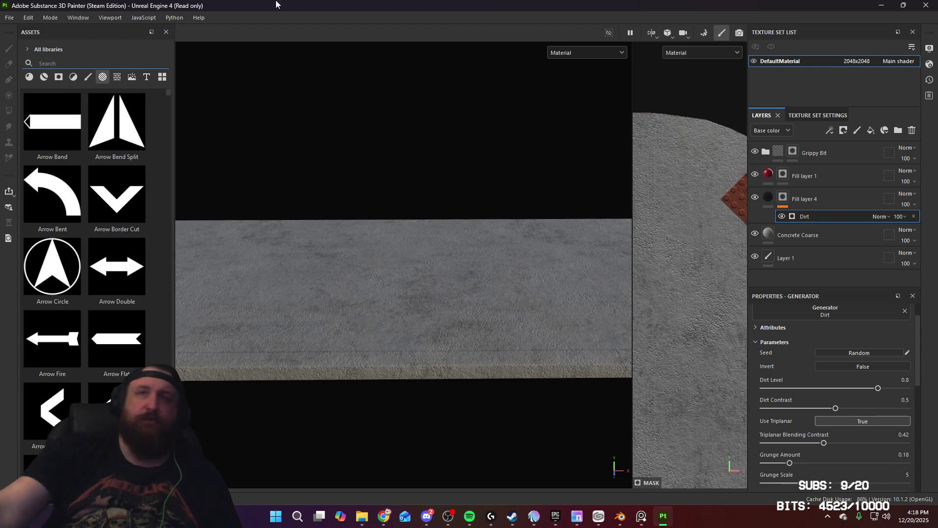
pyautogui.click(843, 239)
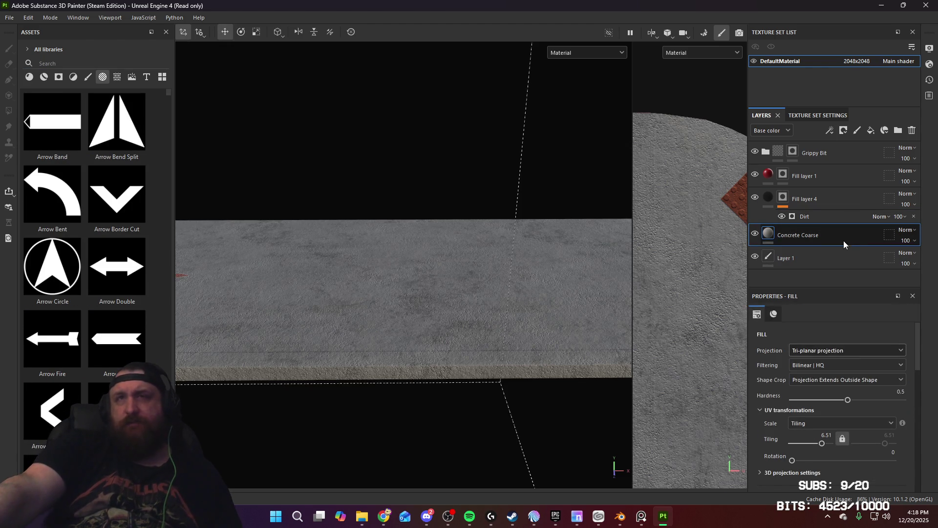
pyautogui.click(857, 130)
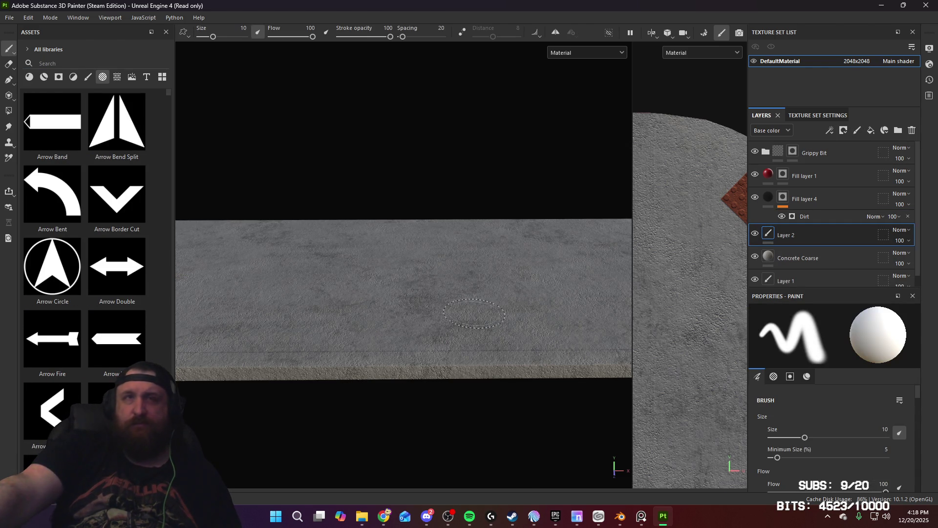
# Set the paint brush to size 0.48 with a slightly recessed height of -0.033
pyautogui.keyDown('ctrl'); pyautogui.moveTo(474, 313); pyautogui.dragTo(465, 315, button='right'); pyautogui.keyUp('ctrl')
pyautogui.scroll(2, 466, 337)
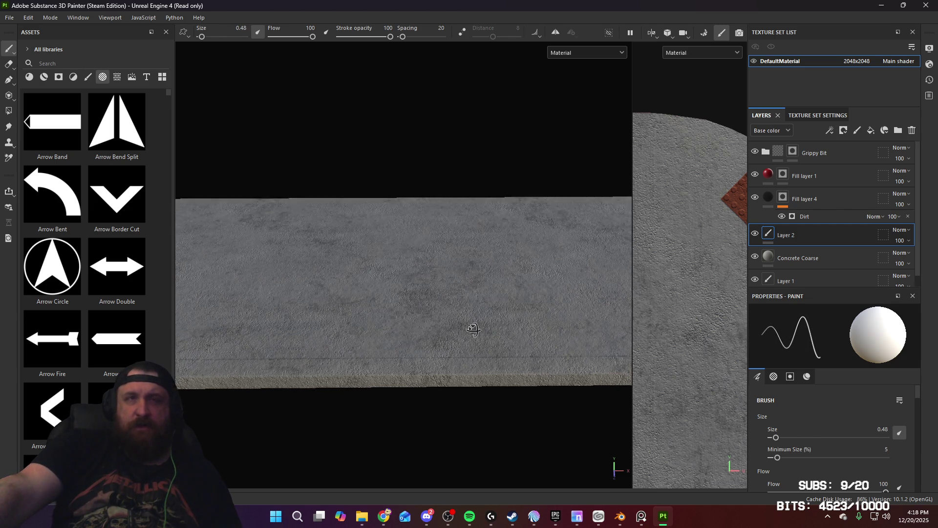
pyautogui.scroll(2, 472, 359)
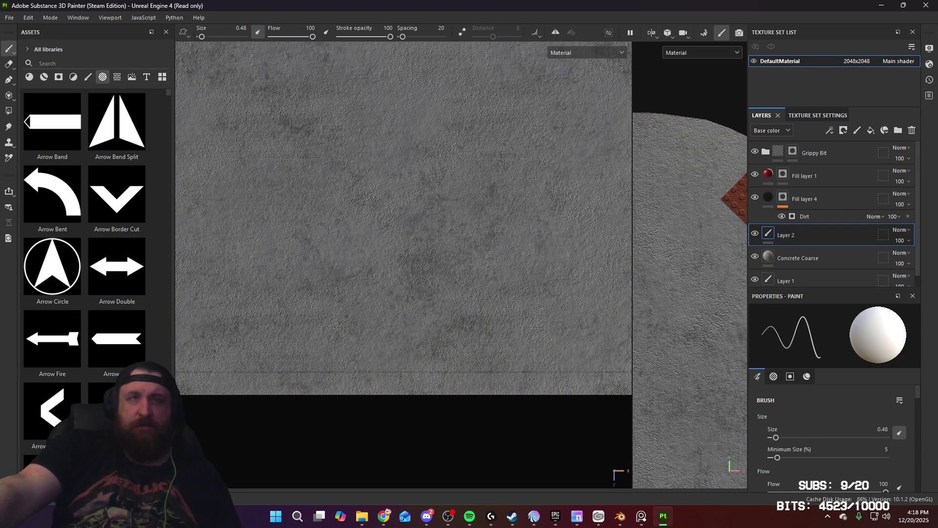
pyautogui.moveTo(522, 341); pyautogui.dragTo(462, 326, button='middle')
pyautogui.scroll(-4, 857, 424)
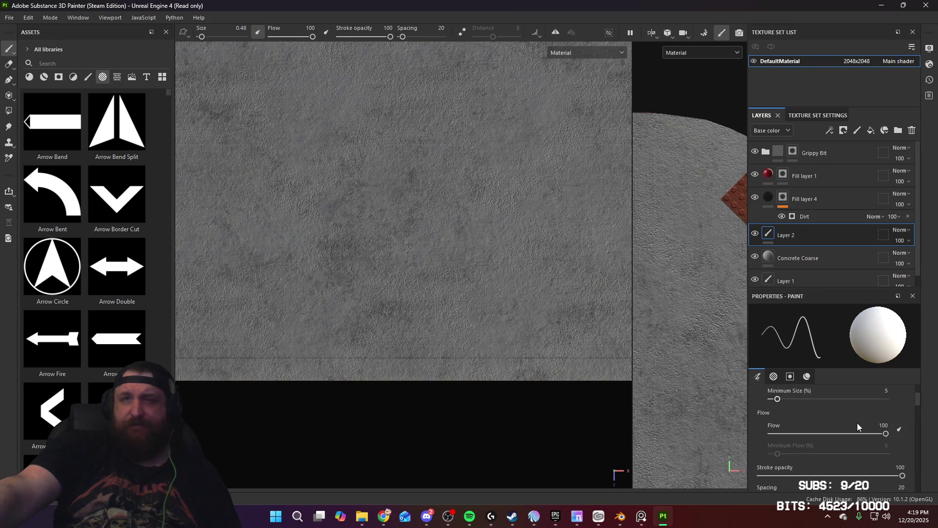
pyautogui.scroll(-3, 858, 426)
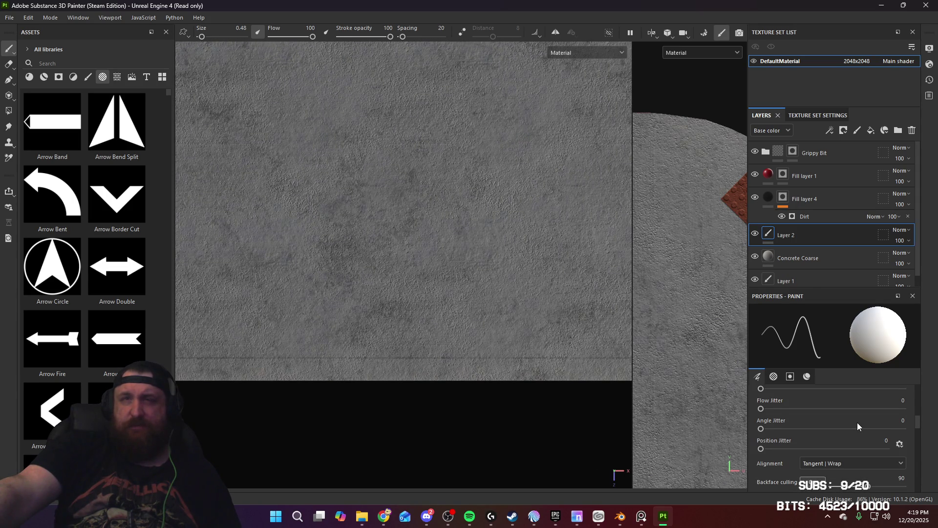
pyautogui.scroll(8, 825, 411)
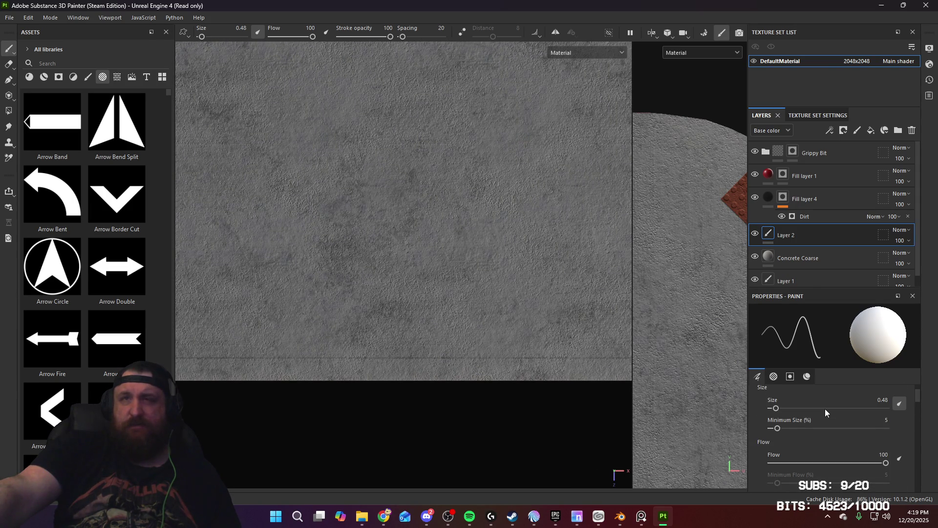
pyautogui.scroll(-10, 825, 408)
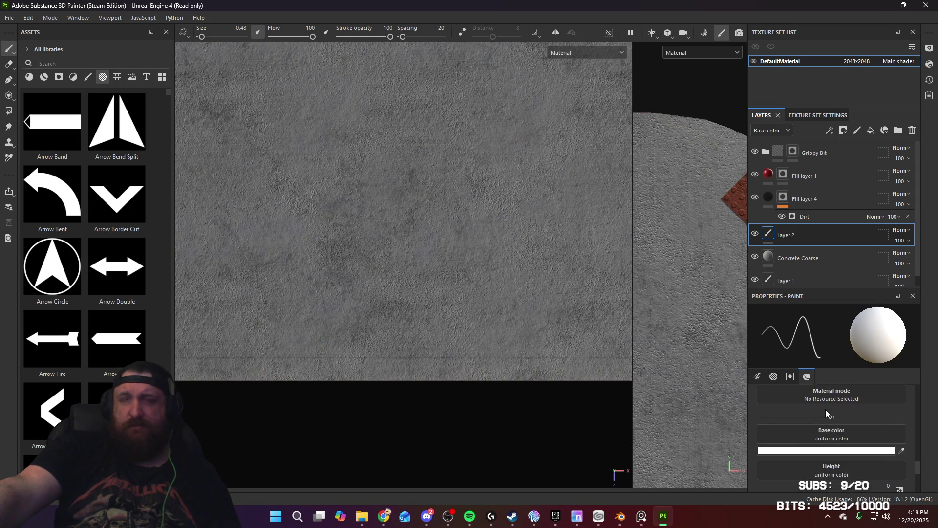
pyautogui.scroll(1, 832, 430)
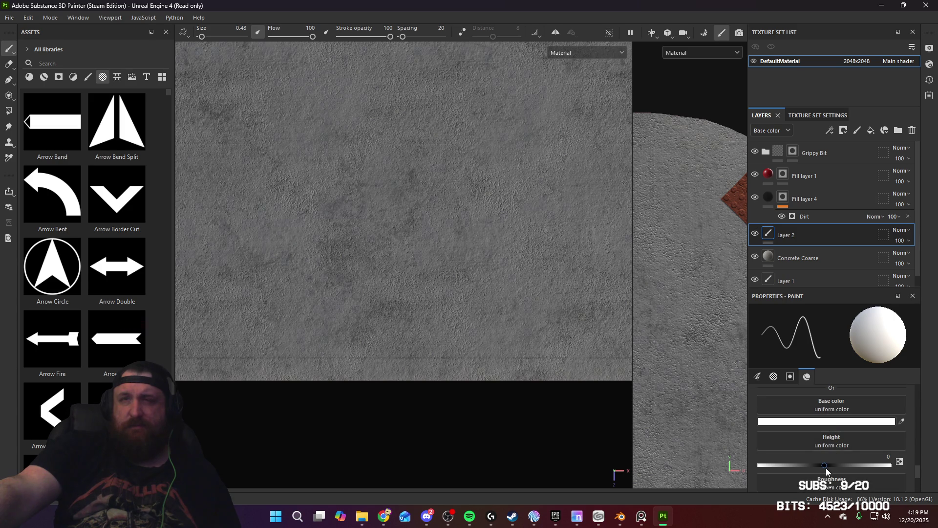
pyautogui.moveTo(825, 468); pyautogui.dragTo(823, 468)
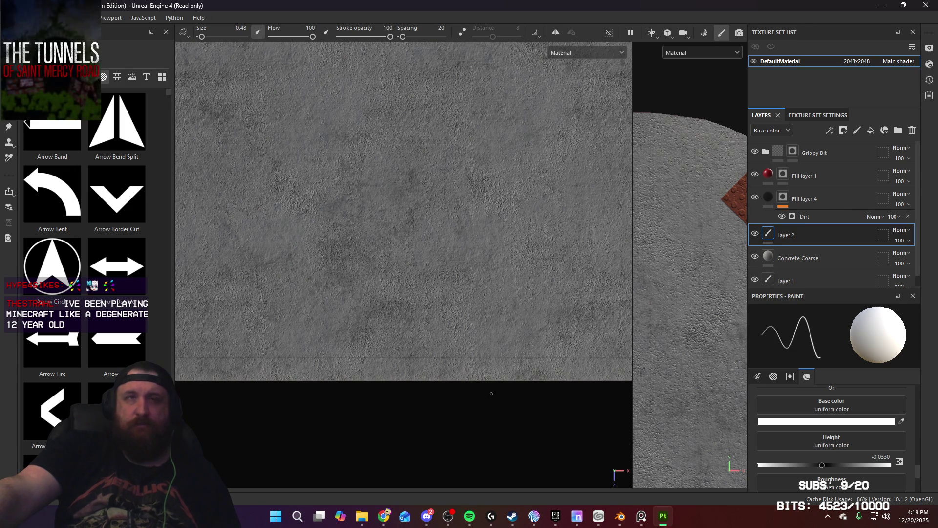
# Orbit and level the view so the slab's side face is visible at the seam
pyautogui.moveTo(461, 387)
pyautogui.keyDown('alt'); pyautogui.mouseDown()
pyautogui.moveTo(492, 390)
pyautogui.moveTo(499, 265)
pyautogui.moveTo(500, 284)
pyautogui.mouseUp(); pyautogui.keyUp('alt')
pyautogui.scroll(3, 796, 407)
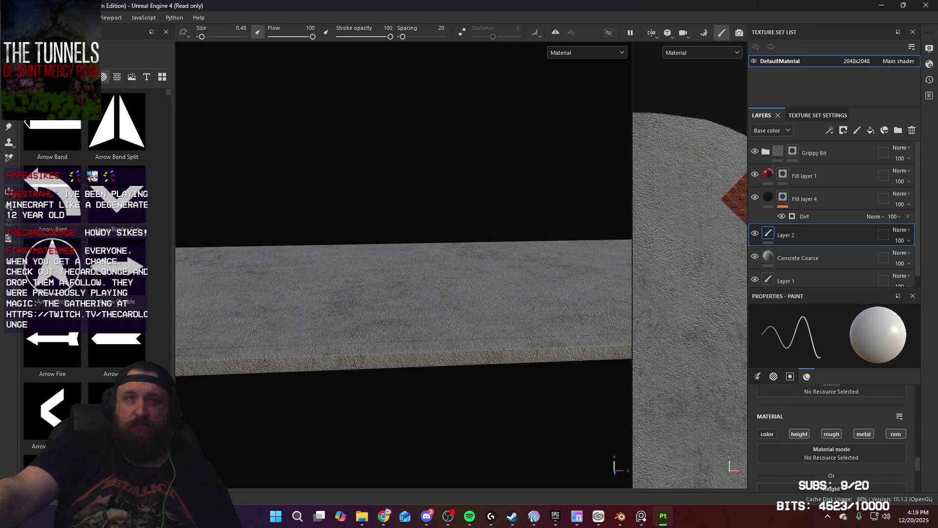
pyautogui.keyDown('alt'); pyautogui.moveTo(522, 374); pyautogui.dragTo(513, 376); pyautogui.keyUp('alt')
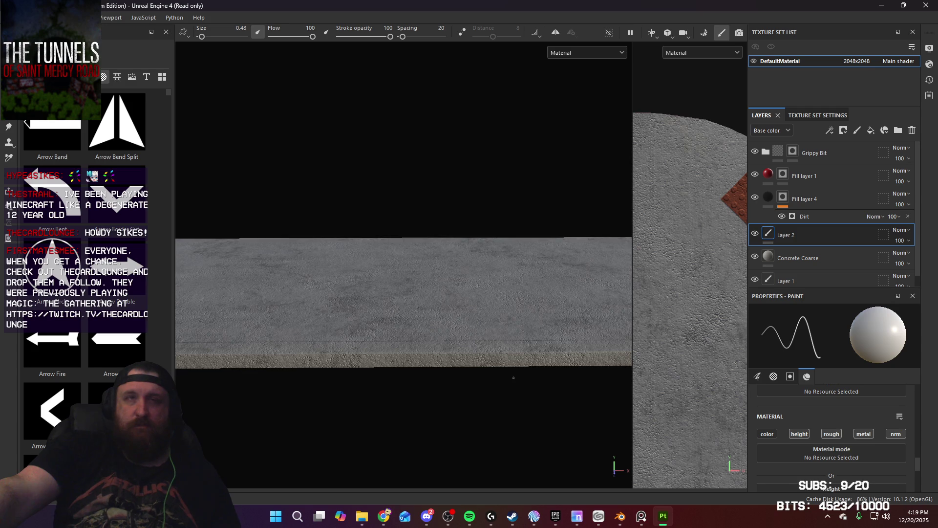
pyautogui.press('shift')
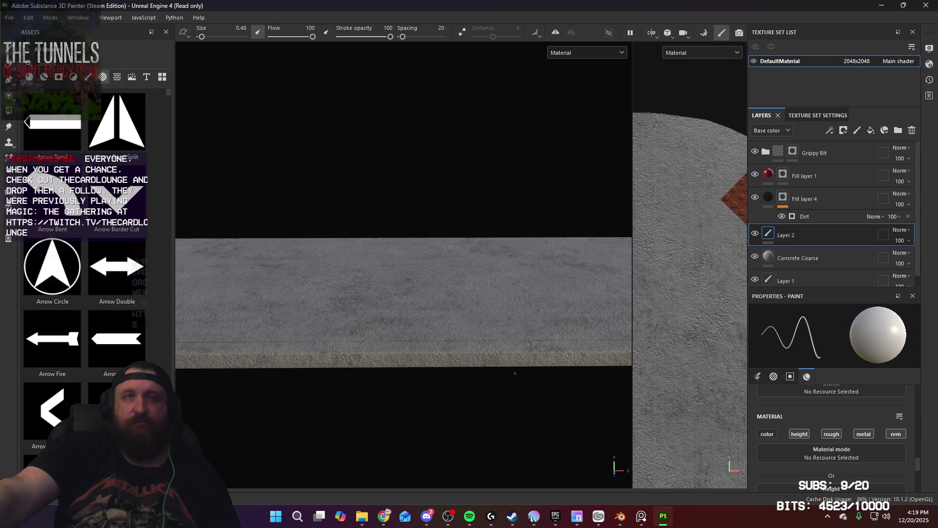
pyautogui.keyDown('alt'); pyautogui.moveTo(473, 344); pyautogui.dragTo(500, 377); pyautogui.keyUp('alt')
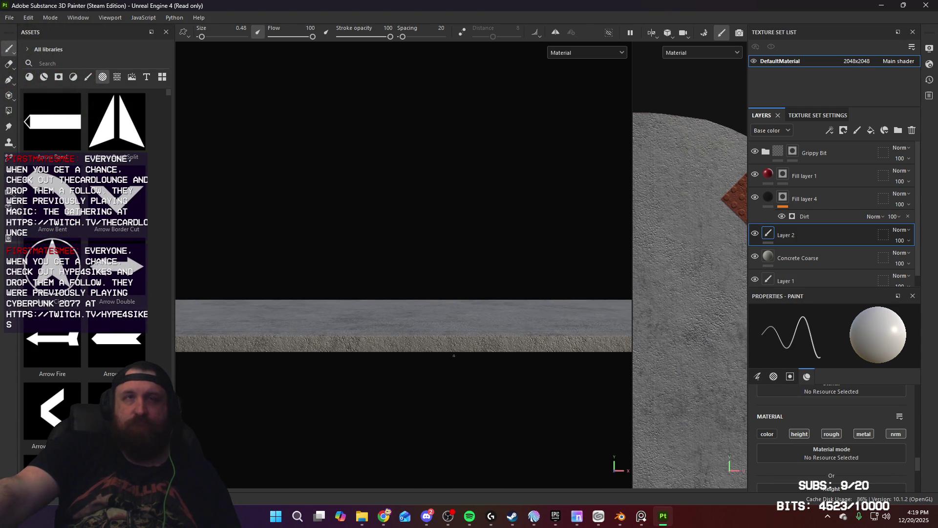
# Paint a straight recessed seam line down the slab's side face where the top seam meets the edge
pyautogui.press('shift')
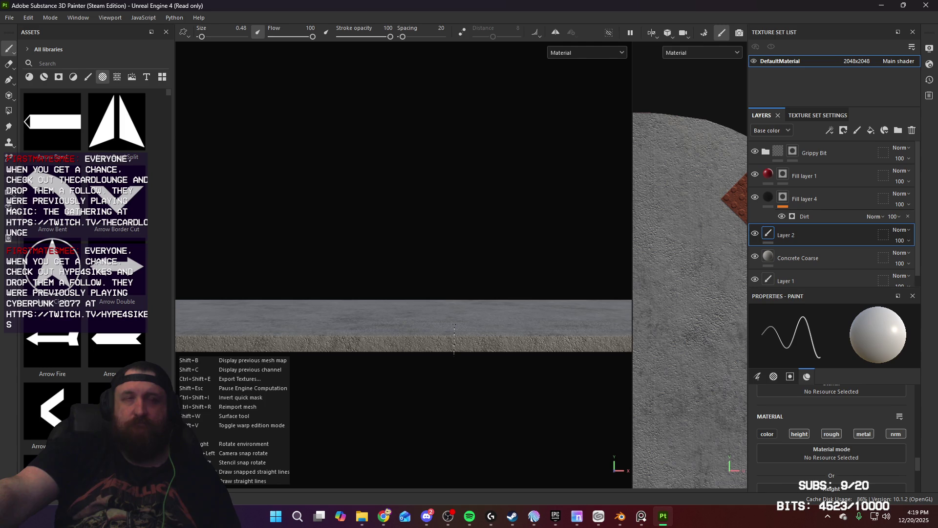
pyautogui.press('shift')
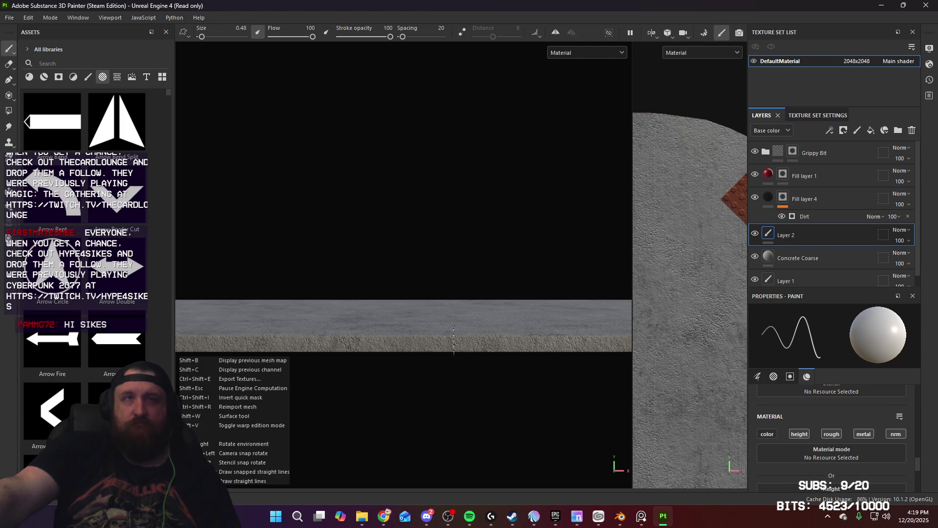
pyautogui.moveTo(463, 330)
pyautogui.keyDown('alt'); pyautogui.mouseDown()
pyautogui.moveTo(468, 429)
pyautogui.moveTo(485, 387)
pyautogui.moveTo(483, 402)
pyautogui.moveTo(472, 336)
pyautogui.mouseUp(); pyautogui.keyUp('alt')
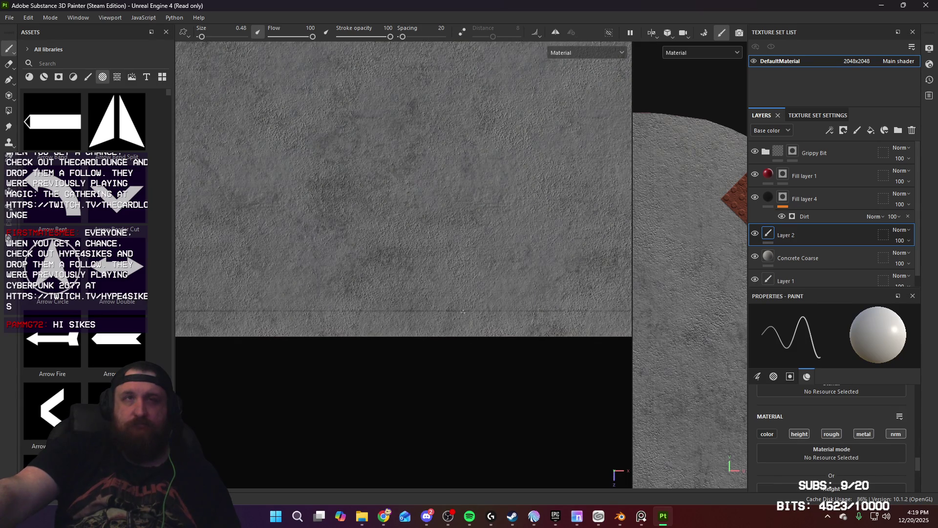
pyautogui.press('shift')
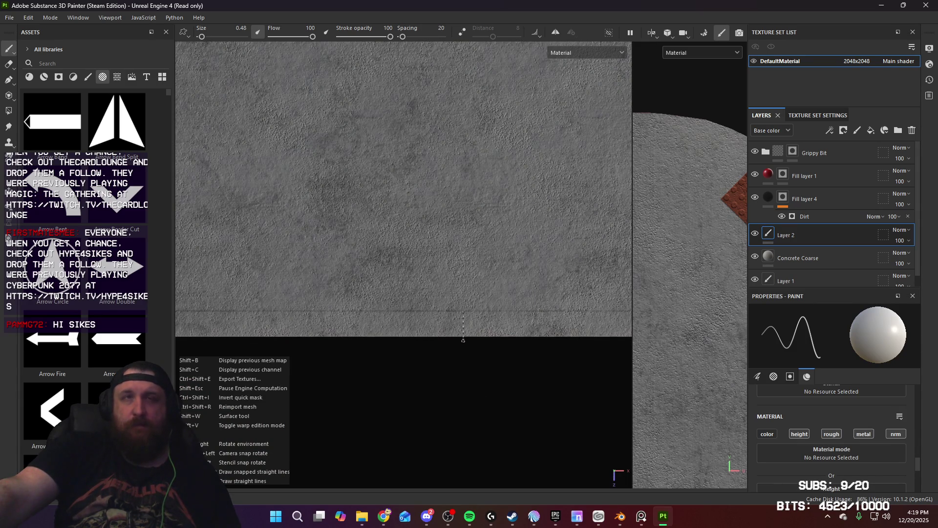
pyautogui.moveTo(463, 339)
pyautogui.keyDown('alt'); pyautogui.mouseDown()
pyautogui.moveTo(485, 356)
pyautogui.moveTo(490, 318)
pyautogui.moveTo(477, 433)
pyautogui.moveTo(497, 362)
pyautogui.moveTo(490, 400)
pyautogui.moveTo(477, 341)
pyautogui.moveTo(438, 316)
pyautogui.mouseUp(); pyautogui.keyUp('alt')
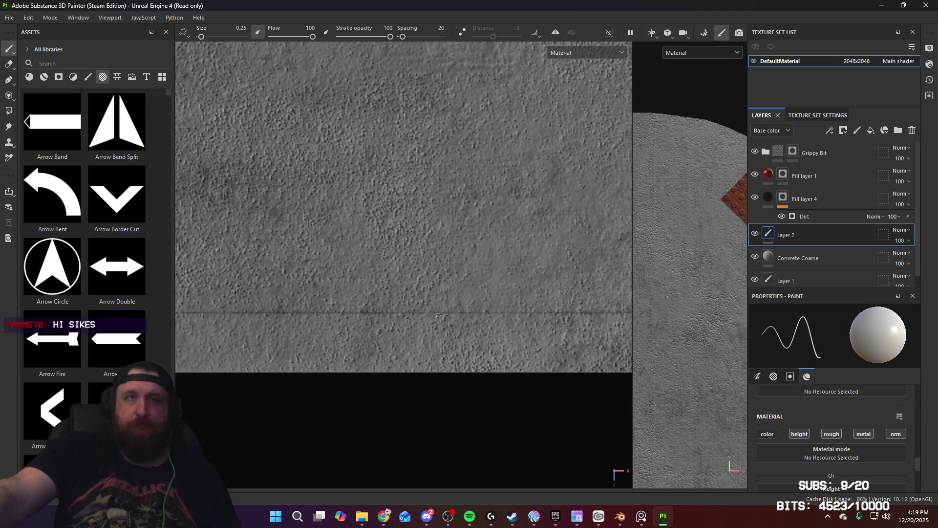
pyautogui.press('shift')
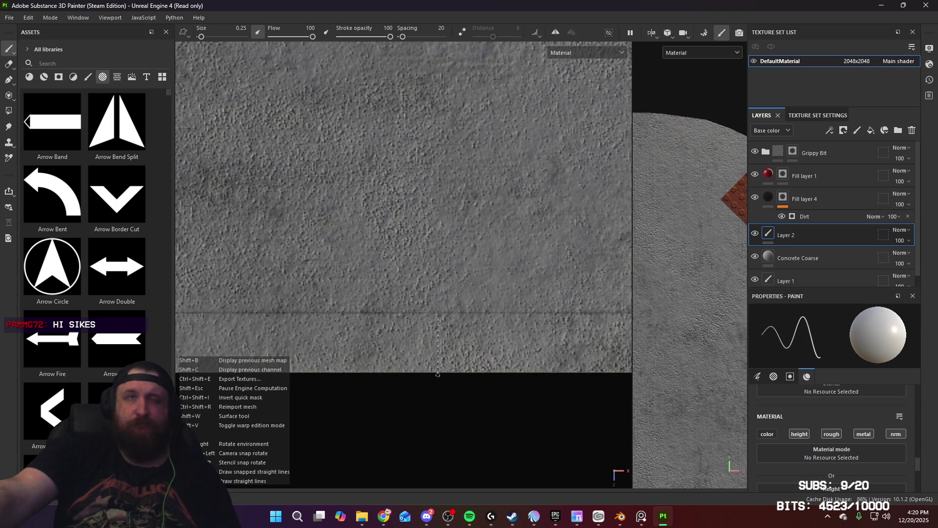
pyautogui.keyDown('shift'); pyautogui.click(437, 374); pyautogui.keyUp('shift')
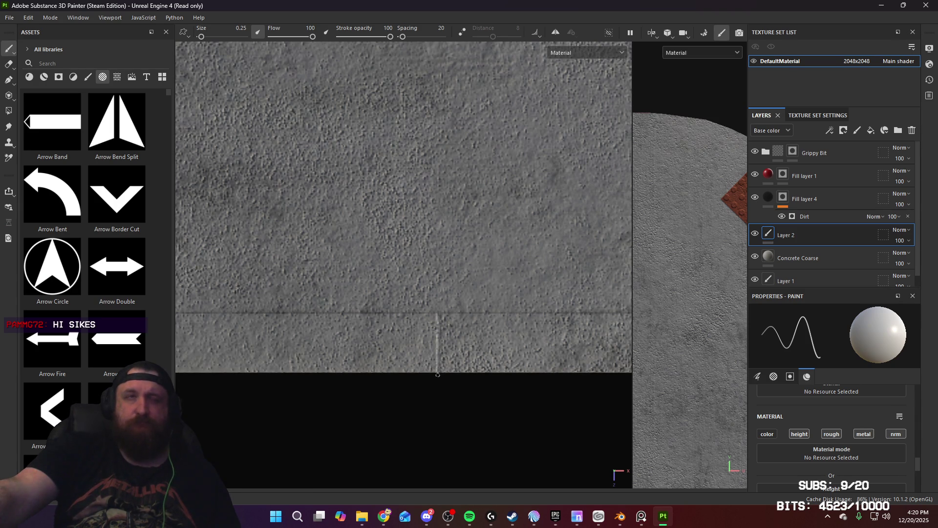
pyautogui.keyDown('alt'); pyautogui.moveTo(437, 375); pyautogui.dragTo(442, 263); pyautogui.keyUp('alt')
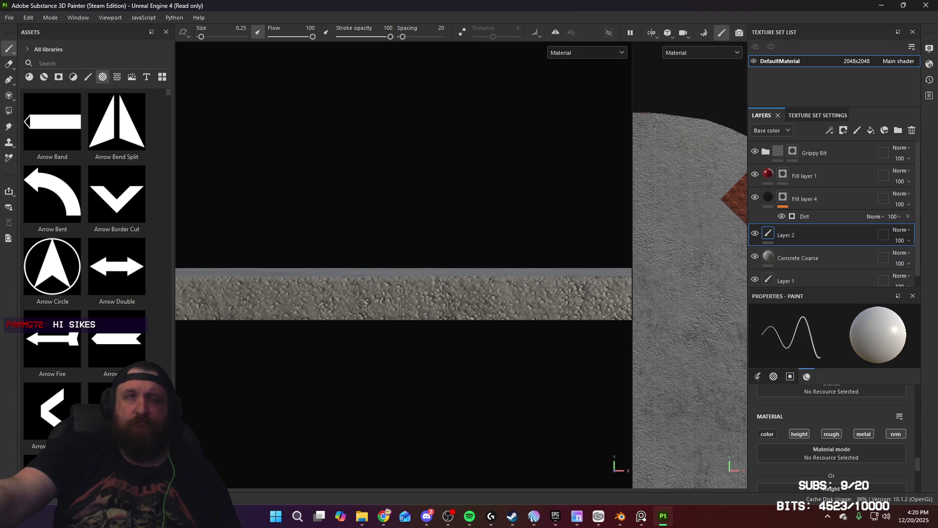
pyautogui.press('shift')
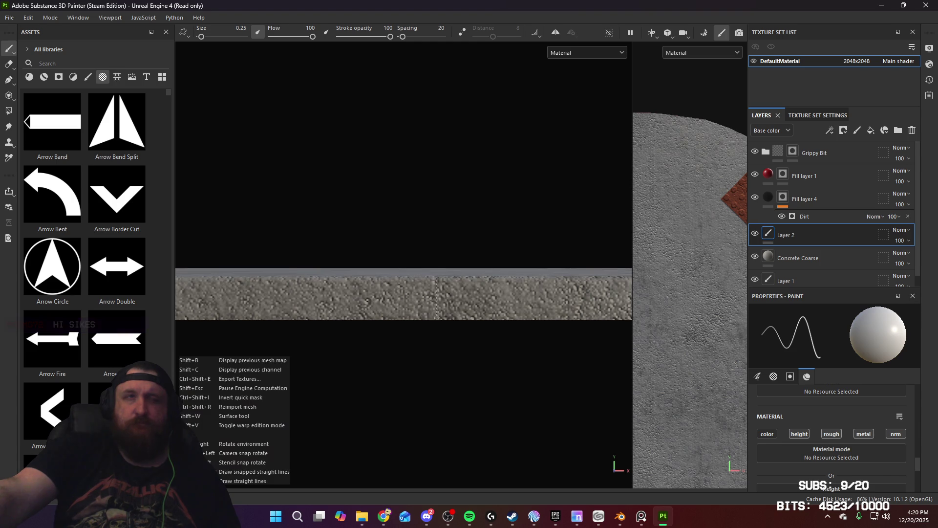
pyautogui.moveTo(437, 322)
pyautogui.keyDown('alt'); pyautogui.mouseDown()
pyautogui.moveTo(436, 396)
pyautogui.moveTo(431, 375)
pyautogui.mouseUp(); pyautogui.keyUp('alt')
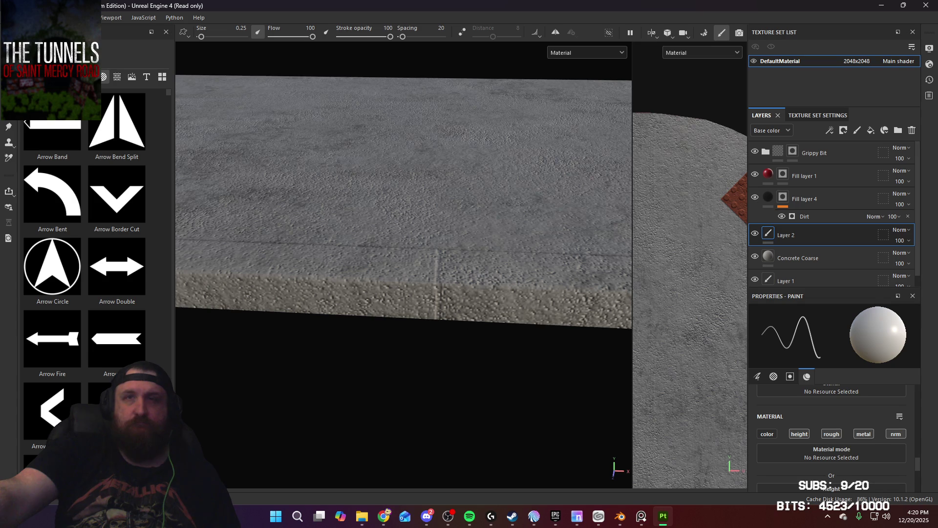
# Paint a straight vertical seam stroke continuing from the previous line on the slab edge
pyautogui.scroll(-5, 831, 420)
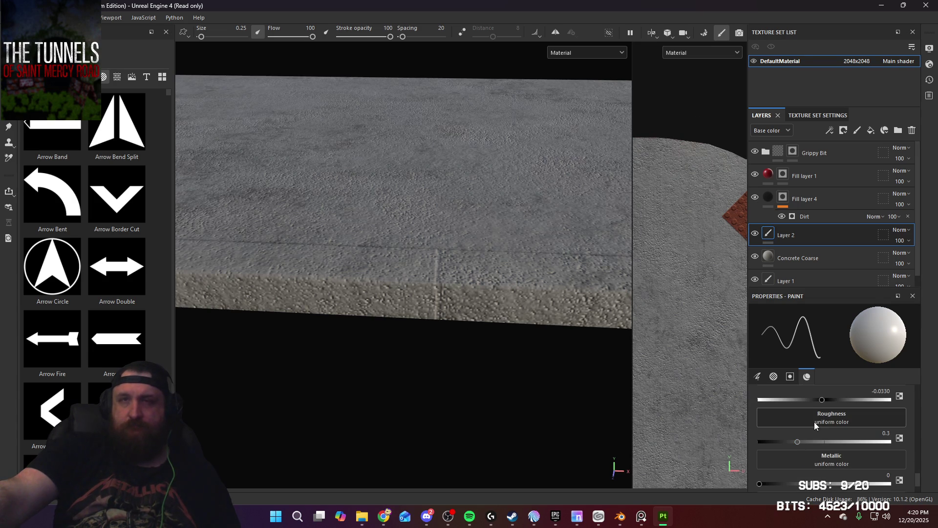
pyautogui.scroll(1, 814, 421)
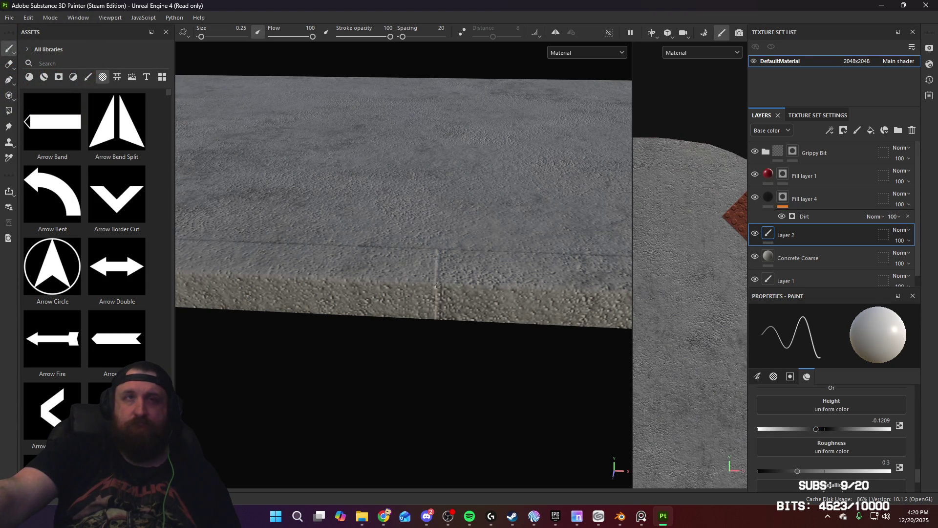
pyautogui.press('shift')
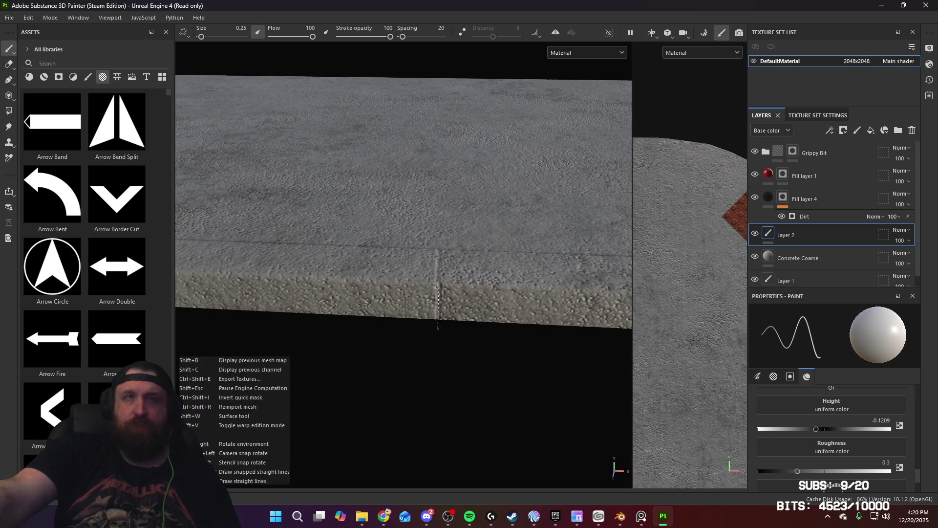
pyautogui.keyDown('shift'); pyautogui.click(437, 328); pyautogui.keyUp('shift')
# Paint the straight seam across the top face, undoing the misplaced stroke and repainting it
pyautogui.moveTo(437, 328)
pyautogui.keyDown('alt'); pyautogui.mouseDown()
pyautogui.moveTo(439, 321)
pyautogui.moveTo(446, 366)
pyautogui.moveTo(450, 254)
pyautogui.mouseUp(); pyautogui.keyUp('alt')
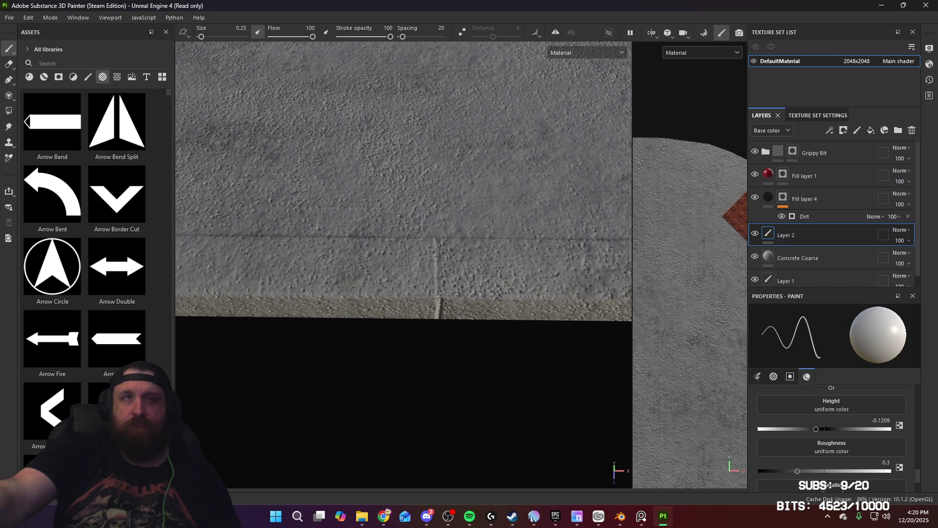
pyautogui.press('shift')
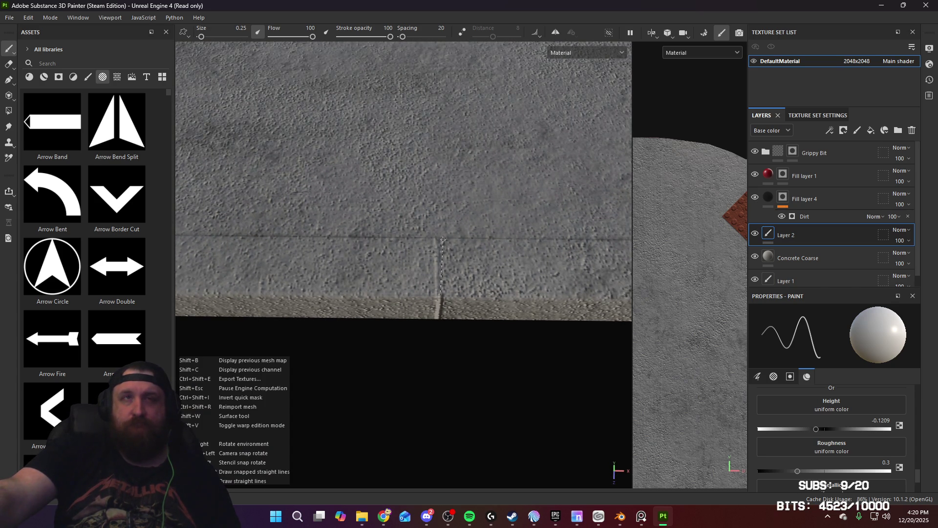
pyautogui.keyDown('shift'); pyautogui.click(443, 239); pyautogui.keyUp('shift')
pyautogui.hotkey('ctrl', 'z')
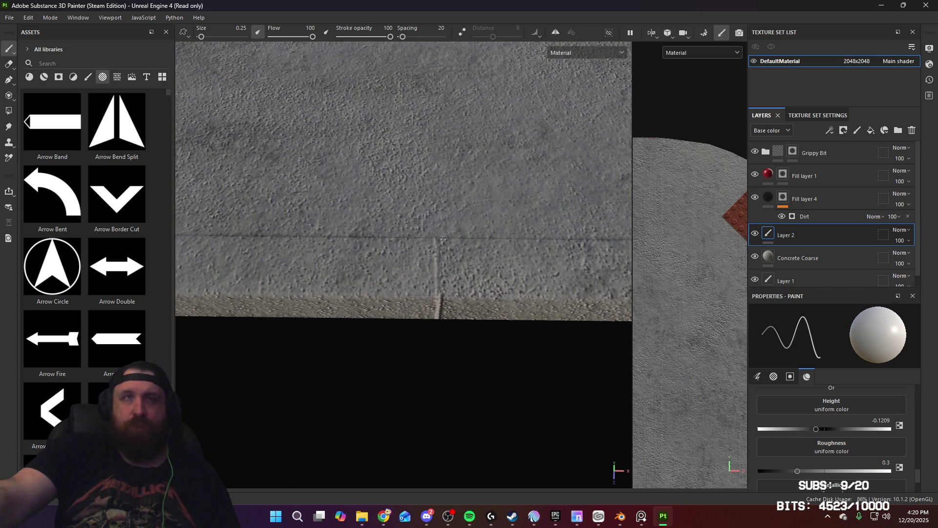
pyautogui.press('shift')
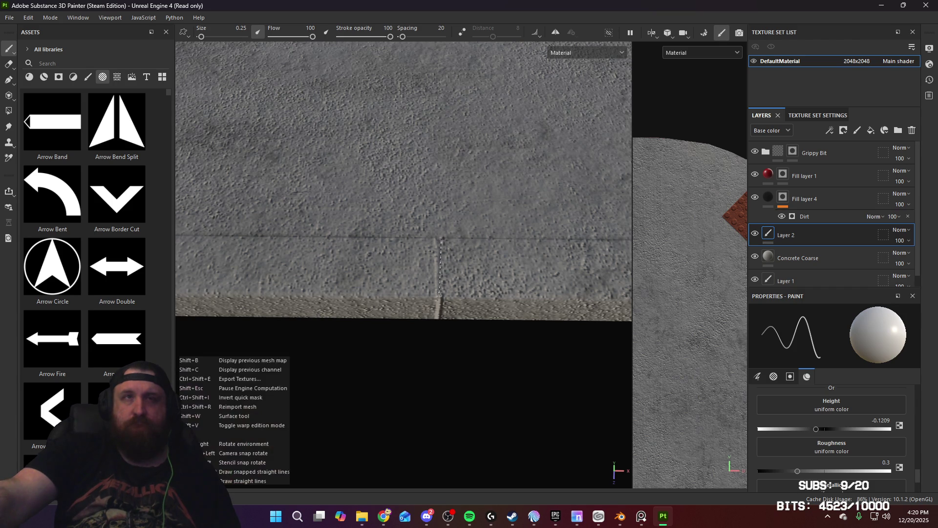
pyautogui.keyDown('shift'); pyautogui.click(441, 296); pyautogui.keyUp('shift')
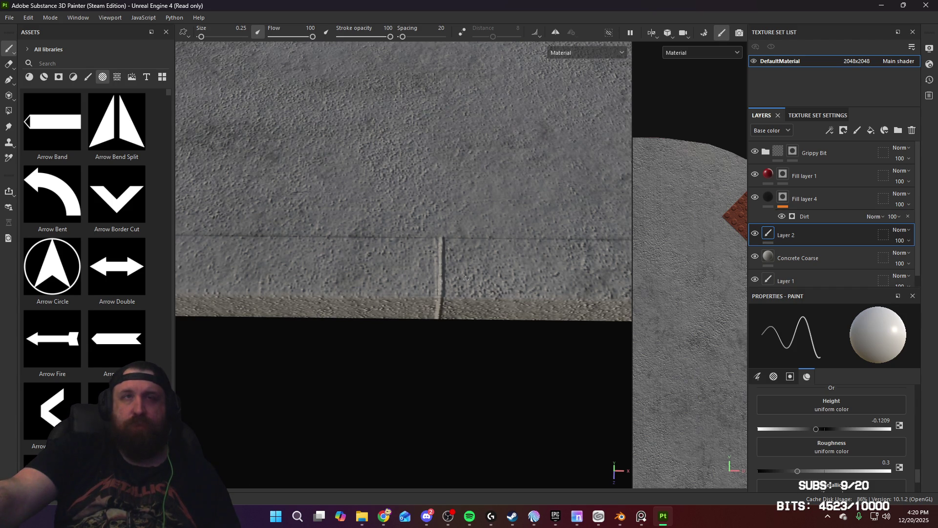
# Zoom out and orbit to bring the red-curbed curved end of the slab into view
pyautogui.keyDown('alt'); pyautogui.moveTo(468, 305); pyautogui.dragTo(466, 176, button='right'); pyautogui.keyUp('alt')
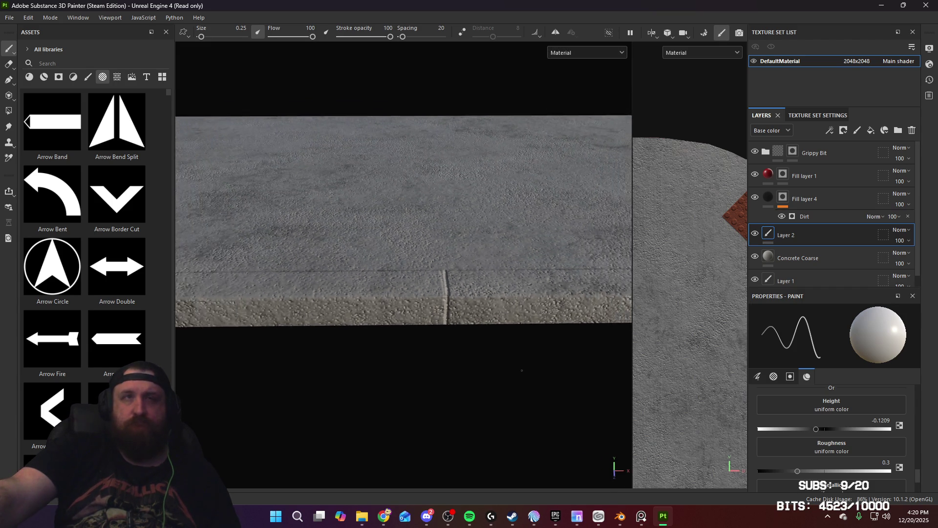
pyautogui.moveTo(601, 291)
pyautogui.keyDown('alt'); pyautogui.mouseDown()
pyautogui.moveTo(629, 288)
pyautogui.moveTo(522, 303)
pyautogui.moveTo(474, 342)
pyautogui.moveTo(467, 362)
pyautogui.moveTo(477, 410)
pyautogui.moveTo(491, 413)
pyautogui.moveTo(431, 396)
pyautogui.moveTo(580, 392)
pyautogui.mouseUp(); pyautogui.keyUp('alt')
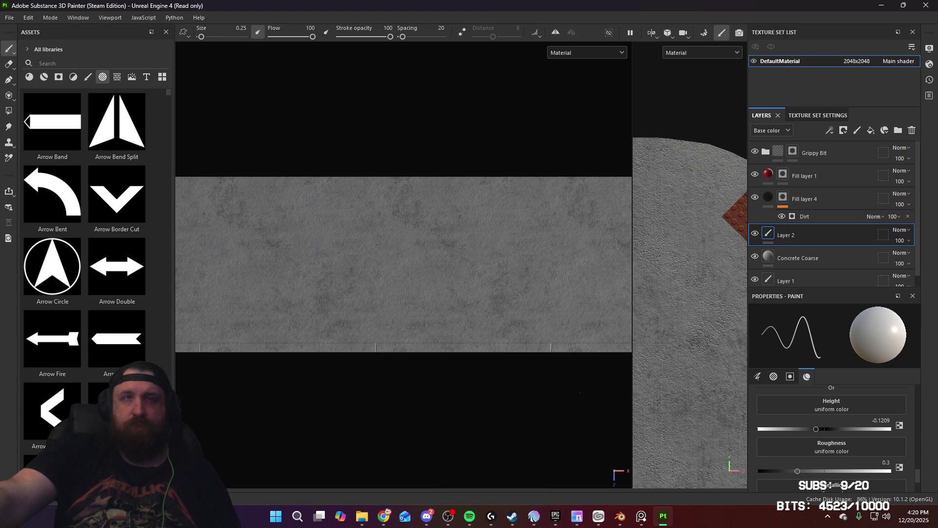
pyautogui.scroll(3, 404, 322)
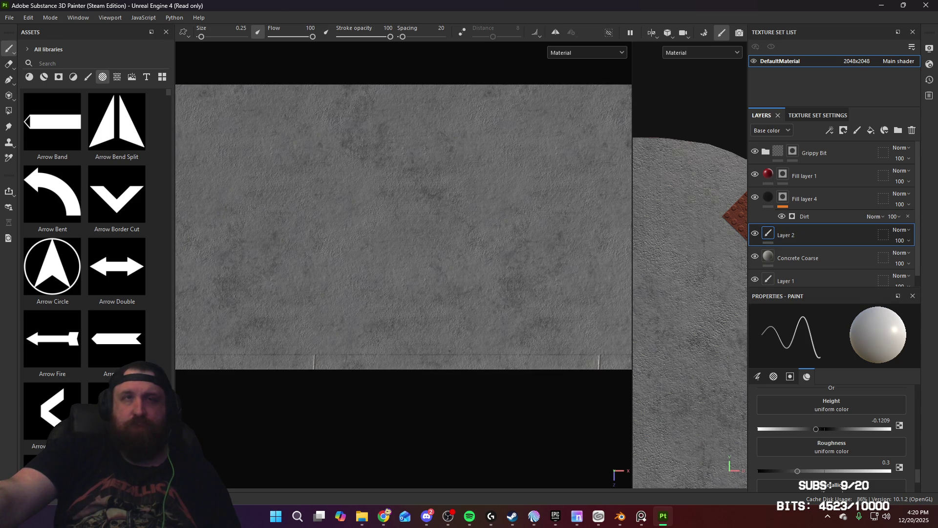
pyautogui.keyDown('alt'); pyautogui.moveTo(580, 392); pyautogui.dragTo(537, 390); pyautogui.keyUp('alt')
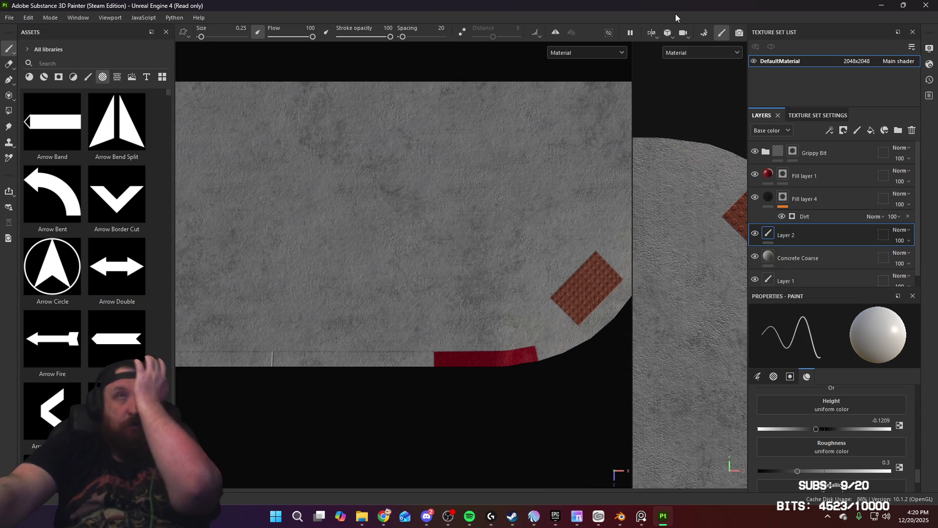
# Switch to the Polygon Fill tool and move the view closer to the red curb
pyautogui.click(8, 114)
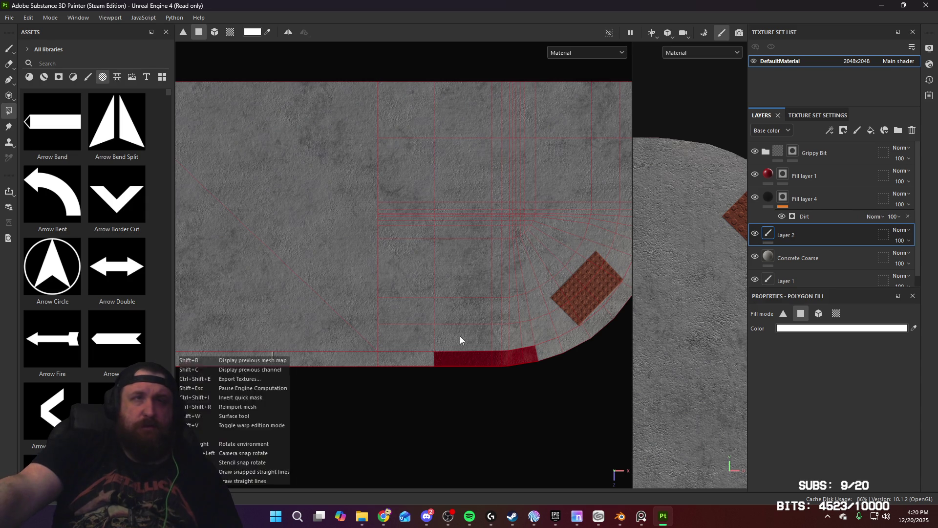
pyautogui.scroll(3, 461, 337)
pyautogui.moveTo(419, 325)
pyautogui.mouseDown(button='middle')
pyautogui.moveTo(500, 318)
pyautogui.moveTo(420, 298)
pyautogui.mouseUp(button='middle')
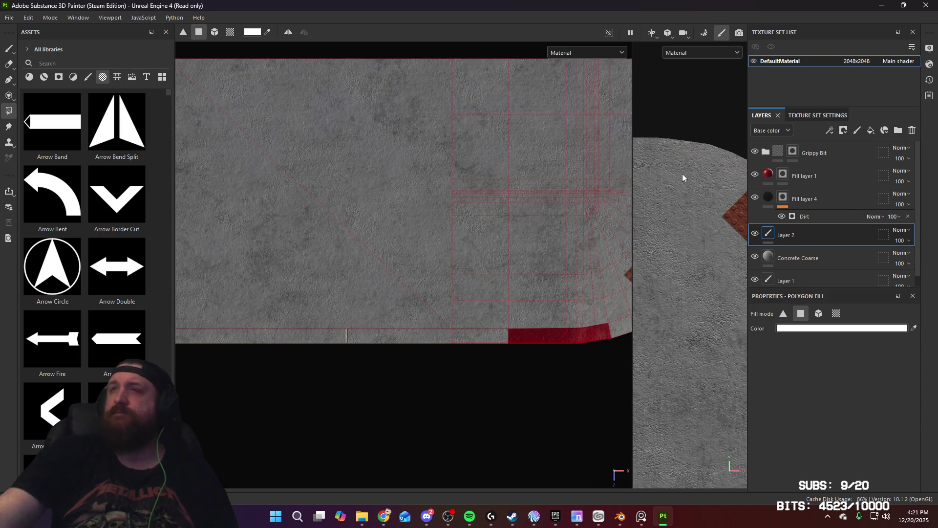
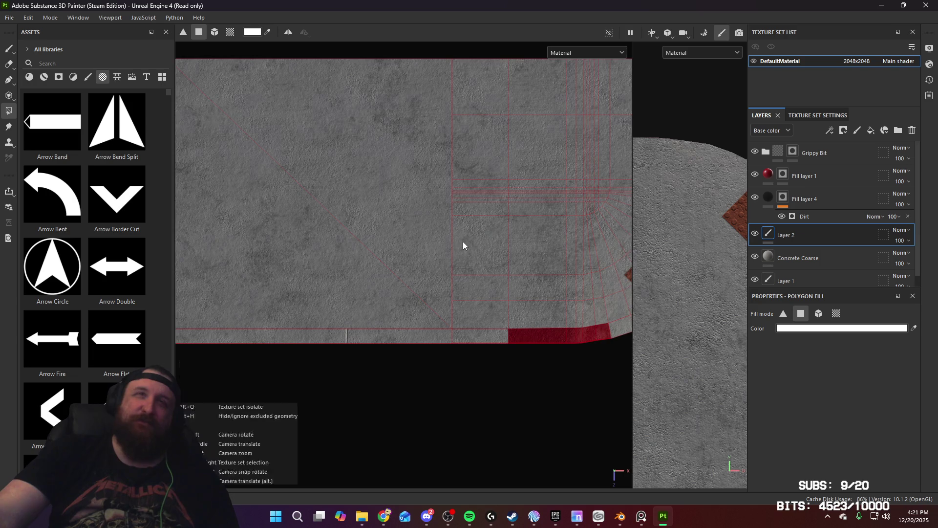
# Pan and zoom the Substance Painter view to inspect the slab's seams and concrete texture
pyautogui.moveTo(462, 245); pyautogui.dragTo(435, 216, button='middle')
pyautogui.scroll(5, 428, 193)
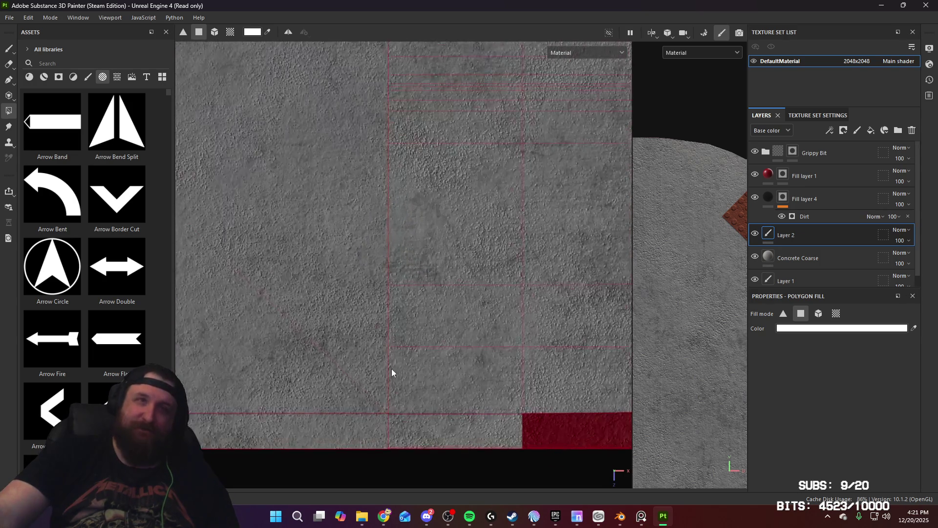
pyautogui.moveTo(426, 299); pyautogui.dragTo(451, 266, button='middle')
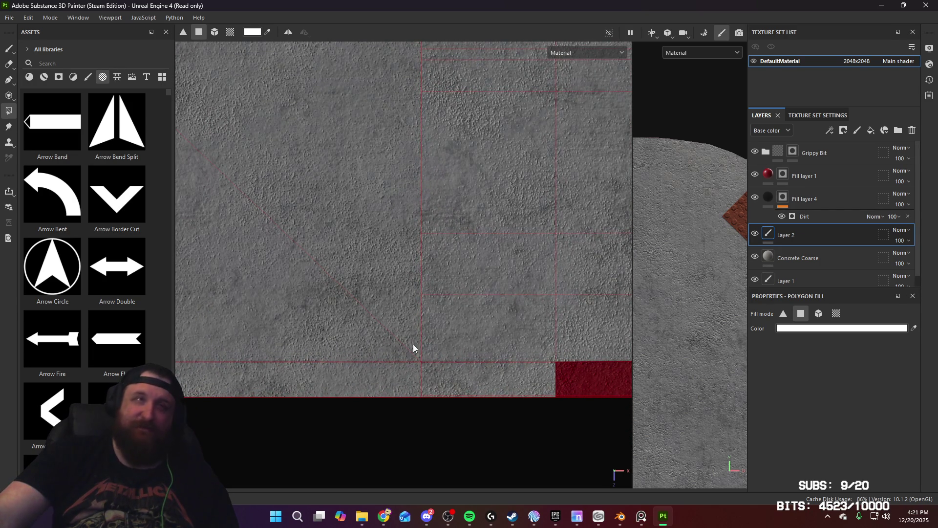
pyautogui.scroll(3, 432, 347)
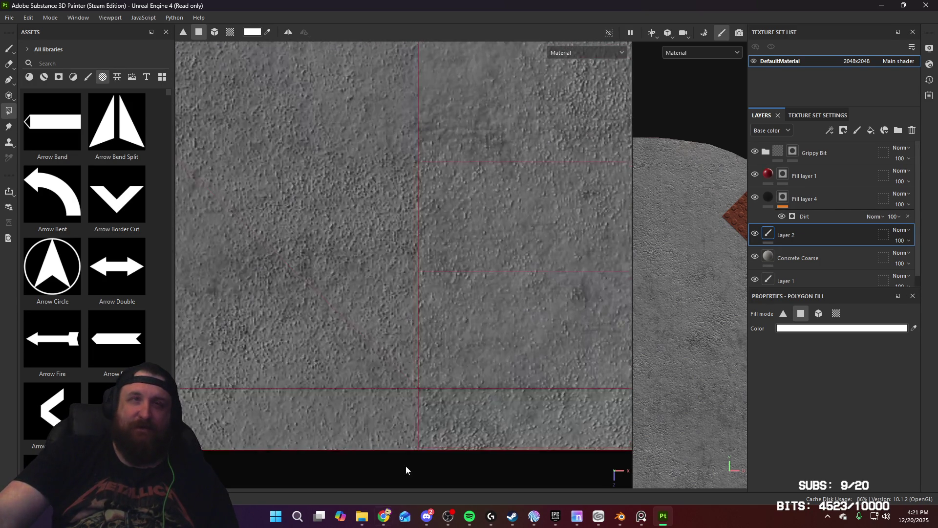
pyautogui.moveTo(424, 415); pyautogui.dragTo(417, 386, button='middle')
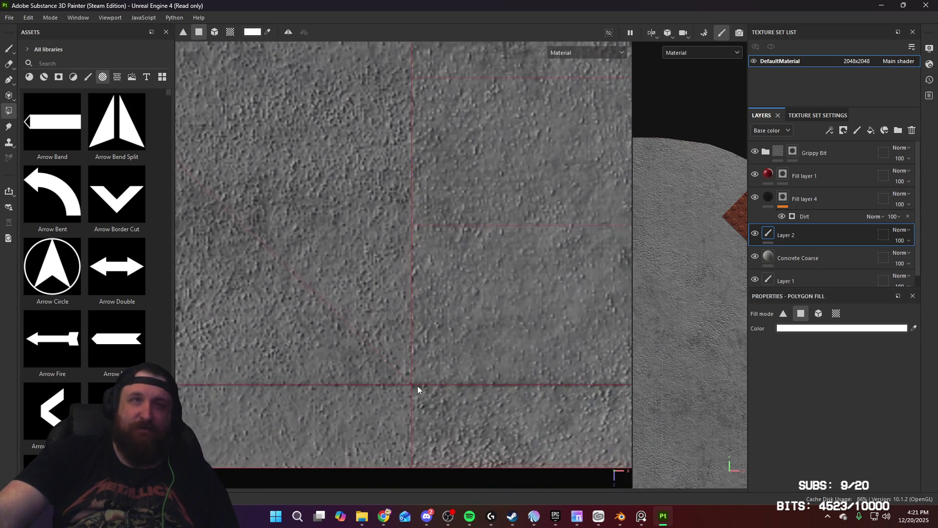
# Paint a straight vertical line down the slab on Layer 2 and check the stroke
pyautogui.click(9, 48)
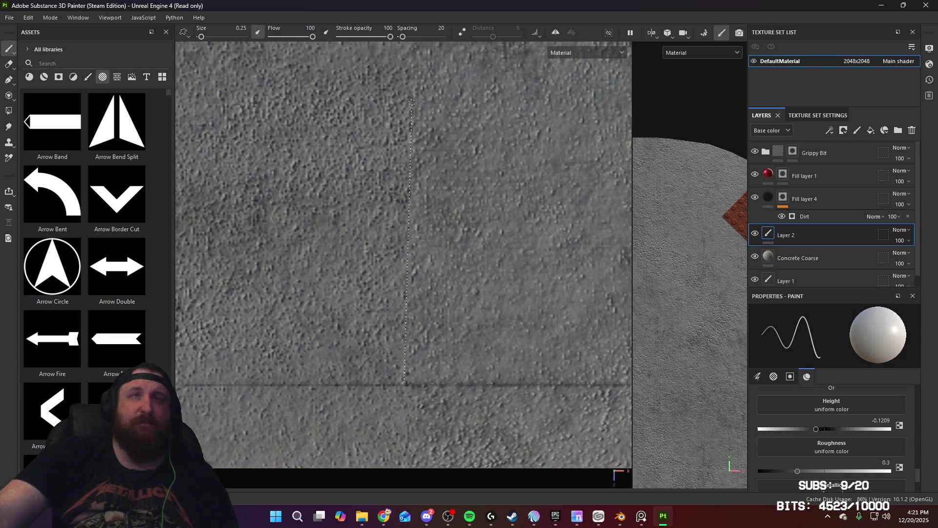
pyautogui.press('shift')
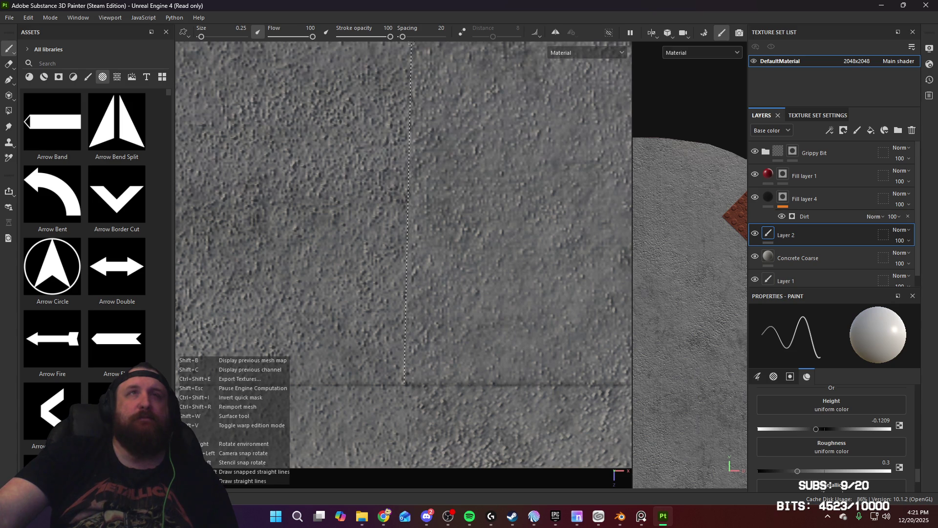
pyautogui.keyDown('shift'); pyautogui.click(411, 44); pyautogui.keyUp('shift')
pyautogui.scroll(-1, 468, 135)
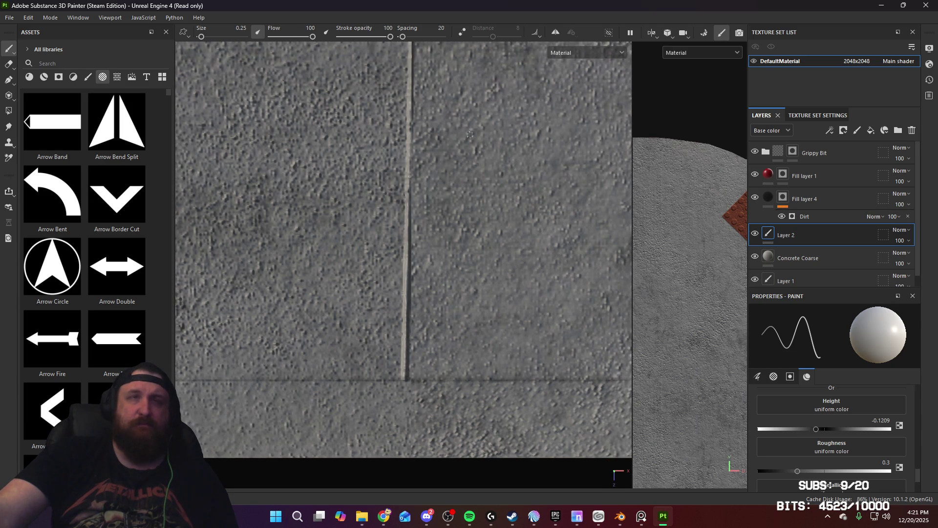
pyautogui.moveTo(470, 135)
pyautogui.mouseDown(button='middle')
pyautogui.moveTo(469, 274)
pyautogui.moveTo(424, 364)
pyautogui.mouseUp(button='middle')
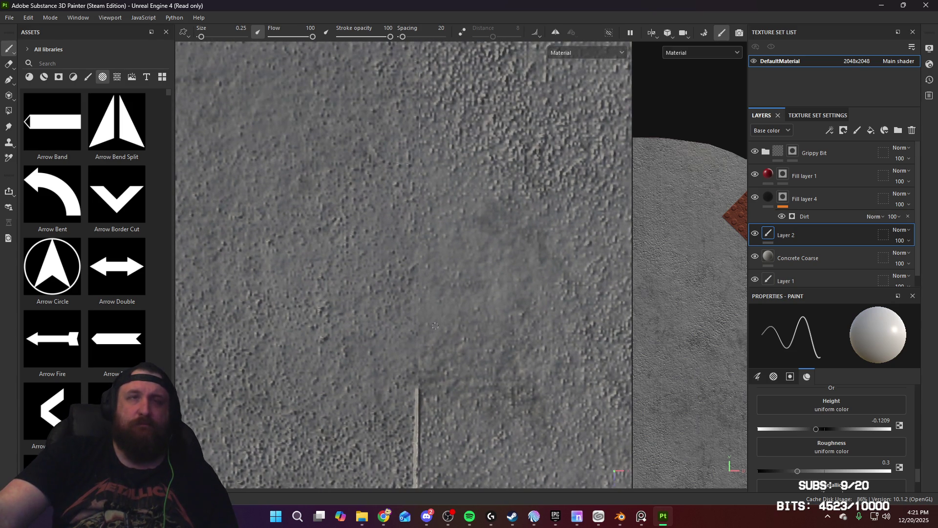
pyautogui.scroll(-5, 439, 318)
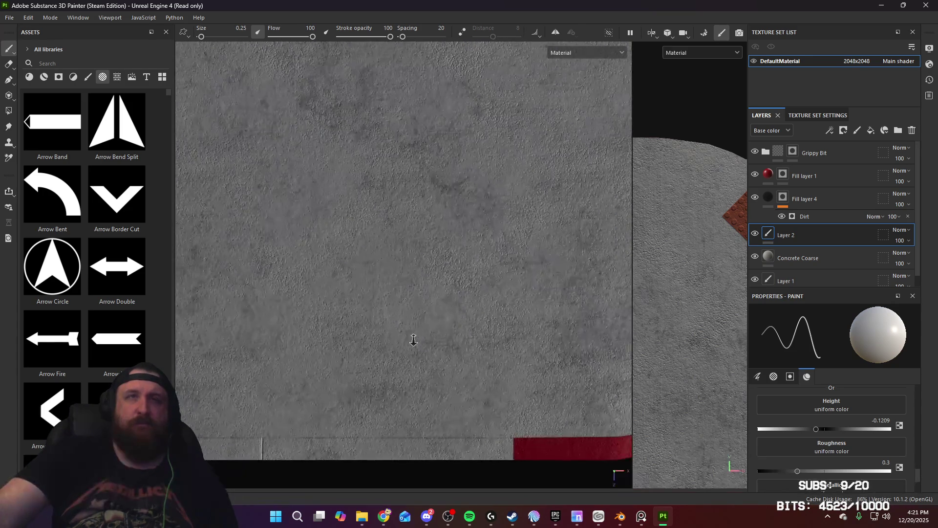
pyautogui.moveTo(410, 337)
pyautogui.mouseDown(button='middle')
pyautogui.moveTo(453, 301)
pyautogui.moveTo(454, 273)
pyautogui.mouseUp(button='middle')
# Return to Blender and snap to a top-down view of the sidewalk
pyautogui.click(621, 519)
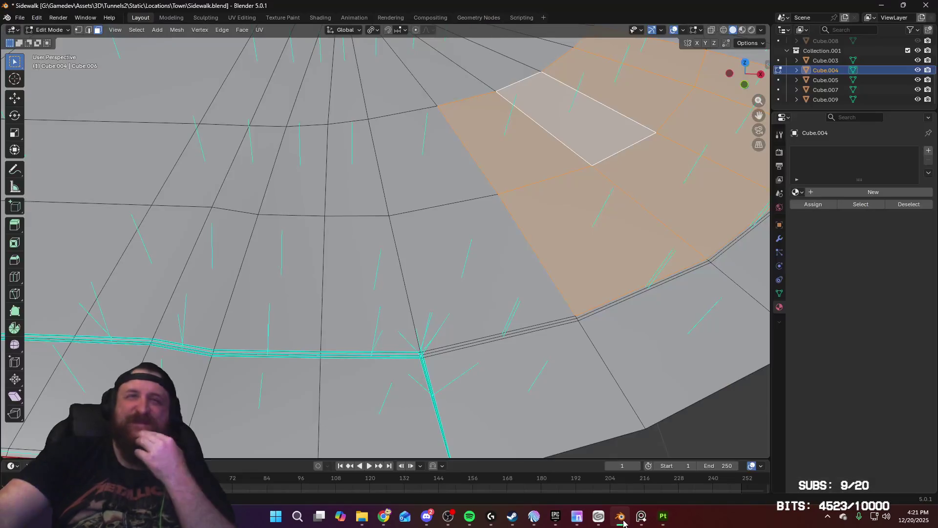
pyautogui.moveTo(520, 325)
pyautogui.mouseDown(button='middle')
pyautogui.moveTo(468, 308)
pyautogui.moveTo(543, 282)
pyautogui.moveTo(685, 292)
pyautogui.mouseUp(button='middle')
pyautogui.press('KP_7')
pyautogui.scroll(-5, 468, 308)
# In Object Mode, select slabs Cube.003, .005, .007, .009 and the rounded left end together
pyautogui.press('Tab')
pyautogui.keyDown('shift'); pyautogui.click(453, 291); pyautogui.keyUp('shift')
pyautogui.keyDown('shift'); pyautogui.click(503, 286); pyautogui.keyUp('shift')
pyautogui.keyDown('shift'); pyautogui.click(256, 300); pyautogui.keyUp('shift')
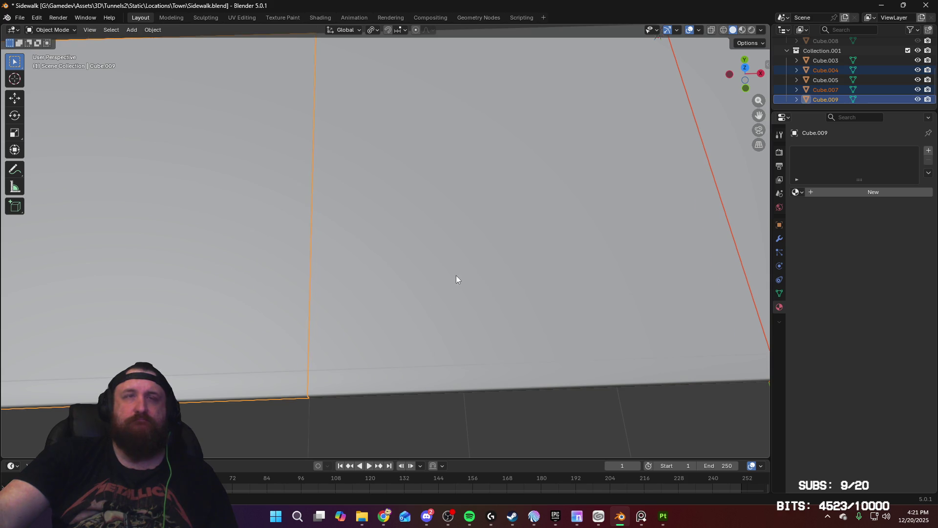
pyautogui.scroll(-5, 455, 275)
pyautogui.keyDown('shift'); pyautogui.click(477, 269); pyautogui.keyUp('shift')
pyautogui.keyDown('shift'); pyautogui.click(130, 263); pyautogui.keyUp('shift')
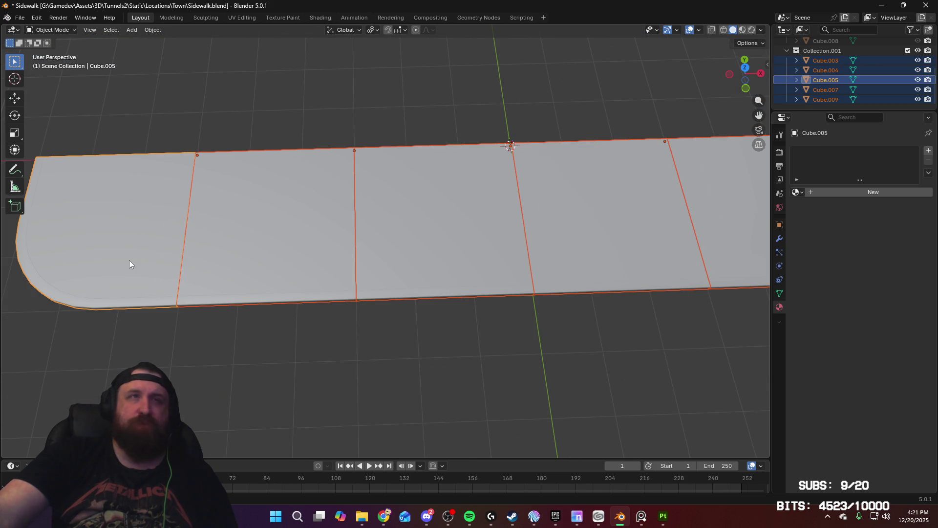
pyautogui.moveTo(549, 309); pyautogui.dragTo(540, 315, button='middle')
pyautogui.scroll(3, 541, 311)
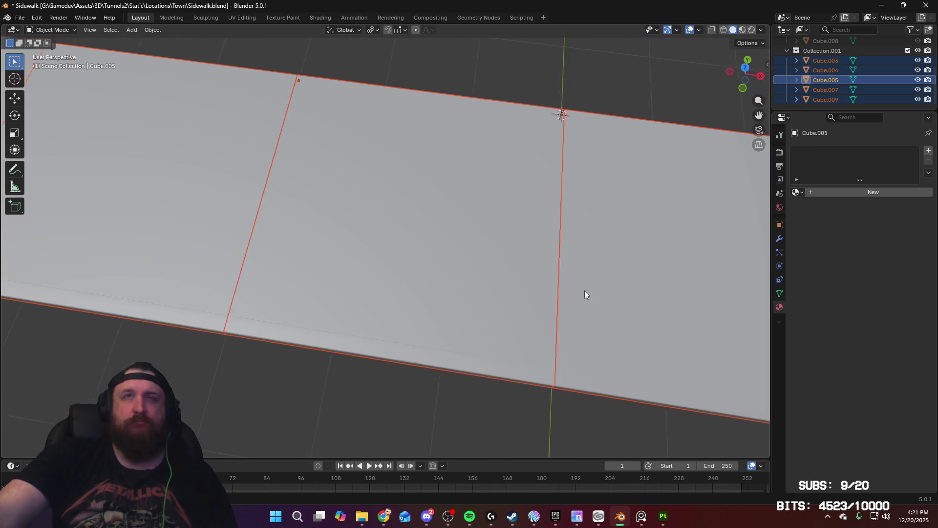
pyautogui.moveTo(584, 290)
pyautogui.keyDown('shift'); pyautogui.mouseDown(button='middle')
pyautogui.moveTo(247, 247)
pyautogui.moveTo(334, 257)
pyautogui.mouseUp(button='middle'); pyautogui.keyUp('shift')
pyautogui.scroll(5, 523, 354)
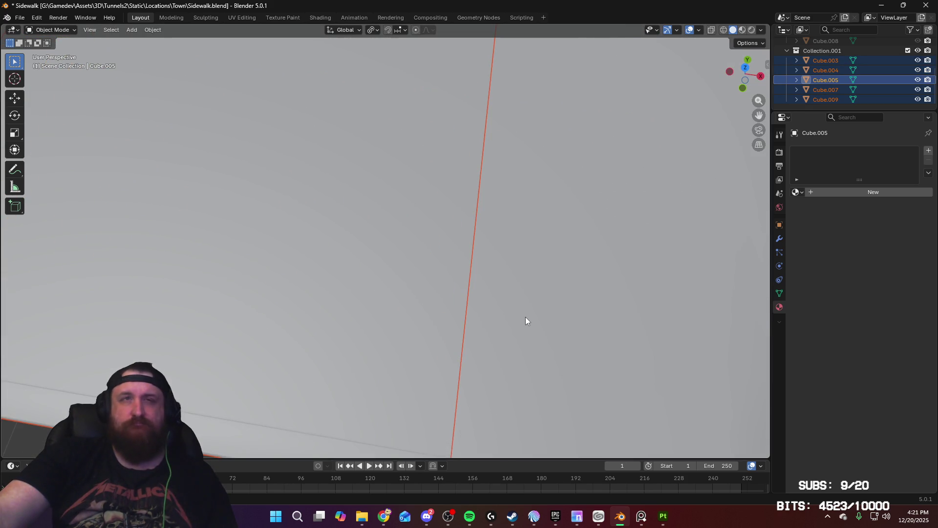
# Enter Edit Mode on the selected slabs, select the long vertical seam edge and orbit around it
pyautogui.press('Tab')
pyautogui.click(466, 320)
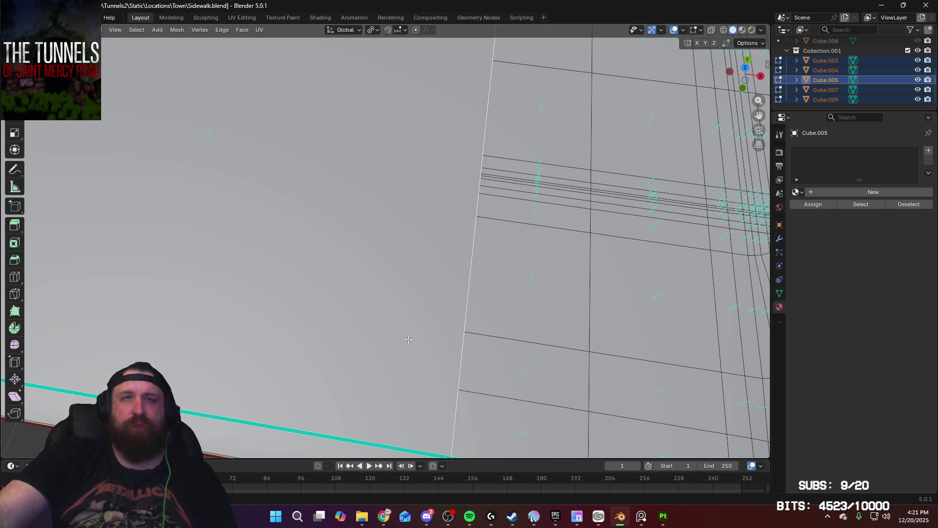
pyautogui.moveTo(426, 351)
pyautogui.mouseDown(button='middle')
pyautogui.moveTo(408, 348)
pyautogui.moveTo(614, 342)
pyautogui.mouseUp(button='middle')
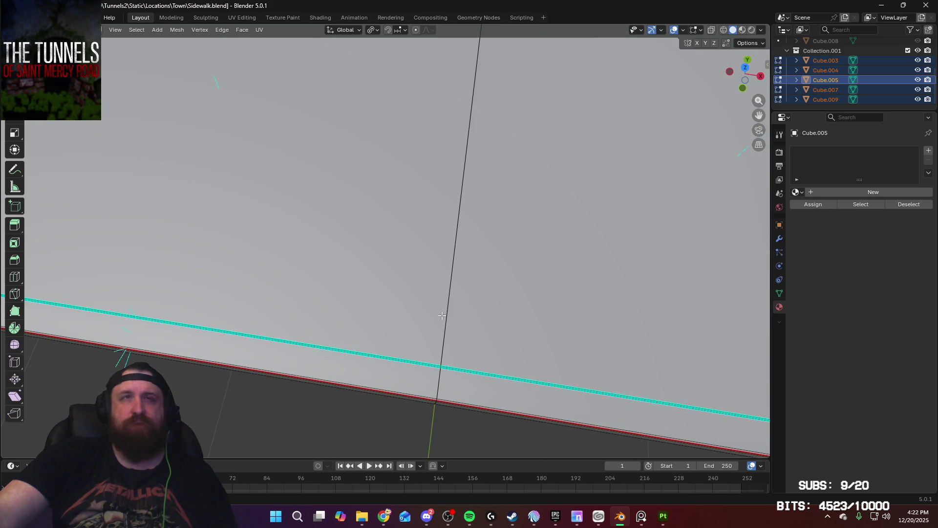
pyautogui.moveTo(332, 299); pyautogui.dragTo(581, 311, button='middle')
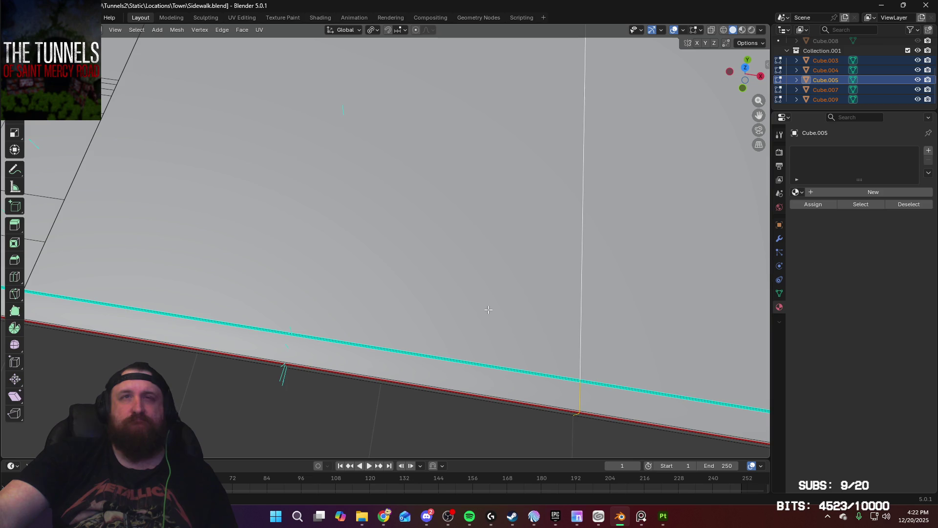
pyautogui.moveTo(488, 309)
pyautogui.mouseDown(button='middle')
pyautogui.moveTo(317, 264)
pyautogui.moveTo(350, 270)
pyautogui.mouseUp(button='middle')
# In top orthographic wireframe view, box-select the vertices along the first seam line
pyautogui.press('KP_2')
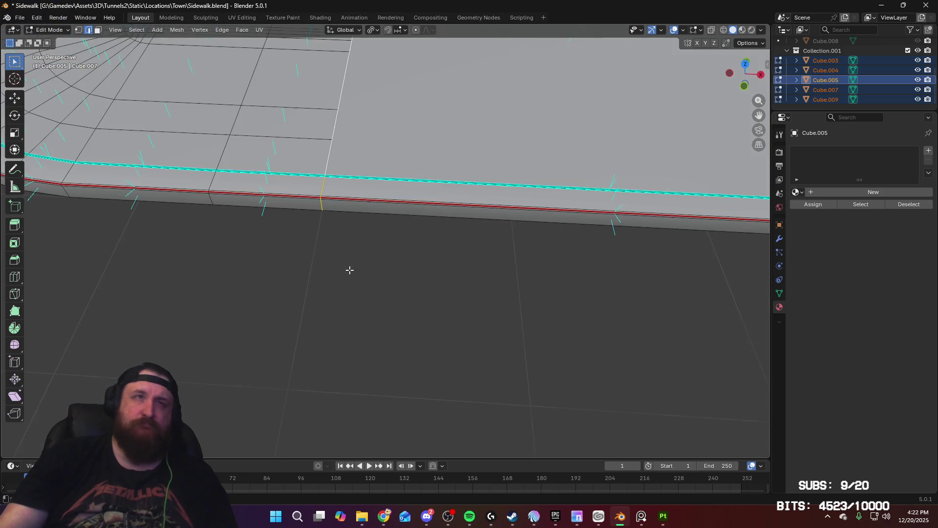
pyautogui.press('KP_5')
pyautogui.press('KP_7')
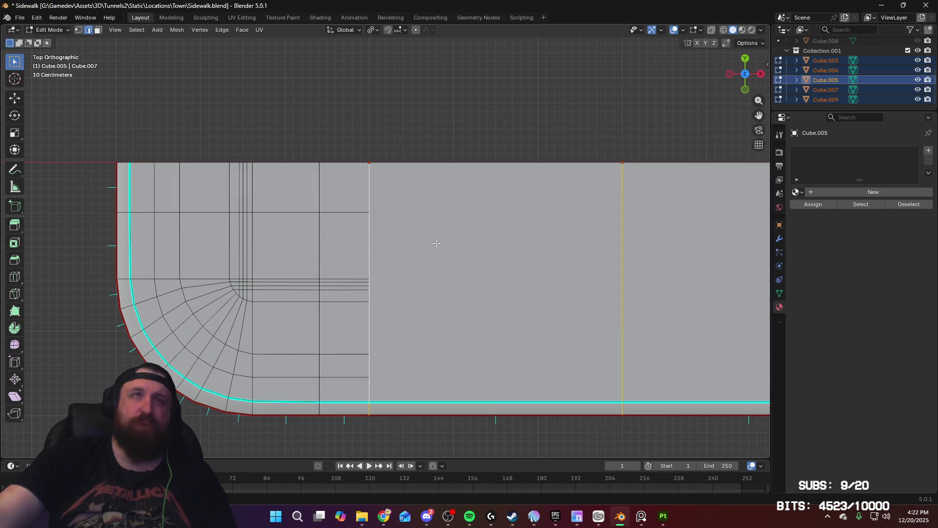
pyautogui.click(380, 169)
pyautogui.moveTo(380, 153); pyautogui.dragTo(363, 384)
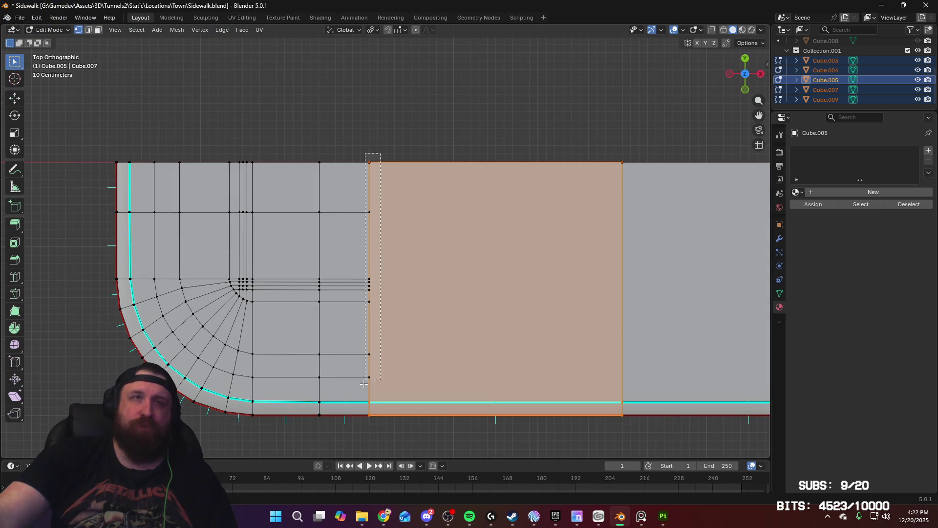
pyautogui.click(721, 32)
pyautogui.click(382, 166)
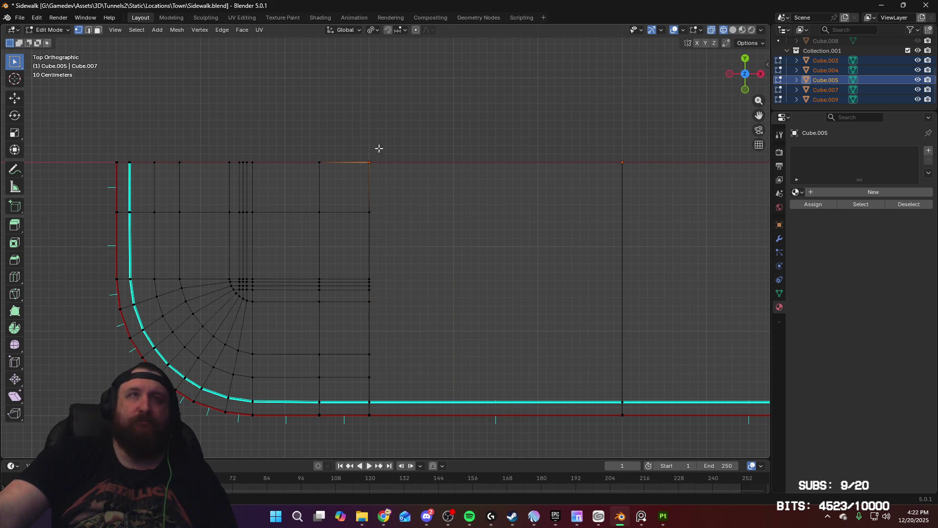
pyautogui.moveTo(380, 148)
pyautogui.mouseDown()
pyautogui.moveTo(352, 408)
pyautogui.moveTo(360, 409)
pyautogui.mouseUp()
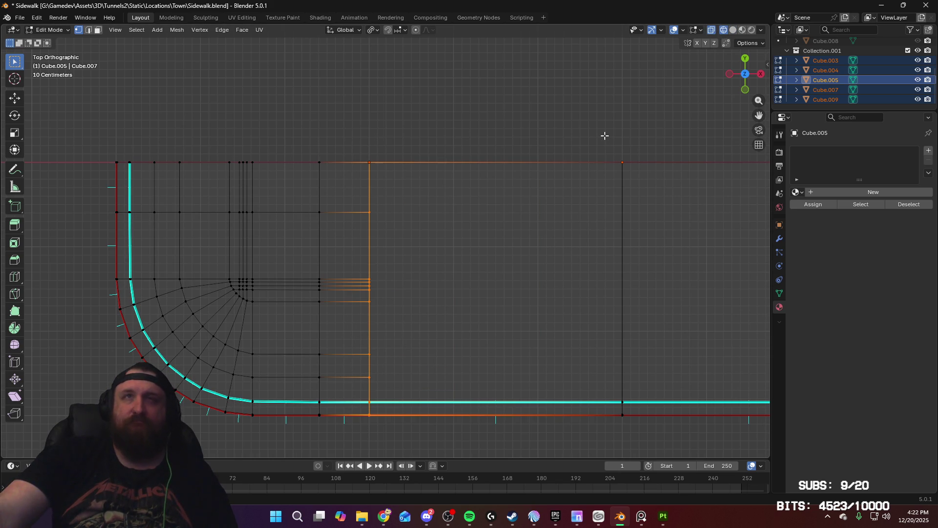
pyautogui.keyDown('shift'); pyautogui.moveTo(627, 247); pyautogui.dragTo(440, 207, button='middle'); pyautogui.keyUp('shift')
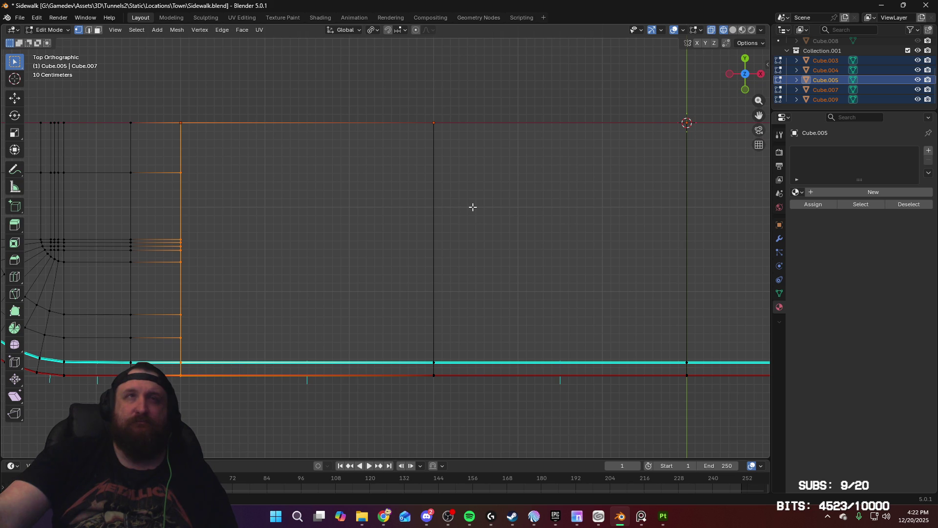
# Switch to edge select mode and box-select the next seam edge along the strip
pyautogui.press('2')
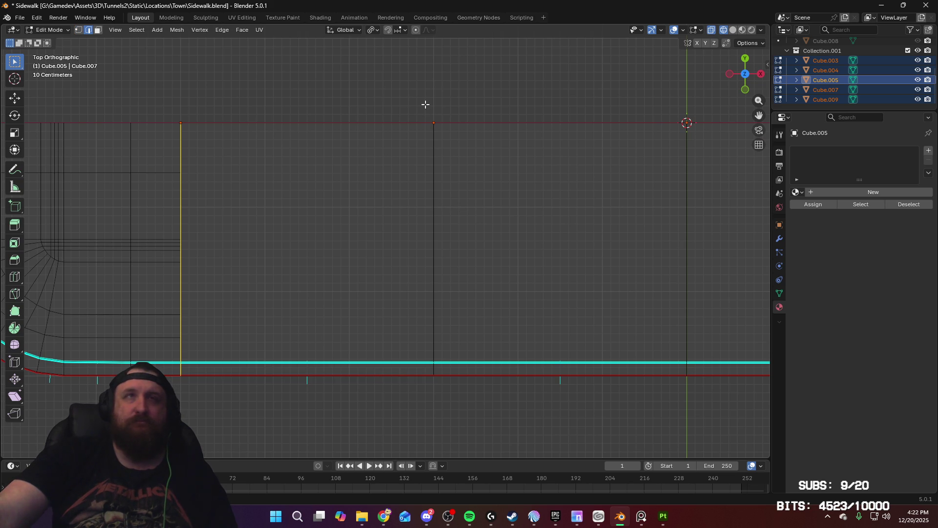
pyautogui.moveTo(425, 104)
pyautogui.mouseDown()
pyautogui.moveTo(448, 216)
pyautogui.moveTo(450, 389)
pyautogui.mouseUp()
pyautogui.keyDown('ctrl'); pyautogui.scroll(-1, 519, 391); pyautogui.keyUp('ctrl')
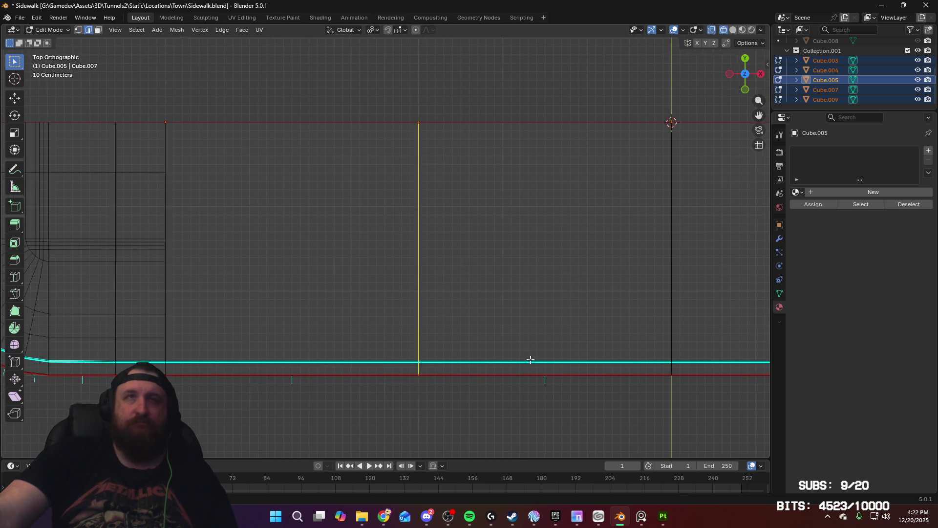
pyautogui.keyDown('ctrl'); pyautogui.scroll(-5, 530, 359); pyautogui.keyUp('ctrl')
pyautogui.moveTo(311, 235); pyautogui.dragTo(349, 235, button='middle')
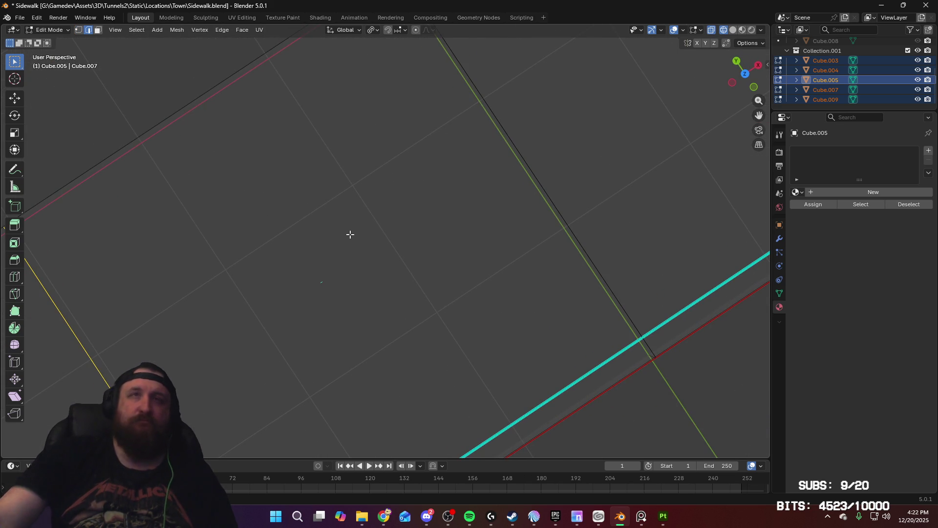
pyautogui.press('KP_7')
pyautogui.keyDown('ctrl'); pyautogui.scroll(-2, 437, 208); pyautogui.keyUp('ctrl')
pyautogui.keyDown('ctrl'); pyautogui.scroll(3, 302, 129); pyautogui.keyUp('ctrl')
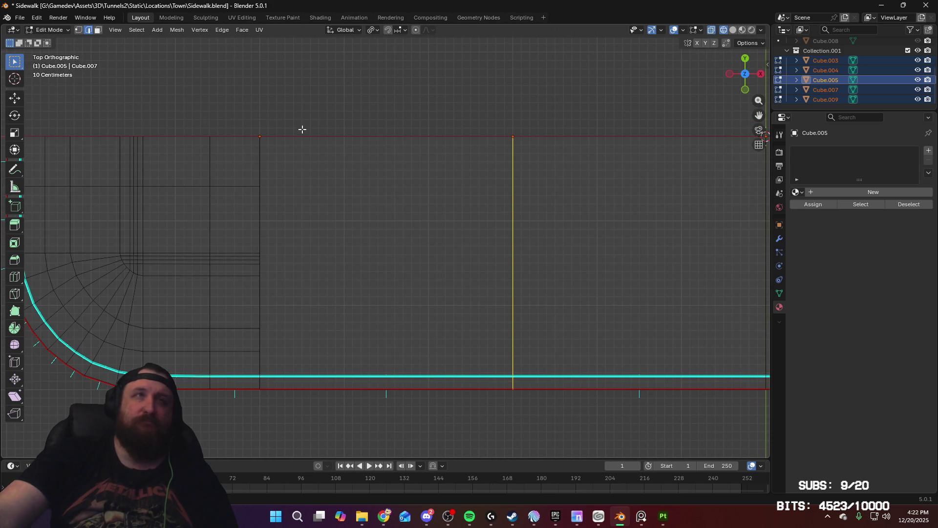
# Add the remaining seam edges up to the rounded corner and view them in perspective
pyautogui.keyDown('shift'); pyautogui.moveTo(272, 133); pyautogui.dragTo(253, 398); pyautogui.keyUp('shift')
pyautogui.keyDown('ctrl'); pyautogui.scroll(-7, 447, 320); pyautogui.keyUp('ctrl')
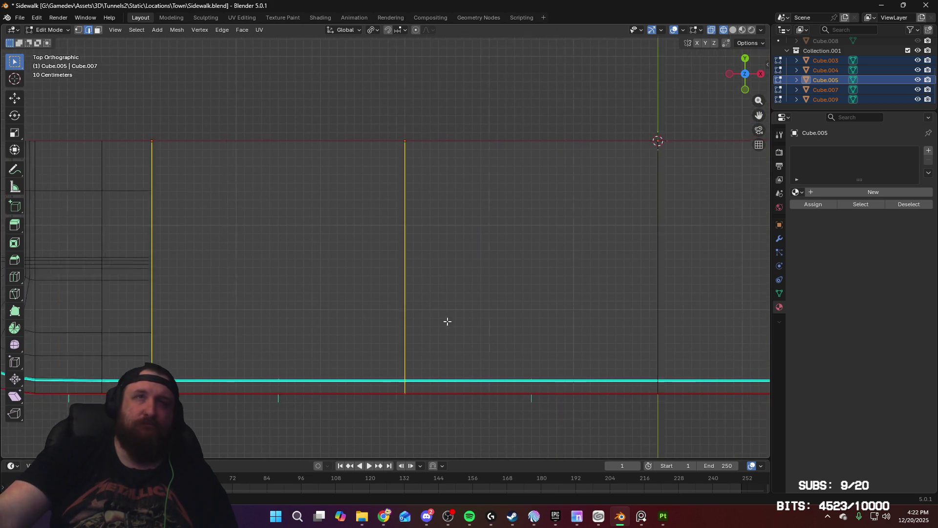
pyautogui.moveTo(462, 119)
pyautogui.keyDown('shift'); pyautogui.mouseDown()
pyautogui.moveTo(486, 289)
pyautogui.moveTo(487, 393)
pyautogui.mouseUp(); pyautogui.keyUp('shift')
pyautogui.keyDown('ctrl'); pyautogui.scroll(-5, 415, 325); pyautogui.keyUp('ctrl')
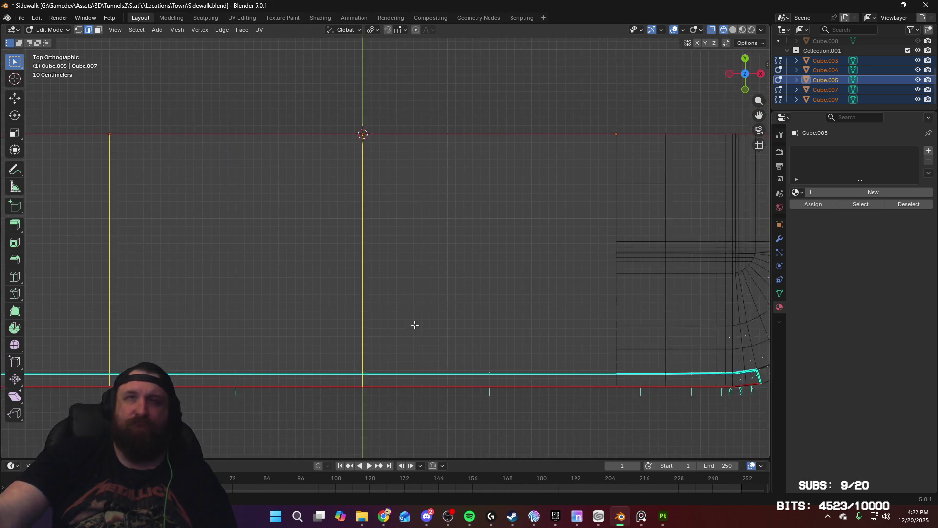
pyautogui.keyDown('shift'); pyautogui.moveTo(512, 134); pyautogui.dragTo(530, 387); pyautogui.keyUp('shift')
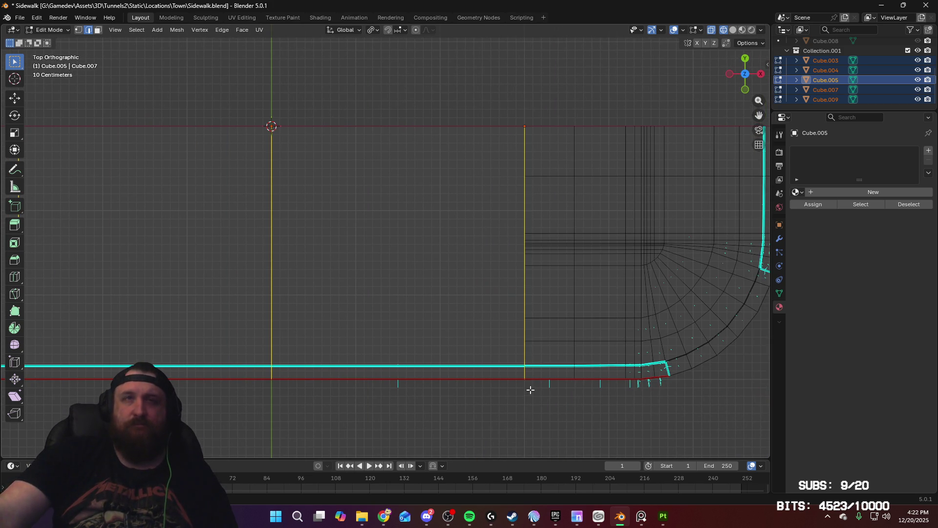
pyautogui.moveTo(529, 388)
pyautogui.mouseDown(button='middle')
pyautogui.moveTo(511, 309)
pyautogui.moveTo(565, 325)
pyautogui.mouseUp(button='middle')
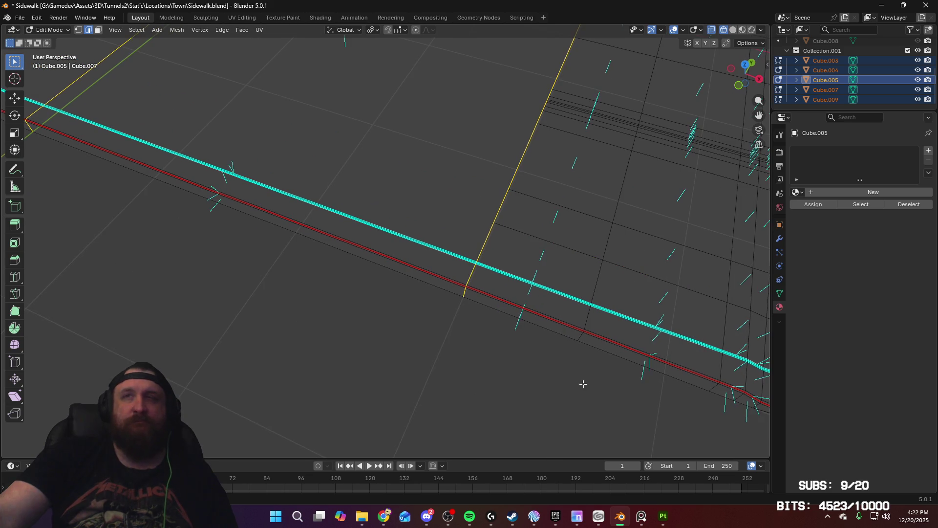
pyautogui.moveTo(583, 384)
pyautogui.mouseDown(button='middle')
pyautogui.moveTo(561, 377)
pyautogui.moveTo(563, 315)
pyautogui.mouseUp(button='middle')
# Start a bevel on the long edge, cancel it, and zoom out over the slab
pyautogui.hotkey('ctrl', 'b')
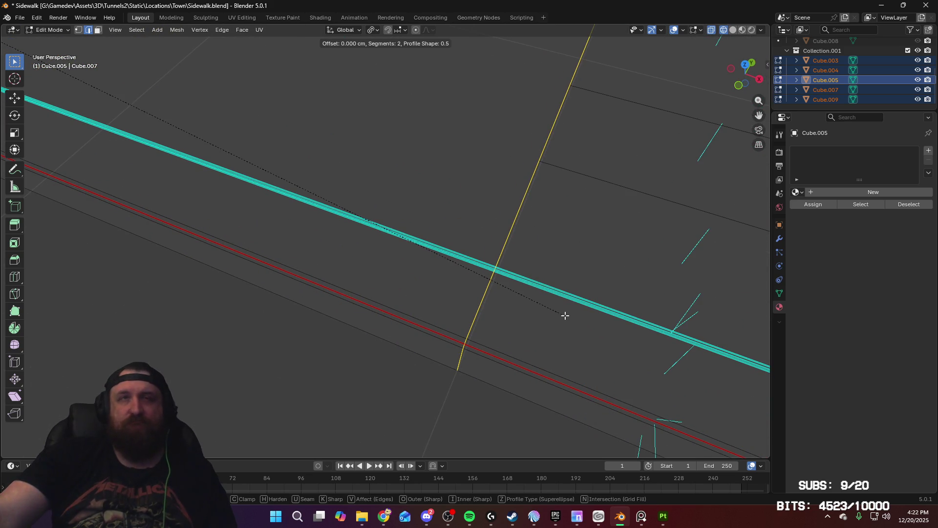
pyautogui.press('Escape')
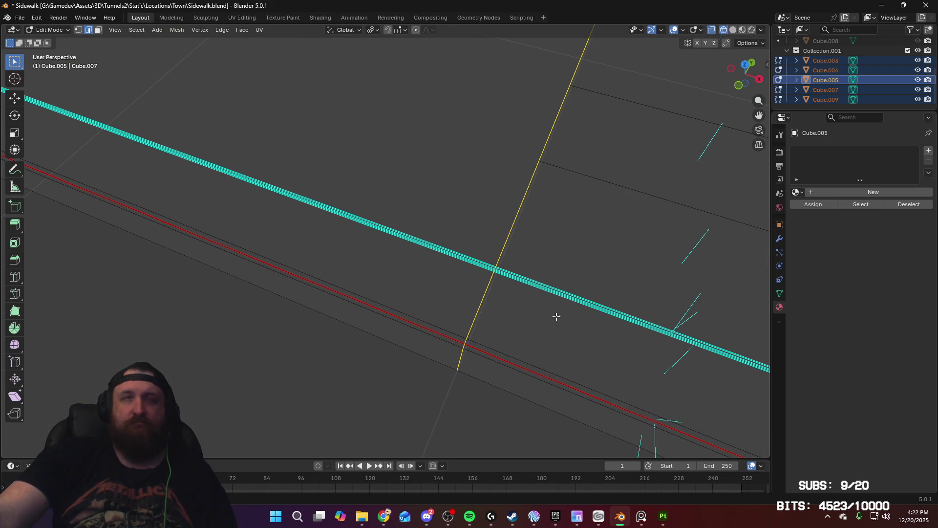
pyautogui.scroll(-6, 556, 316)
pyautogui.moveTo(433, 295); pyautogui.dragTo(468, 324, button='middle')
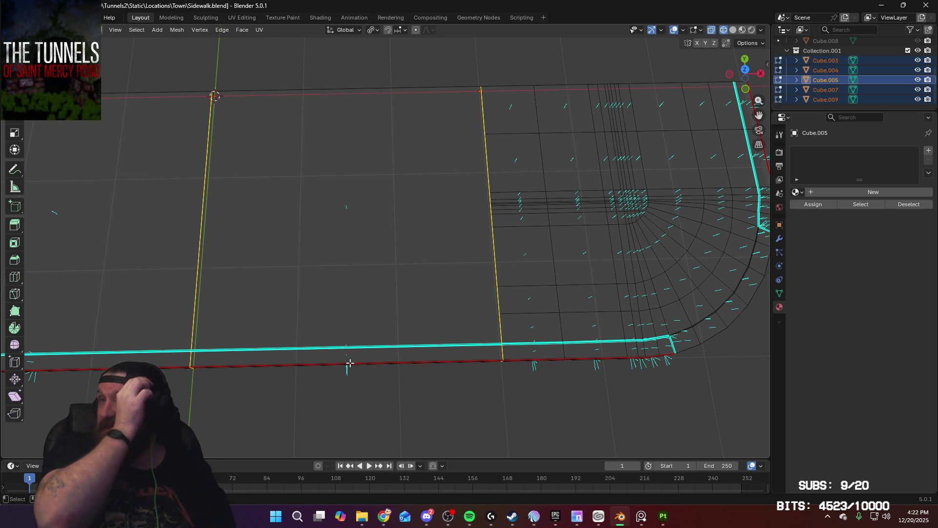
# In Object Mode, delete slab Cube.007 and the left slab
pyautogui.press('Tab')
pyautogui.keyDown('shift'); pyautogui.moveTo(339, 269); pyautogui.dragTo(614, 351, button='middle'); pyautogui.keyUp('shift')
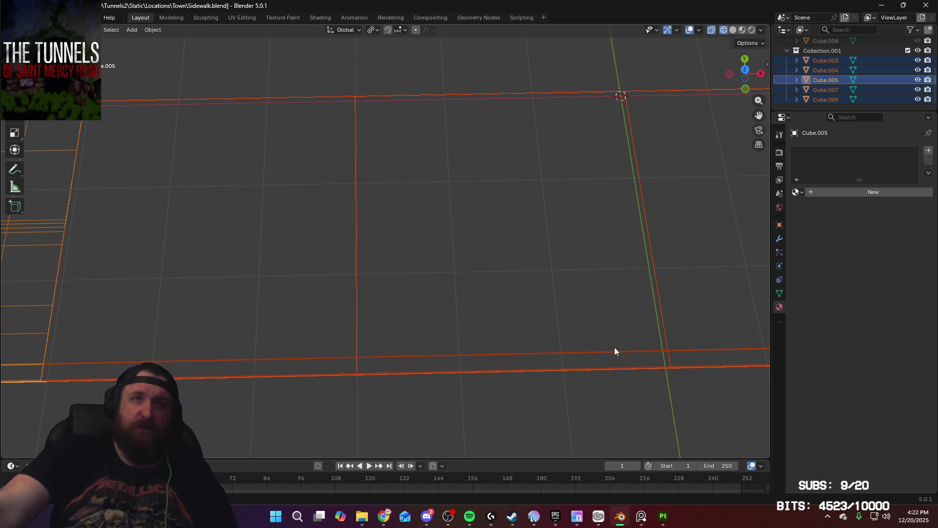
pyautogui.keyDown('shift'); pyautogui.moveTo(712, 308); pyautogui.dragTo(662, 329, button='middle'); pyautogui.keyUp('shift')
pyautogui.click(663, 325)
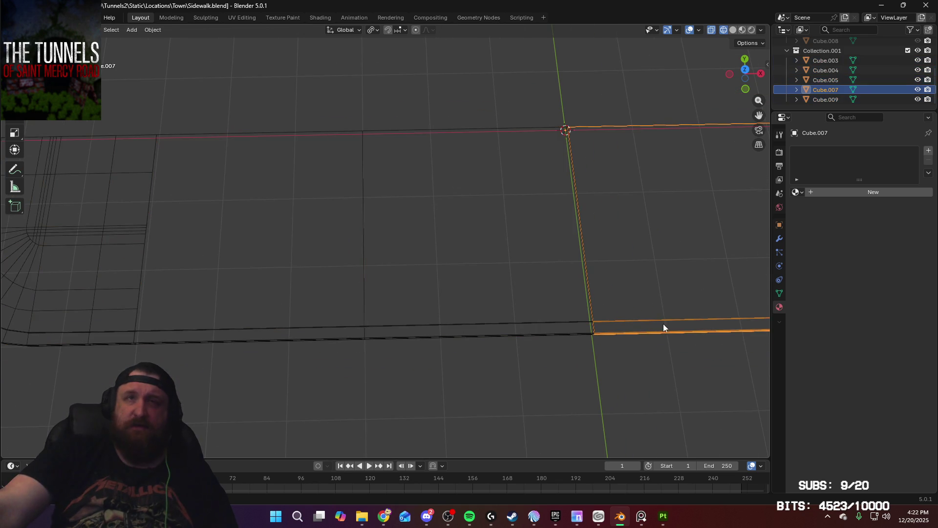
pyautogui.keyDown('shift'); pyautogui.click(307, 328); pyautogui.keyUp('shift')
pyautogui.press('Delete')
# Add two centred loop cuts across Cube.003 and begin scaling them along X
pyautogui.click(470, 331)
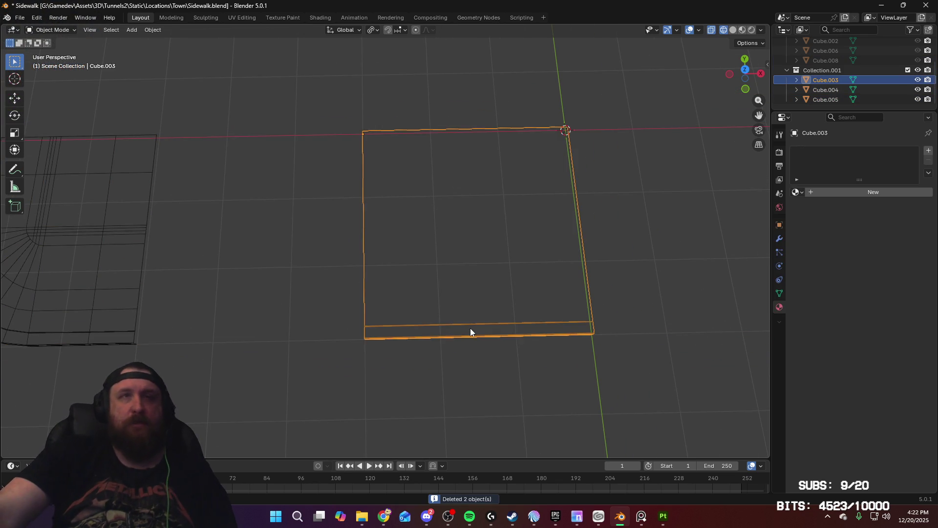
pyautogui.moveTo(470, 333)
pyautogui.mouseDown(button='middle')
pyautogui.moveTo(489, 321)
pyautogui.moveTo(526, 346)
pyautogui.mouseUp(button='middle')
pyautogui.scroll(5, 525, 317)
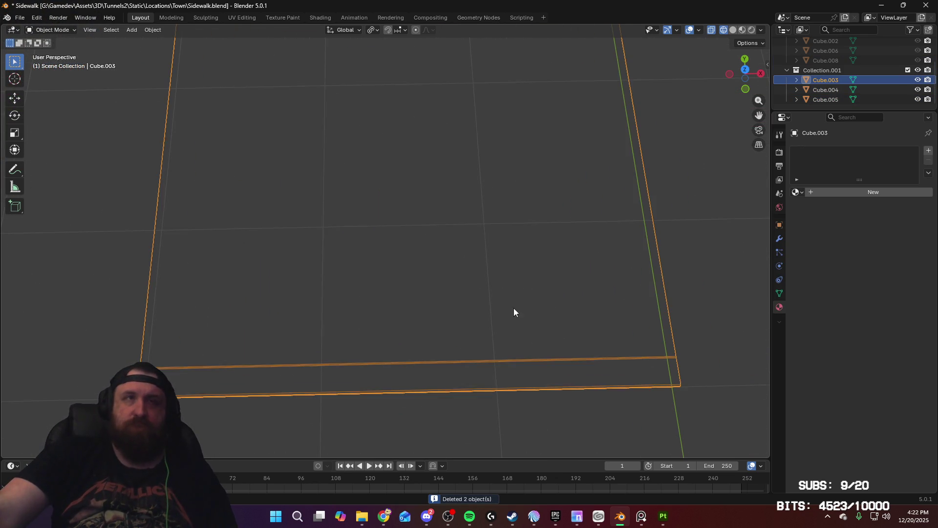
pyautogui.press('Tab')
pyautogui.hotkey('ctrl', 'r')
pyautogui.scroll(1, 439, 390)
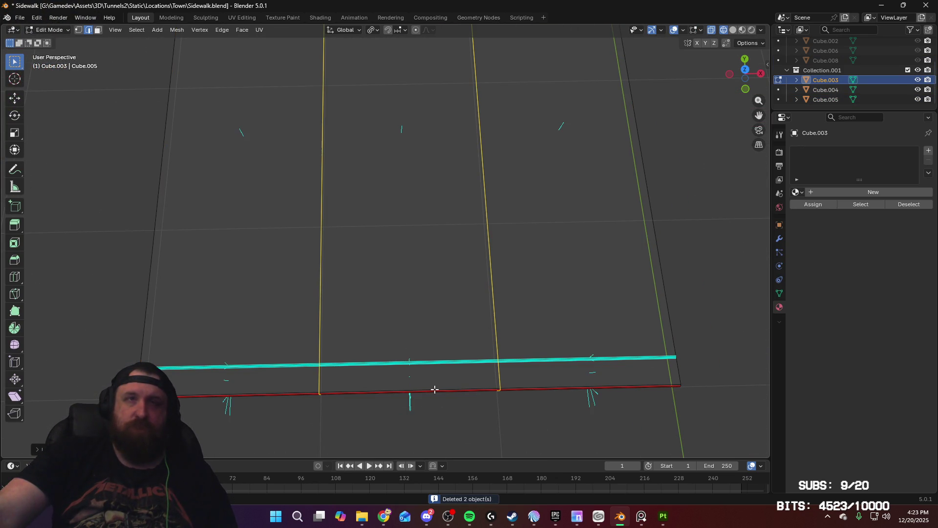
pyautogui.click(435, 389)
pyautogui.rightClick(435, 389)
pyautogui.press('s')
pyautogui.press('x')
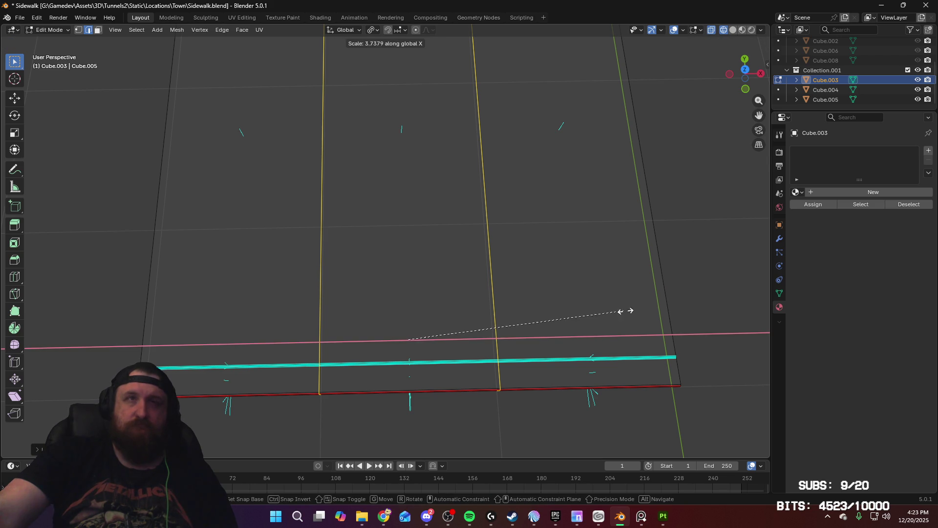
# Set the pivot point to Median Point and scale the two loops to 2.9 along X
pyautogui.click(446, 324)
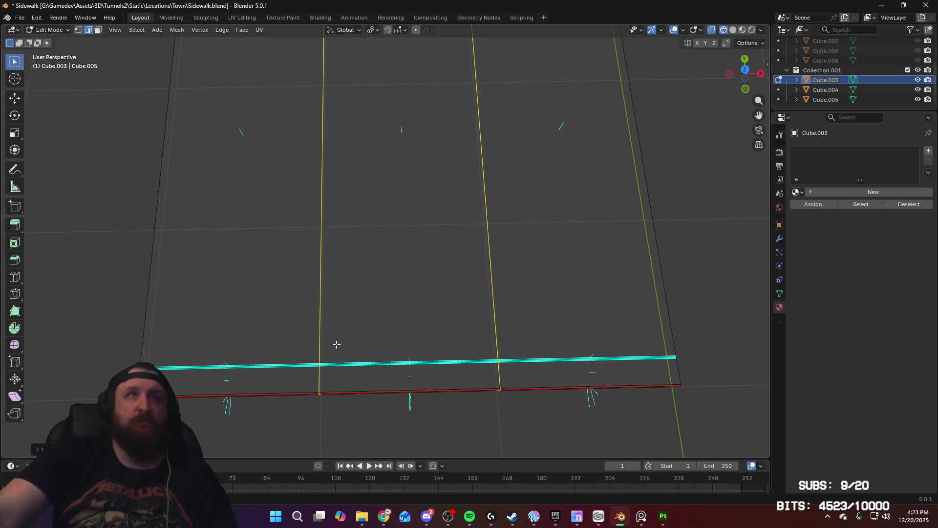
pyautogui.click(375, 32)
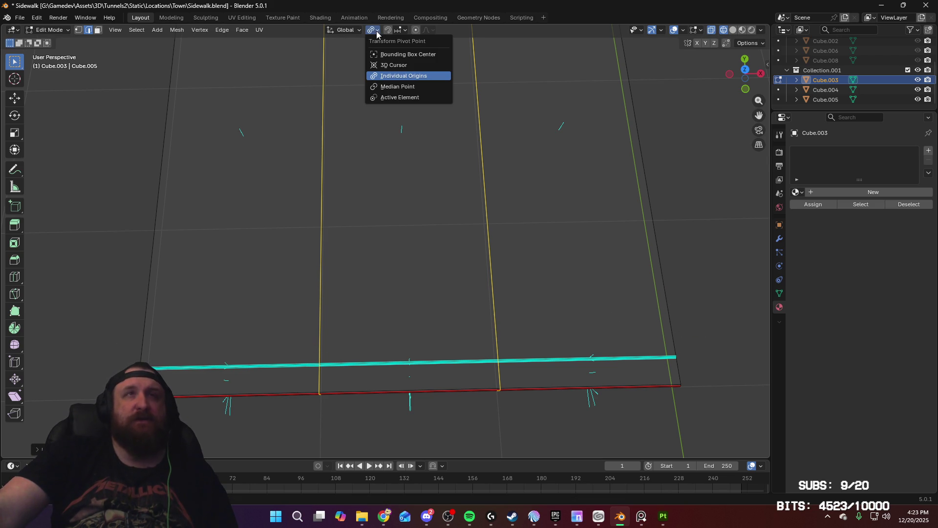
pyautogui.click(416, 89)
pyautogui.press('s')
pyautogui.rightClick(511, 202)
pyautogui.press('s')
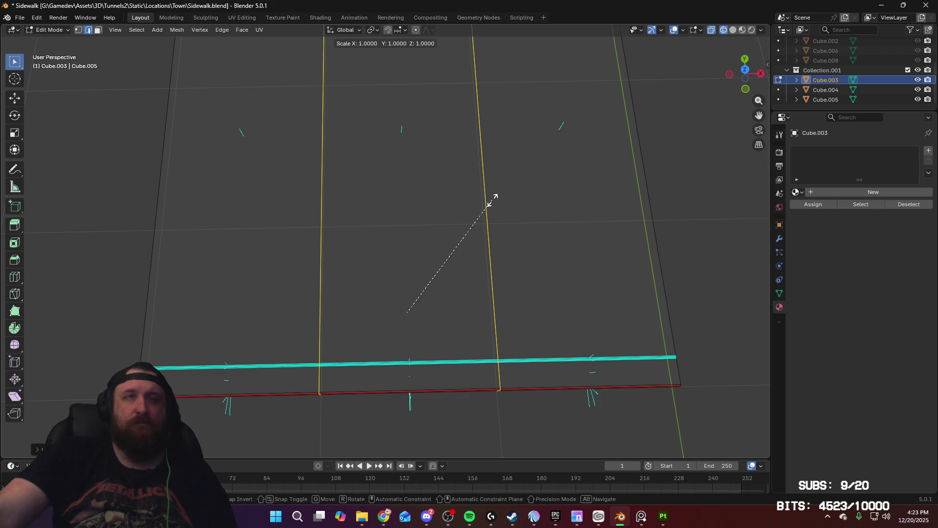
pyautogui.press('x')
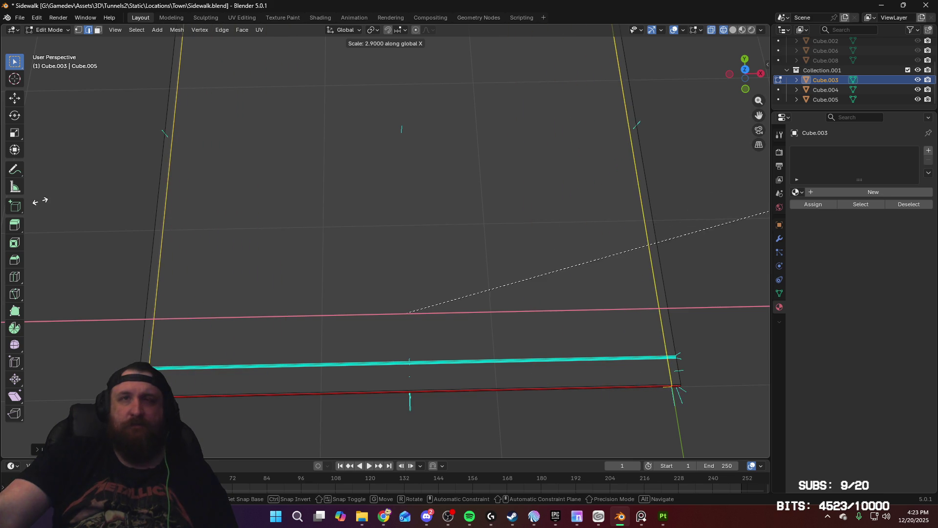
pyautogui.click(40, 203)
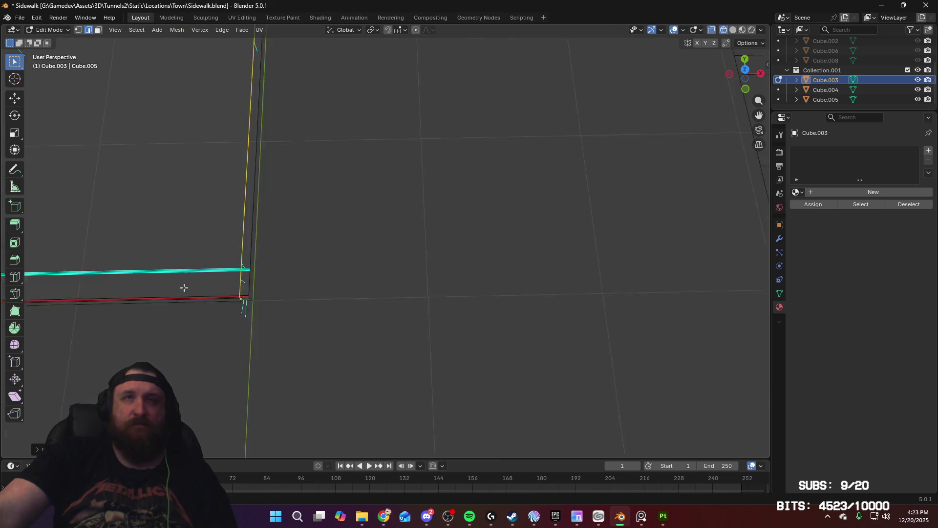
# Scale the loops again along X until they sit at the slab's end edges
pyautogui.moveTo(183, 288)
pyautogui.keyDown('shift'); pyautogui.mouseDown(button='middle')
pyautogui.moveTo(228, 277)
pyautogui.moveTo(301, 288)
pyautogui.mouseUp(button='middle'); pyautogui.keyUp('shift')
pyautogui.scroll(10, 415, 314)
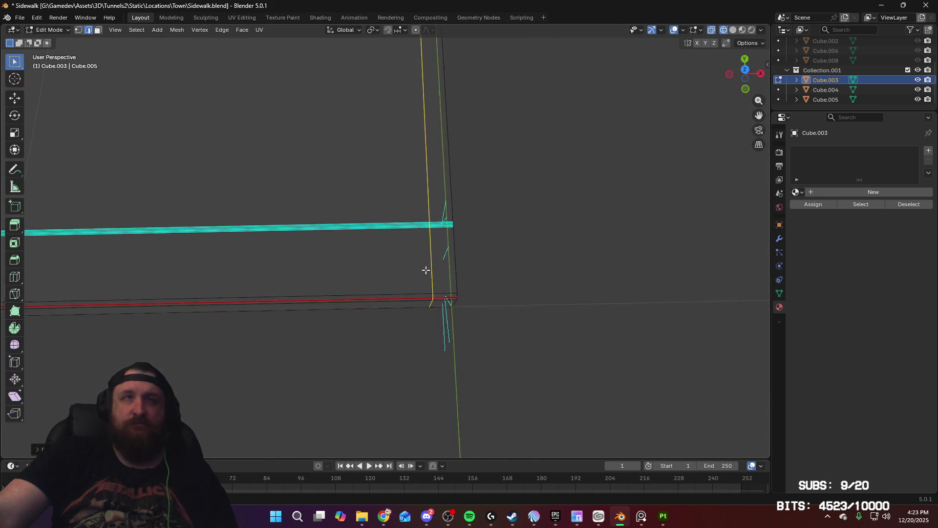
pyautogui.keyDown('shift'); pyautogui.scroll(-5, 449, 259); pyautogui.keyUp('shift')
pyautogui.keyDown('shift'); pyautogui.scroll(5, 448, 260); pyautogui.keyUp('shift')
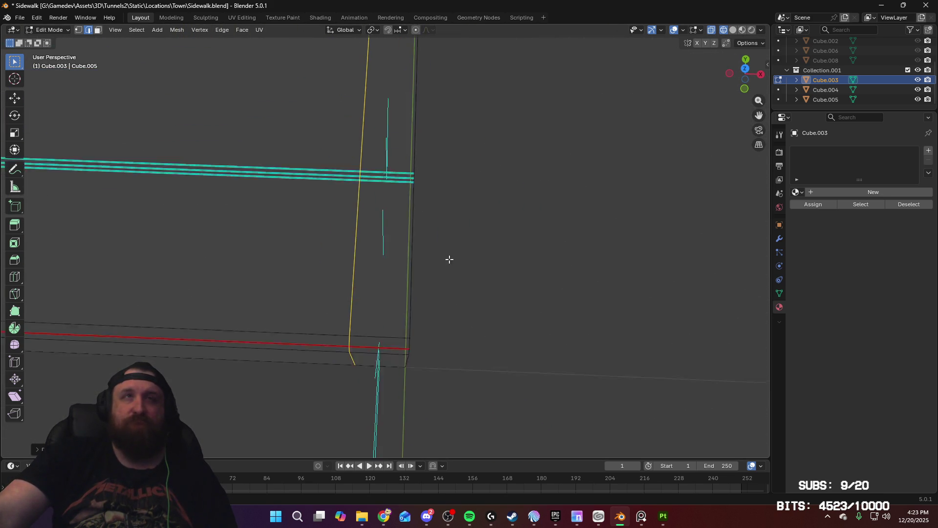
pyautogui.press('s')
pyautogui.press('x')
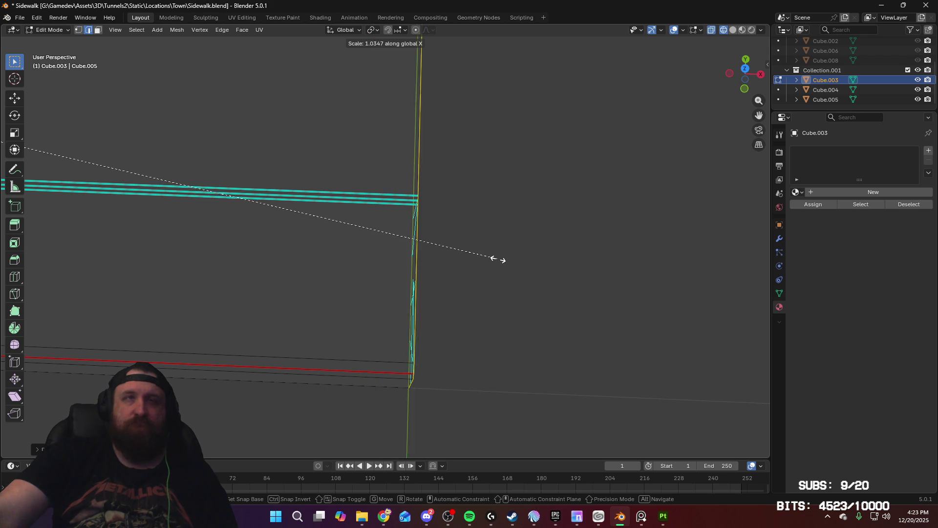
pyautogui.click(496, 259)
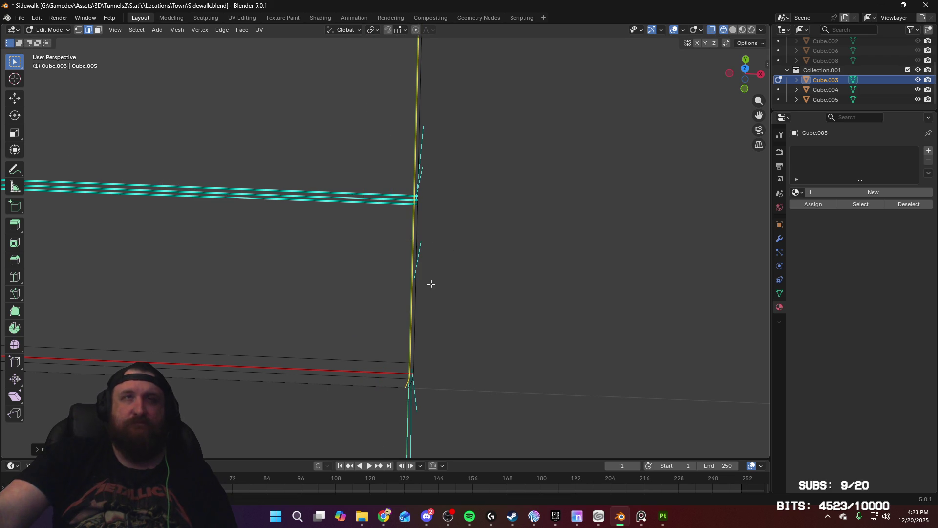
# Select the vertical edge at the slab's end and inspect the corner from several angles
pyautogui.click(420, 166)
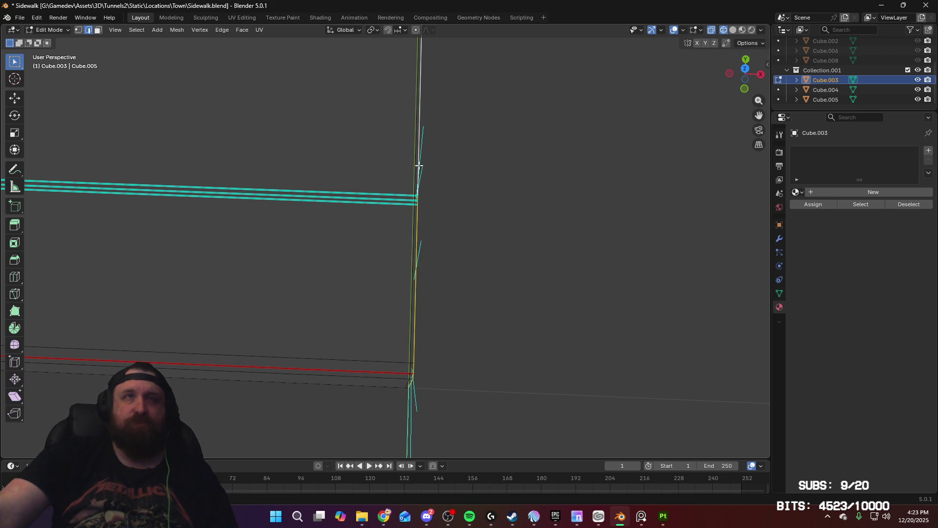
pyautogui.scroll(5, 423, 205)
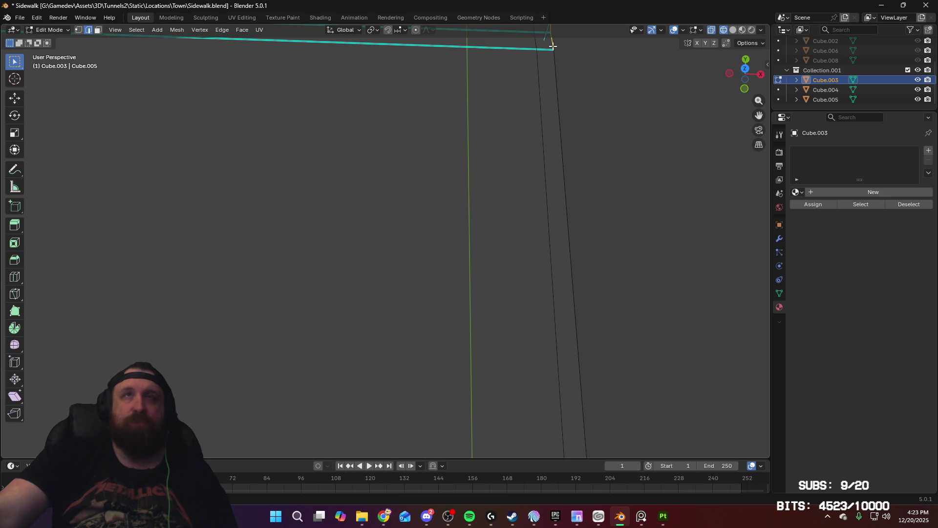
pyautogui.moveTo(349, 162)
pyautogui.mouseDown(button='middle')
pyautogui.moveTo(358, 165)
pyautogui.moveTo(322, 171)
pyautogui.moveTo(356, 169)
pyautogui.mouseUp(button='middle')
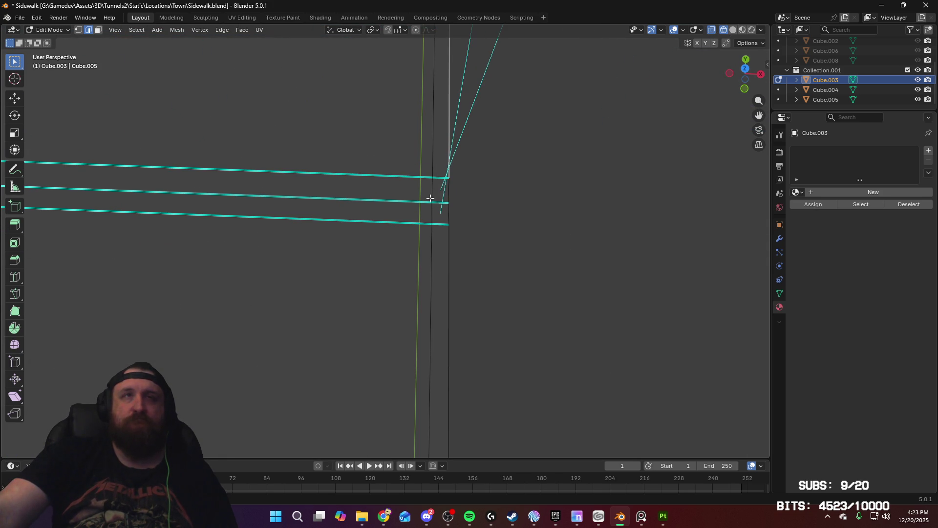
pyautogui.moveTo(430, 198)
pyautogui.mouseDown(button='middle')
pyautogui.moveTo(314, 233)
pyautogui.moveTo(310, 254)
pyautogui.moveTo(594, 253)
pyautogui.moveTo(441, 256)
pyautogui.moveTo(446, 213)
pyautogui.moveTo(443, 225)
pyautogui.mouseUp(button='middle')
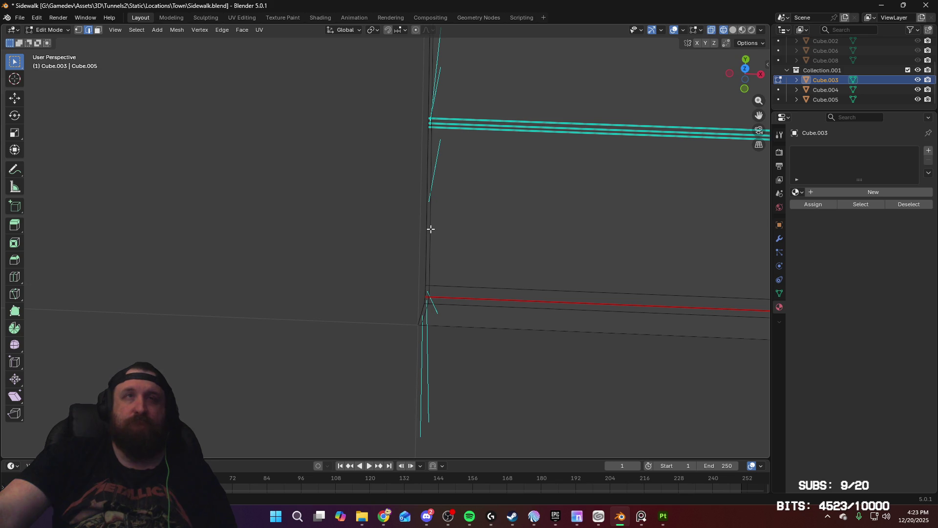
pyautogui.moveTo(447, 188); pyautogui.dragTo(443, 216, button='middle')
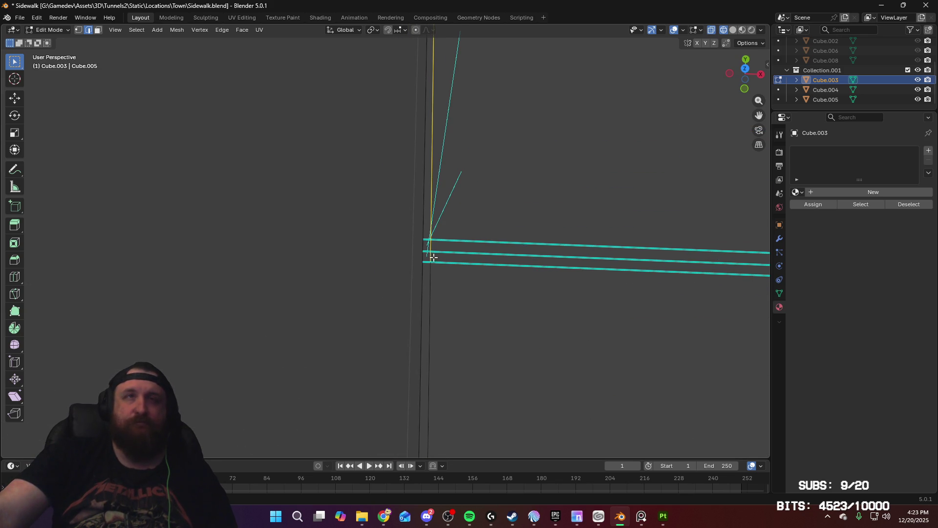
pyautogui.moveTo(438, 268)
pyautogui.mouseDown(button='middle')
pyautogui.moveTo(446, 309)
pyautogui.moveTo(452, 285)
pyautogui.moveTo(406, 278)
pyautogui.mouseUp(button='middle')
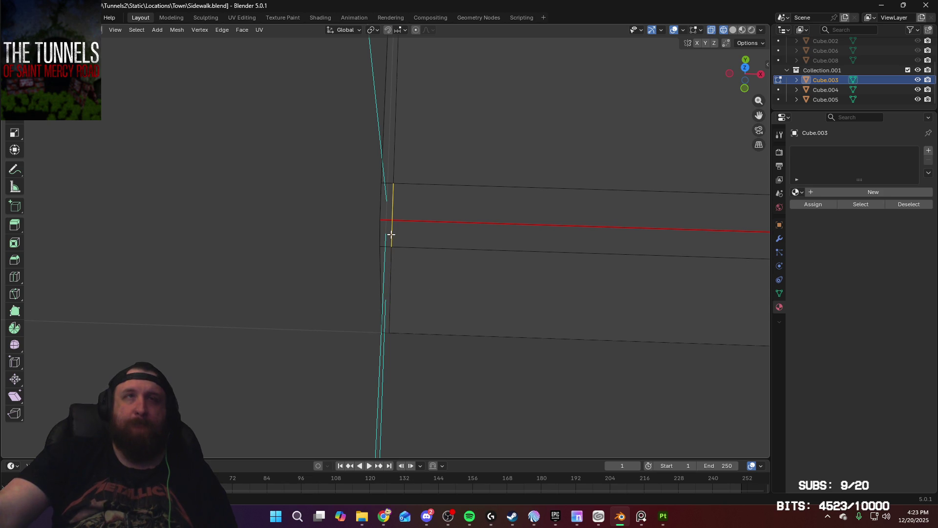
pyautogui.moveTo(444, 180)
pyautogui.mouseDown(button='middle')
pyautogui.moveTo(483, 211)
pyautogui.moveTo(450, 190)
pyautogui.moveTo(469, 232)
pyautogui.moveTo(189, 224)
pyautogui.moveTo(356, 240)
pyautogui.moveTo(330, 238)
pyautogui.mouseUp(button='middle')
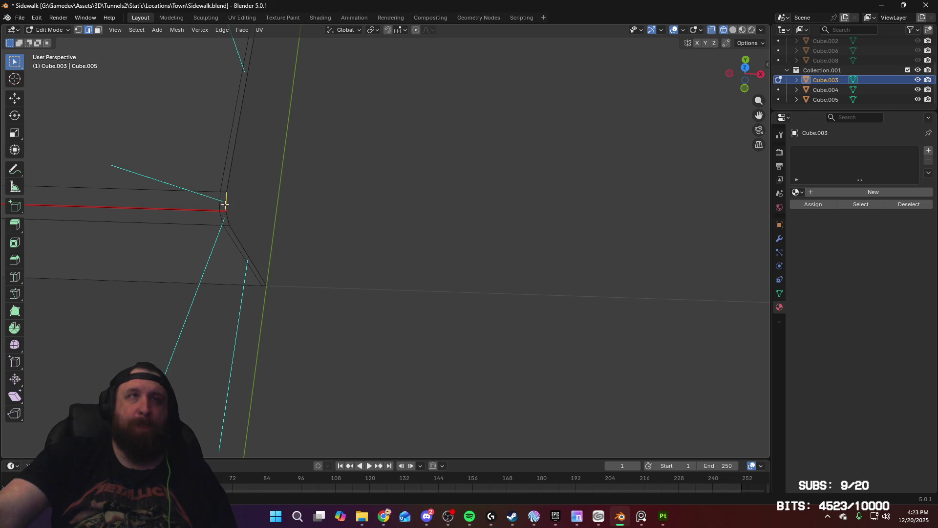
pyautogui.moveTo(225, 205)
pyautogui.mouseDown(button='middle')
pyautogui.moveTo(242, 214)
pyautogui.moveTo(226, 245)
pyautogui.moveTo(555, 255)
pyautogui.moveTo(469, 288)
pyautogui.moveTo(471, 242)
pyautogui.moveTo(557, 251)
pyautogui.moveTo(550, 264)
pyautogui.mouseUp(button='middle')
# In front orthographic view, try a vertical move of the vertices, cancel it, and inspect the slanted edge
pyautogui.press('KP_1')
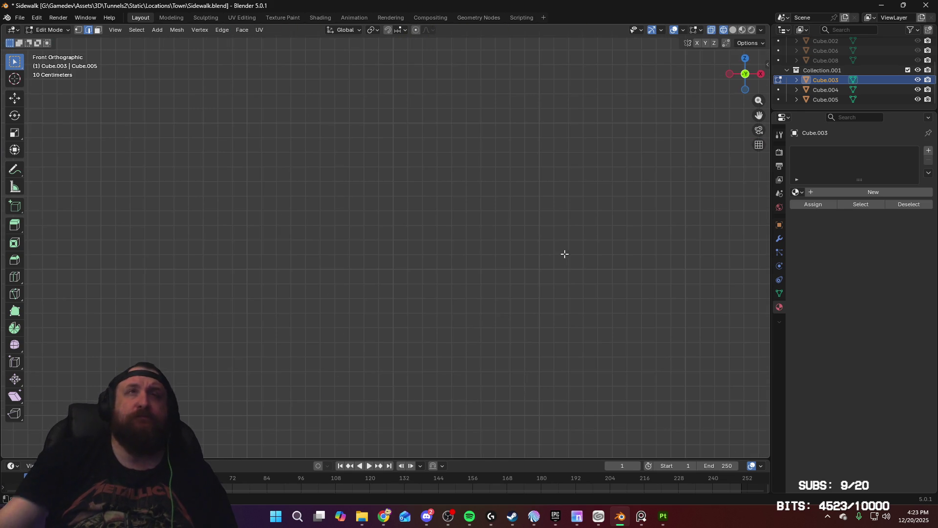
pyautogui.keyDown('shift'); pyautogui.scroll(15, 496, 356); pyautogui.keyUp('shift')
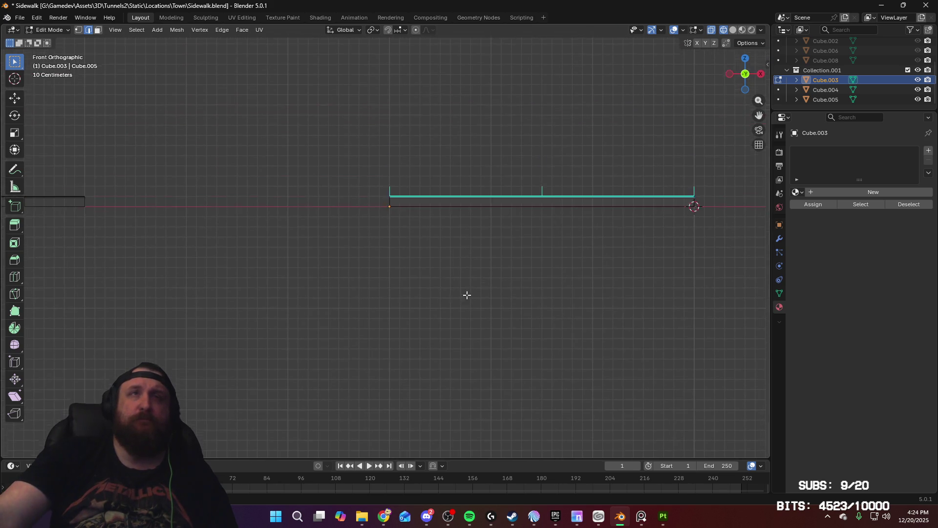
pyautogui.keyDown('shift'); pyautogui.scroll(5, 465, 318); pyautogui.keyUp('shift')
pyautogui.scroll(10, 472, 223)
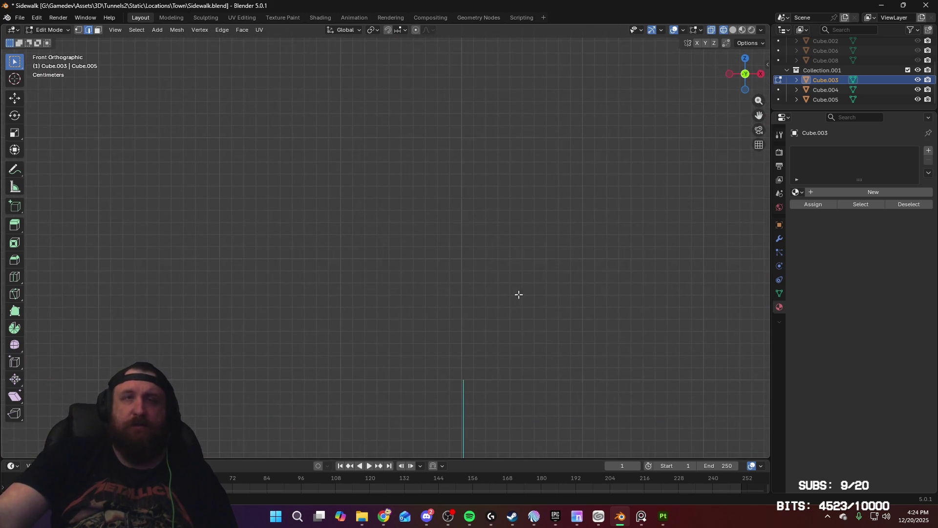
pyautogui.keyDown('shift'); pyautogui.scroll(-5, 498, 215); pyautogui.keyUp('shift')
pyautogui.scroll(6, 478, 132)
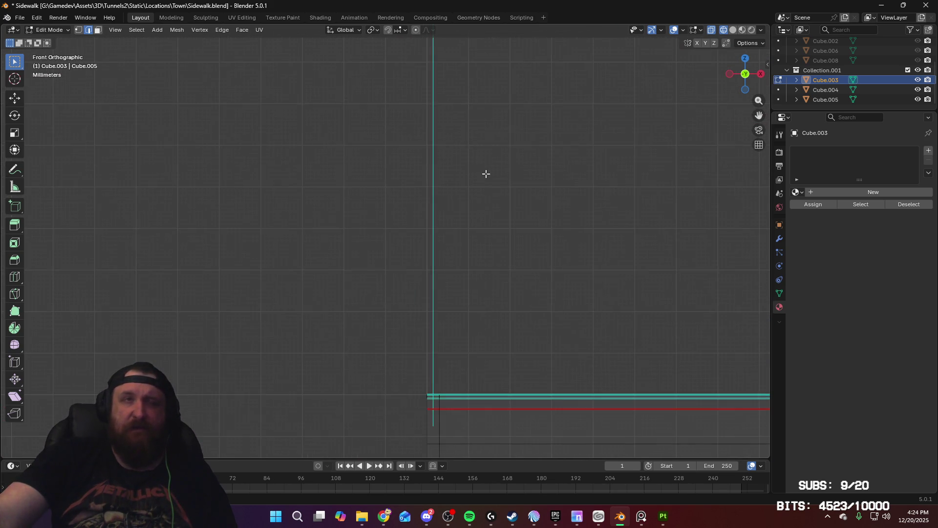
pyautogui.keyDown('shift'); pyautogui.scroll(-3, 486, 173); pyautogui.keyUp('shift')
pyautogui.press('g')
pyautogui.press('z')
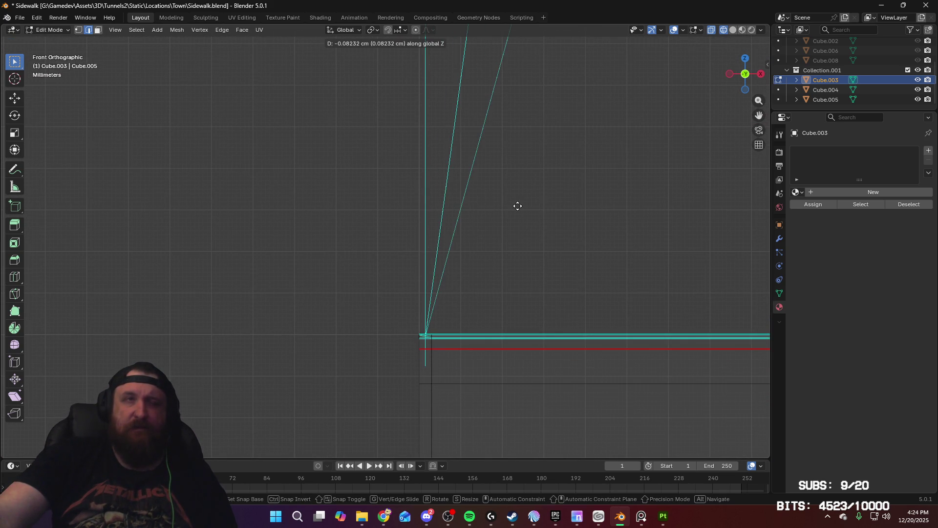
pyautogui.rightClick(517, 210)
pyautogui.moveTo(511, 205)
pyautogui.mouseDown(button='middle')
pyautogui.moveTo(513, 240)
pyautogui.moveTo(395, 378)
pyautogui.mouseUp(button='middle')
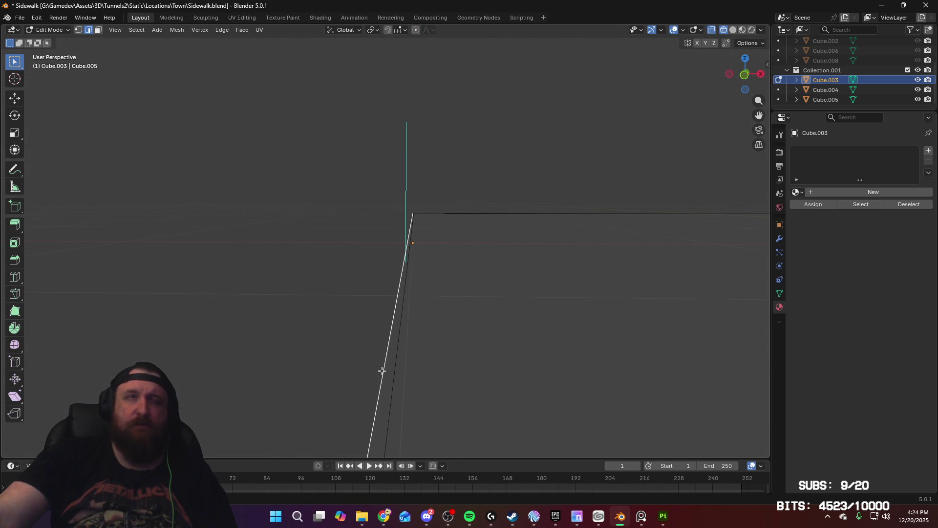
pyautogui.moveTo(420, 347)
pyautogui.mouseDown(button='middle')
pyautogui.moveTo(423, 396)
pyautogui.moveTo(395, 115)
pyautogui.moveTo(410, 389)
pyautogui.moveTo(485, 107)
pyautogui.moveTo(497, 321)
pyautogui.moveTo(492, 254)
pyautogui.moveTo(251, 247)
pyautogui.moveTo(494, 253)
pyautogui.moveTo(617, 227)
pyautogui.moveTo(448, 254)
pyautogui.moveTo(549, 247)
pyautogui.moveTo(410, 226)
pyautogui.moveTo(422, 220)
pyautogui.mouseUp(button='middle')
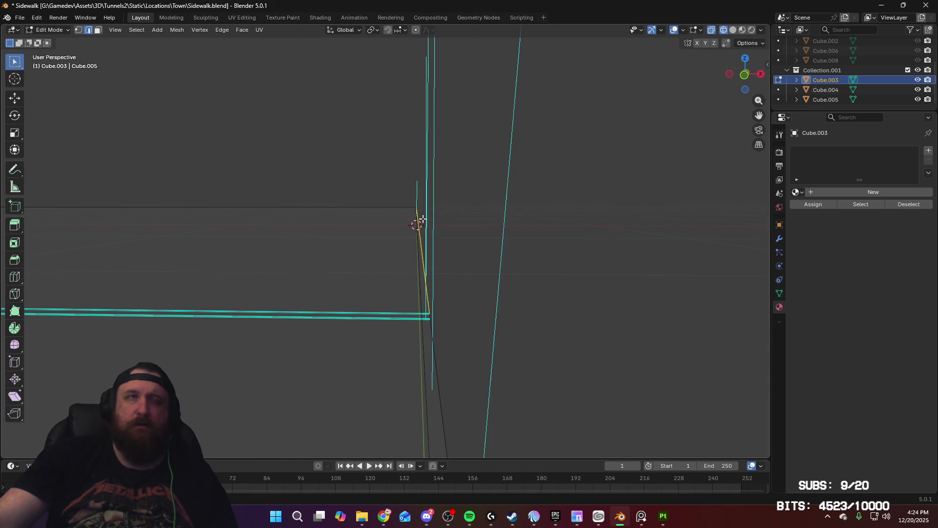
# Lower the selected vertices about 0.096 cm along Z and check the corner alignment
pyautogui.press('KP_1')
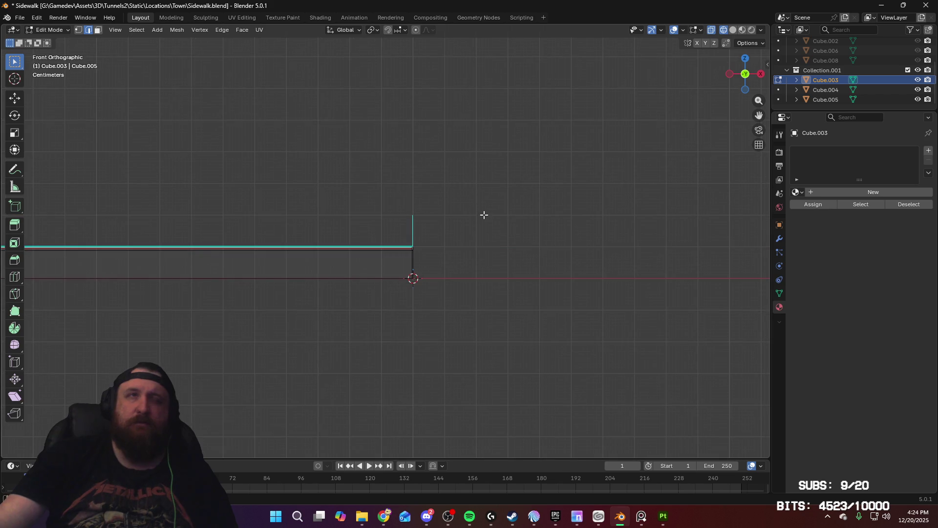
pyautogui.scroll(5, 523, 138)
pyautogui.scroll(3, 616, 186)
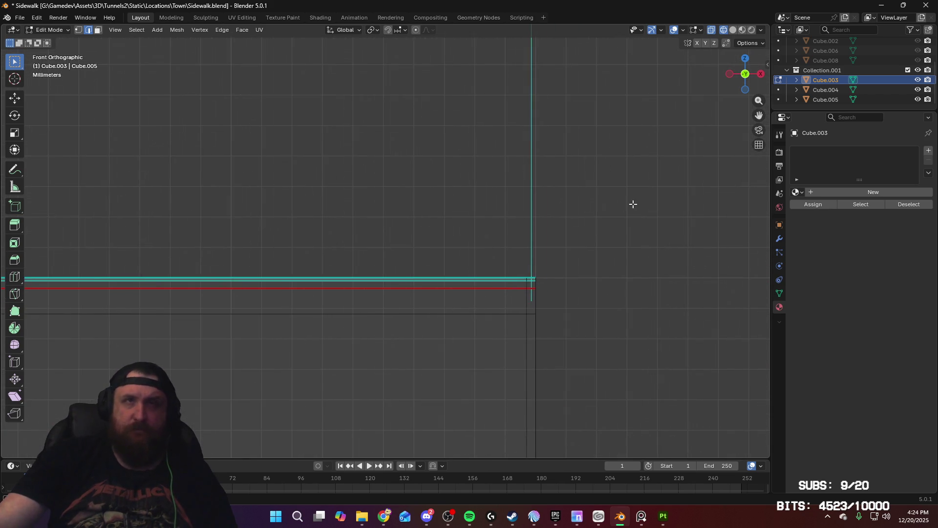
pyautogui.keyDown('shift'); pyautogui.moveTo(662, 158); pyautogui.dragTo(553, 146, button='middle'); pyautogui.keyUp('shift')
pyautogui.press('g')
pyautogui.press('z')
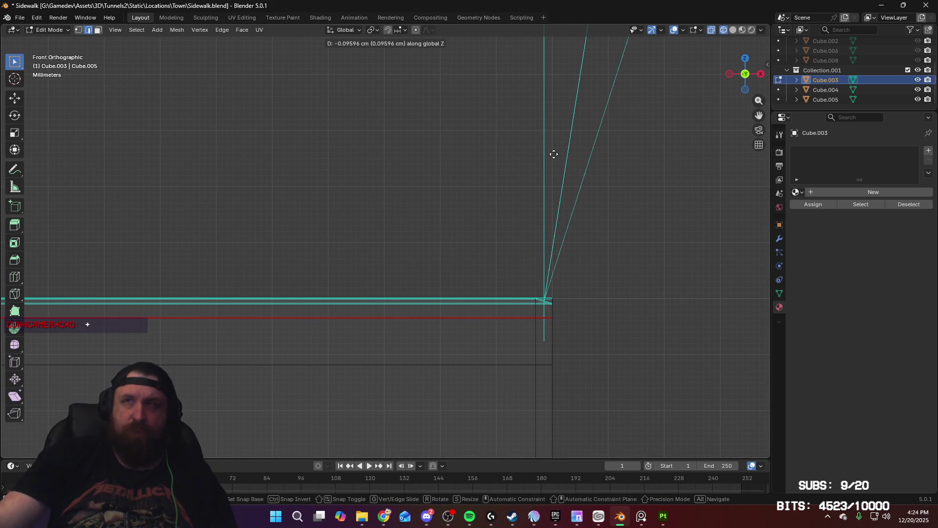
pyautogui.click(554, 154)
pyautogui.moveTo(556, 153)
pyautogui.mouseDown(button='middle')
pyautogui.moveTo(560, 206)
pyautogui.moveTo(533, 206)
pyautogui.mouseUp(button='middle')
pyautogui.moveTo(447, 249)
pyautogui.mouseDown(button='middle')
pyautogui.moveTo(478, 191)
pyautogui.moveTo(482, 339)
pyautogui.mouseUp(button='middle')
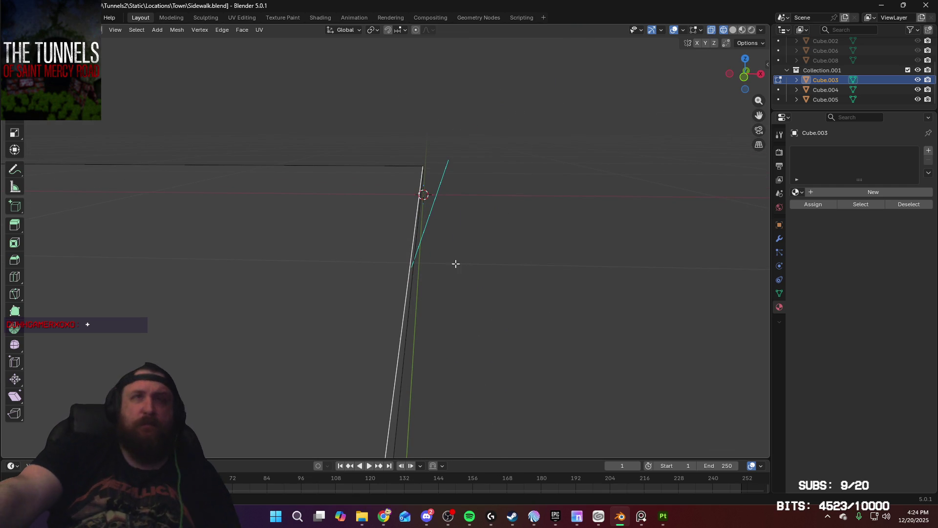
pyautogui.moveTo(454, 264)
pyautogui.mouseDown(button='middle')
pyautogui.moveTo(438, 400)
pyautogui.moveTo(465, 360)
pyautogui.moveTo(482, 295)
pyautogui.moveTo(449, 355)
pyautogui.moveTo(461, 318)
pyautogui.moveTo(442, 358)
pyautogui.moveTo(250, 394)
pyautogui.mouseUp(button='middle')
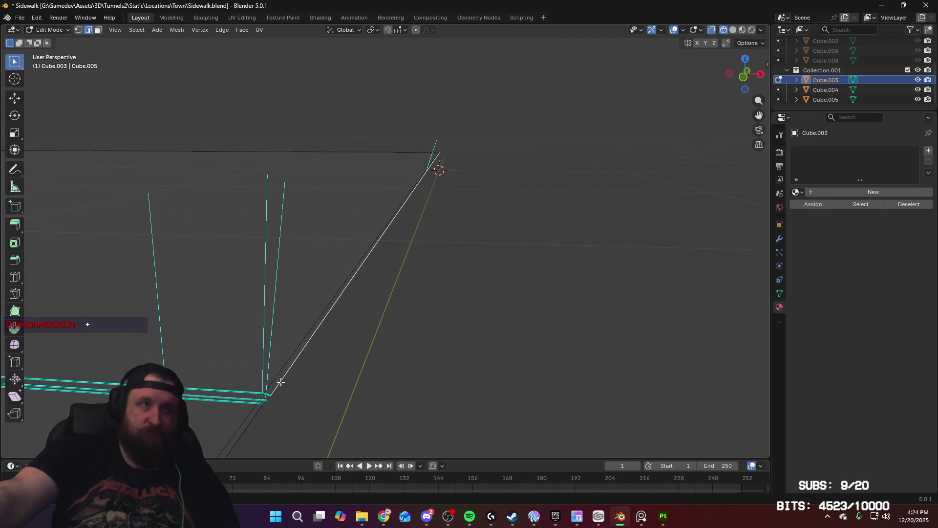
# Mark the selected corner edges of Cube.003 as sharp
pyautogui.rightClick(317, 377)
pyautogui.click(309, 400)
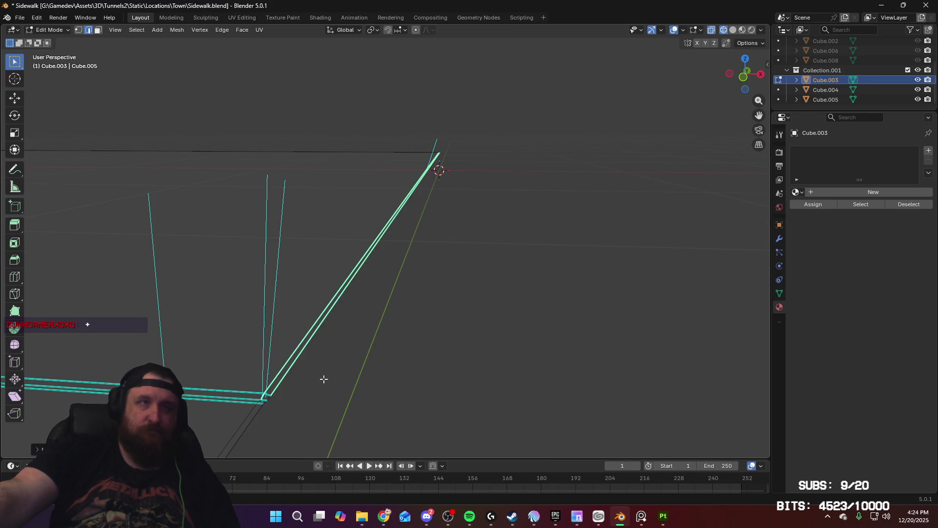
pyautogui.moveTo(324, 378)
pyautogui.mouseDown(button='middle')
pyautogui.moveTo(324, 396)
pyautogui.moveTo(356, 335)
pyautogui.mouseUp(button='middle')
pyautogui.keyDown('shift'); pyautogui.moveTo(30, 369); pyautogui.dragTo(194, 356, button='middle'); pyautogui.keyUp('shift')
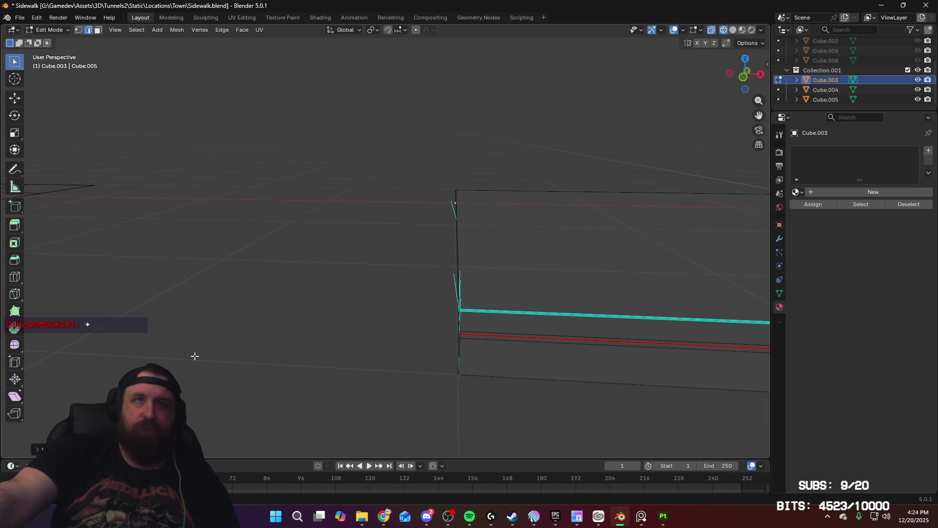
pyautogui.scroll(5, 429, 308)
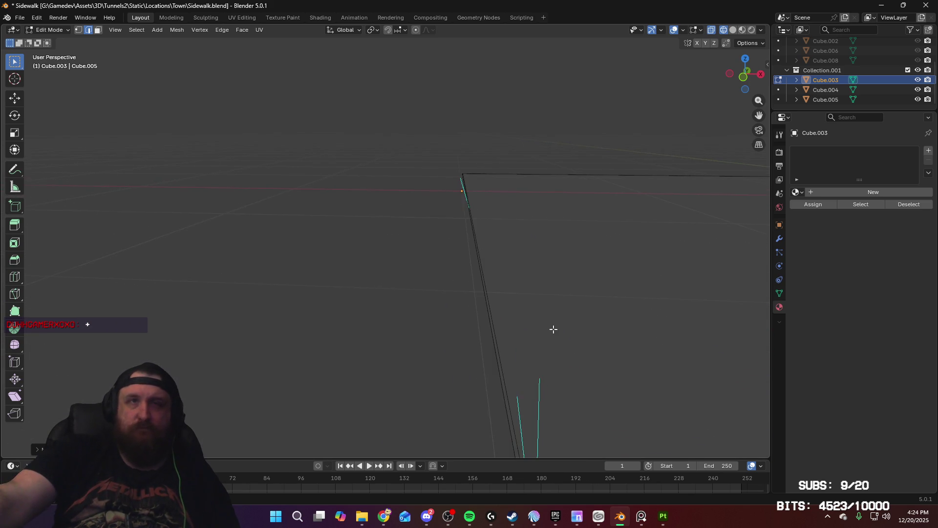
pyautogui.scroll(-2, 540, 274)
pyautogui.scroll(4, 529, 272)
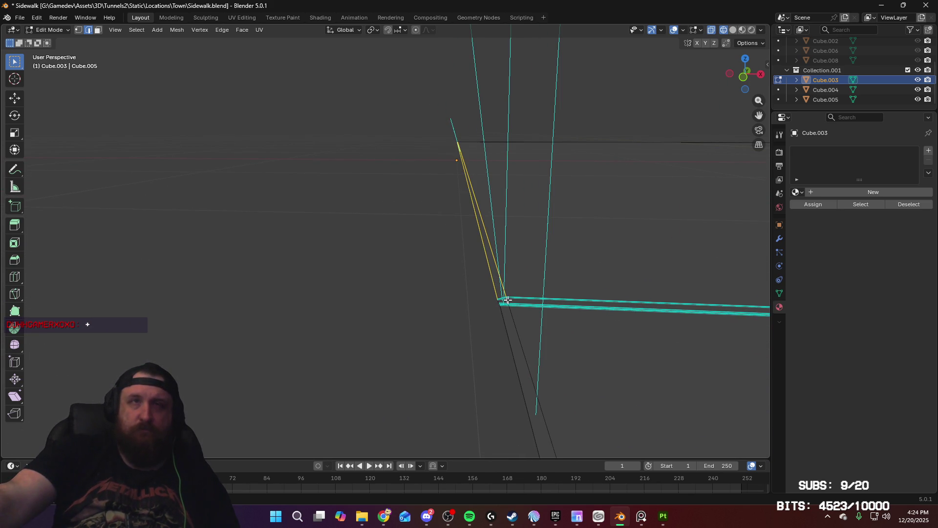
pyautogui.moveTo(644, 288)
pyautogui.keyDown('shift'); pyautogui.mouseDown(button='middle')
pyautogui.moveTo(394, 293)
pyautogui.moveTo(456, 268)
pyautogui.moveTo(559, 256)
pyautogui.moveTo(102, 248)
pyautogui.mouseUp(button='middle'); pyautogui.keyUp('shift')
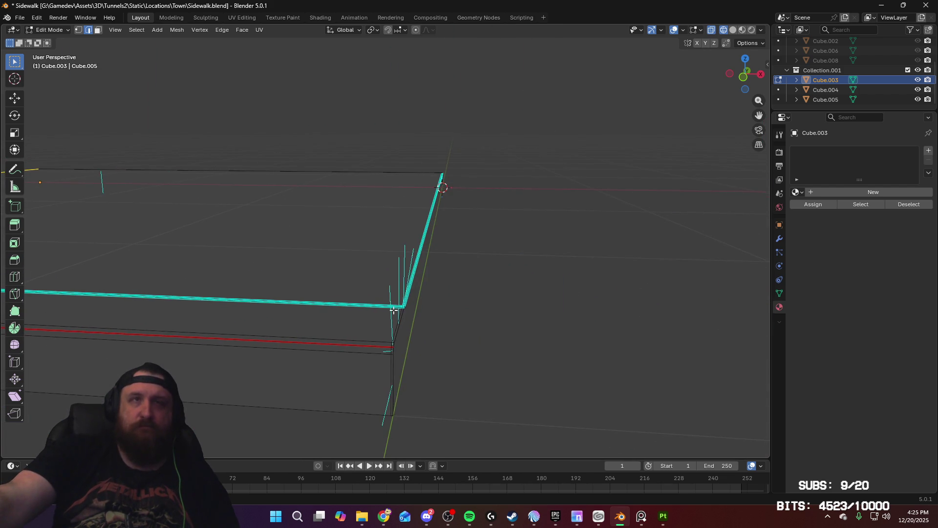
pyautogui.scroll(5, 402, 272)
pyautogui.scroll(3, 478, 297)
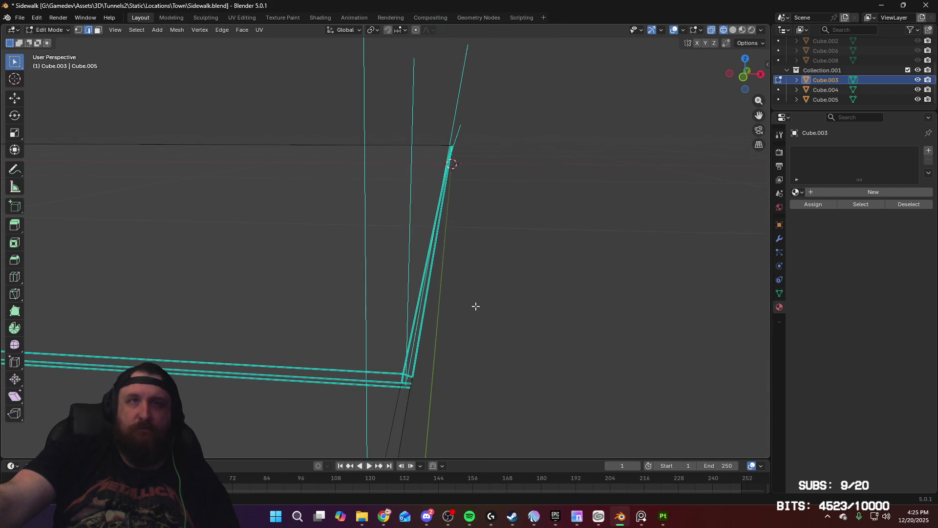
# Mark the corner edge as a UV seam and return to Object Mode
pyautogui.rightClick(456, 383)
pyautogui.click(455, 382)
pyautogui.scroll(-5, 468, 276)
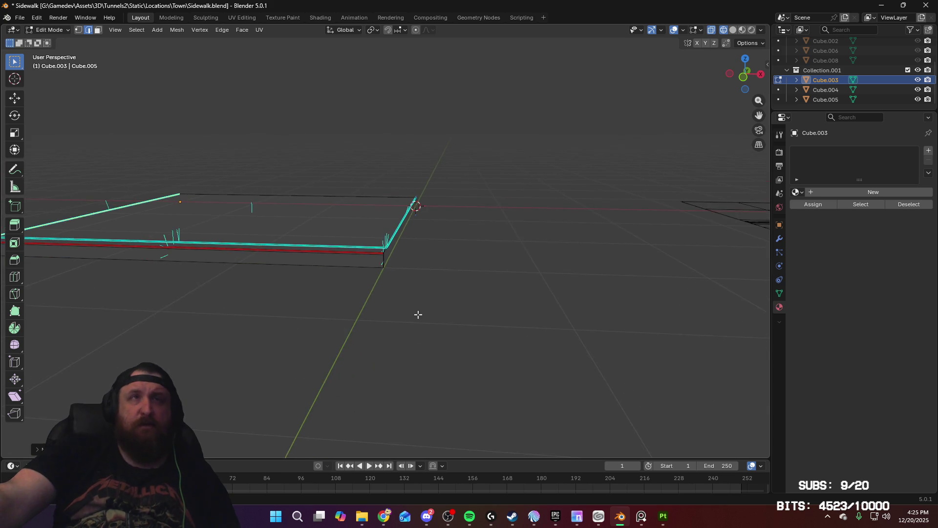
pyautogui.moveTo(418, 314)
pyautogui.mouseDown(button='middle')
pyautogui.moveTo(331, 293)
pyautogui.moveTo(381, 310)
pyautogui.moveTo(527, 264)
pyautogui.moveTo(482, 274)
pyautogui.moveTo(452, 254)
pyautogui.mouseUp(button='middle')
pyautogui.press('Tab')
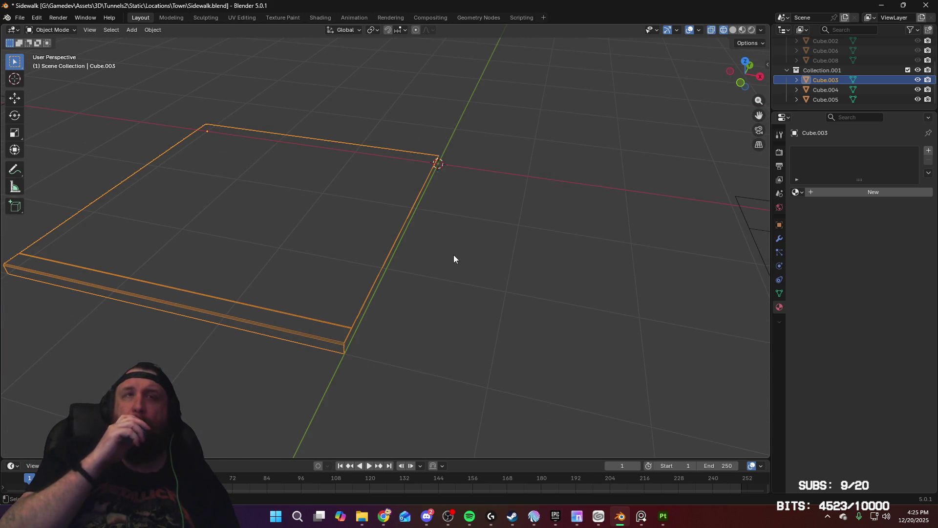
# Edge-slide the seam loop on the rounded slab Cube.004 into alignment
pyautogui.keyDown('shift'); pyautogui.moveTo(551, 268); pyautogui.dragTo(256, 216, button='middle'); pyautogui.keyUp('shift')
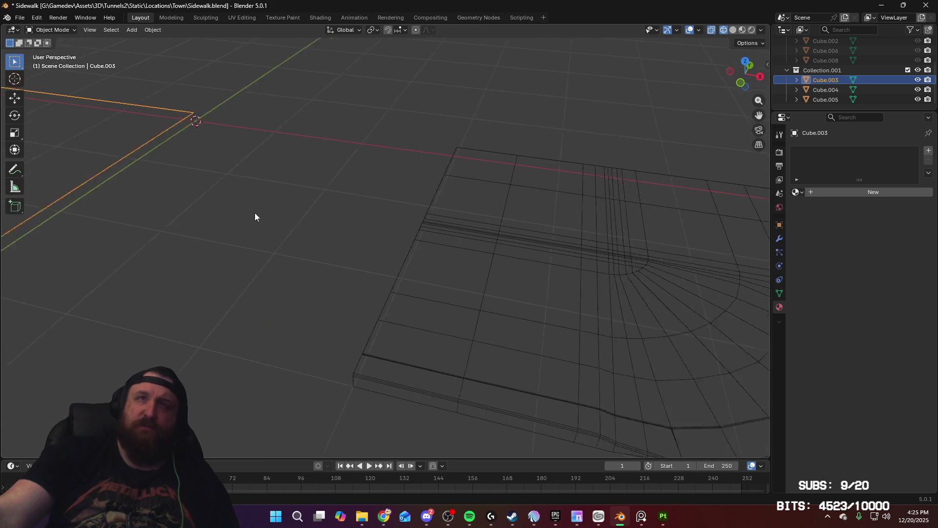
pyautogui.click(375, 371)
pyautogui.moveTo(375, 371)
pyautogui.mouseDown(button='middle')
pyautogui.moveTo(448, 336)
pyautogui.moveTo(500, 295)
pyautogui.mouseUp(button='middle')
pyautogui.press('Tab')
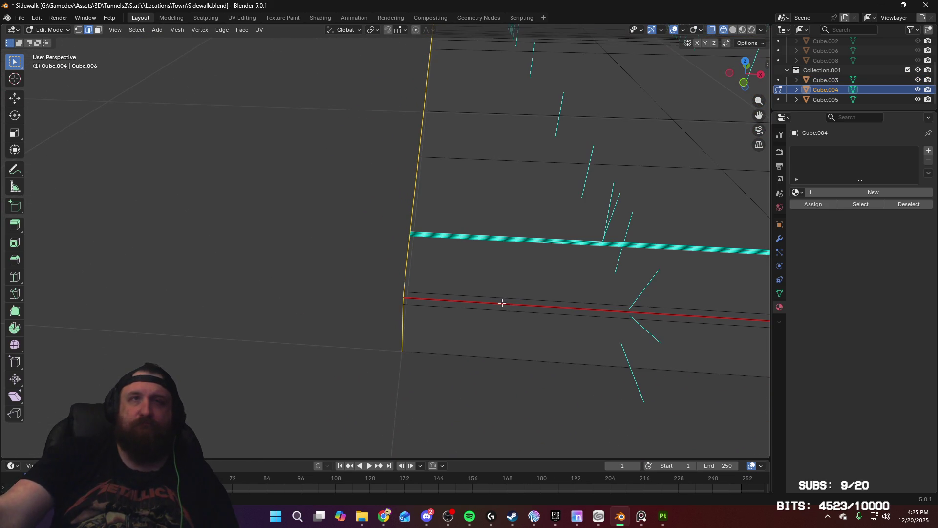
pyautogui.press('g')
pyautogui.press('g')
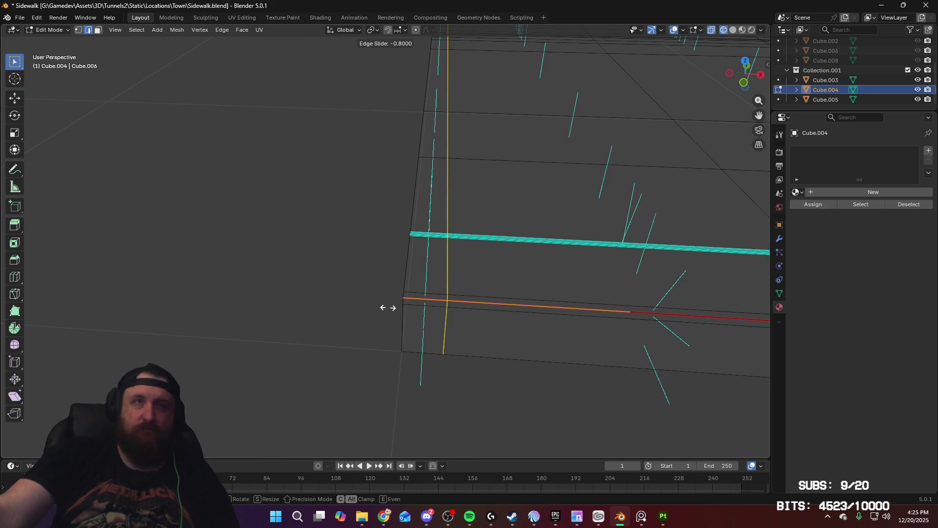
pyautogui.click(337, 305)
# Inspect Cube.004's vertical end edge, cancel a started loop cut, and return to Object Mode
pyautogui.moveTo(342, 306)
pyautogui.mouseDown(button='middle')
pyautogui.moveTo(438, 308)
pyautogui.moveTo(454, 325)
pyautogui.moveTo(473, 299)
pyautogui.moveTo(463, 295)
pyautogui.moveTo(461, 327)
pyautogui.moveTo(473, 288)
pyautogui.mouseUp(button='middle')
pyautogui.scroll(-8, 450, 300)
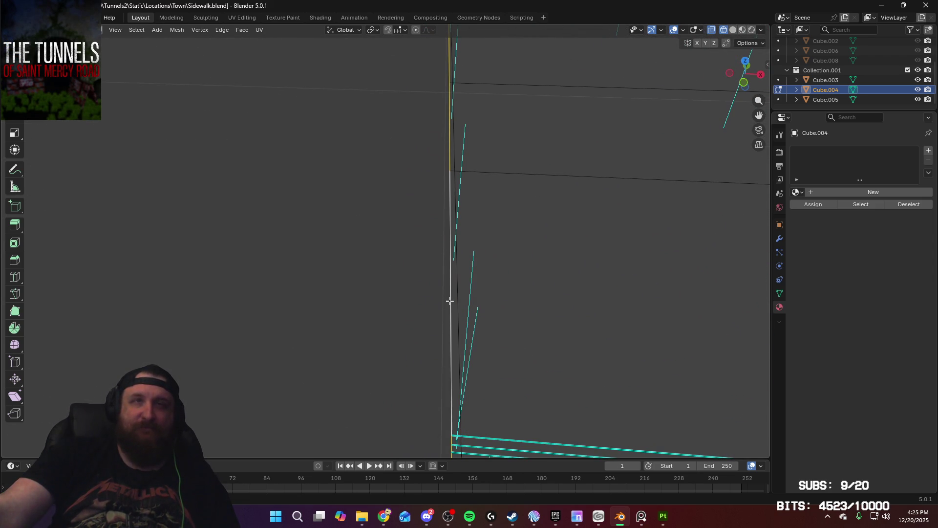
pyautogui.scroll(-4, 454, 344)
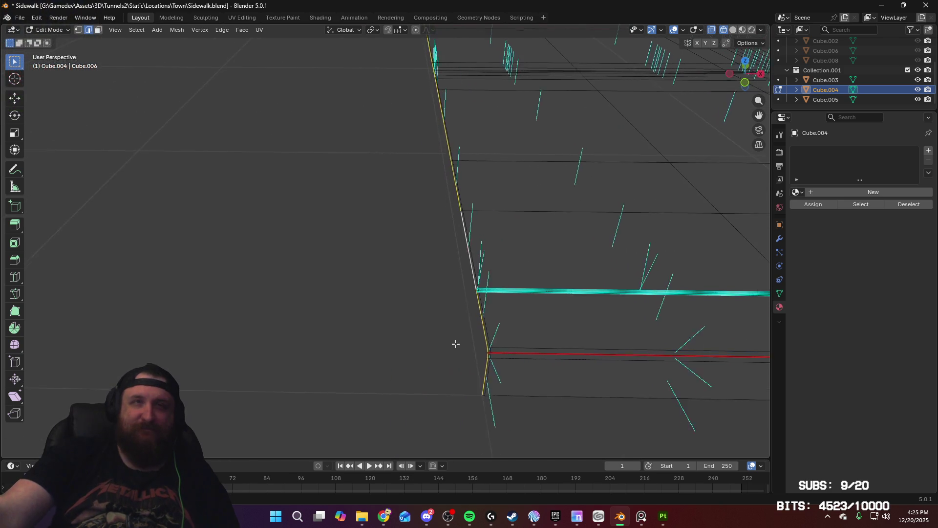
pyautogui.scroll(-5, 460, 328)
pyautogui.moveTo(332, 286)
pyautogui.keyDown('shift'); pyautogui.mouseDown(button='middle')
pyautogui.moveTo(195, 324)
pyautogui.moveTo(193, 308)
pyautogui.moveTo(670, 269)
pyautogui.moveTo(442, 261)
pyautogui.mouseUp(button='middle'); pyautogui.keyUp('shift')
pyautogui.scroll(3, 442, 262)
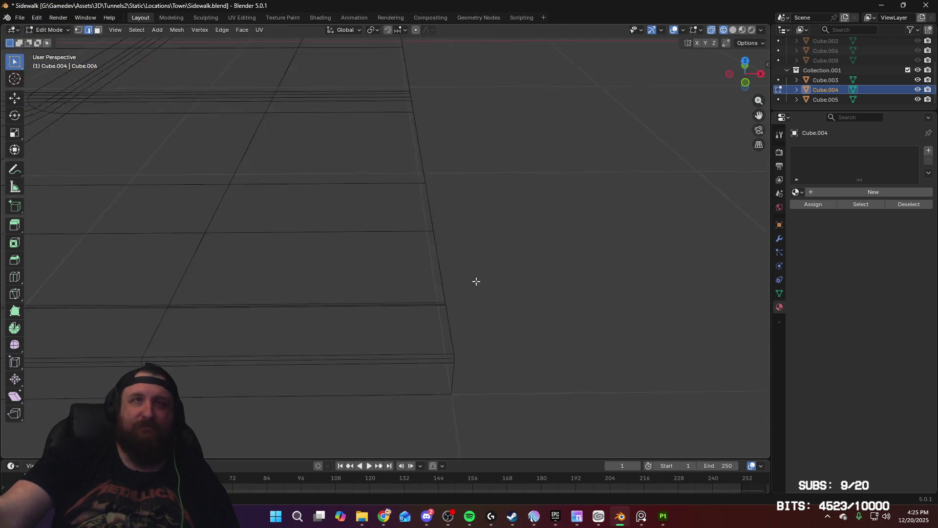
pyautogui.scroll(2, 513, 278)
pyautogui.hotkey('ctrl', 'r')
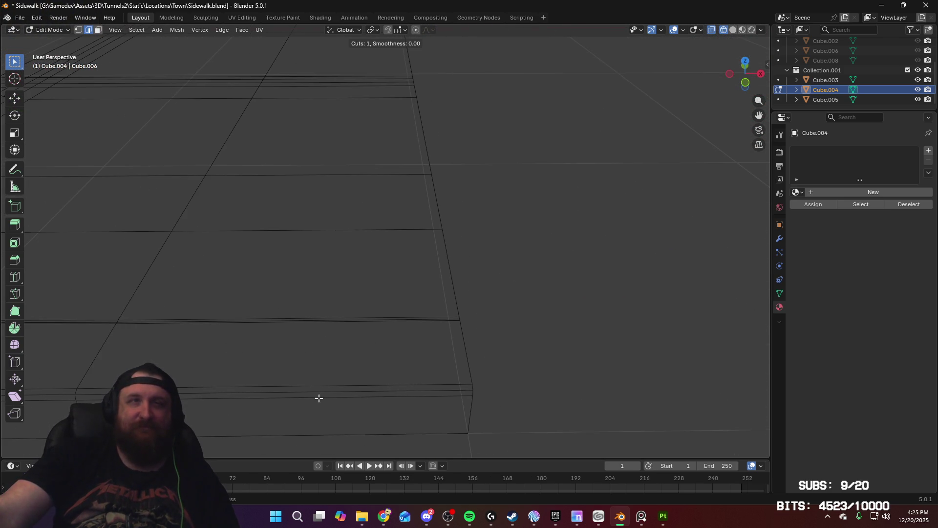
pyautogui.press('Escape')
pyautogui.press('Tab')
# Loop-cut Cube.005 and slide the new loop close to the slab's end
pyautogui.click(367, 389)
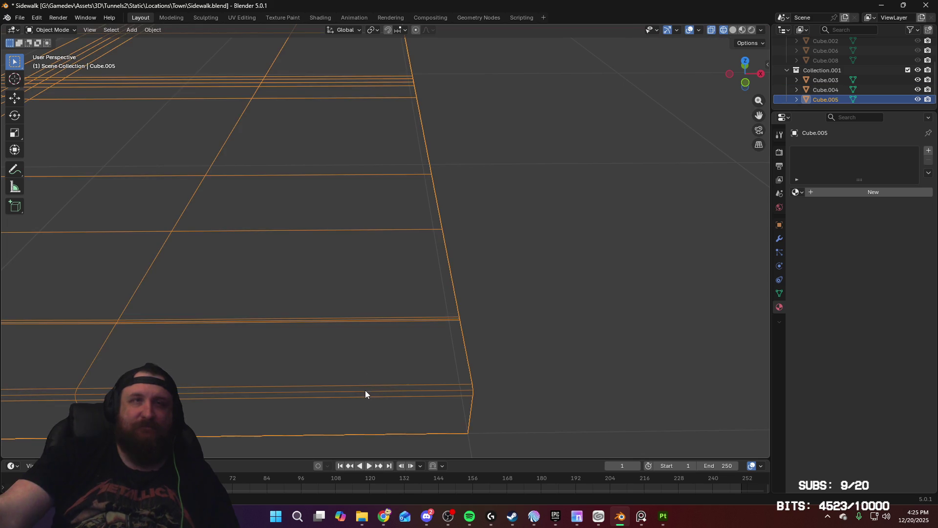
pyautogui.press('Tab')
pyautogui.hotkey('ctrl', 'r')
pyautogui.click(315, 390)
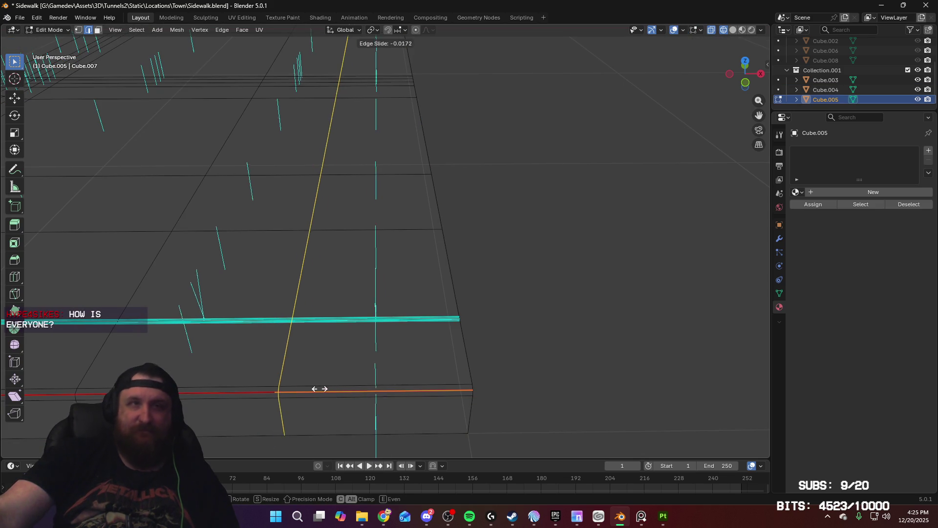
pyautogui.click(508, 389)
pyautogui.scroll(6, 463, 350)
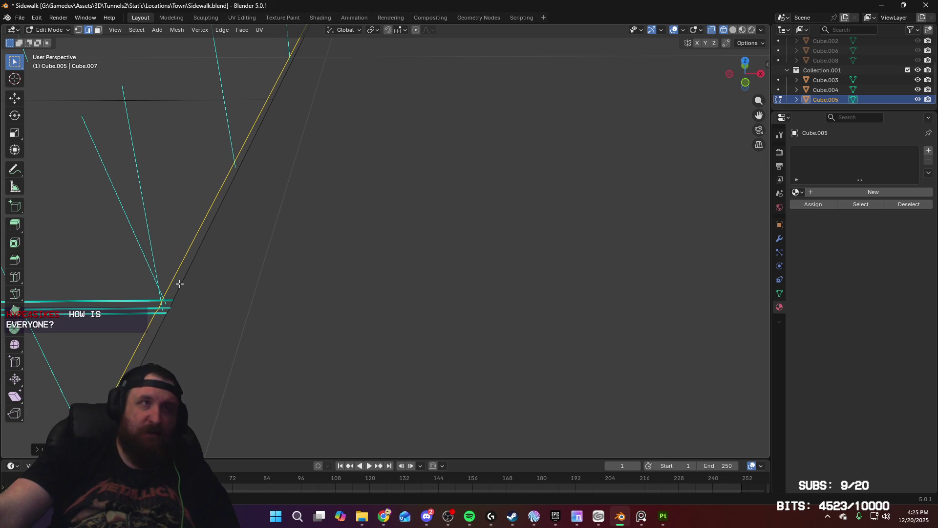
# Compare Cube.005's upper end edge with the seam, then return to Object Mode and deselect
pyautogui.click(180, 284)
pyautogui.moveTo(279, 87)
pyautogui.mouseDown(button='middle')
pyautogui.moveTo(312, 134)
pyautogui.moveTo(321, 236)
pyautogui.moveTo(295, 186)
pyautogui.moveTo(303, 317)
pyautogui.moveTo(339, 356)
pyautogui.moveTo(356, 262)
pyautogui.mouseUp(button='middle')
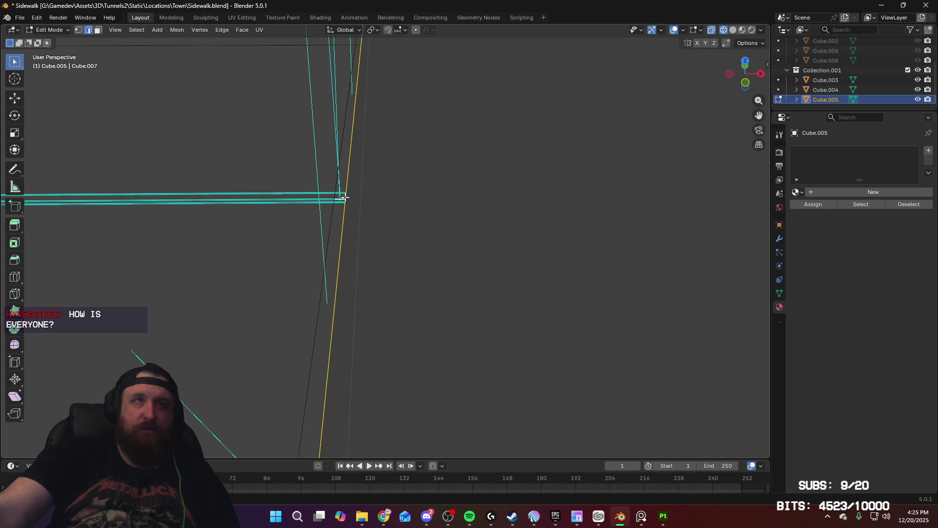
pyautogui.moveTo(345, 219)
pyautogui.mouseDown(button='middle')
pyautogui.moveTo(396, 281)
pyautogui.moveTo(389, 230)
pyautogui.moveTo(390, 266)
pyautogui.mouseUp(button='middle')
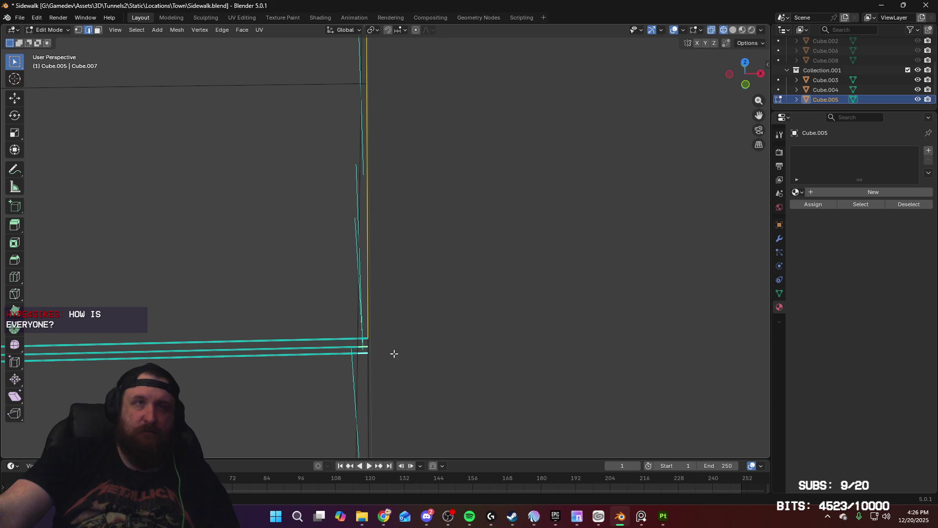
pyautogui.moveTo(377, 367)
pyautogui.mouseDown(button='middle')
pyautogui.moveTo(389, 345)
pyautogui.moveTo(388, 362)
pyautogui.mouseUp(button='middle')
pyautogui.click(392, 310)
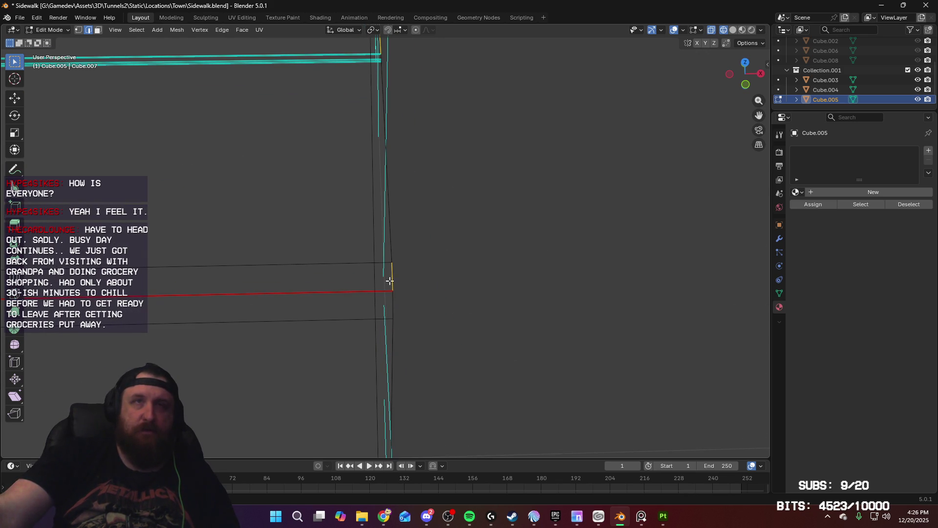
pyautogui.moveTo(414, 268)
pyautogui.mouseDown(button='middle')
pyautogui.moveTo(415, 289)
pyautogui.moveTo(562, 300)
pyautogui.moveTo(429, 257)
pyautogui.moveTo(435, 318)
pyautogui.moveTo(449, 315)
pyautogui.mouseUp(button='middle')
pyautogui.press('Tab')
pyautogui.click(450, 315)
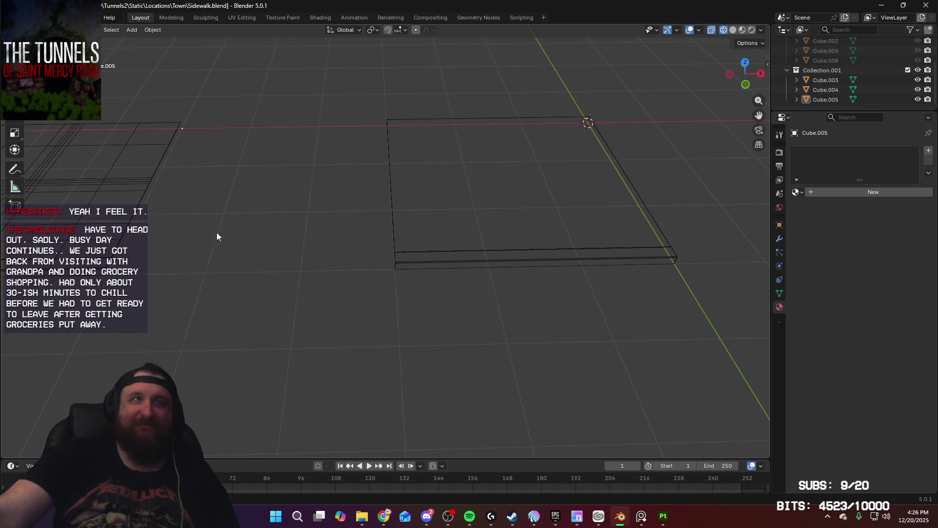
# Edit Cube.005 and Cube.004 together with only the upper edge selected, in front view
pyautogui.click(156, 166)
pyautogui.moveTo(157, 166)
pyautogui.mouseDown(button='middle')
pyautogui.moveTo(384, 262)
pyautogui.moveTo(164, 269)
pyautogui.mouseUp(button='middle')
pyautogui.keyDown('shift'); pyautogui.click(563, 266); pyautogui.keyUp('shift')
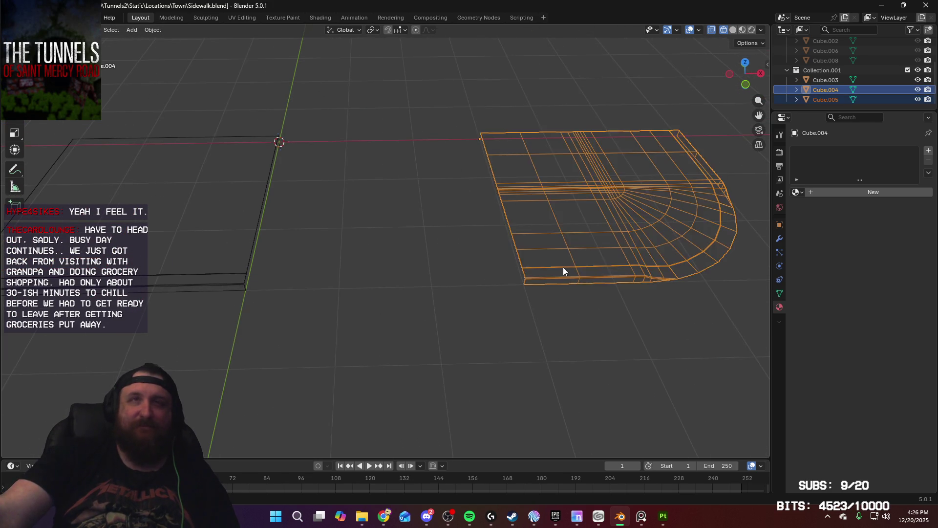
pyautogui.moveTo(563, 267)
pyautogui.mouseDown(button='middle')
pyautogui.moveTo(468, 274)
pyautogui.moveTo(490, 276)
pyautogui.moveTo(471, 251)
pyautogui.moveTo(508, 293)
pyautogui.moveTo(505, 248)
pyautogui.moveTo(523, 275)
pyautogui.moveTo(495, 301)
pyautogui.mouseUp(button='middle')
pyautogui.scroll(5, 494, 254)
pyautogui.press('Tab')
pyautogui.click(452, 315)
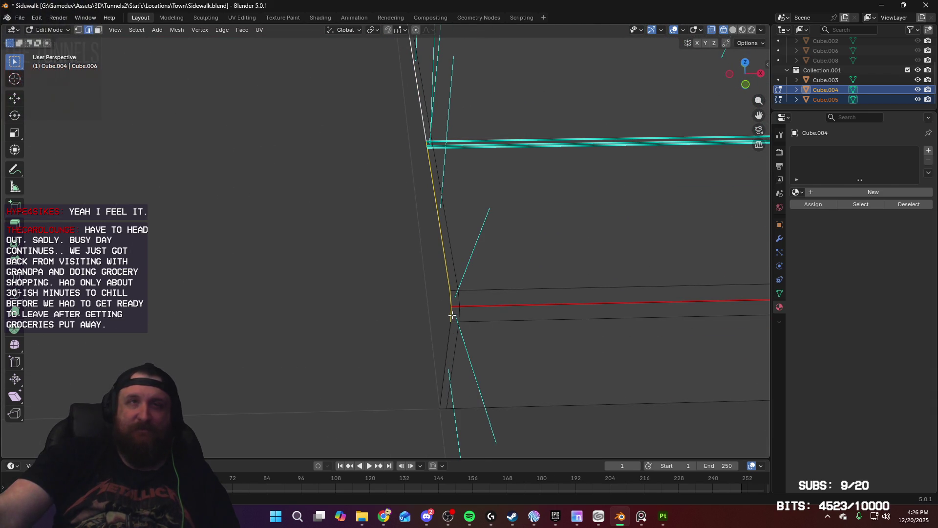
pyautogui.moveTo(448, 270)
pyautogui.mouseDown(button='middle')
pyautogui.moveTo(446, 205)
pyautogui.moveTo(452, 257)
pyautogui.moveTo(457, 236)
pyautogui.moveTo(470, 265)
pyautogui.moveTo(468, 249)
pyautogui.mouseUp(button='middle')
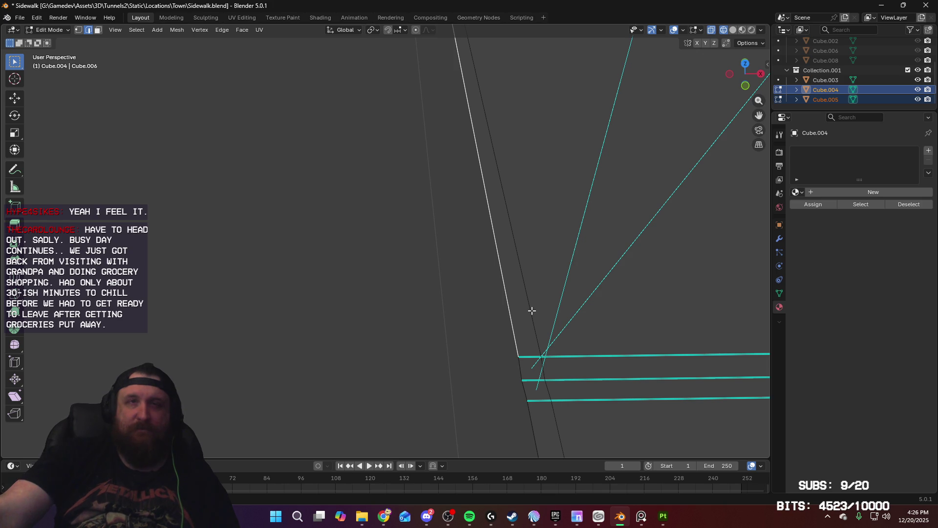
pyautogui.scroll(-6, 531, 315)
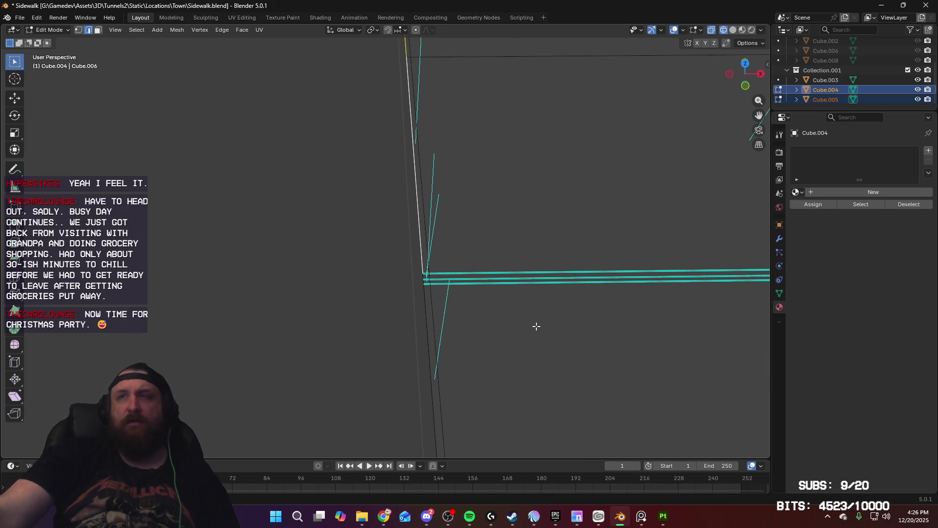
pyautogui.press('KP_1')
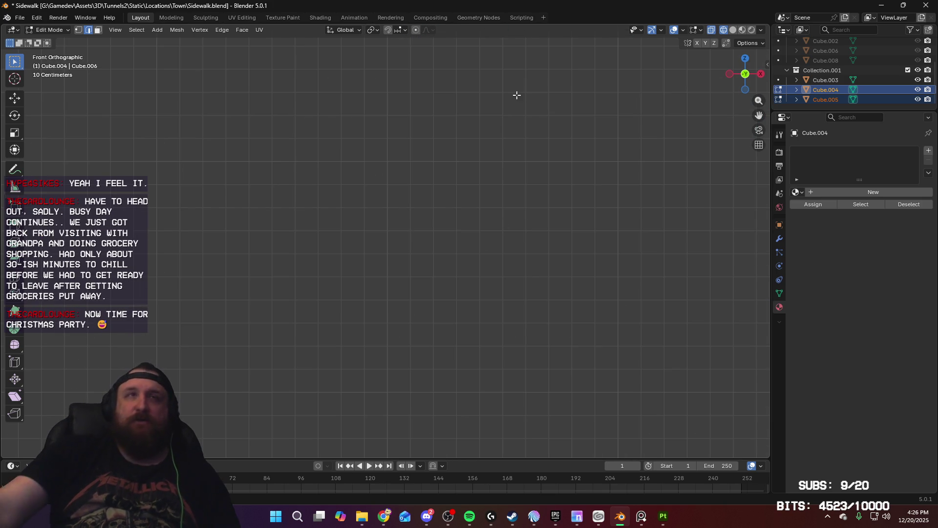
# Move the selected Cube.004 vertices down about 0.077 cm along Z
pyautogui.keyDown('shift'); pyautogui.moveTo(515, 94); pyautogui.dragTo(511, 428, button='middle'); pyautogui.keyUp('shift')
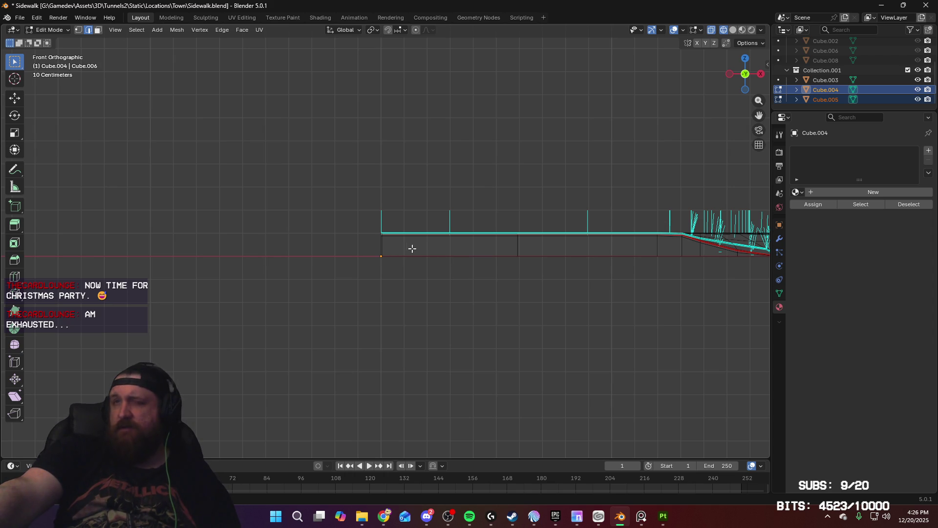
pyautogui.scroll(10, 389, 234)
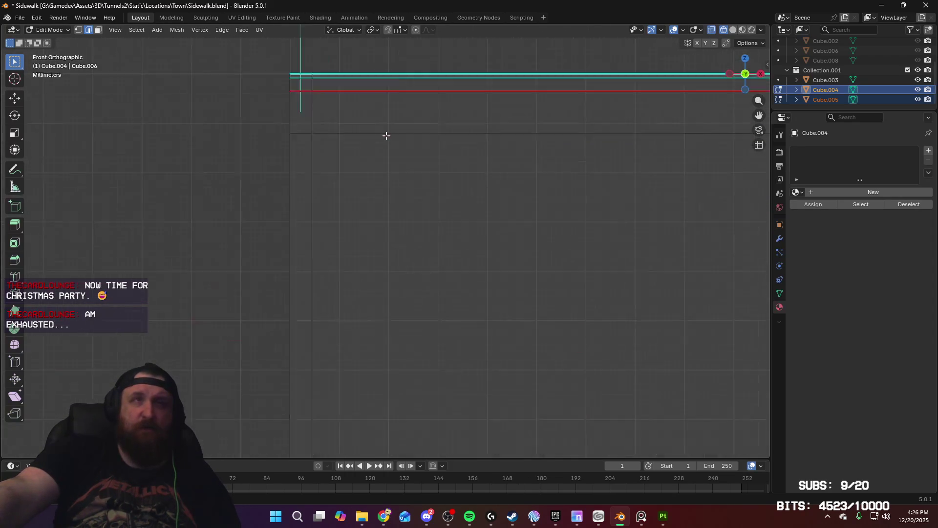
pyautogui.moveTo(386, 141)
pyautogui.keyDown('shift'); pyautogui.mouseDown(button='middle')
pyautogui.moveTo(384, 162)
pyautogui.moveTo(465, 333)
pyautogui.mouseUp(button='middle'); pyautogui.keyUp('shift')
pyautogui.scroll(1, 453, 233)
pyautogui.press('g')
pyautogui.press('z')
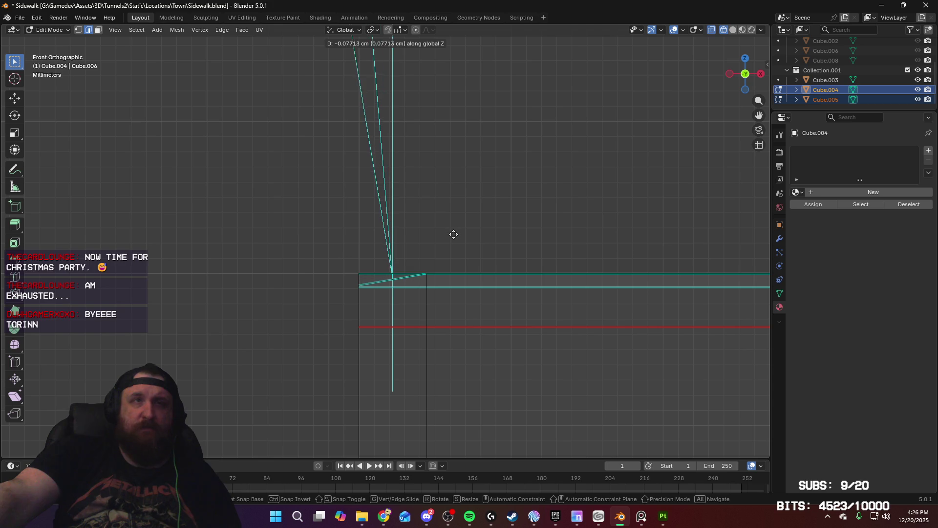
pyautogui.click(454, 235)
pyautogui.moveTo(453, 232)
pyautogui.mouseDown(button='middle')
pyautogui.moveTo(448, 293)
pyautogui.moveTo(469, 426)
pyautogui.moveTo(456, 402)
pyautogui.moveTo(441, 268)
pyautogui.moveTo(419, 209)
pyautogui.moveTo(417, 240)
pyautogui.moveTo(437, 264)
pyautogui.moveTo(438, 296)
pyautogui.moveTo(438, 275)
pyautogui.mouseUp(button='middle')
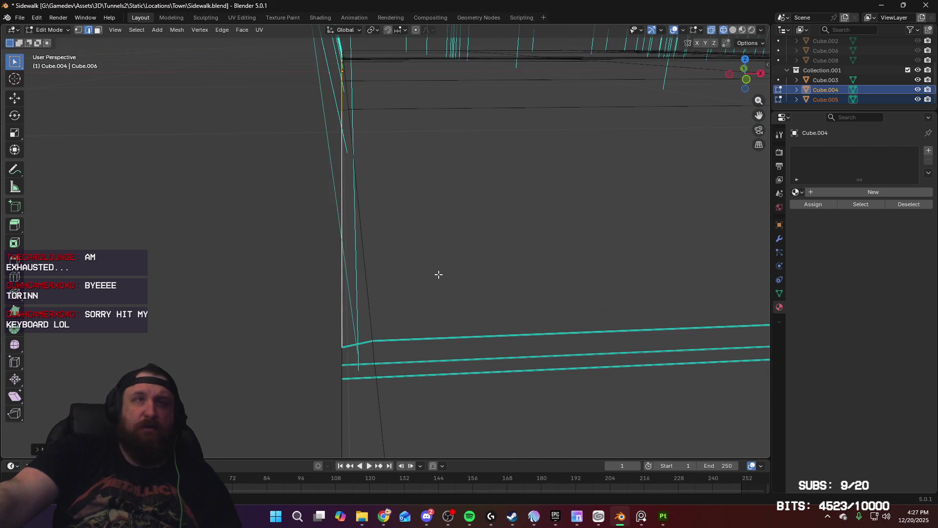
# Mark Cube.004's long vertical edge and short corner edge as sharp
pyautogui.rightClick(404, 304)
pyautogui.click(402, 304)
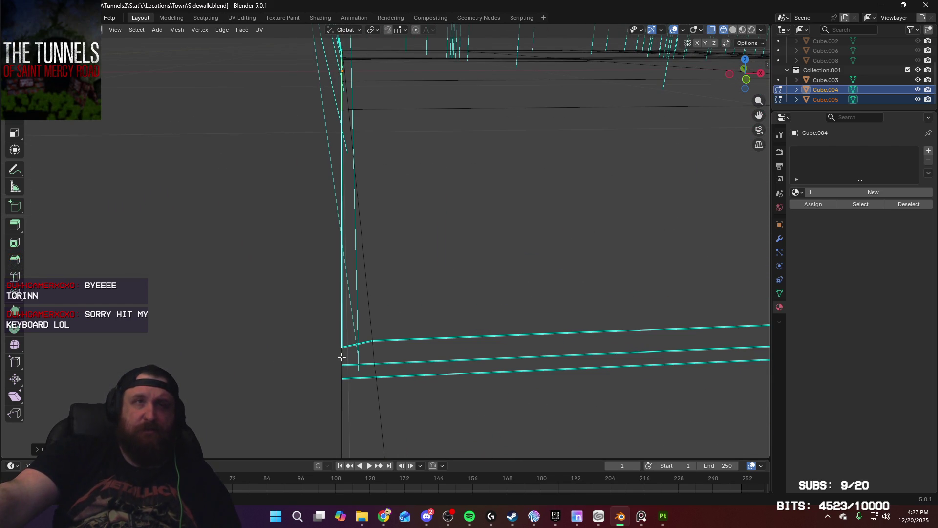
pyautogui.click(361, 352)
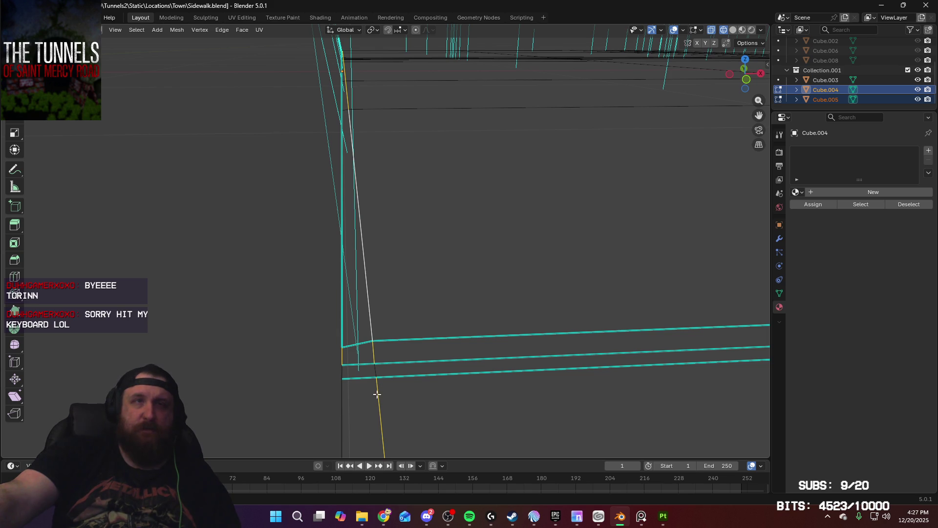
pyautogui.moveTo(406, 367)
pyautogui.keyDown('ctrl'); pyautogui.mouseDown(button='middle')
pyautogui.moveTo(406, 397)
pyautogui.moveTo(405, 327)
pyautogui.mouseUp(button='middle'); pyautogui.keyUp('ctrl')
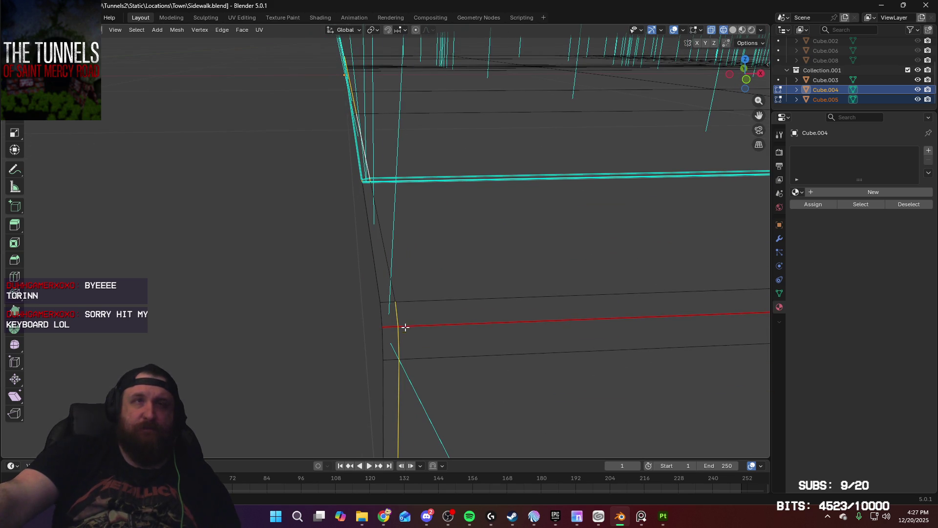
pyautogui.scroll(-5, 406, 360)
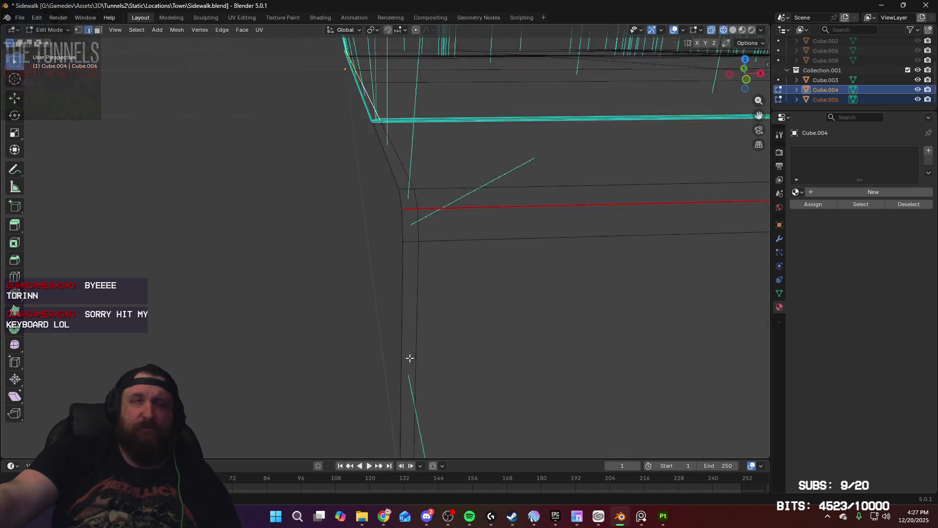
pyautogui.rightClick(427, 377)
pyautogui.click(426, 377)
# Mark the selected corner edge of Cube.005 as sharp and return to Object Mode
pyautogui.moveTo(426, 377)
pyautogui.keyDown('ctrl'); pyautogui.mouseDown(button='middle')
pyautogui.moveTo(416, 335)
pyautogui.moveTo(406, 394)
pyautogui.moveTo(382, 345)
pyautogui.moveTo(111, 268)
pyautogui.moveTo(691, 252)
pyautogui.mouseUp(button='middle'); pyautogui.keyUp('ctrl')
pyautogui.moveTo(183, 267)
pyautogui.keyDown('ctrl'); pyautogui.mouseDown(button='middle')
pyautogui.moveTo(697, 235)
pyautogui.moveTo(215, 266)
pyautogui.moveTo(113, 260)
pyautogui.moveTo(240, 254)
pyautogui.moveTo(230, 228)
pyautogui.mouseUp(button='middle'); pyautogui.keyUp('ctrl')
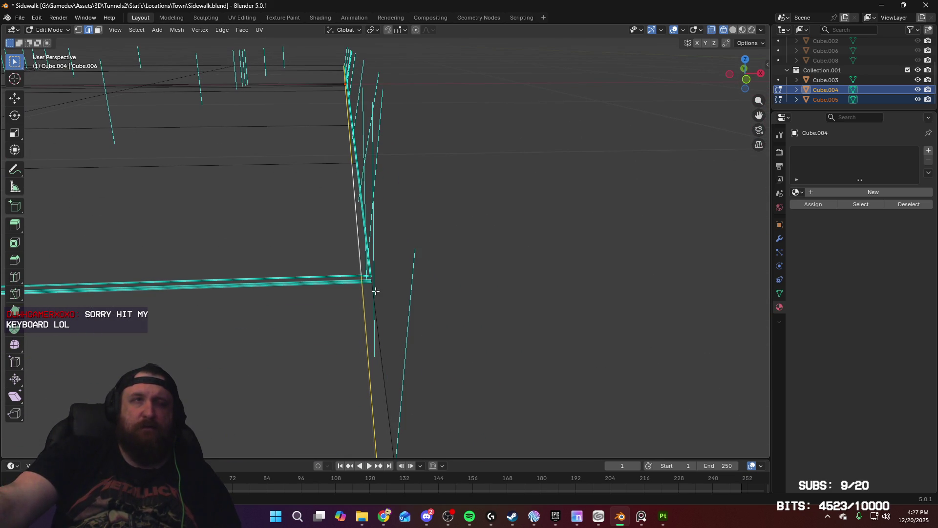
pyautogui.scroll(5, 375, 293)
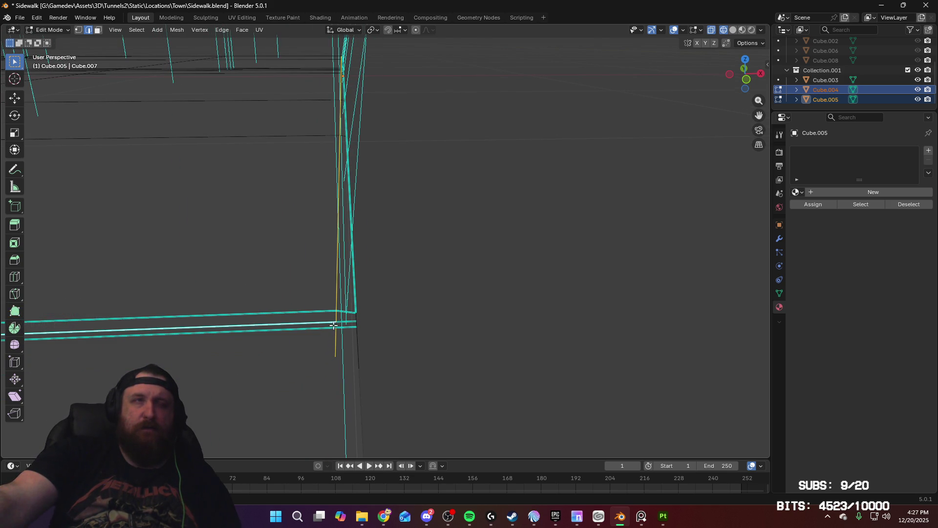
pyautogui.scroll(-4, 356, 387)
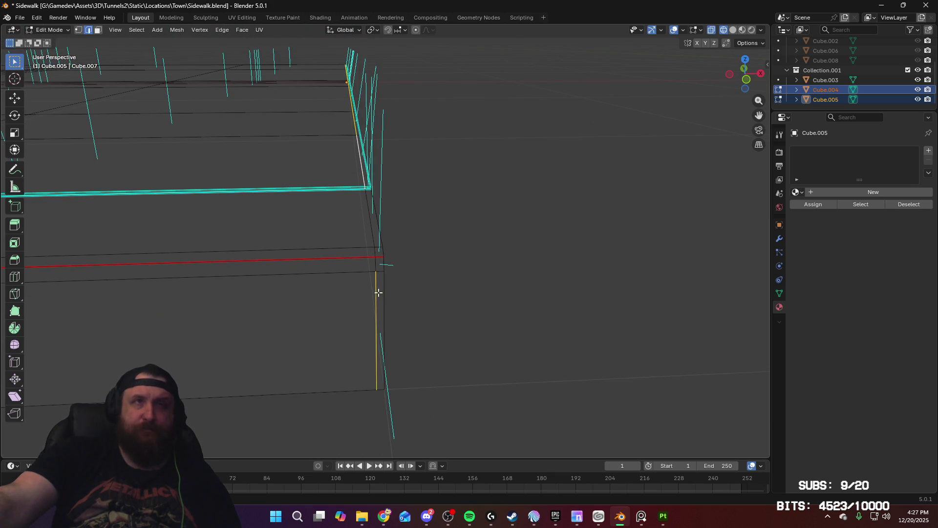
pyautogui.keyDown('shift'); pyautogui.scroll(6, 380, 258); pyautogui.keyUp('shift')
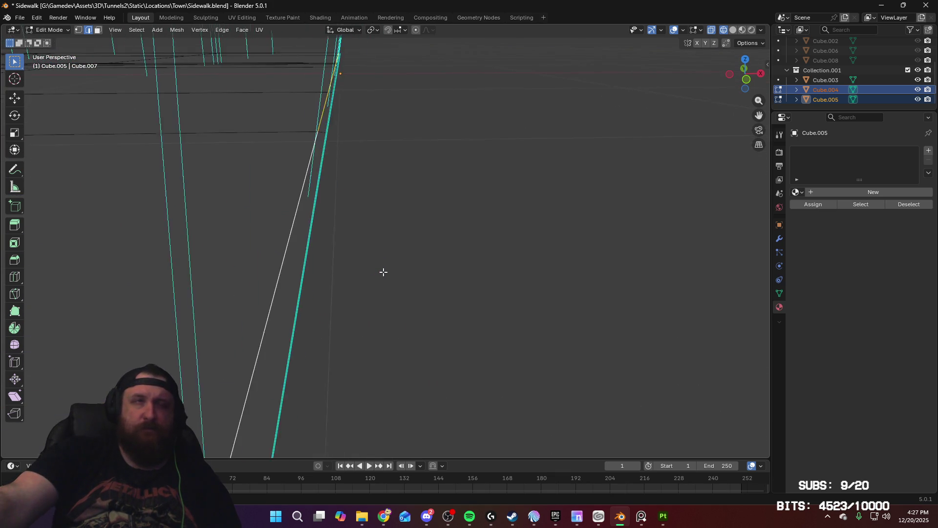
pyautogui.rightClick(383, 276)
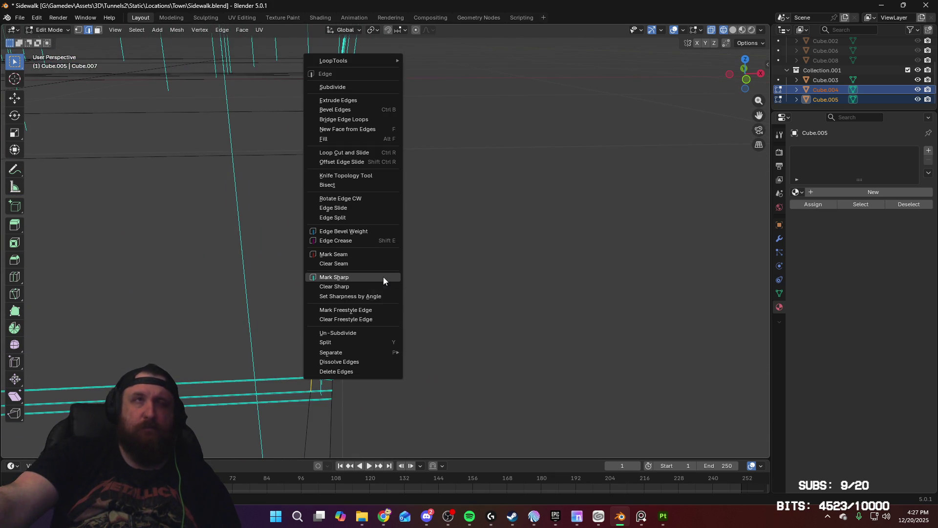
pyautogui.click(383, 276)
pyautogui.scroll(-10, 402, 210)
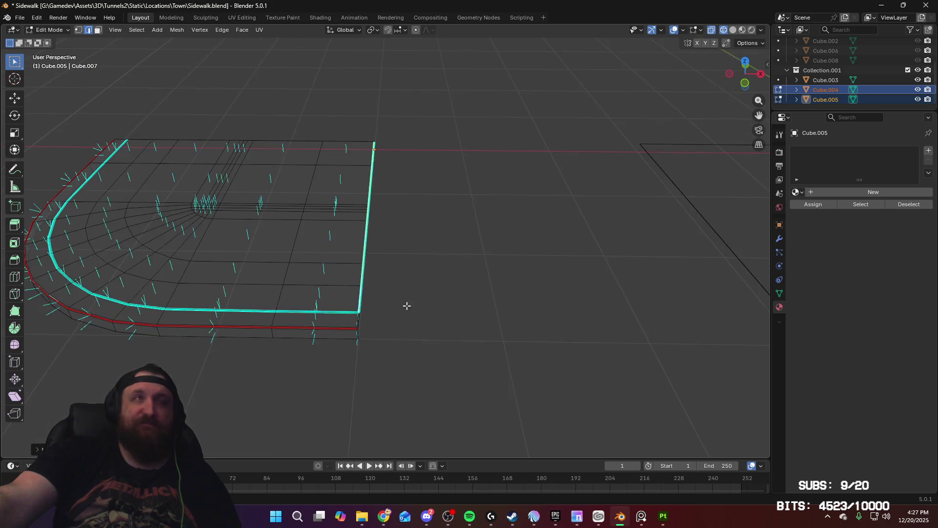
pyautogui.keyDown('ctrl'); pyautogui.scroll(-5, 467, 266); pyautogui.keyUp('ctrl')
pyautogui.press('Tab')
# Duplicate the flat slab Cube.003 200 cm to the left and 200 cm to the right
pyautogui.click(451, 287)
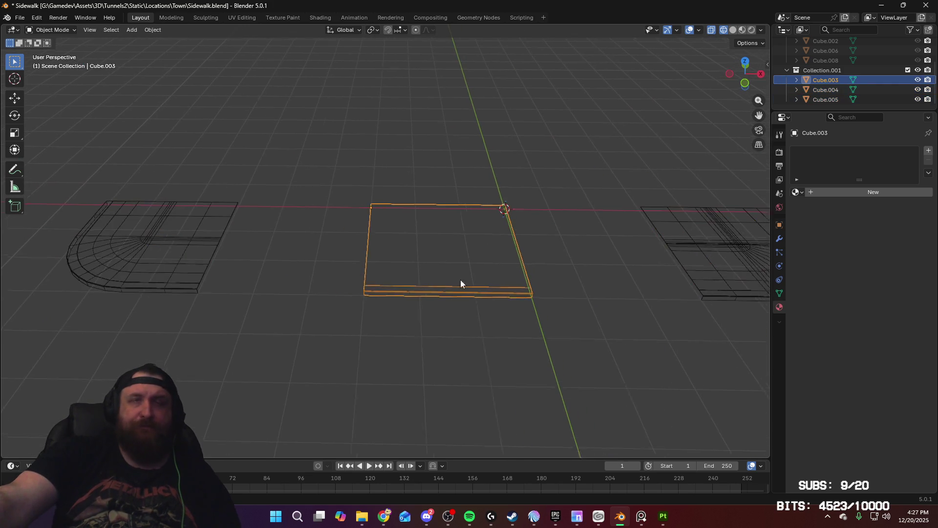
pyautogui.hotkey('shift', 'd')
pyautogui.press('x')
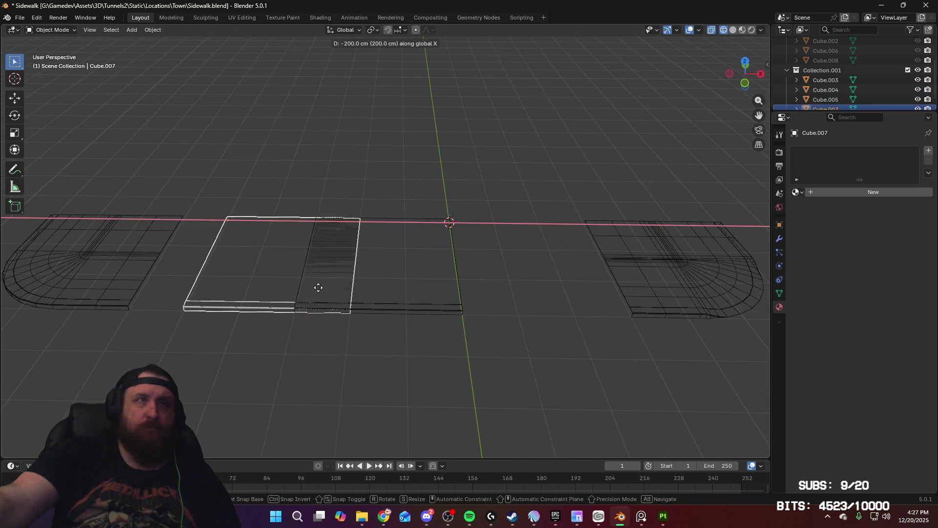
pyautogui.click(288, 289)
pyautogui.click(378, 299)
pyautogui.click(386, 304)
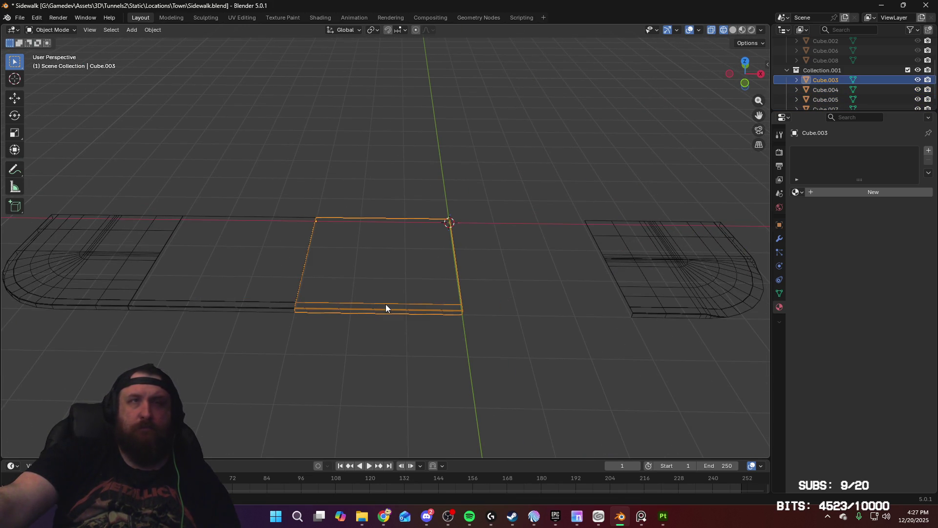
pyautogui.hotkey('shift', 'd')
pyautogui.press('x')
pyautogui.click(542, 306)
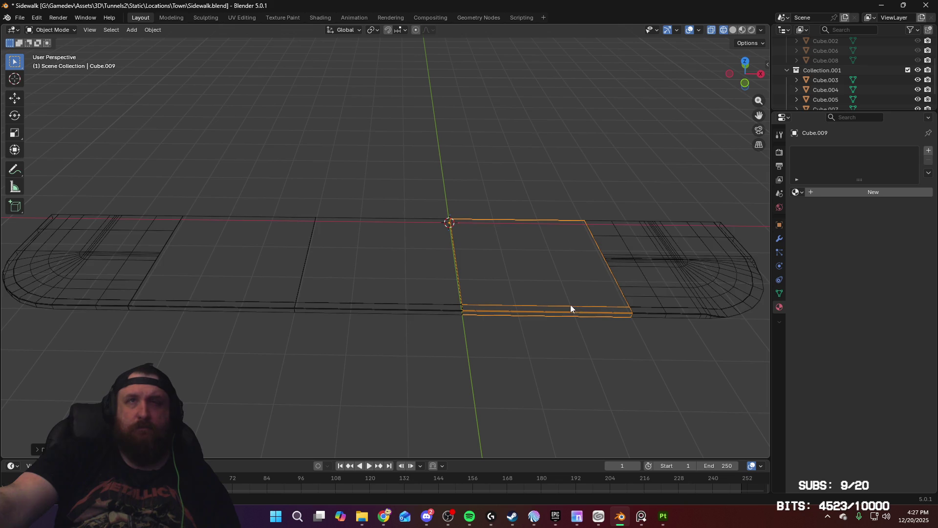
# Select all objects and export them as Sidewalk_high.fbx
pyautogui.press('a')
pyautogui.click(19, 18)
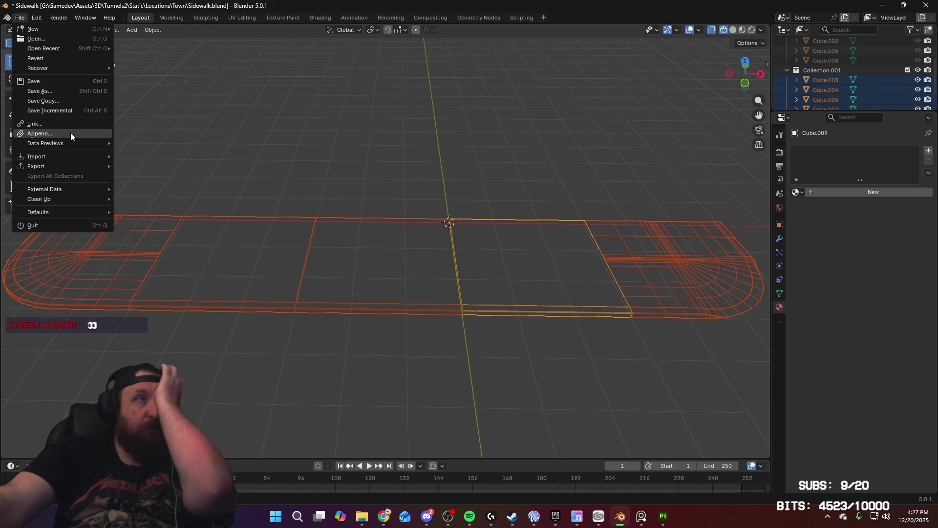
pyautogui.moveTo(71, 167)
pyautogui.click(181, 246)
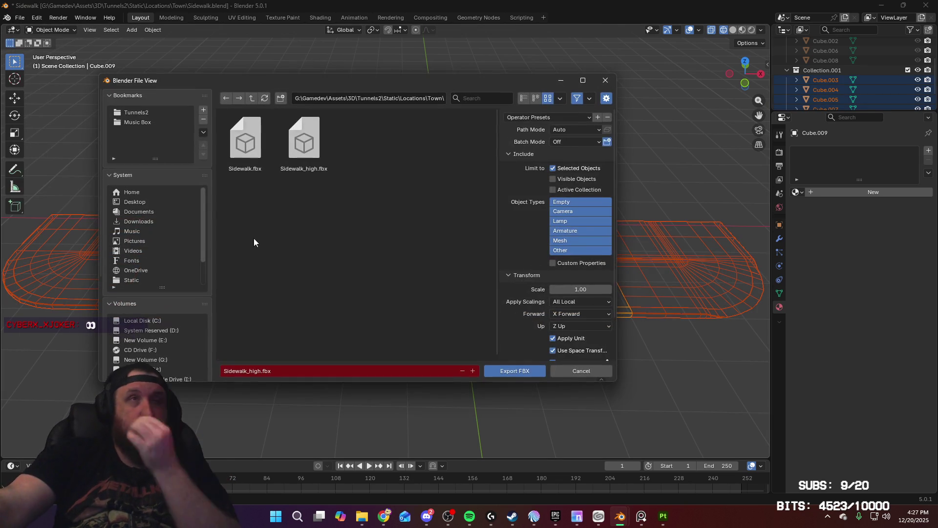
pyautogui.click(317, 157)
pyautogui.click(509, 372)
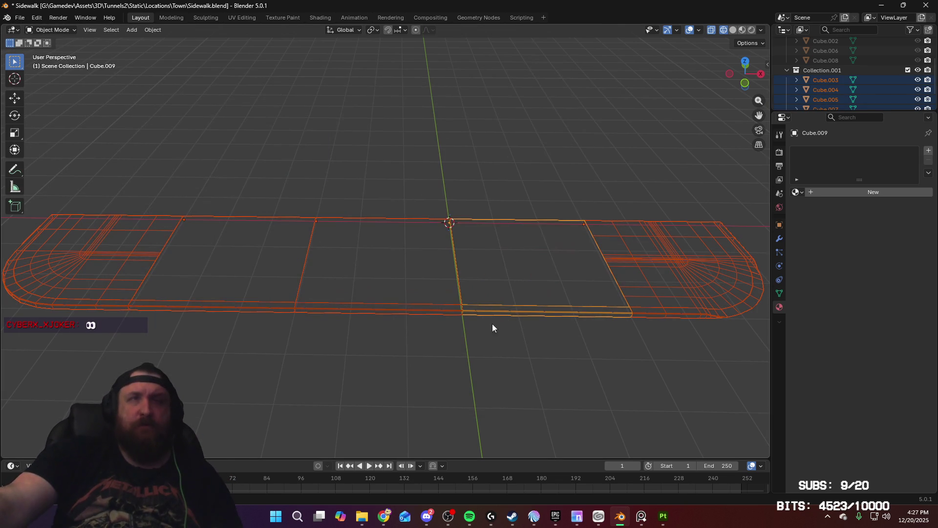
pyautogui.click(663, 516)
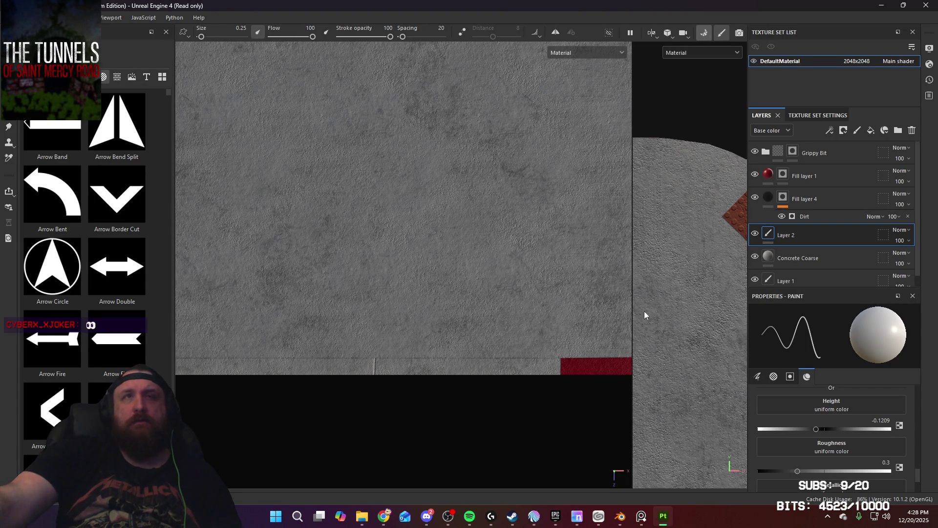
# Rebake the mesh maps for the updated sidewalk mesh in Substance Painter
pyautogui.hotkey('ctrl', 'b')
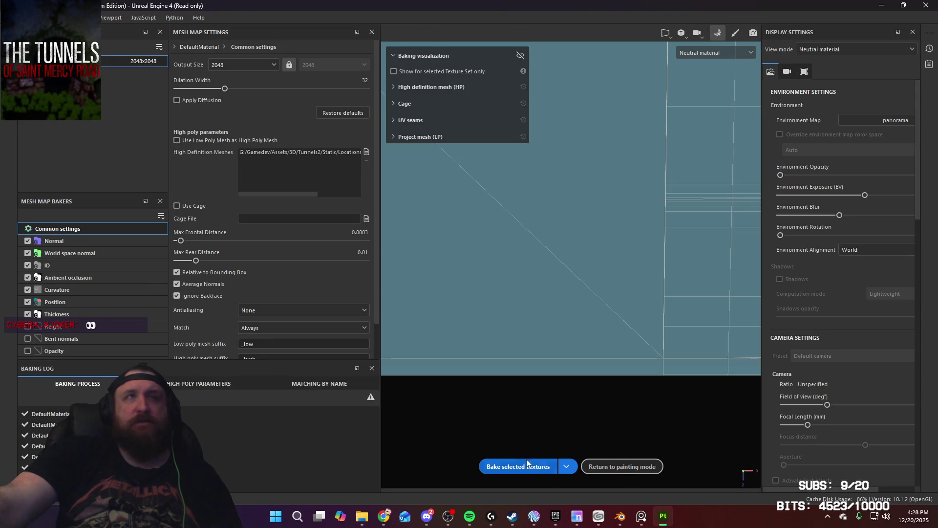
pyautogui.click(534, 465)
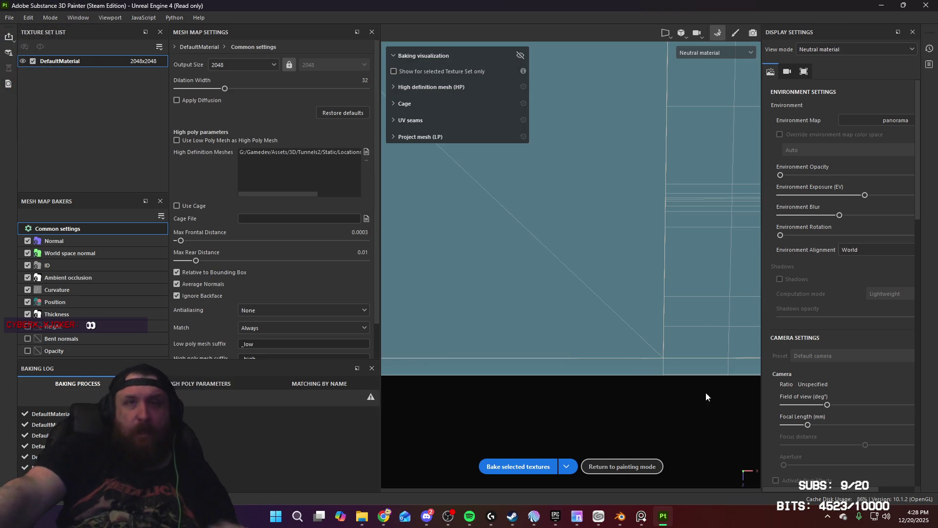
pyautogui.click(632, 465)
# Orbit around the concrete panel to inspect its surface and red edge, then return to Blender
pyautogui.moveTo(539, 305)
pyautogui.keyDown('alt'); pyautogui.mouseDown()
pyautogui.moveTo(523, 278)
pyautogui.moveTo(596, 228)
pyautogui.moveTo(554, 351)
pyautogui.moveTo(537, 342)
pyautogui.moveTo(560, 237)
pyautogui.moveTo(523, 310)
pyautogui.moveTo(500, 290)
pyautogui.moveTo(500, 274)
pyautogui.mouseUp(); pyautogui.keyUp('alt')
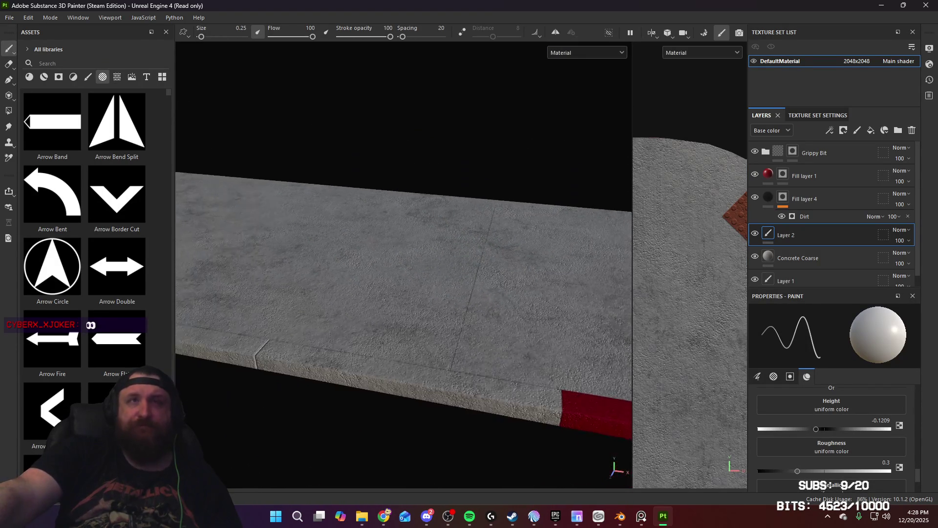
pyautogui.moveTo(448, 352)
pyautogui.keyDown('alt'); pyautogui.mouseDown()
pyautogui.moveTo(593, 376)
pyautogui.moveTo(429, 345)
pyautogui.moveTo(800, 309)
pyautogui.mouseUp(); pyautogui.keyUp('alt')
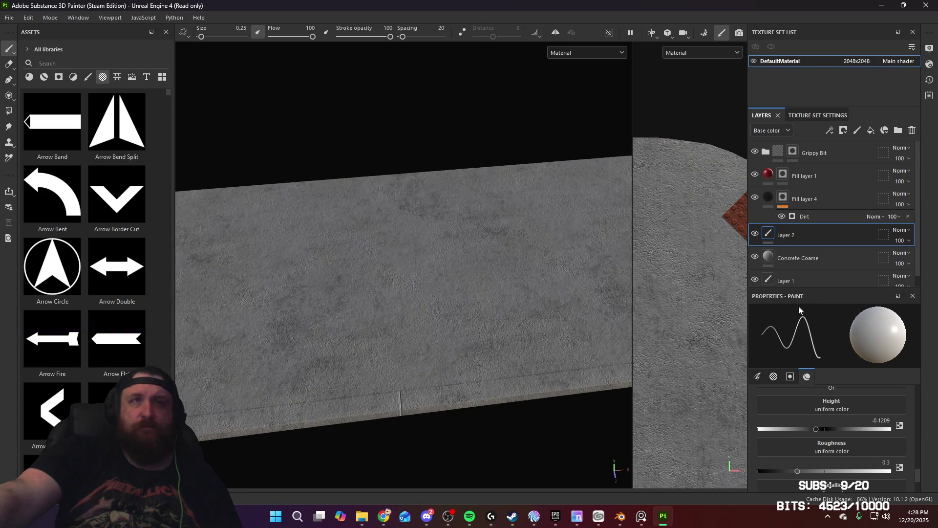
pyautogui.moveTo(497, 337)
pyautogui.keyDown('alt'); pyautogui.mouseDown()
pyautogui.moveTo(605, 306)
pyautogui.moveTo(391, 352)
pyautogui.moveTo(381, 309)
pyautogui.moveTo(396, 440)
pyautogui.mouseUp(); pyautogui.keyUp('alt')
pyautogui.scroll(5, 461, 292)
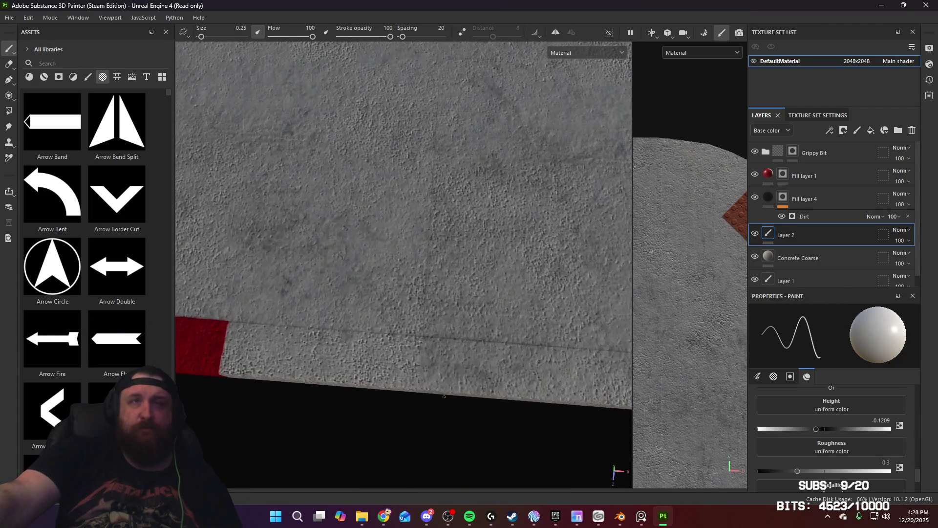
pyautogui.moveTo(469, 272)
pyautogui.keyDown('alt'); pyautogui.mouseDown()
pyautogui.moveTo(474, 281)
pyautogui.moveTo(475, 241)
pyautogui.moveTo(299, 352)
pyautogui.mouseUp(); pyautogui.keyUp('alt')
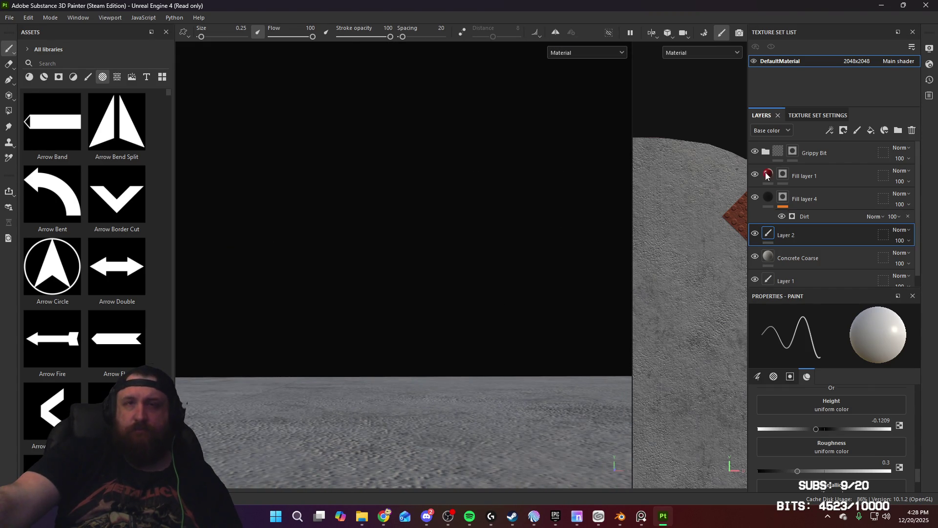
pyautogui.click(627, 518)
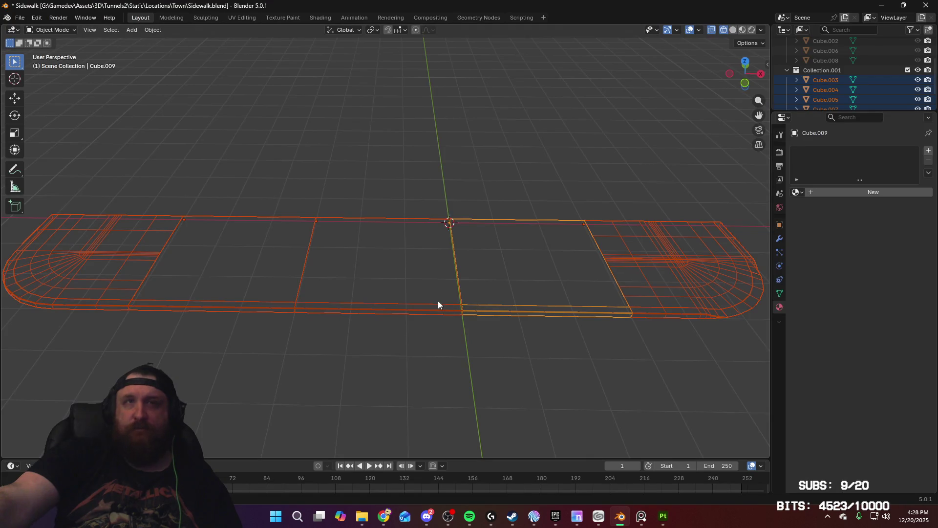
# Inspect the flat slab Cube.003's edges in Edit Mode from an orthographic front view
pyautogui.scroll(5, 552, 373)
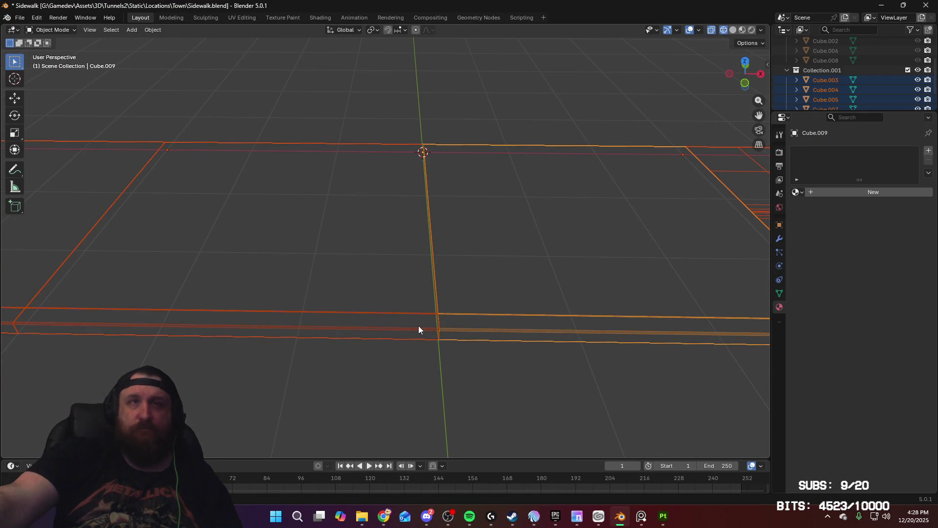
pyautogui.click(418, 329)
pyautogui.scroll(-5, 430, 376)
pyautogui.scroll(8, 444, 296)
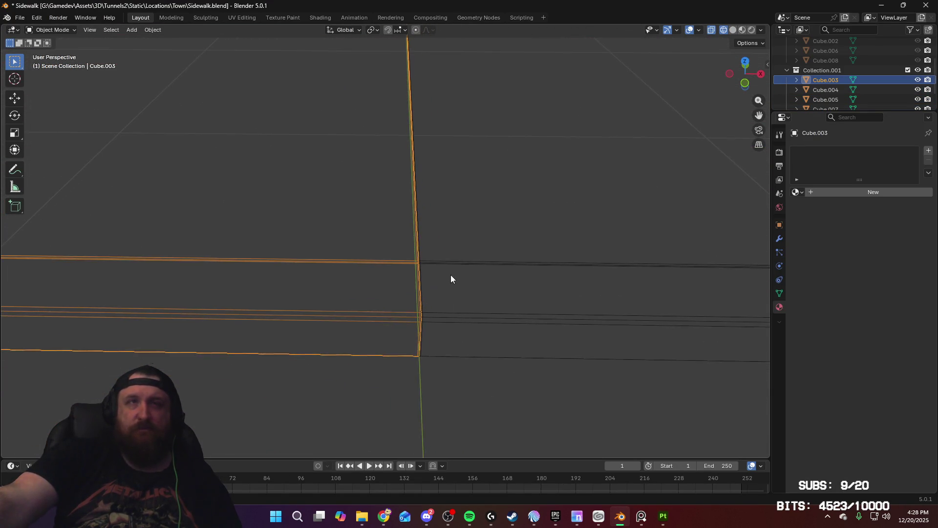
pyautogui.scroll(3, 451, 276)
pyautogui.press('Tab')
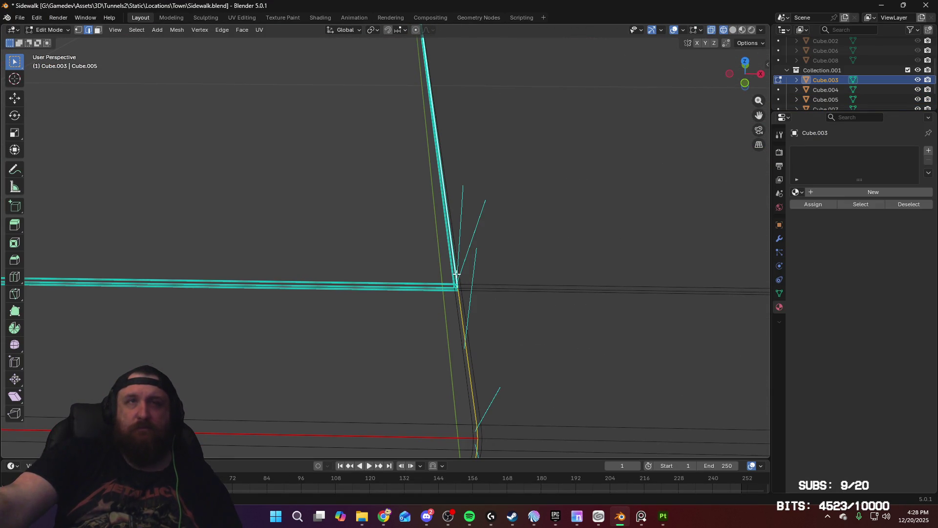
pyautogui.moveTo(263, 343)
pyautogui.mouseDown(button='middle')
pyautogui.moveTo(664, 318)
pyautogui.moveTo(92, 369)
pyautogui.moveTo(206, 365)
pyautogui.moveTo(211, 349)
pyautogui.moveTo(345, 331)
pyautogui.mouseUp(button='middle')
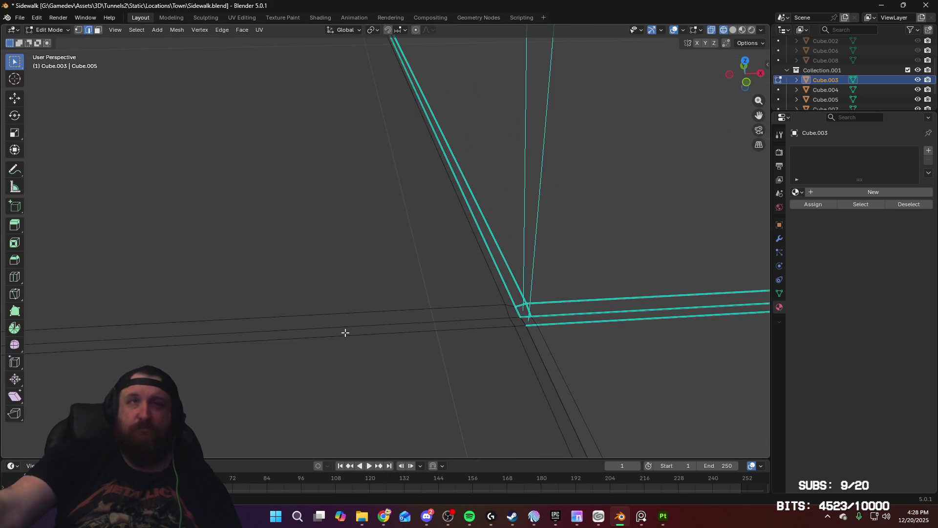
pyautogui.press('KP_5')
pyautogui.press('KP_1')
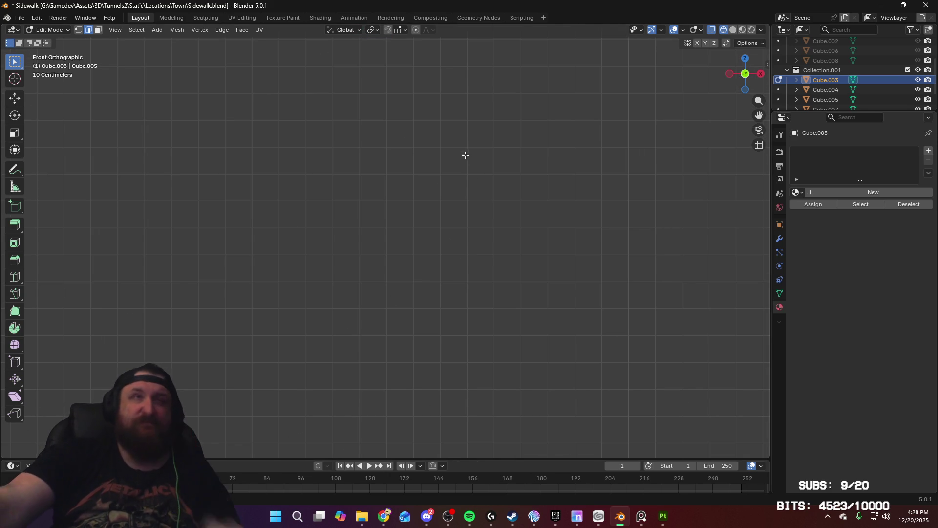
pyautogui.moveTo(464, 304)
pyautogui.keyDown('shift'); pyautogui.mouseDown(button='middle')
pyautogui.moveTo(477, 408)
pyautogui.moveTo(440, 276)
pyautogui.moveTo(463, 379)
pyautogui.moveTo(277, 347)
pyautogui.moveTo(737, 335)
pyautogui.moveTo(667, 340)
pyautogui.mouseUp(button='middle'); pyautogui.keyUp('shift')
pyautogui.moveTo(471, 300)
pyautogui.mouseDown(button='middle')
pyautogui.moveTo(470, 207)
pyautogui.moveTo(465, 243)
pyautogui.moveTo(484, 266)
pyautogui.moveTo(497, 350)
pyautogui.mouseUp(button='middle')
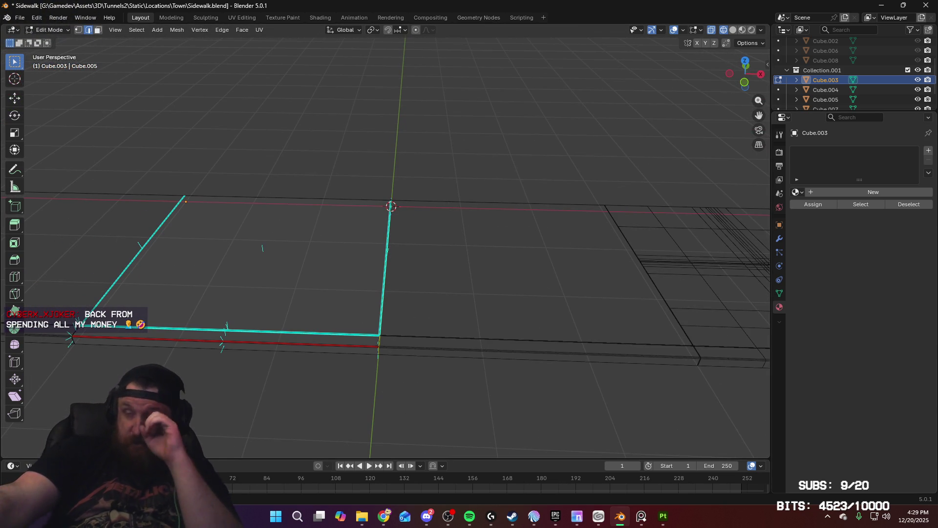
pyautogui.hotkey('alt', 'Tab')
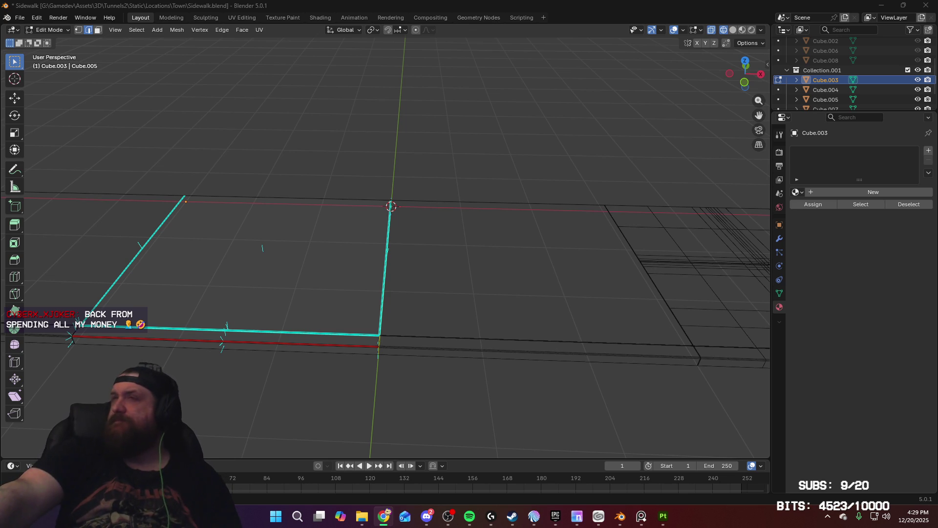
pyautogui.moveTo(542, 280)
pyautogui.mouseDown(button='middle')
pyautogui.moveTo(455, 276)
pyautogui.moveTo(464, 266)
pyautogui.moveTo(487, 272)
pyautogui.mouseUp(button='middle')
pyautogui.press('Tab')
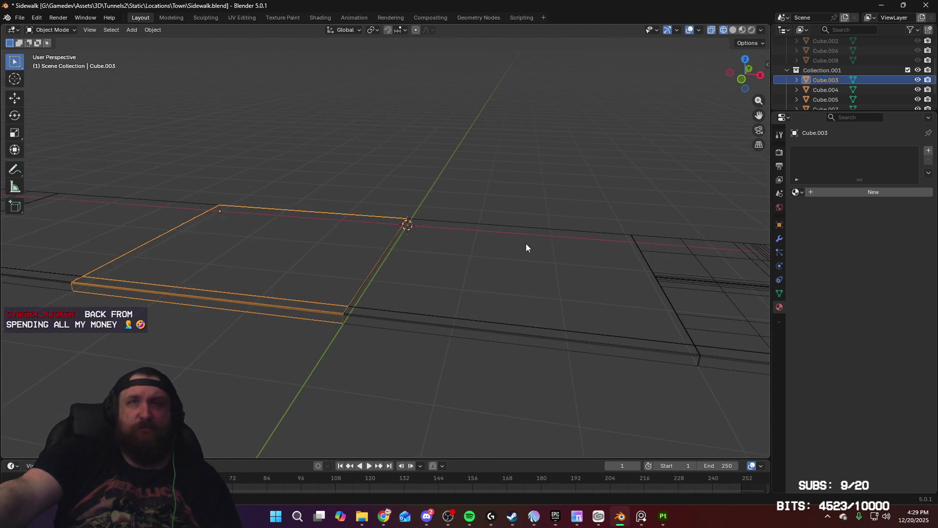
# Check Cube.009's edges against Cube.004 in front view Edit Mode, then return to Object Mode
pyautogui.moveTo(526, 243)
pyautogui.mouseDown(button='middle')
pyautogui.moveTo(640, 306)
pyautogui.moveTo(547, 317)
pyautogui.moveTo(547, 231)
pyautogui.mouseUp(button='middle')
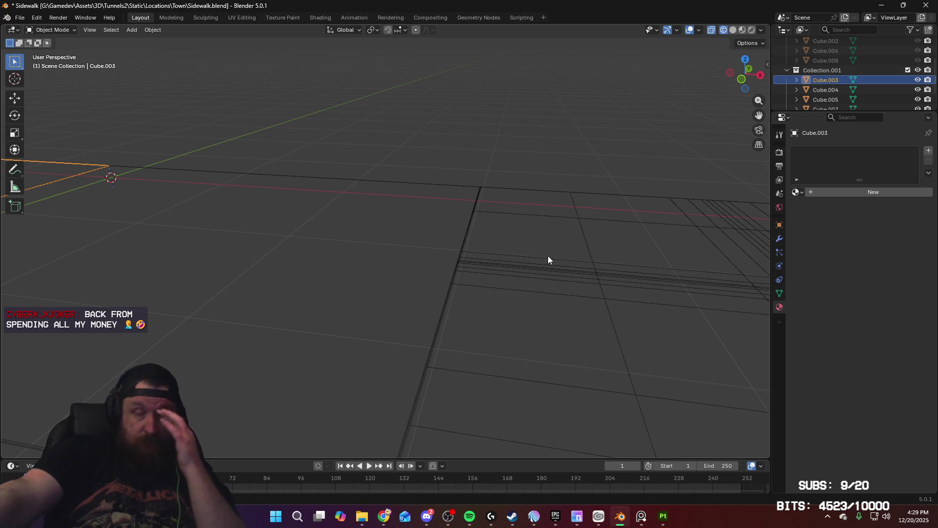
pyautogui.moveTo(430, 348); pyautogui.dragTo(447, 328, button='middle')
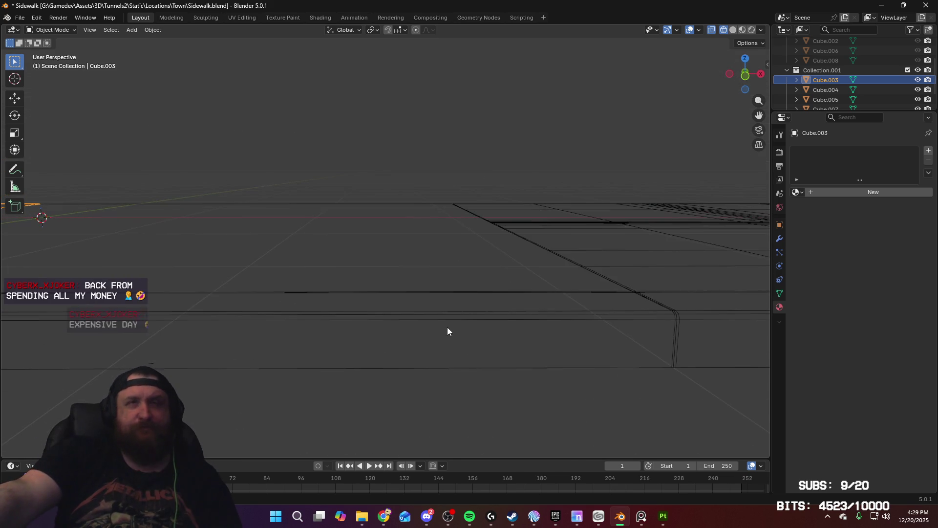
pyautogui.click(473, 318)
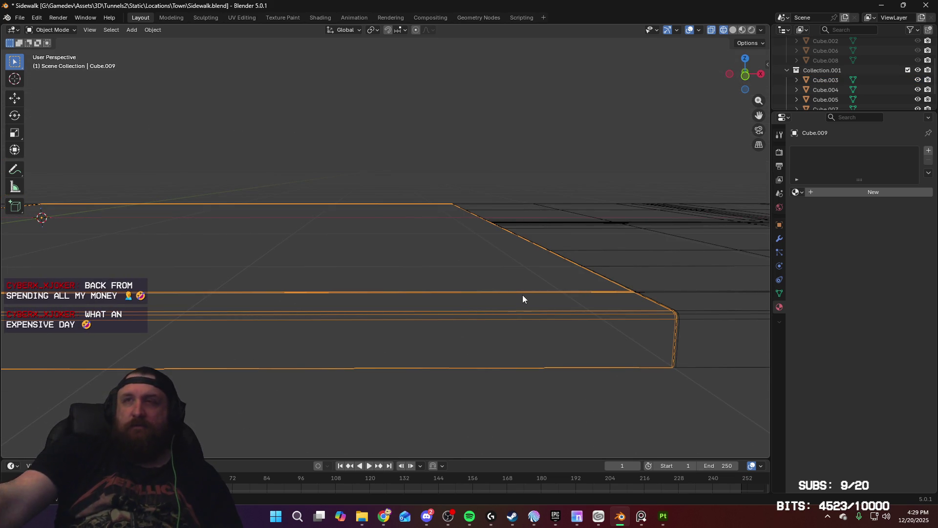
pyautogui.press('KP_1')
pyautogui.scroll(4, 607, 219)
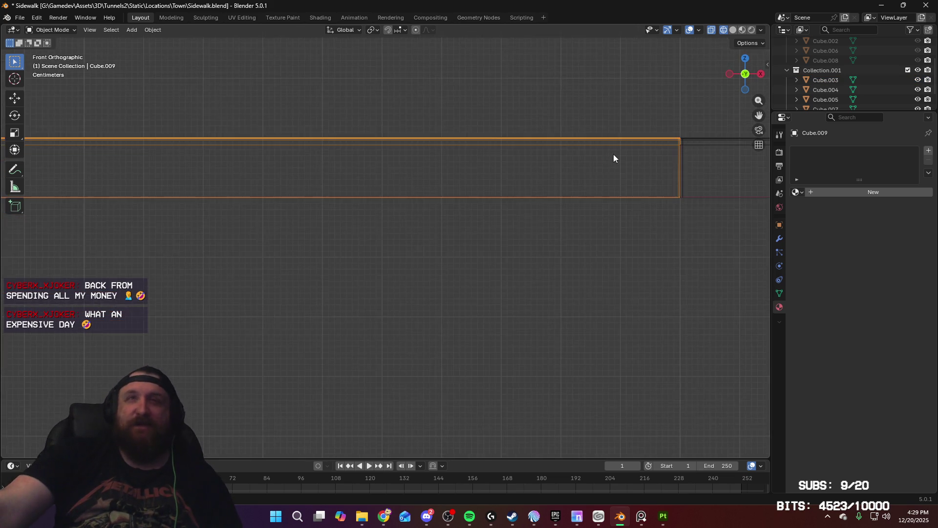
pyautogui.keyDown('shift'); pyautogui.moveTo(614, 158); pyautogui.dragTo(409, 260, button='middle'); pyautogui.keyUp('shift')
pyautogui.scroll(3, 543, 245)
pyautogui.press('Tab')
pyautogui.keyDown('shift'); pyautogui.moveTo(560, 243); pyautogui.dragTo(370, 271, button='middle'); pyautogui.keyUp('shift')
pyautogui.click(432, 274)
pyautogui.keyDown('shift'); pyautogui.click(421, 268); pyautogui.keyUp('shift')
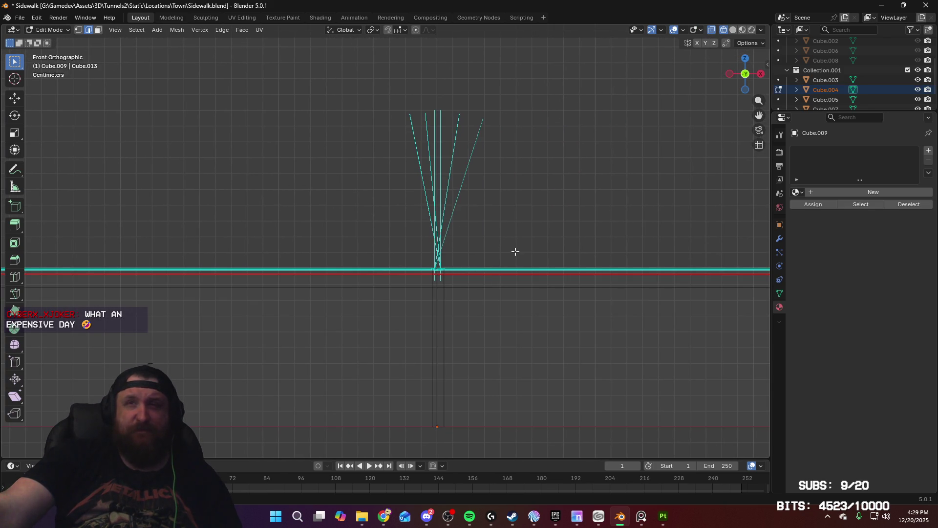
pyautogui.press('Tab')
pyautogui.scroll(-4, 513, 239)
# Tumble and move in on the Painter slab to check the recessed seam across the concrete
pyautogui.click(662, 518)
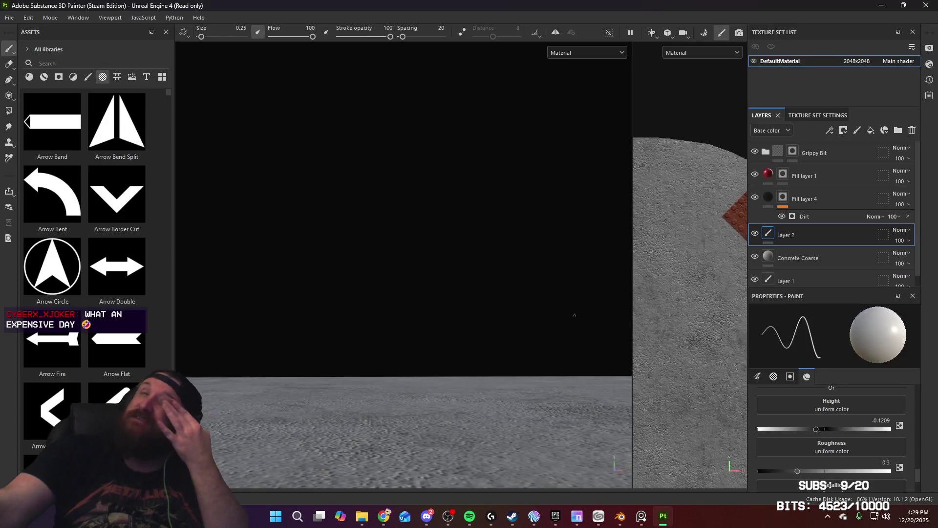
pyautogui.moveTo(478, 311)
pyautogui.keyDown('alt'); pyautogui.mouseDown()
pyautogui.moveTo(445, 272)
pyautogui.moveTo(442, 313)
pyautogui.moveTo(252, 299)
pyautogui.moveTo(339, 308)
pyautogui.moveTo(372, 419)
pyautogui.moveTo(426, 388)
pyautogui.moveTo(404, 295)
pyautogui.moveTo(478, 283)
pyautogui.moveTo(435, 288)
pyautogui.moveTo(445, 292)
pyautogui.mouseUp(); pyautogui.keyUp('alt')
pyautogui.keyDown('alt'); pyautogui.moveTo(445, 292); pyautogui.dragTo(464, 352, button='right'); pyautogui.keyUp('alt')
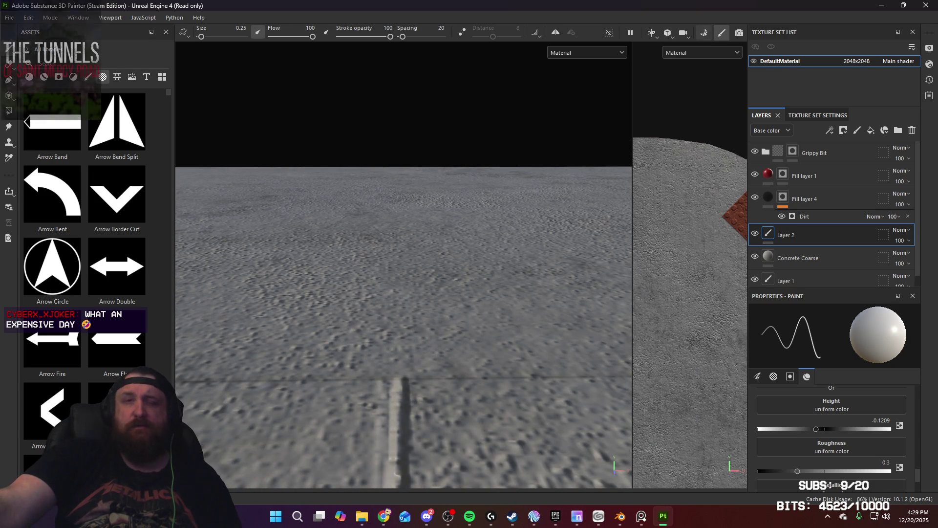
# Select Cube.004 in Blender and toggle Edit Mode to check its edges
pyautogui.click(625, 520)
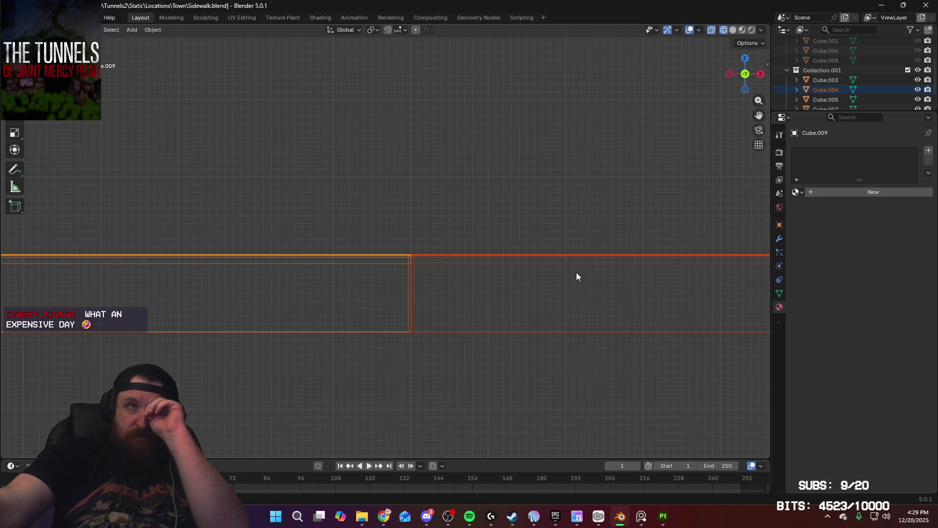
pyautogui.click(462, 256)
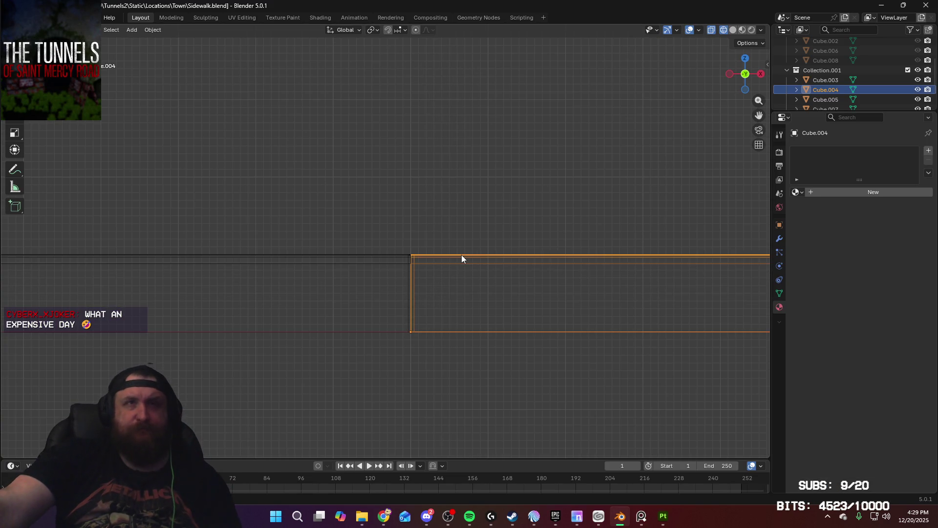
pyautogui.moveTo(461, 254)
pyautogui.mouseDown(button='middle')
pyautogui.moveTo(456, 263)
pyautogui.moveTo(459, 254)
pyautogui.mouseUp(button='middle')
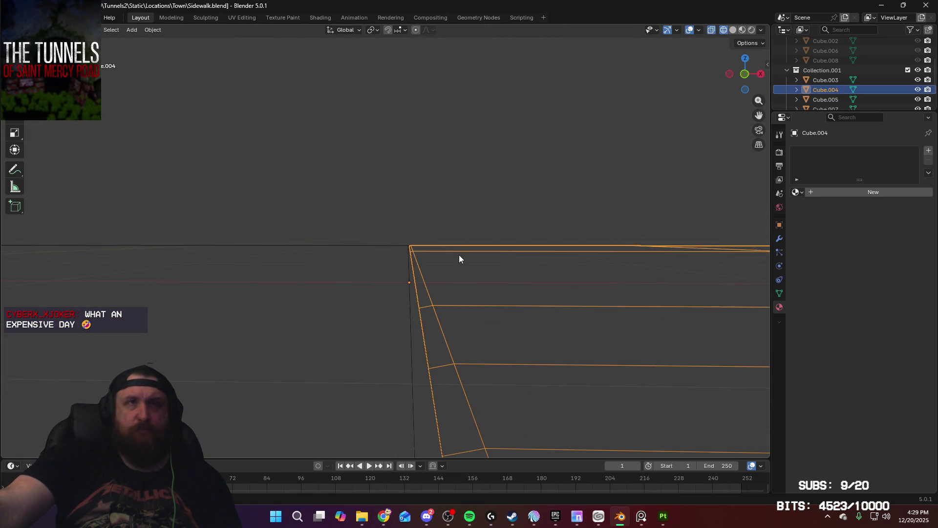
pyautogui.press('Tab')
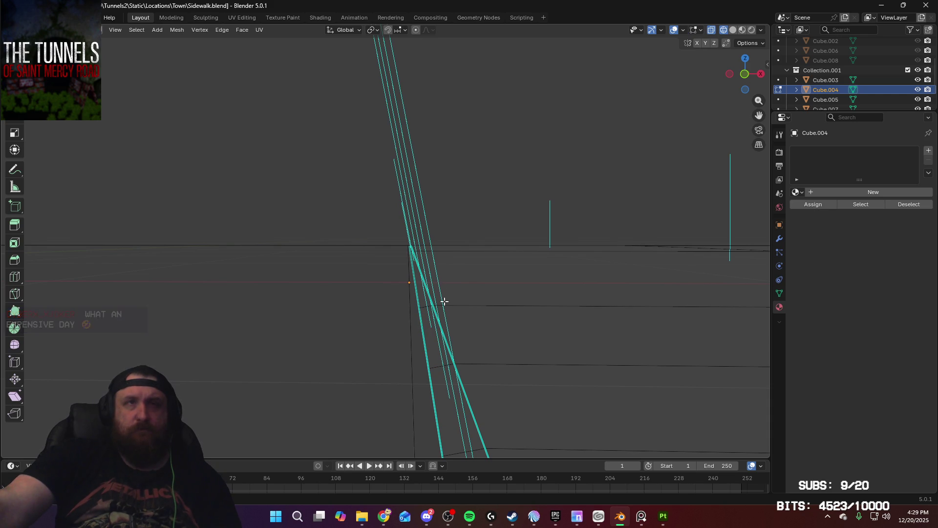
pyautogui.moveTo(442, 302); pyautogui.dragTo(449, 330, button='middle')
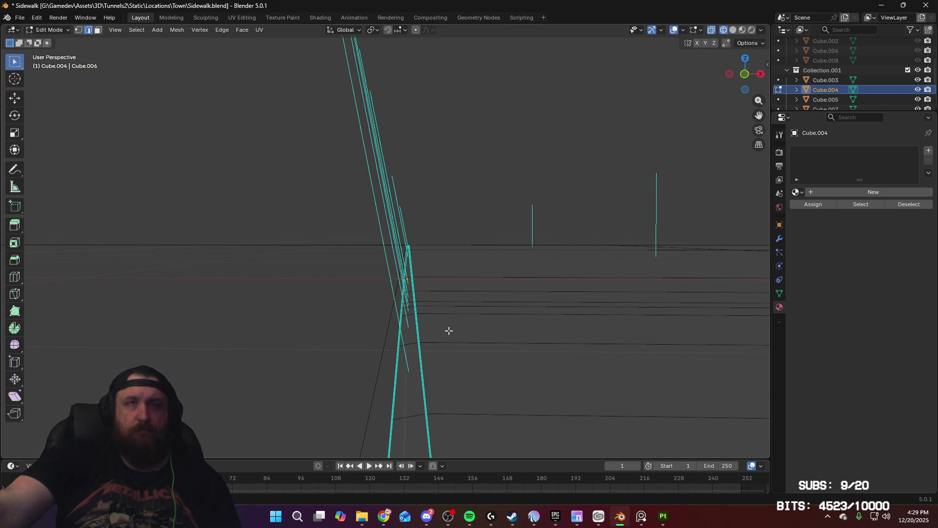
pyautogui.press('Tab')
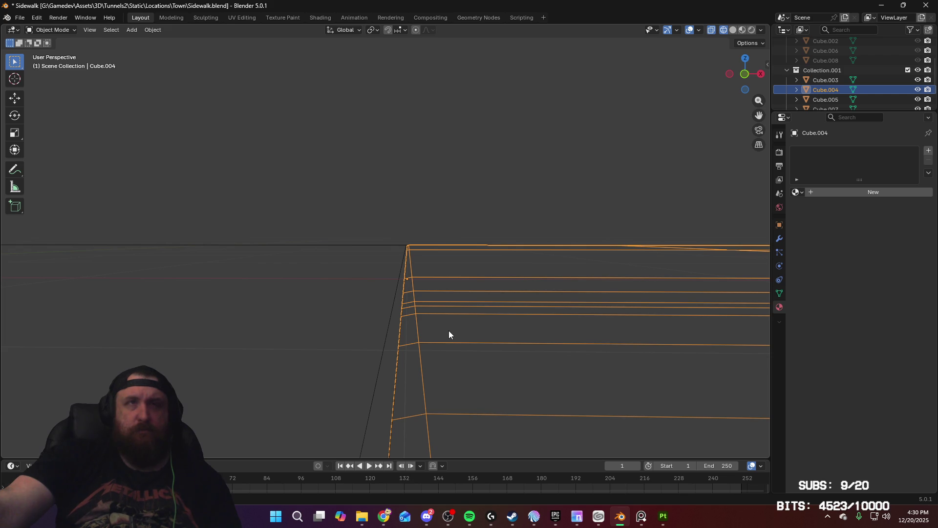
pyautogui.press('Tab')
pyautogui.click(665, 515)
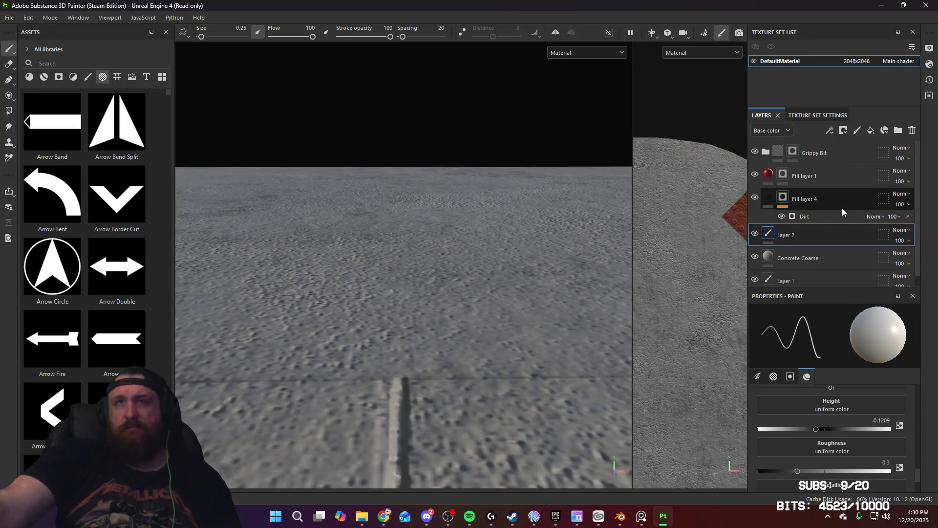
# Raise Fill layer 4's Dirt generator level to 0.81, then zoom in on the concrete slab surface
pyautogui.click(825, 217)
pyautogui.moveTo(878, 391)
pyautogui.mouseDown()
pyautogui.moveTo(889, 389)
pyautogui.moveTo(880, 391)
pyautogui.mouseUp()
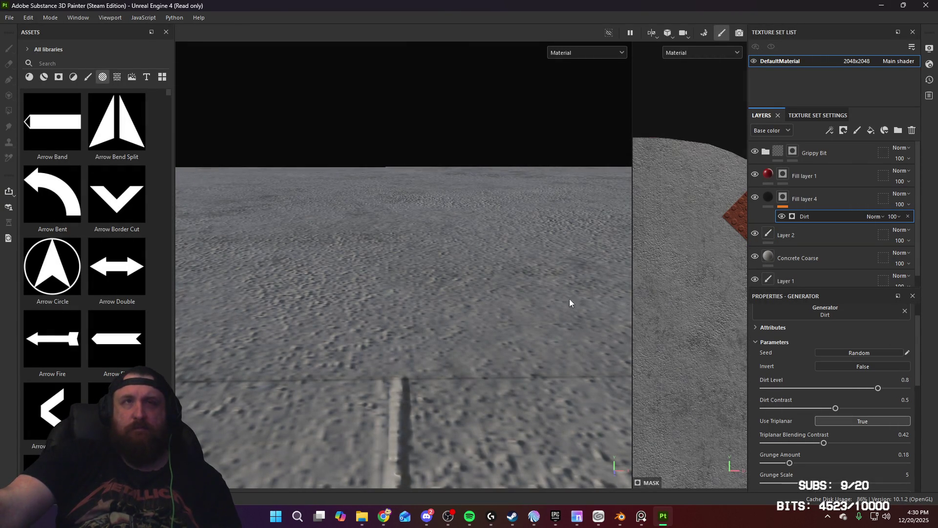
pyautogui.scroll(-10, 473, 286)
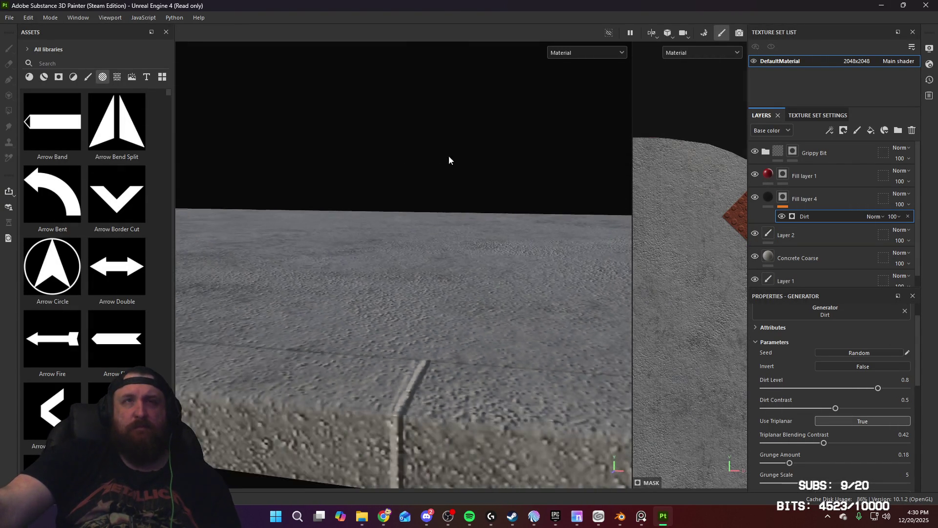
pyautogui.moveTo(452, 308)
pyautogui.mouseDown(button='middle')
pyautogui.moveTo(482, 335)
pyautogui.moveTo(582, 335)
pyautogui.moveTo(81, 317)
pyautogui.moveTo(133, 304)
pyautogui.mouseUp(button='middle')
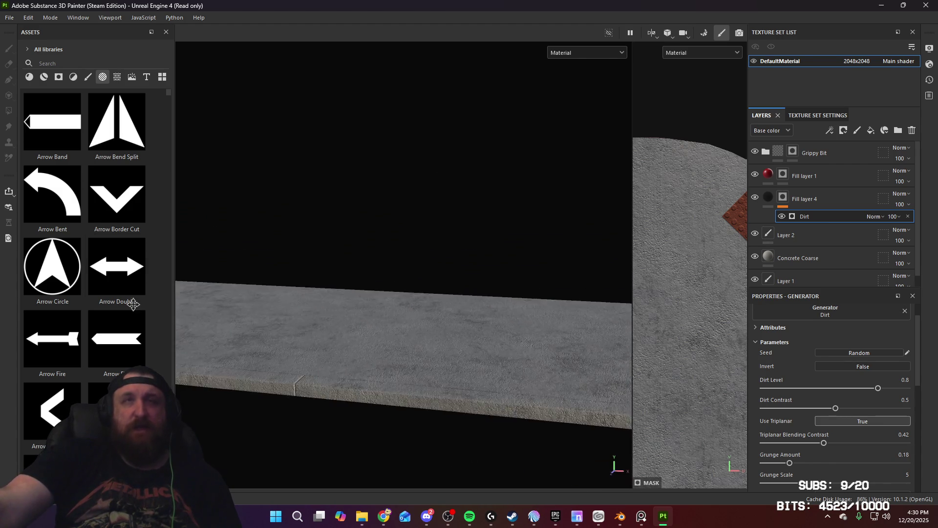
pyautogui.moveTo(537, 380)
pyautogui.mouseDown(button='middle')
pyautogui.moveTo(258, 329)
pyautogui.moveTo(512, 341)
pyautogui.moveTo(462, 341)
pyautogui.moveTo(443, 465)
pyautogui.moveTo(496, 341)
pyautogui.moveTo(478, 362)
pyautogui.mouseUp(button='middle')
pyautogui.moveTo(478, 362)
pyautogui.keyDown('alt'); pyautogui.mouseDown(button='right')
pyautogui.moveTo(471, 352)
pyautogui.moveTo(446, 459)
pyautogui.moveTo(434, 445)
pyautogui.moveTo(667, 498)
pyautogui.mouseUp(button='right'); pyautogui.keyUp('alt')
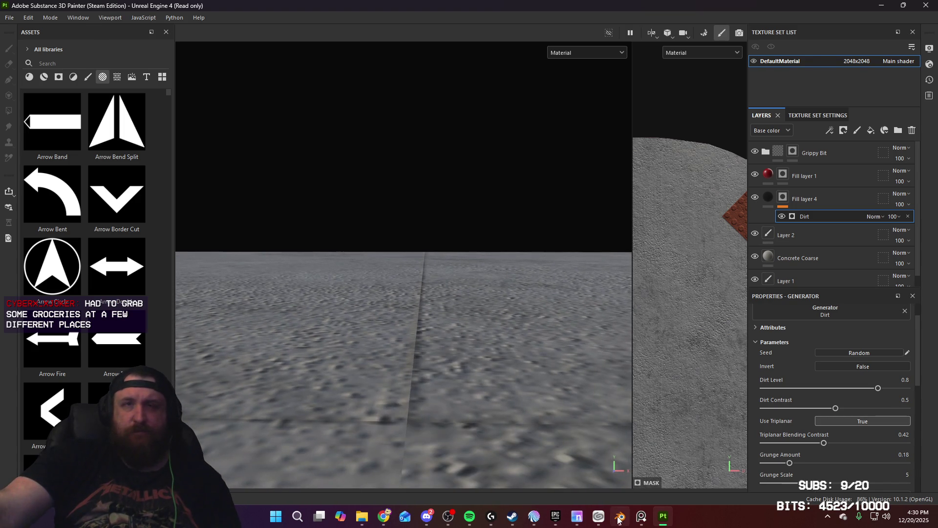
# Back in Blender, return to Object Mode and delete the Cube.009 slab
pyautogui.click(619, 517)
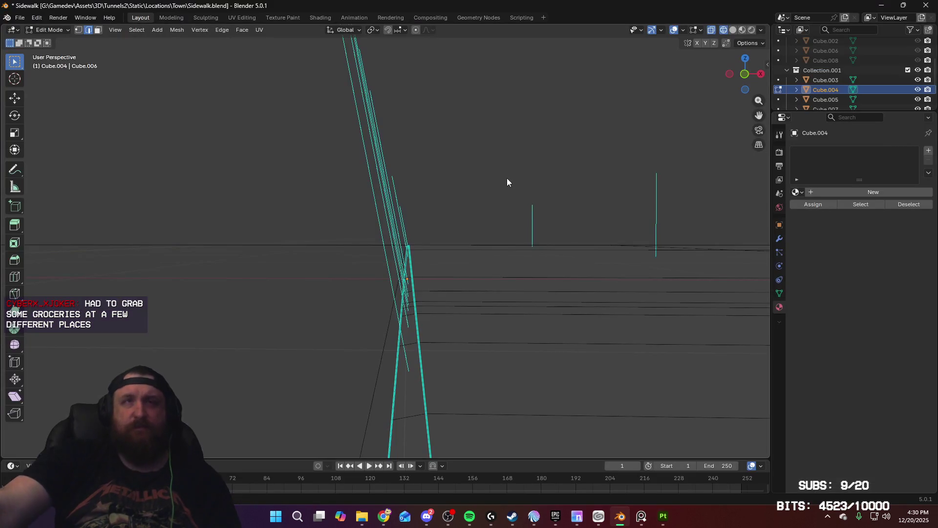
pyautogui.moveTo(506, 177)
pyautogui.mouseDown(button='middle')
pyautogui.moveTo(484, 248)
pyautogui.moveTo(457, 216)
pyautogui.moveTo(465, 238)
pyautogui.moveTo(373, 296)
pyautogui.moveTo(492, 324)
pyautogui.mouseUp(button='middle')
pyautogui.press('Tab')
pyautogui.click(482, 336)
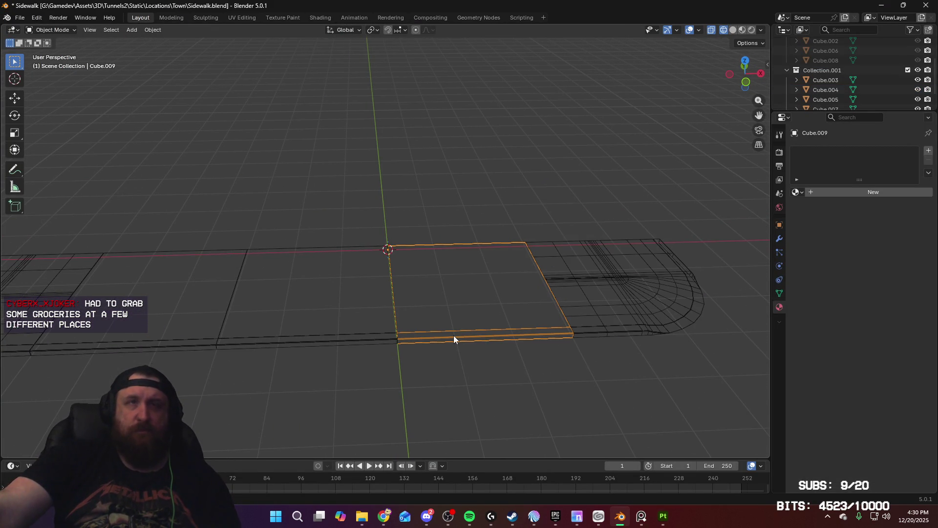
pyautogui.press('Delete')
# Select the middle slab Cube.003 and enter Edit Mode on its edges
pyautogui.click(203, 345)
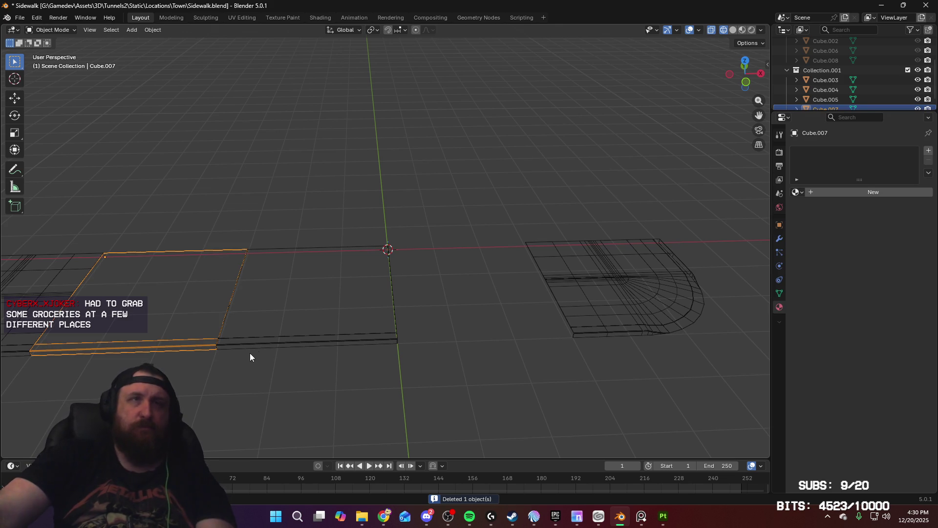
pyautogui.click(321, 345)
pyautogui.press('Tab')
pyautogui.moveTo(389, 350)
pyautogui.mouseDown(button='middle')
pyautogui.moveTo(419, 356)
pyautogui.moveTo(461, 243)
pyautogui.moveTo(473, 249)
pyautogui.moveTo(420, 358)
pyautogui.moveTo(445, 316)
pyautogui.moveTo(441, 341)
pyautogui.mouseUp(button='middle')
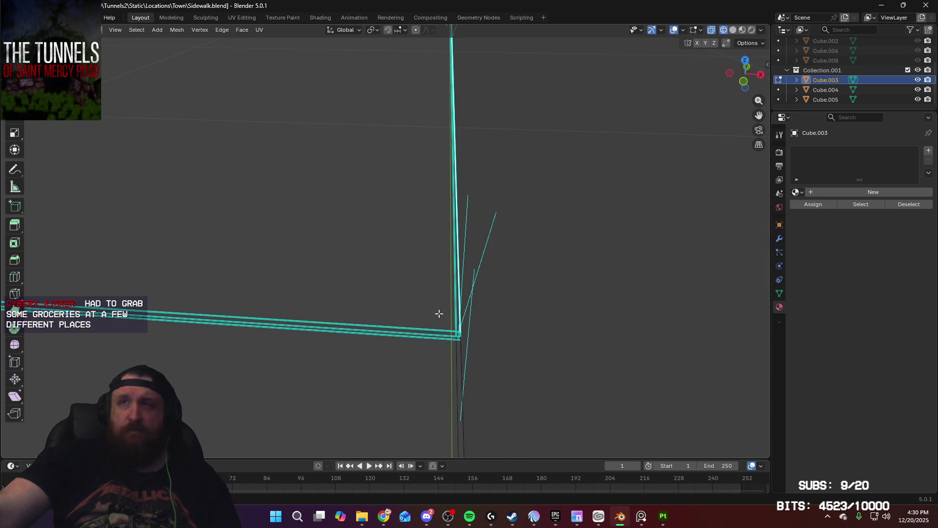
pyautogui.scroll(-2, 333, 307)
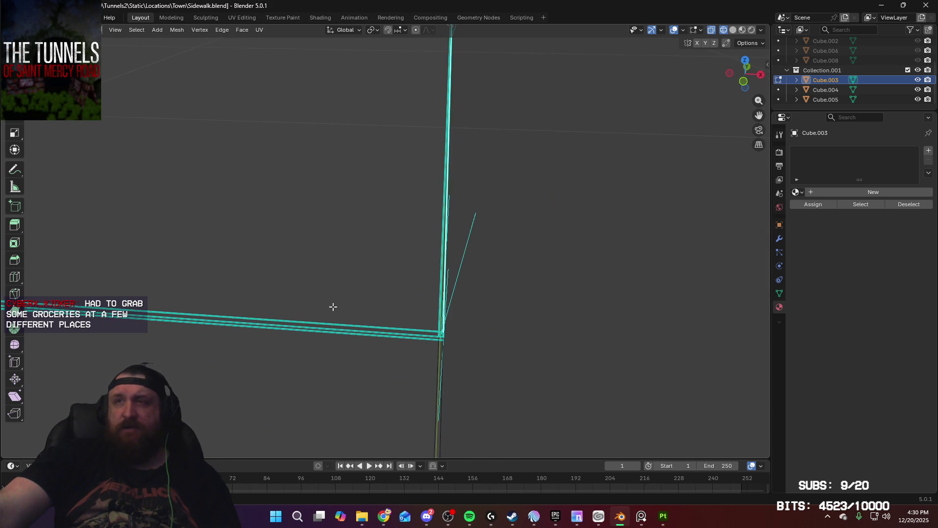
pyautogui.moveTo(332, 307)
pyautogui.mouseDown(button='middle')
pyautogui.moveTo(539, 330)
pyautogui.moveTo(360, 290)
pyautogui.mouseUp(button='middle')
# View Cube.003 from the front and zoom in on the slab's edge corner
pyautogui.press('KP_1')
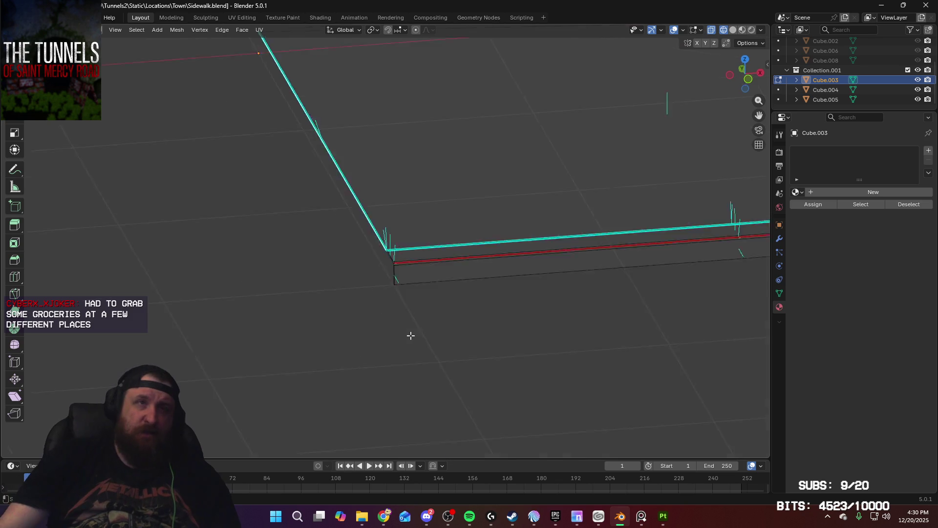
pyautogui.keyDown('shift'); pyautogui.moveTo(355, 237); pyautogui.dragTo(379, 363, button='middle'); pyautogui.keyUp('shift')
pyautogui.scroll(3, 380, 364)
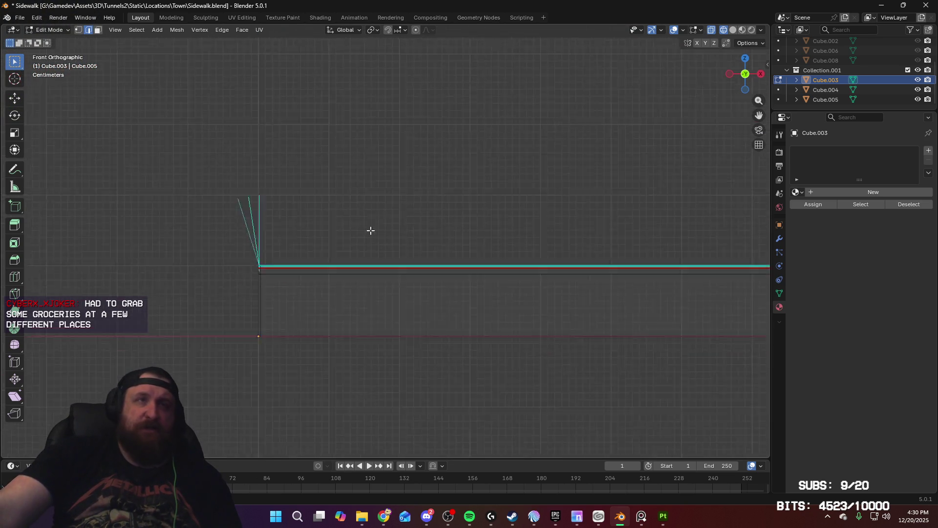
pyautogui.moveTo(371, 230)
pyautogui.keyDown('shift'); pyautogui.mouseDown(button='middle')
pyautogui.moveTo(308, 244)
pyautogui.moveTo(420, 273)
pyautogui.moveTo(444, 304)
pyautogui.moveTo(441, 235)
pyautogui.mouseUp(button='middle'); pyautogui.keyUp('shift')
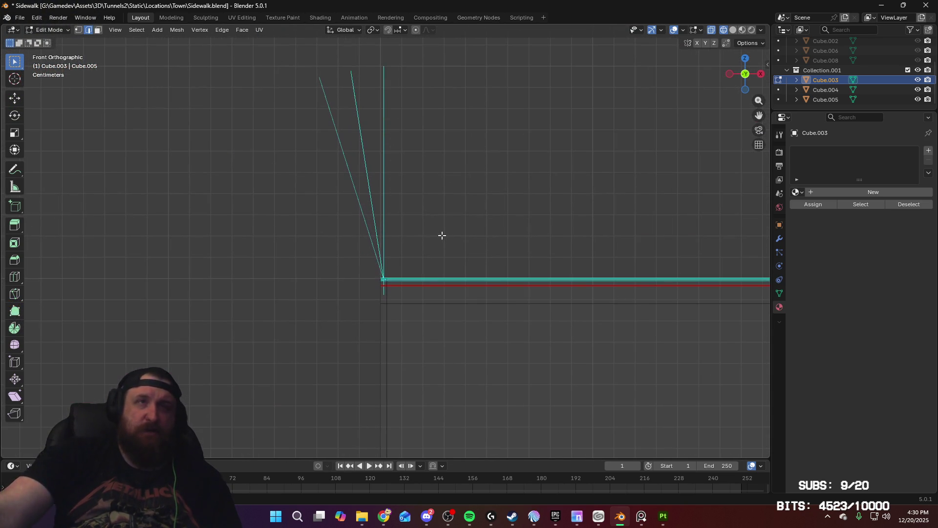